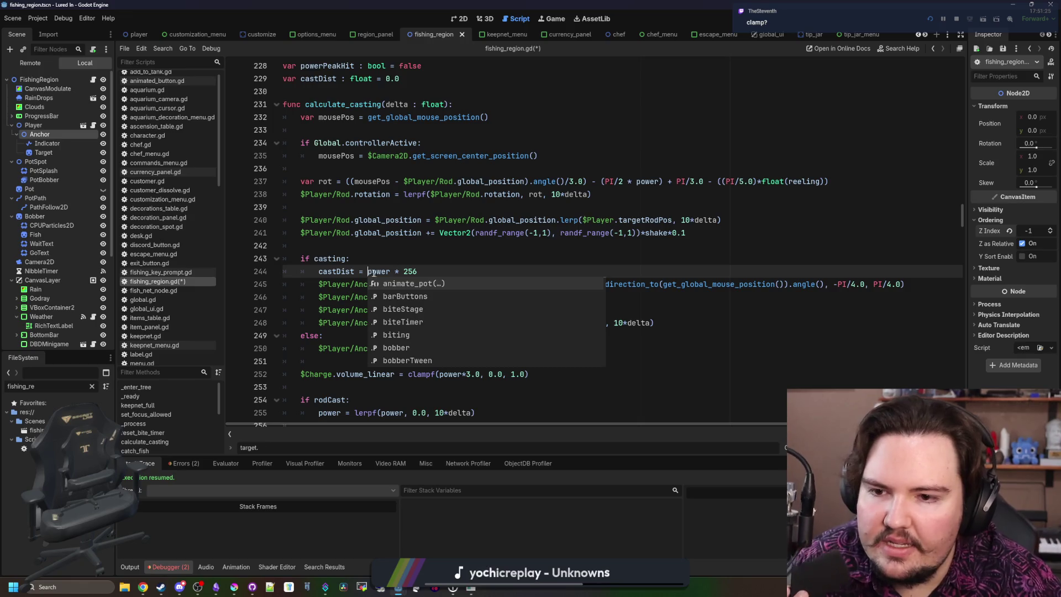
Step: Insert lerp(32, before power * 256 on line 244 and switch to the running game
type("lerp(")
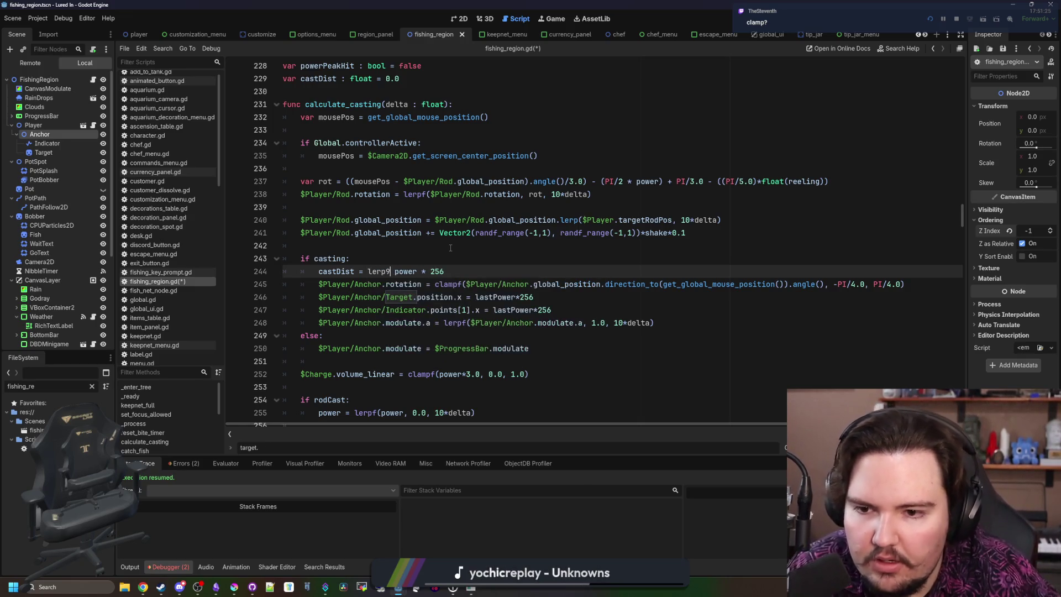
type("32,")
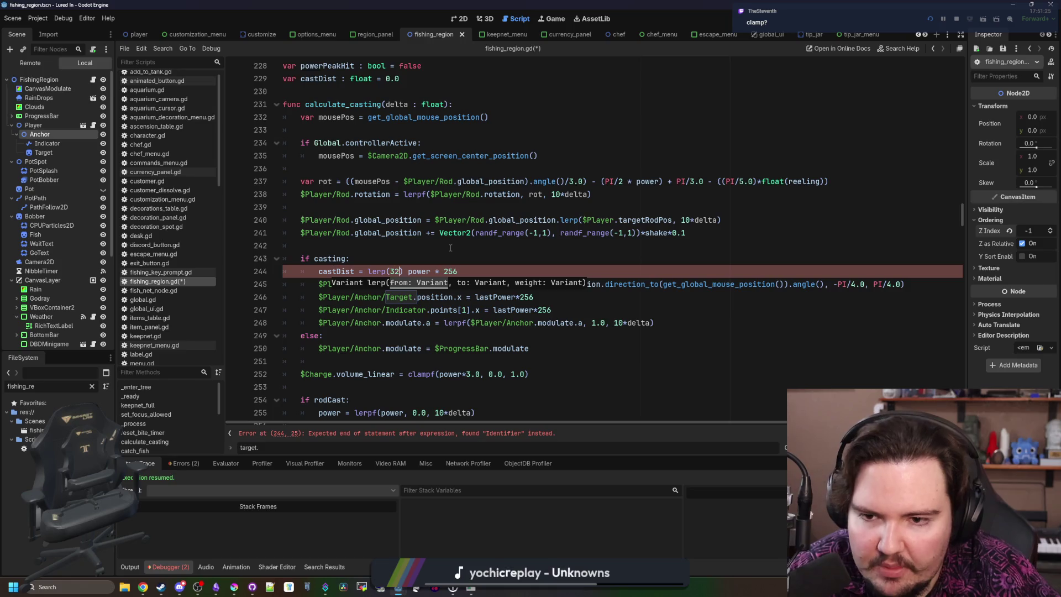
key("alt+Tab")
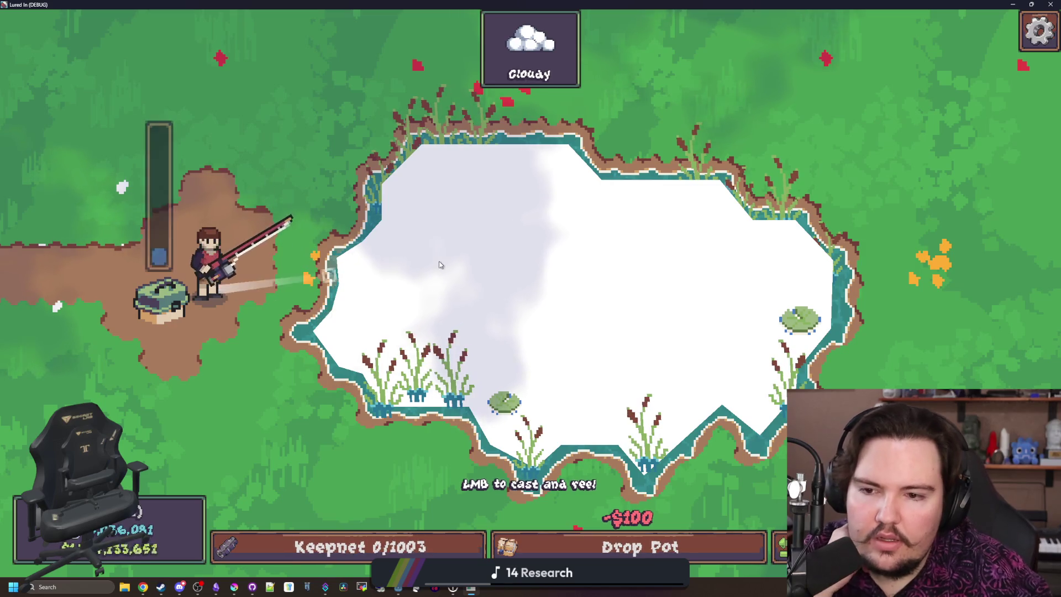
left_click(439, 264)
left_click_drag(439, 264, 448, 297)
left_click(475, 259)
left_click_drag(497, 222, 553, 126)
mouse_move(475, 110)
left_mouse_down()
mouse_move(392, 88)
mouse_move(394, 66)
mouse_move(363, 176)
mouse_move(290, 128)
mouse_move(530, 293)
mouse_move(776, 134)
mouse_move(487, 437)
mouse_move(450, 465)
mouse_move(427, 467)
mouse_move(398, 443)
mouse_move(439, 449)
mouse_move(419, 407)
mouse_move(391, 426)
mouse_move(442, 238)
mouse_move(464, 222)
mouse_move(498, 293)
mouse_move(526, 204)
mouse_move(556, 169)
left_mouse_up()
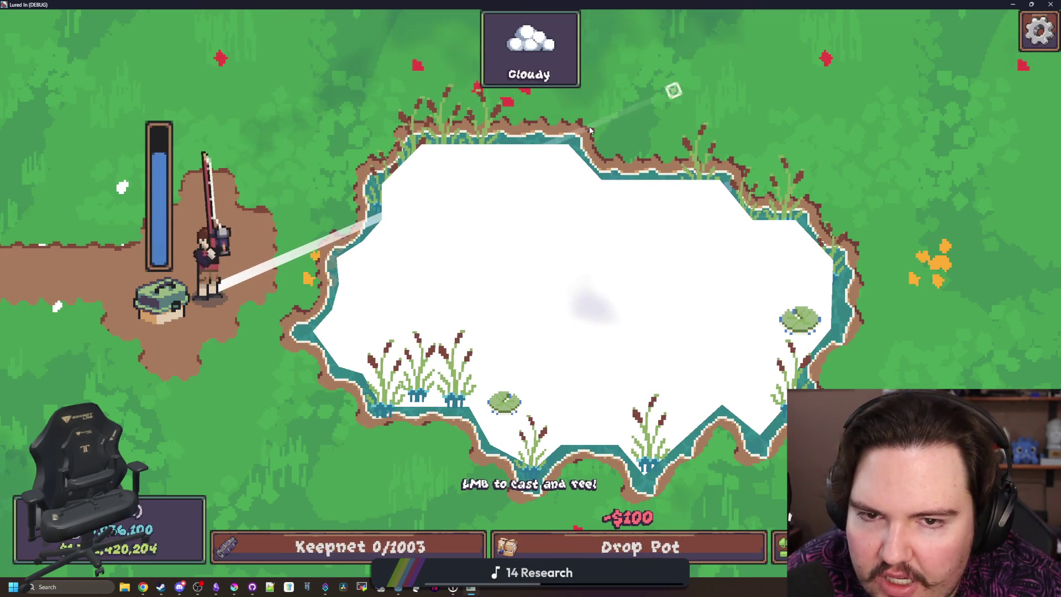
left_click(581, 140)
mouse_move(624, 177)
left_mouse_down()
mouse_move(669, 213)
mouse_move(474, 171)
mouse_move(432, 421)
mouse_move(437, 387)
left_mouse_up()
left_click(666, 213)
left_click(482, 175)
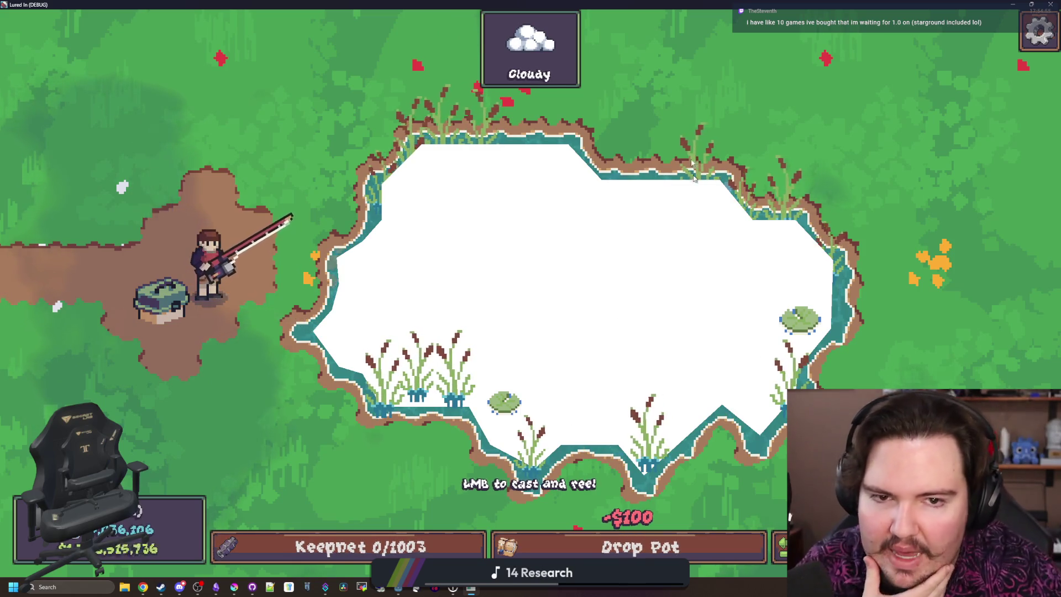
key("alt+Tab")
Step: Filter the FileSystem by 'pond' and open the region_pond.tscn scene
left_click(547, 268)
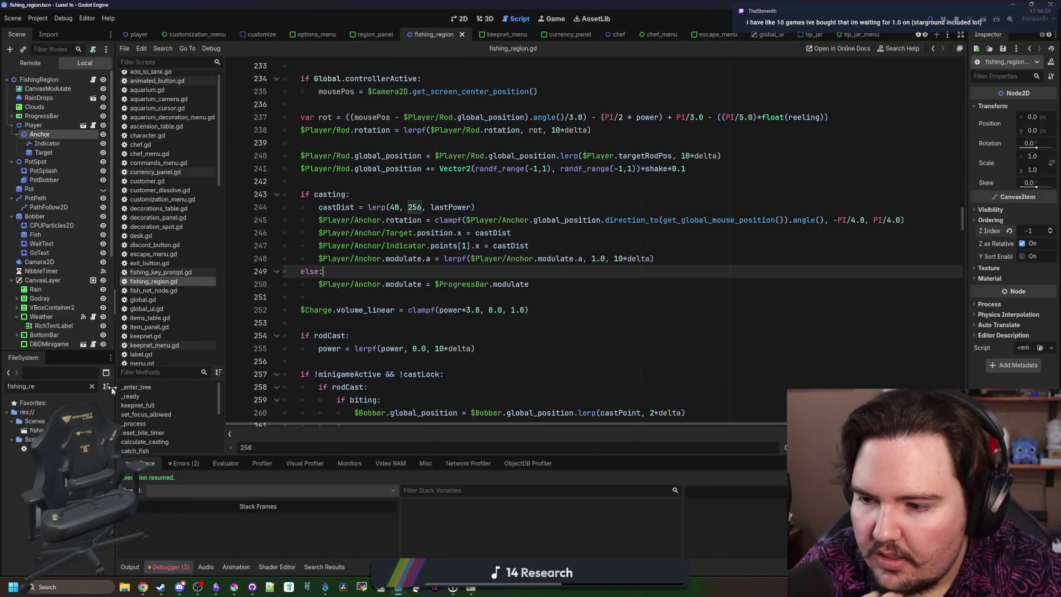
left_click(92, 388)
type("pond")
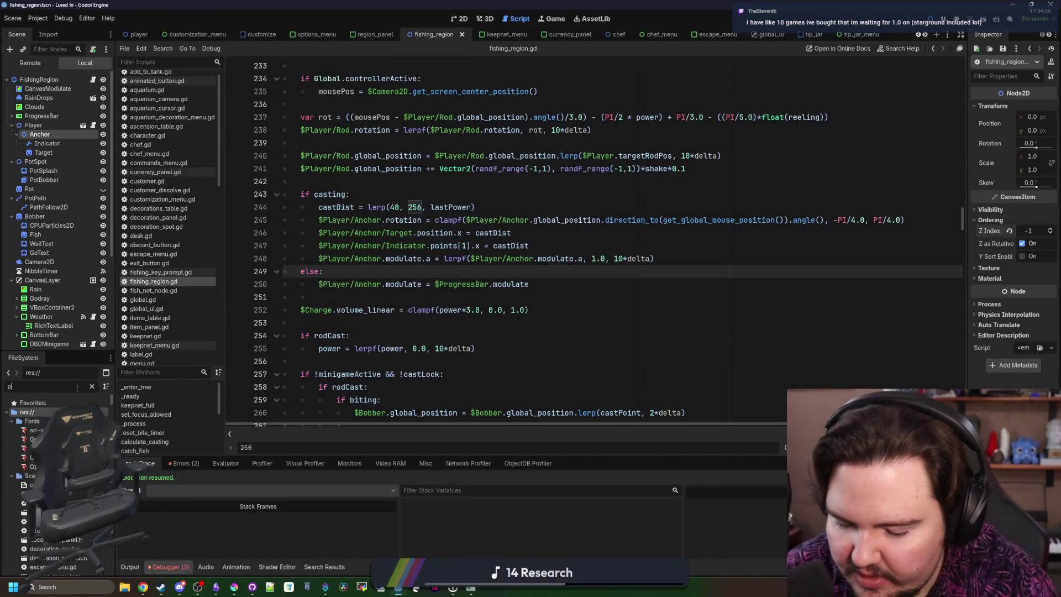
double_click(36, 430)
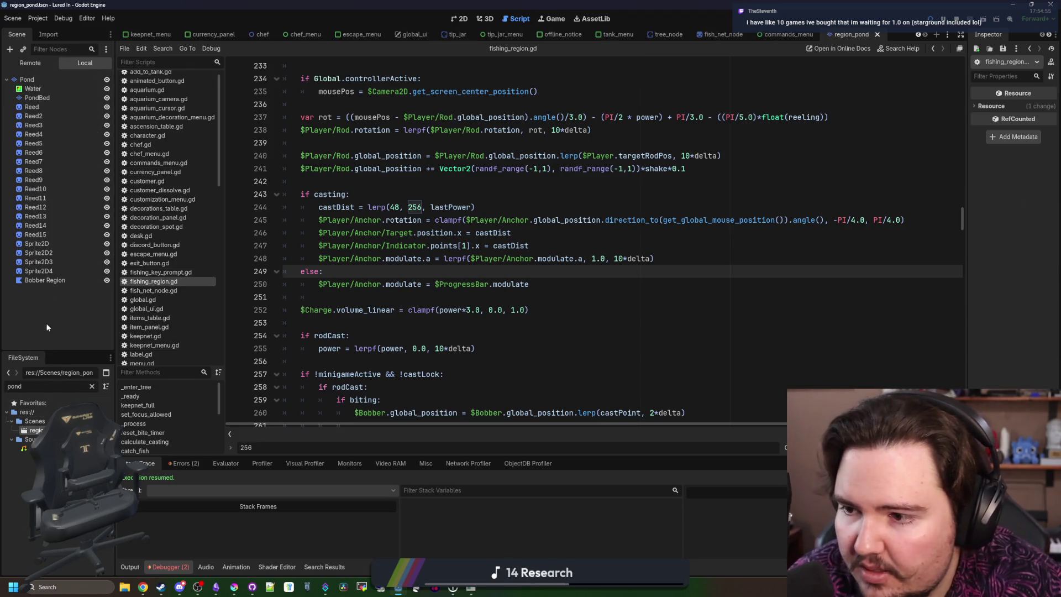
Step: Rename the Bobber Region node to WaterRegion and save the scene
left_click(62, 281)
left_click(61, 280)
key("BackSpace")
type("Wate")
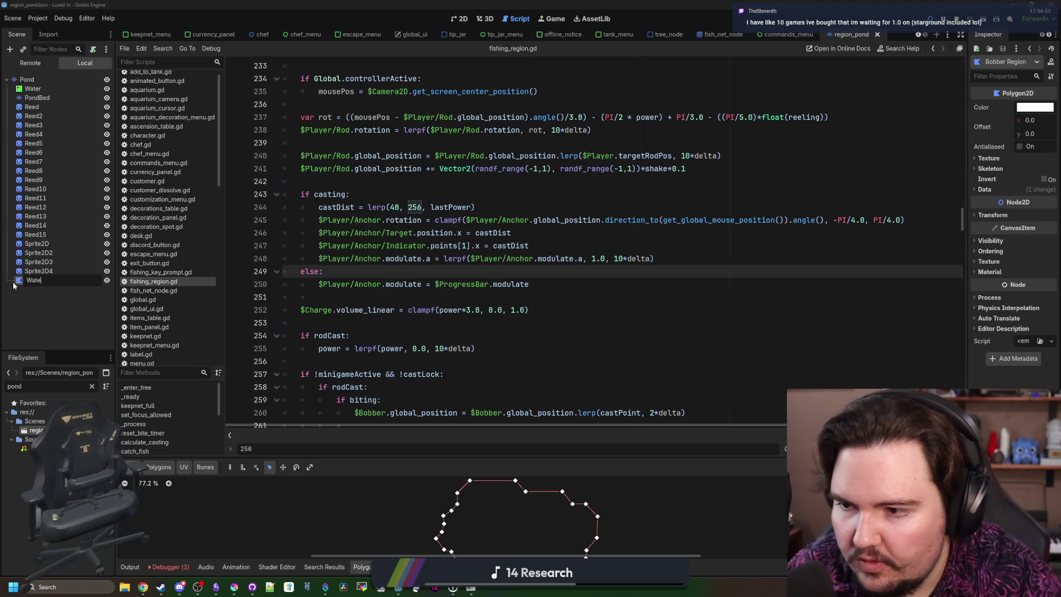
type("rRegion")
key("Return")
left_click(563, 306)
key("ctrl+s")
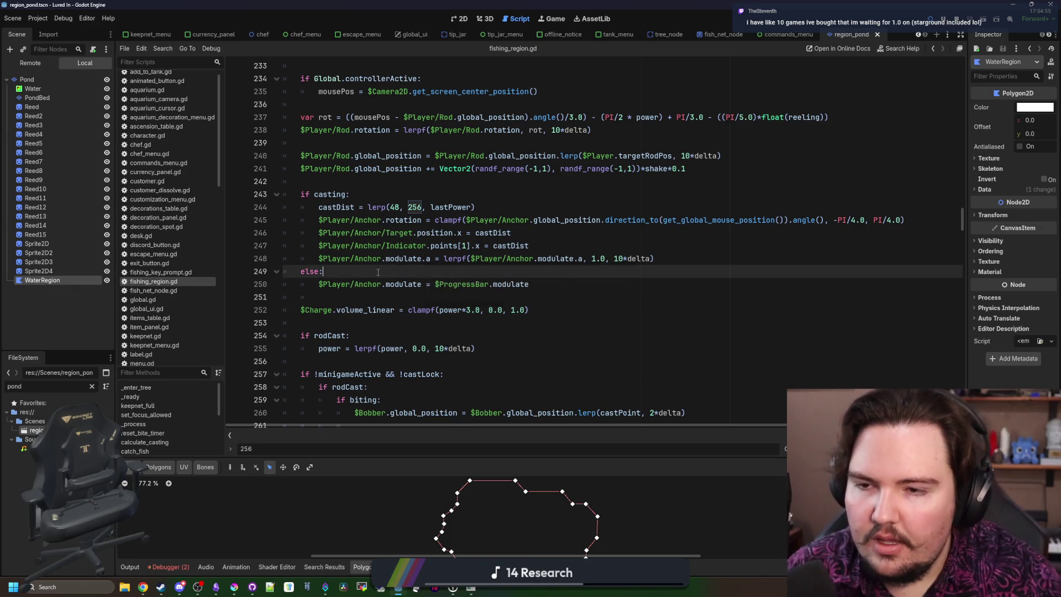
scroll(693, 239, "up", 15)
scroll(694, 238, "up", 13)
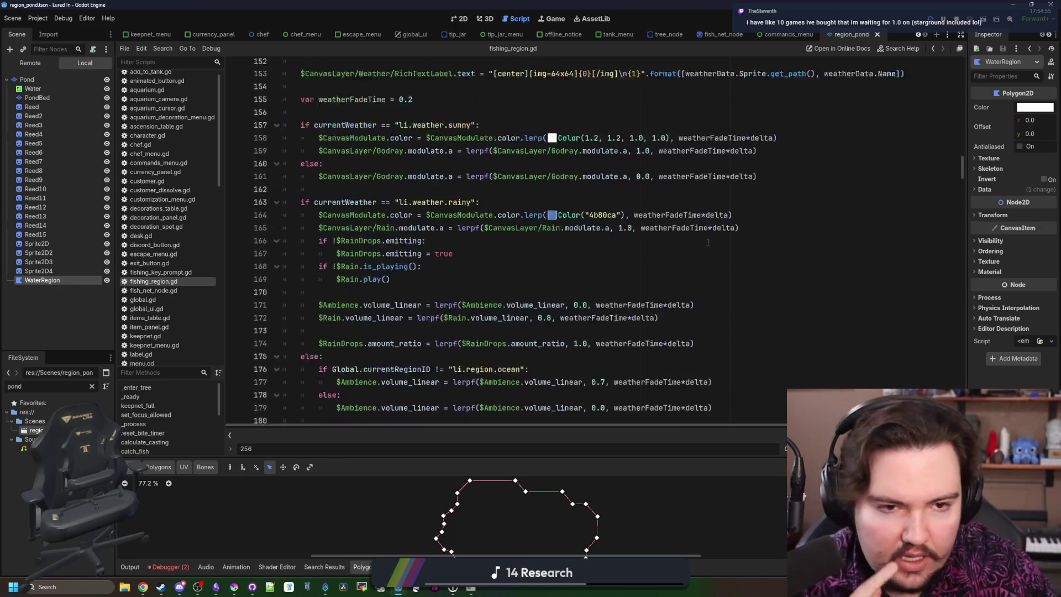
Step: Find func _ready in fishing_region.gd and insert a blank line above it
left_click(492, 245)
key("ctrl+f")
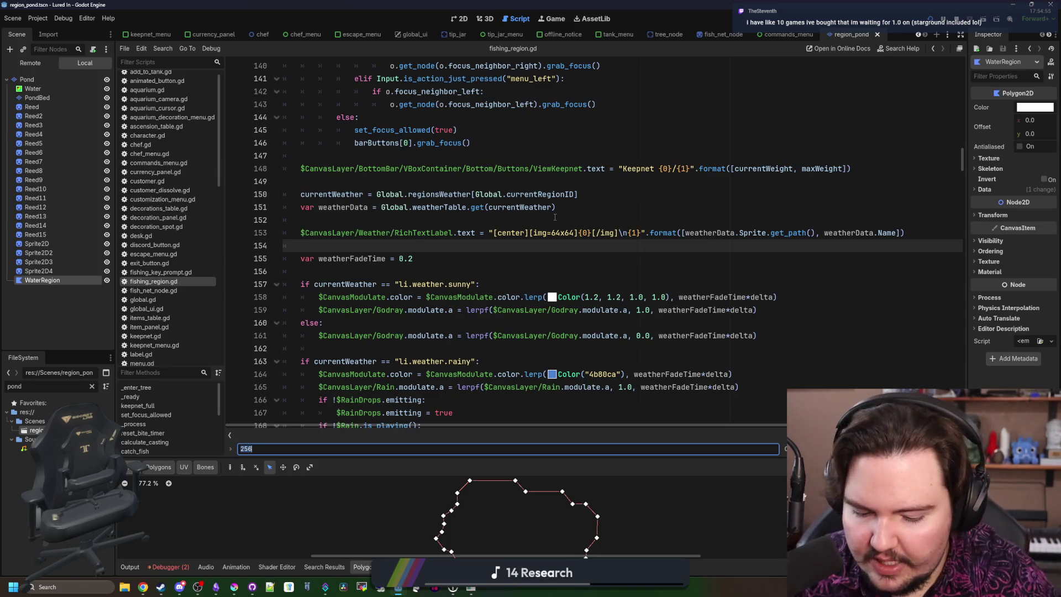
type("_ready")
left_click(322, 231)
key("Return")
left_click(322, 231)
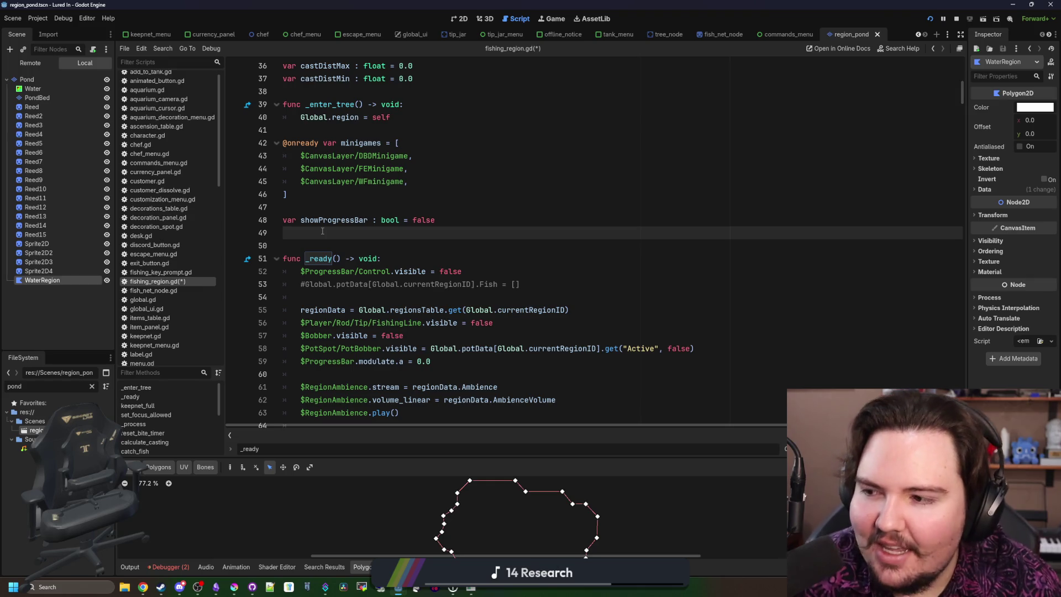
Step: On line 49, declare var waterRegion : Polygon2D using autocomplete
type("var")
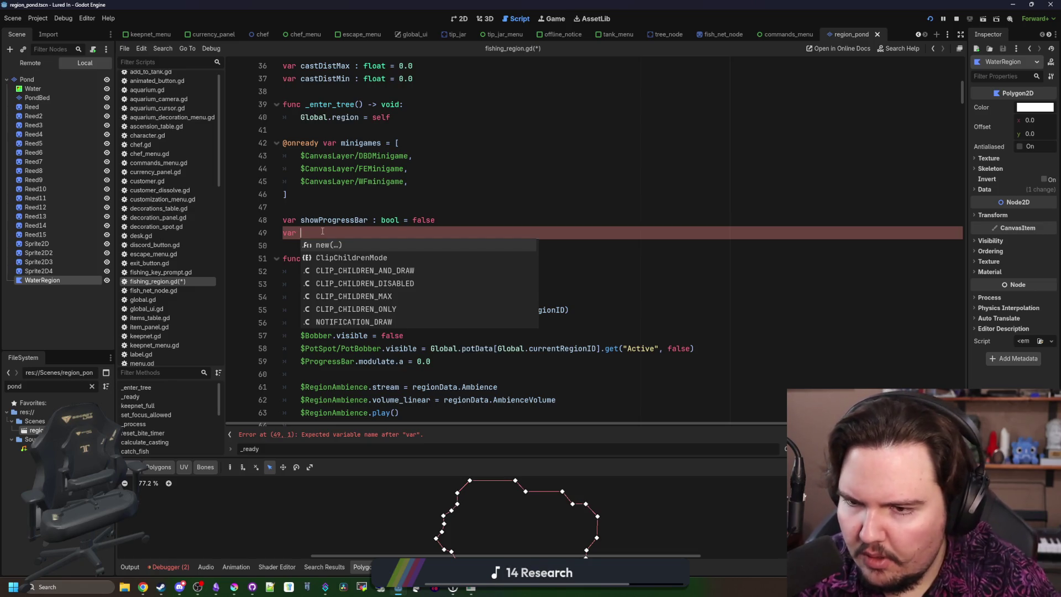
key("BackSpace")
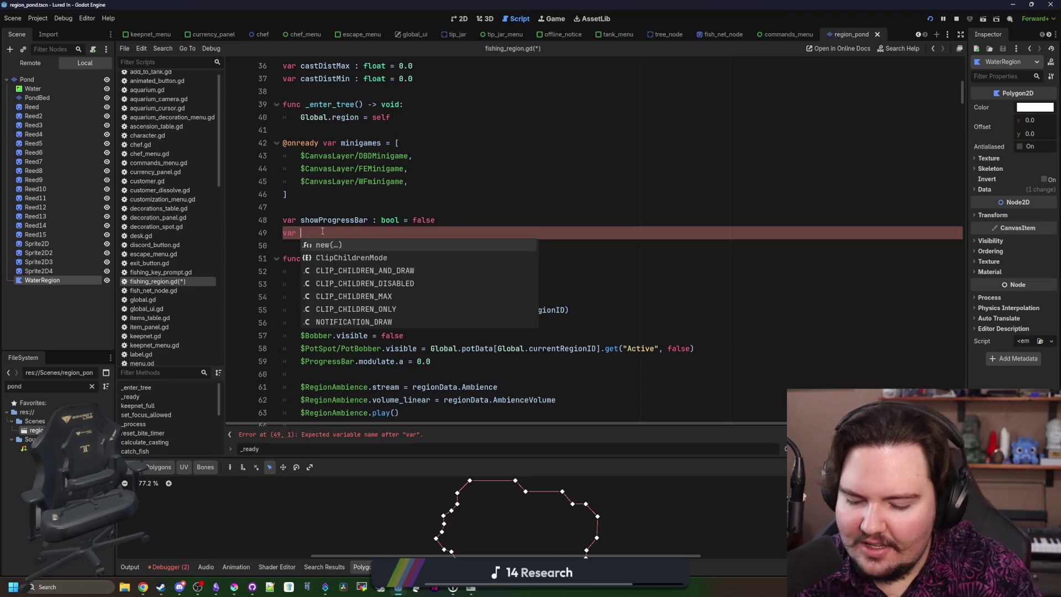
type("region")
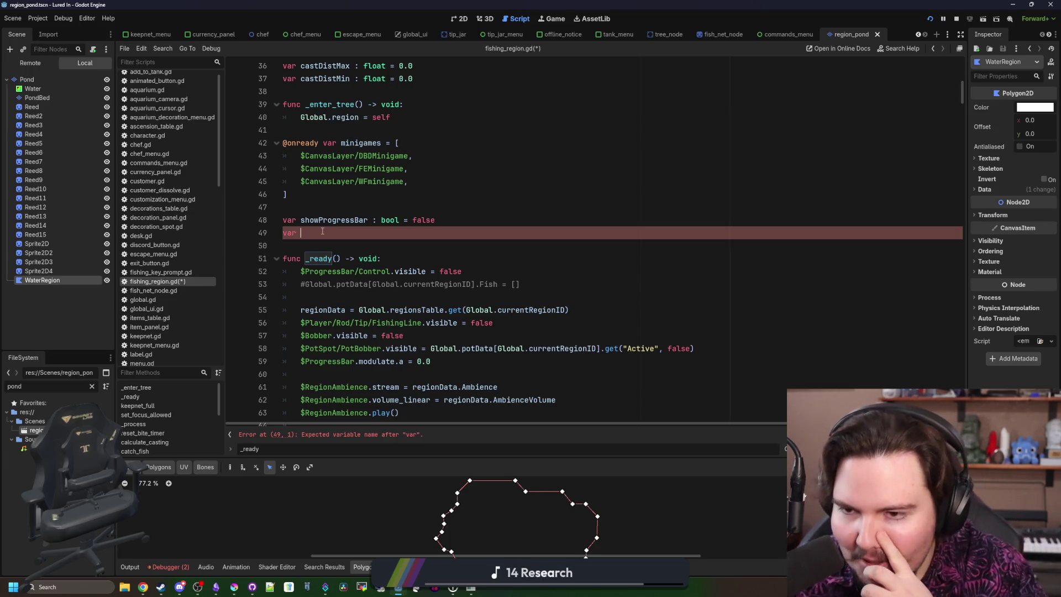
key("BackSpace")
type("waterRegion : R")
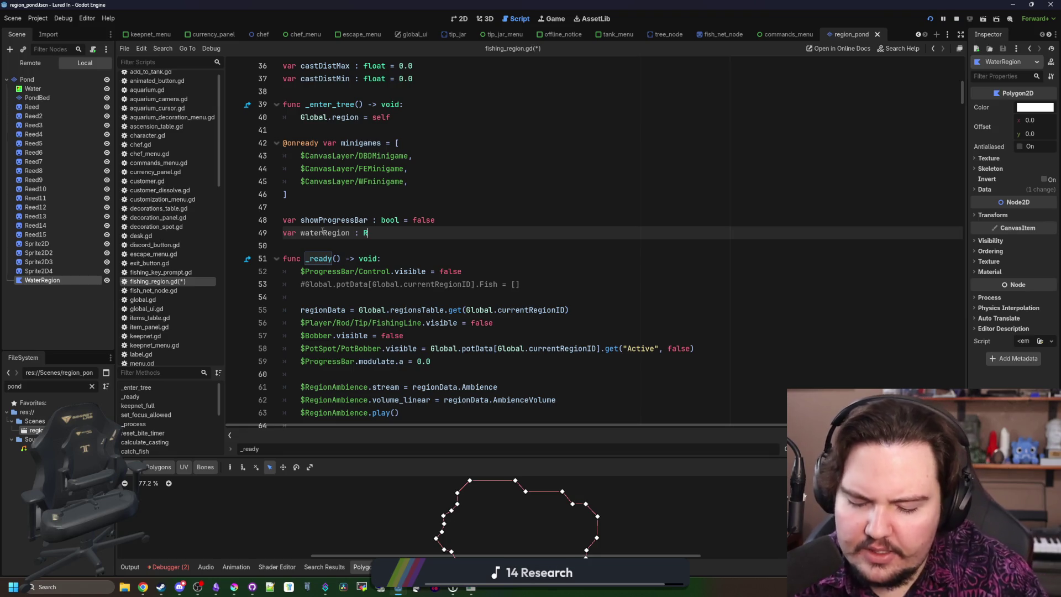
key("BackSpace")
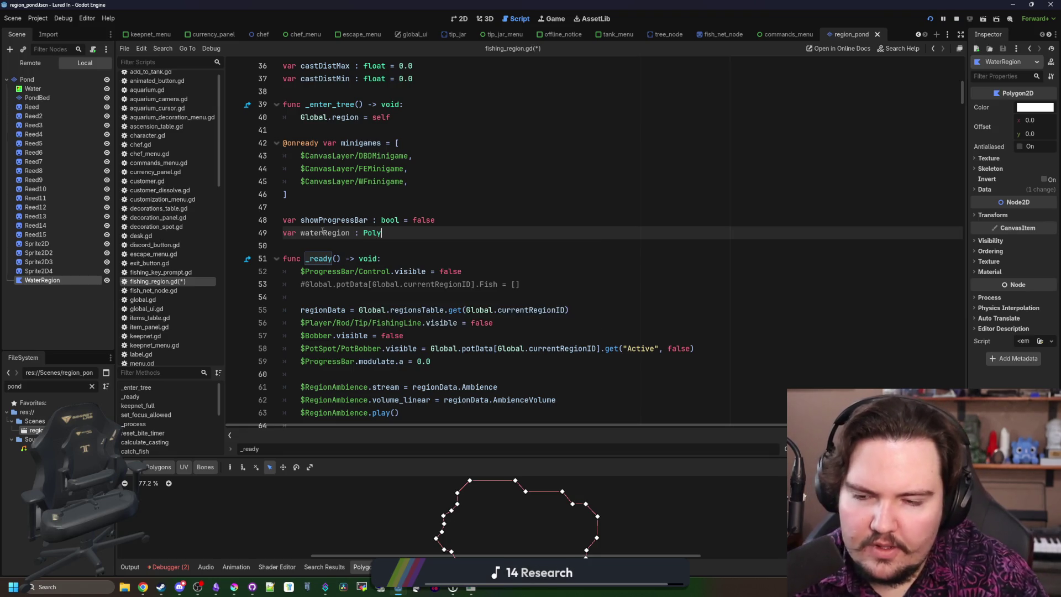
type("gon")
key("Return")
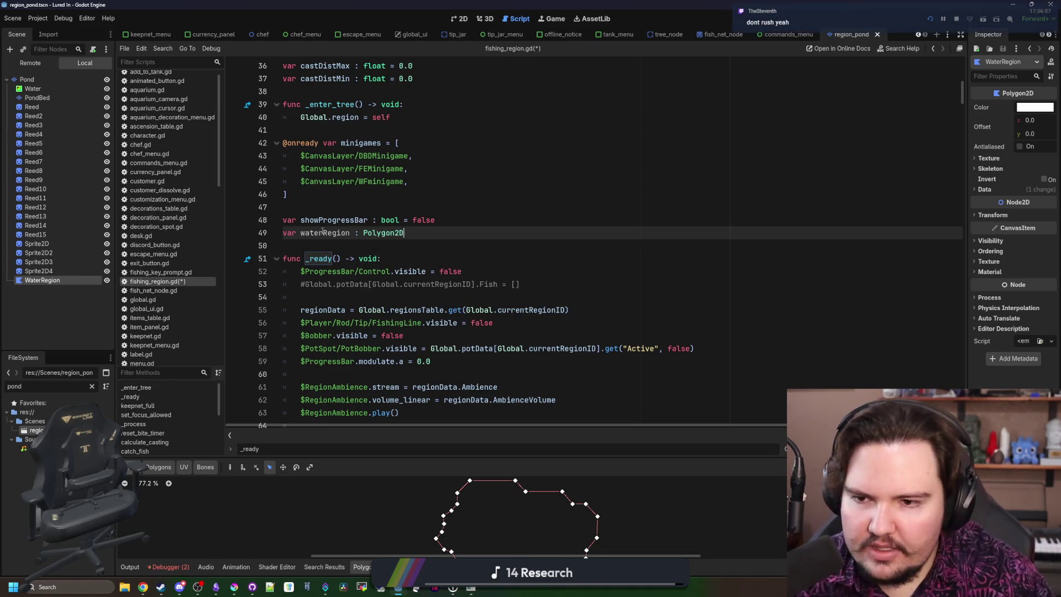
double_click(323, 233)
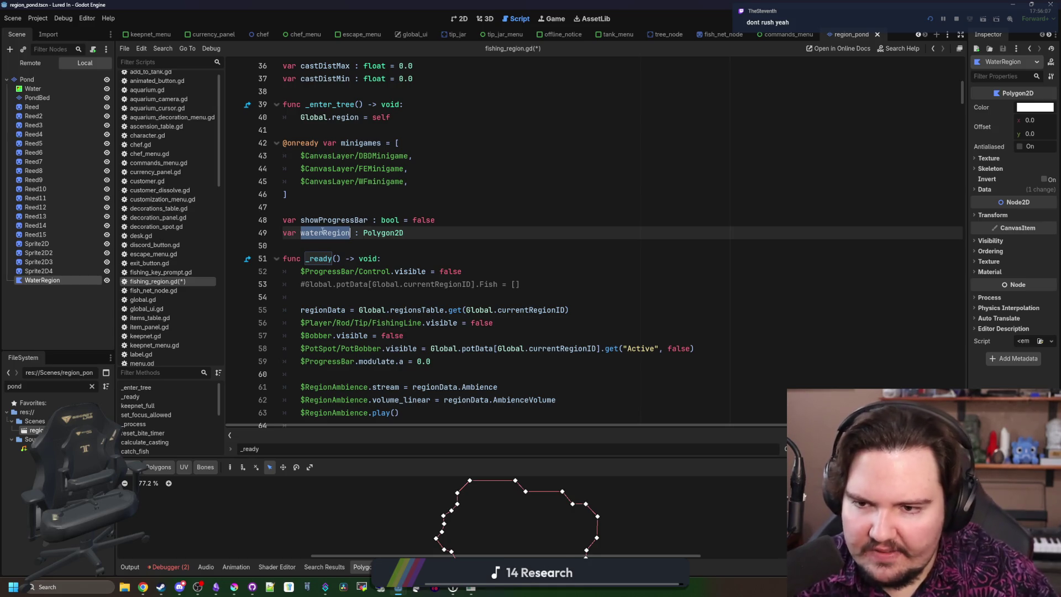
scroll(351, 246, "down", 1)
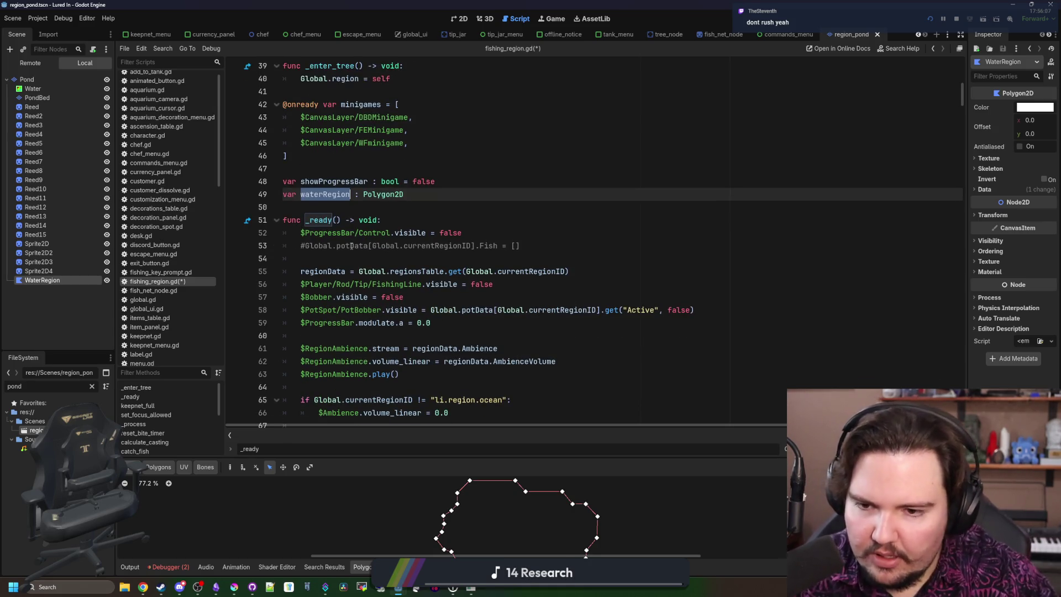
Step: After add_child(region), add waterRegion = region.get_node("WaterRegion") on line 70
scroll(351, 246, "down", 4)
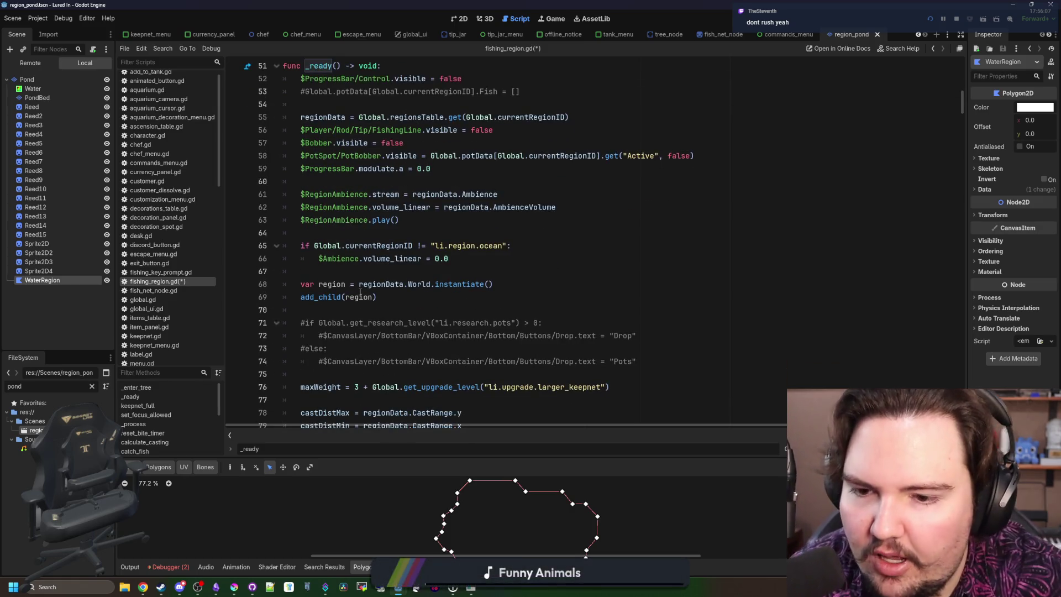
scroll(368, 288, "up", 1)
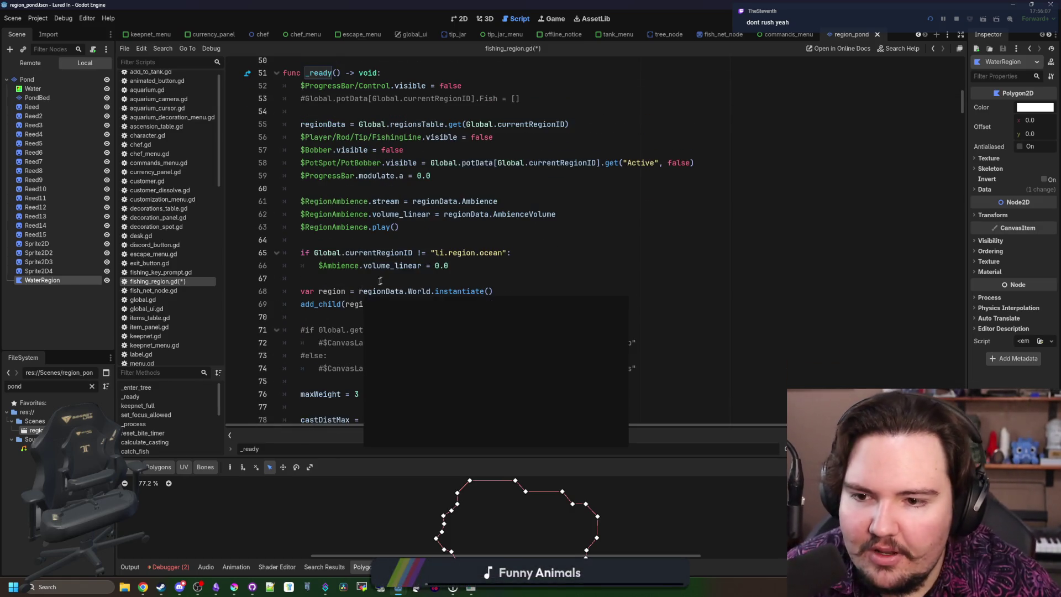
scroll(380, 280, "up", 2)
scroll(380, 281, "down", 2)
left_click(386, 299)
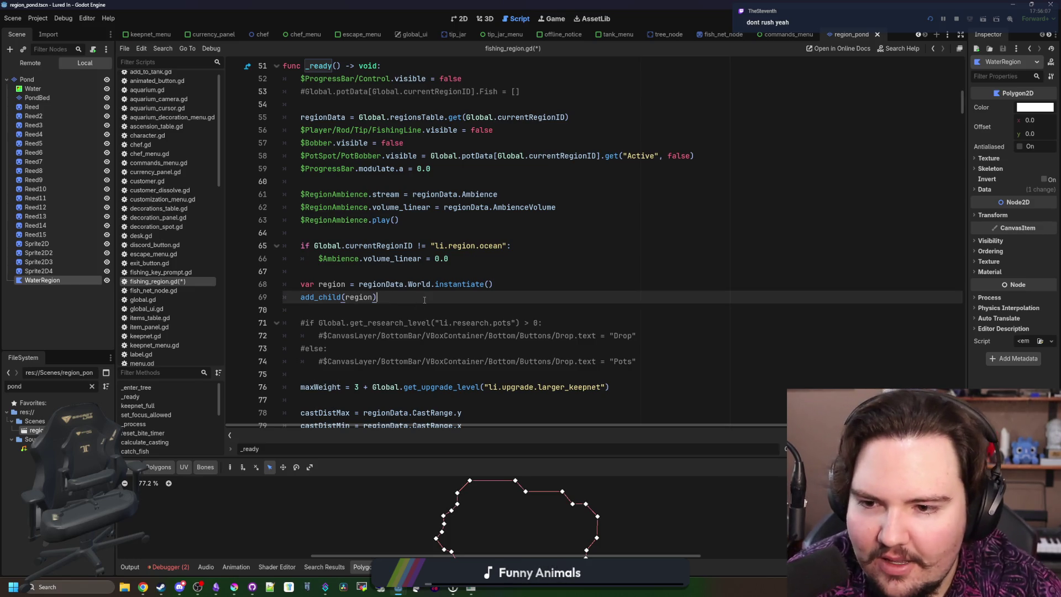
key("Return")
type("waterRegion")
scroll(390, 333, "up", 1)
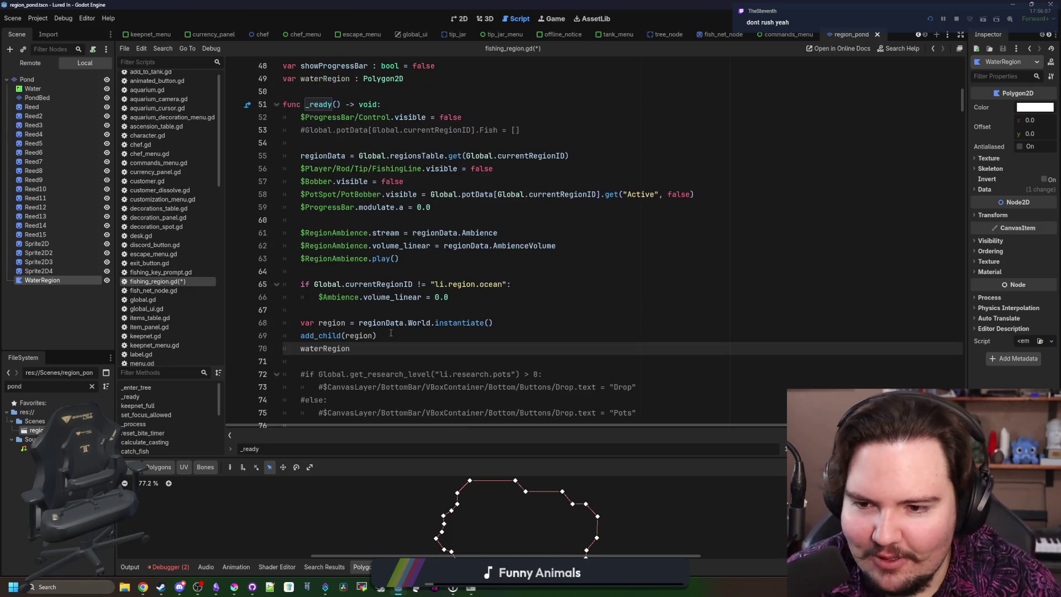
triple_click(365, 349)
type("= region")
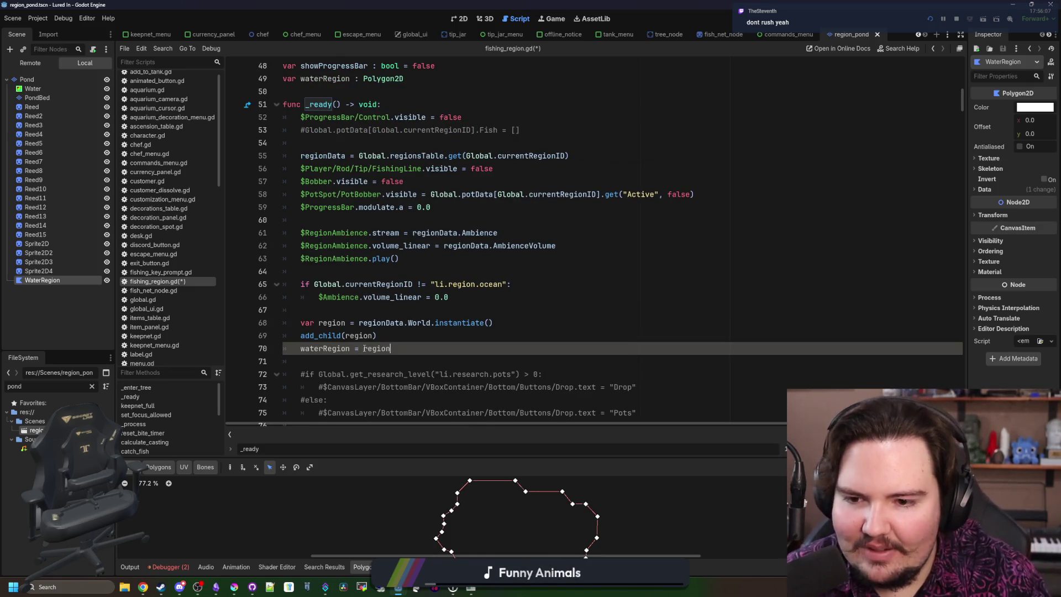
type(".get_node")
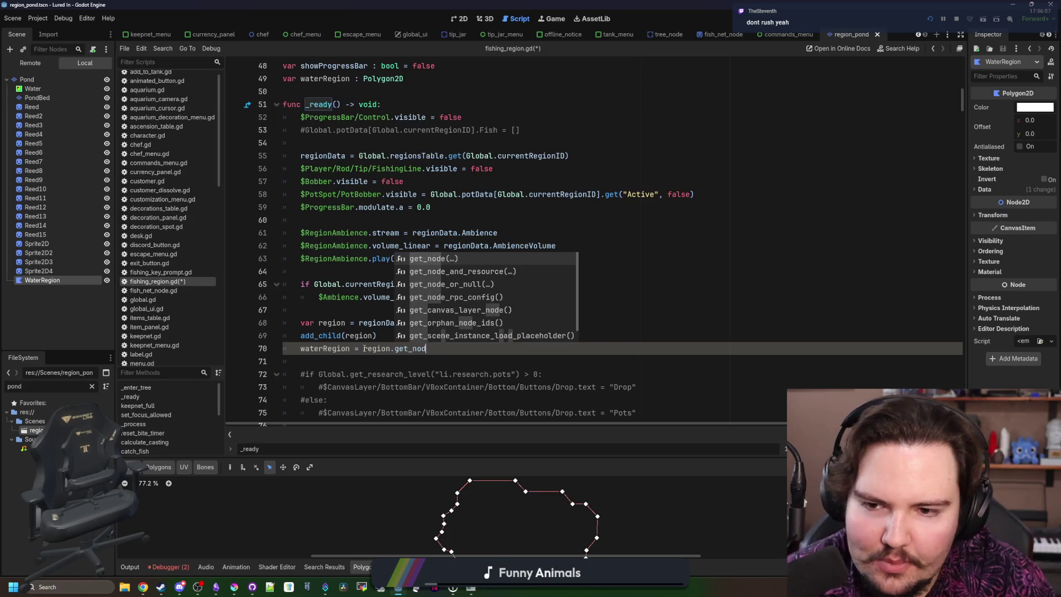
key("Return")
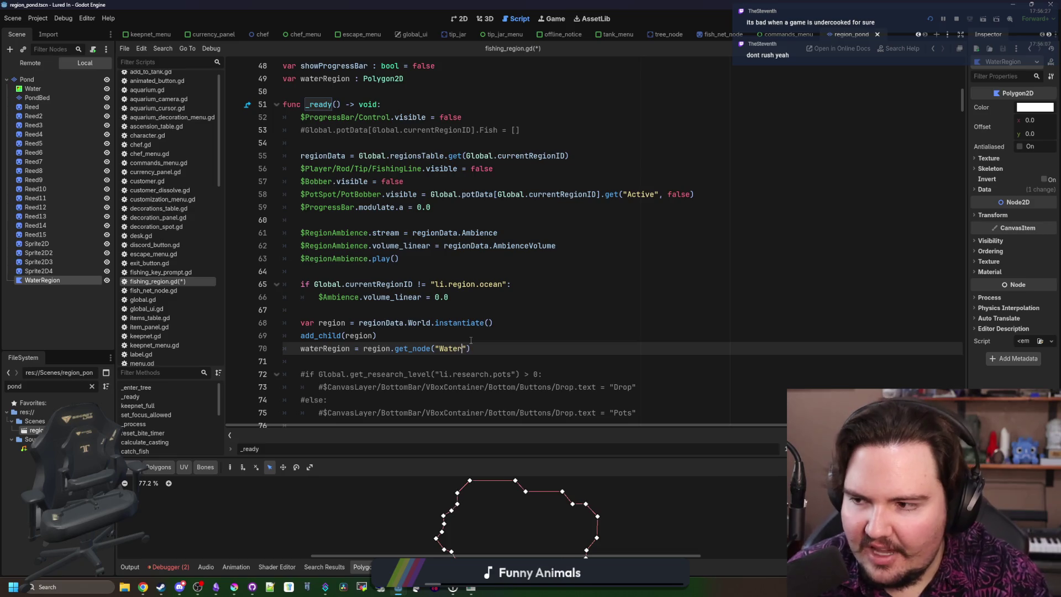
type("Region")
Step: Save fishing_region.gd and bring the Soulmask Steam browser window over the editor
key("ctrl+s")
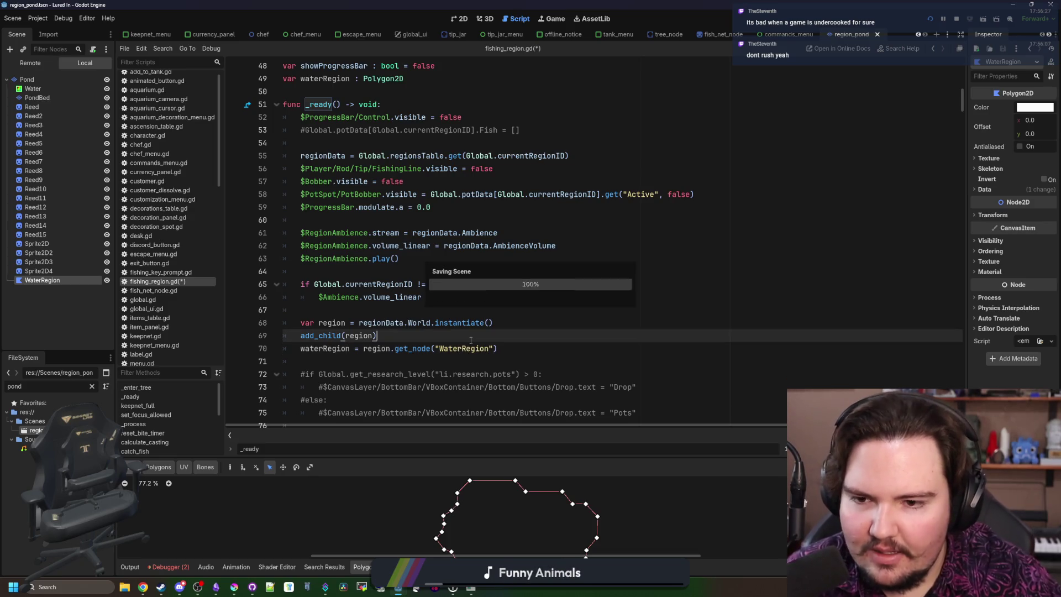
left_click(408, 314)
key("ctrl+s")
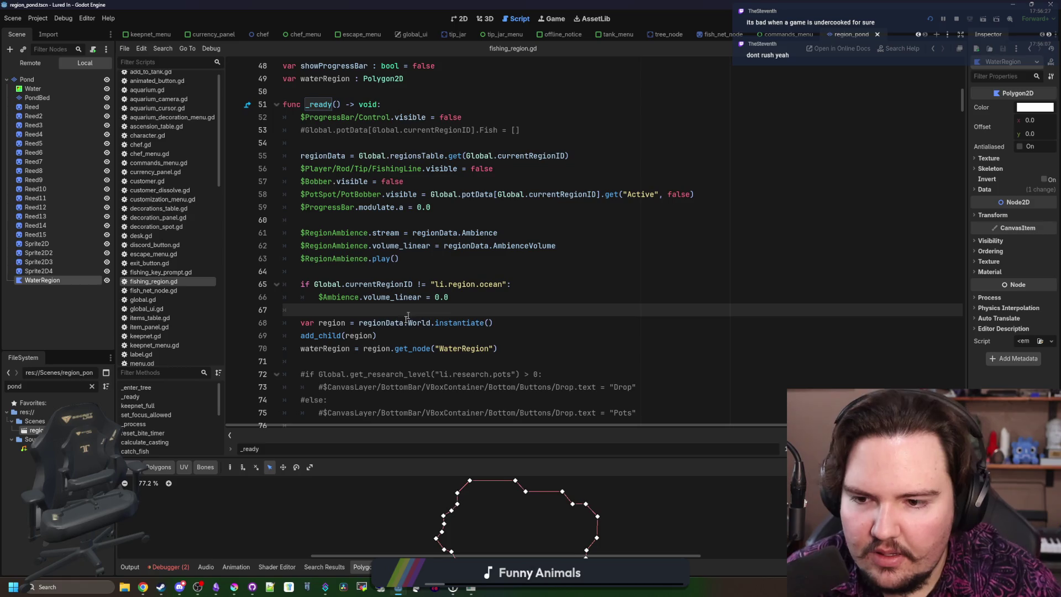
double_click(326, 350)
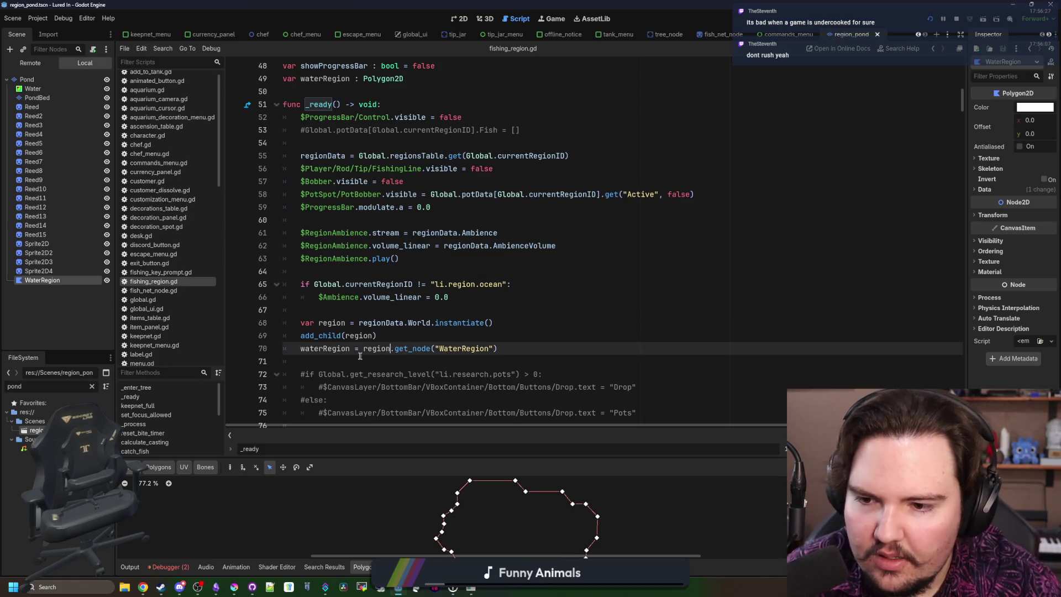
left_click(329, 363)
double_click(335, 353)
left_click(340, 363)
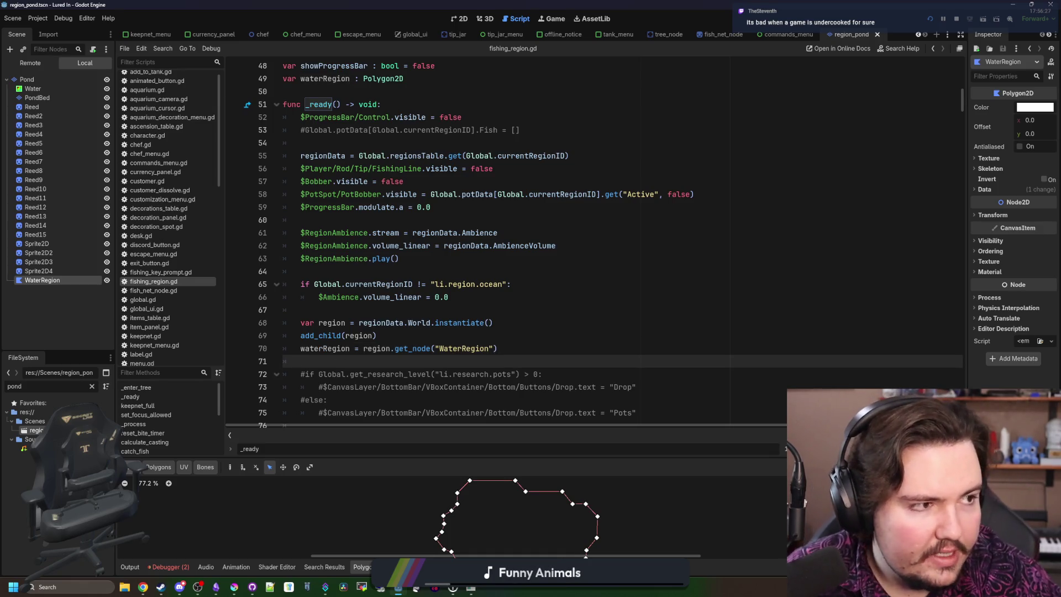
key("alt+Tab")
left_click_drag(759, 7, 596, 45)
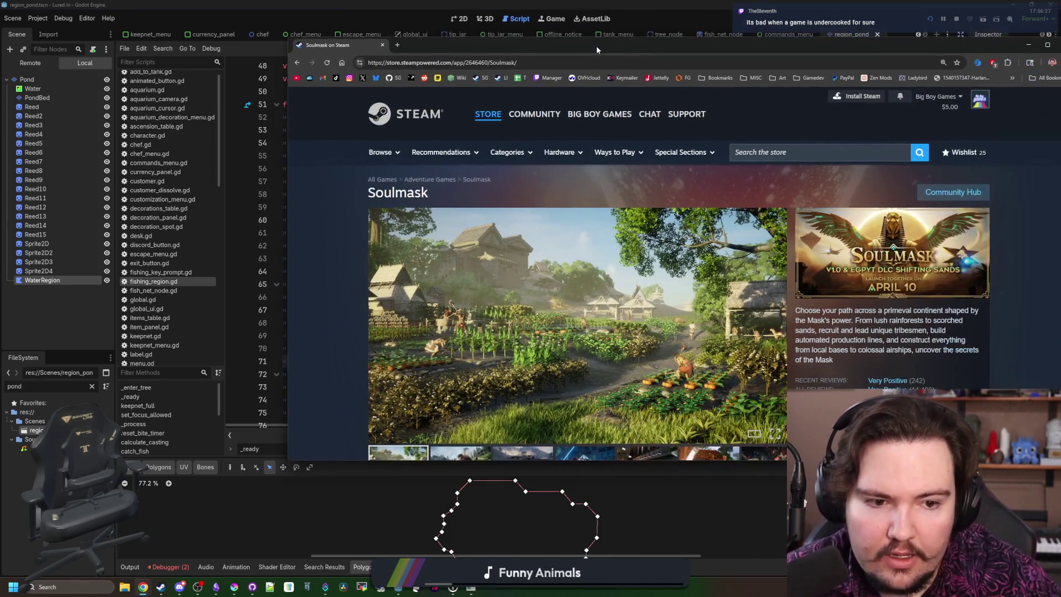
Step: Maximize the browser, search the web for 'project zomboid' and open its Steam store page
double_click(596, 45)
left_click_drag(747, 367, 760, 369)
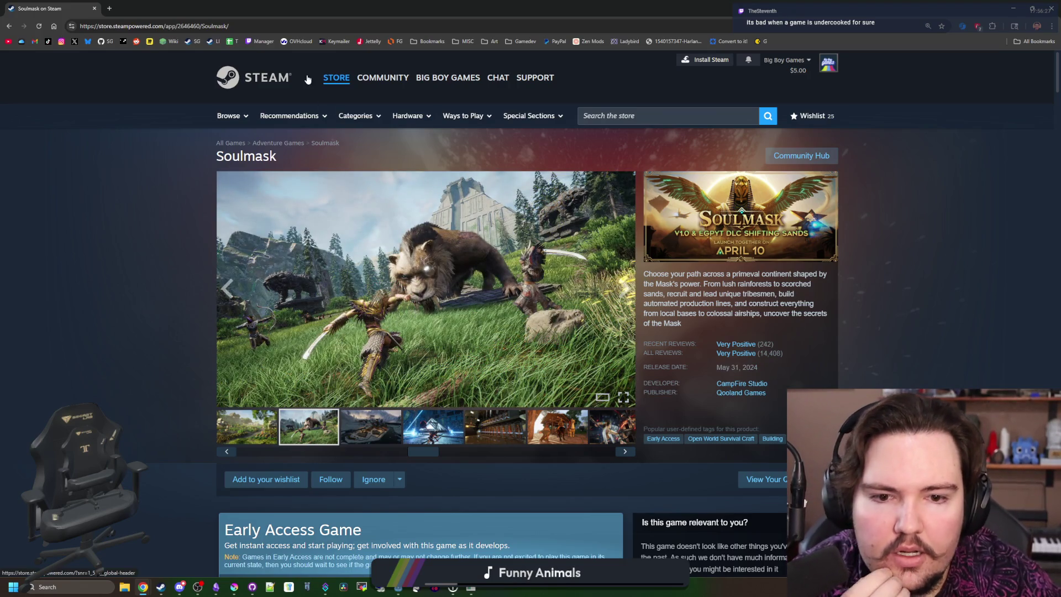
left_click(109, 8)
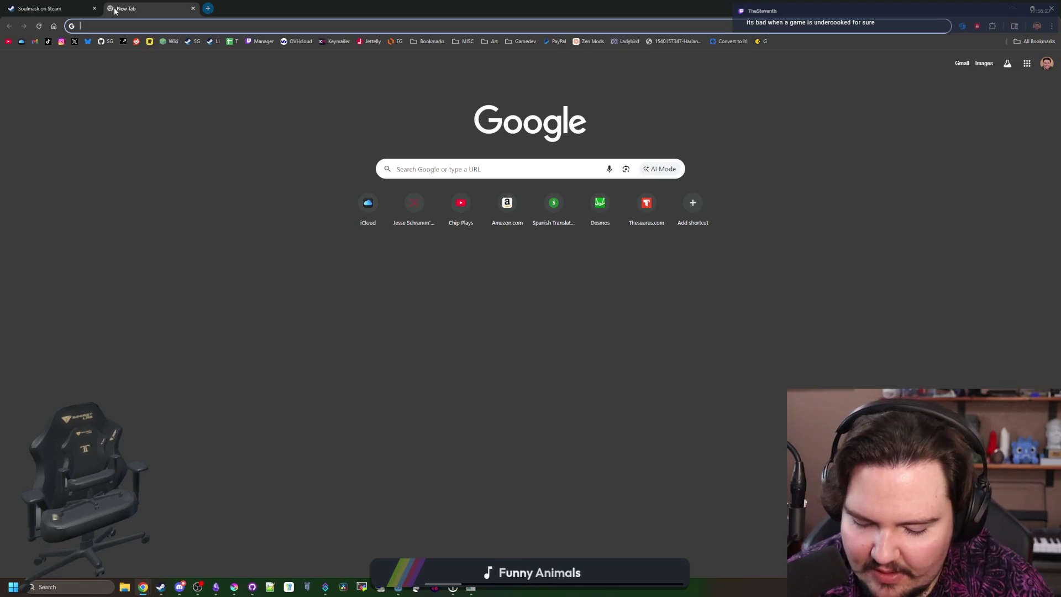
type("project zomboid")
key("Return")
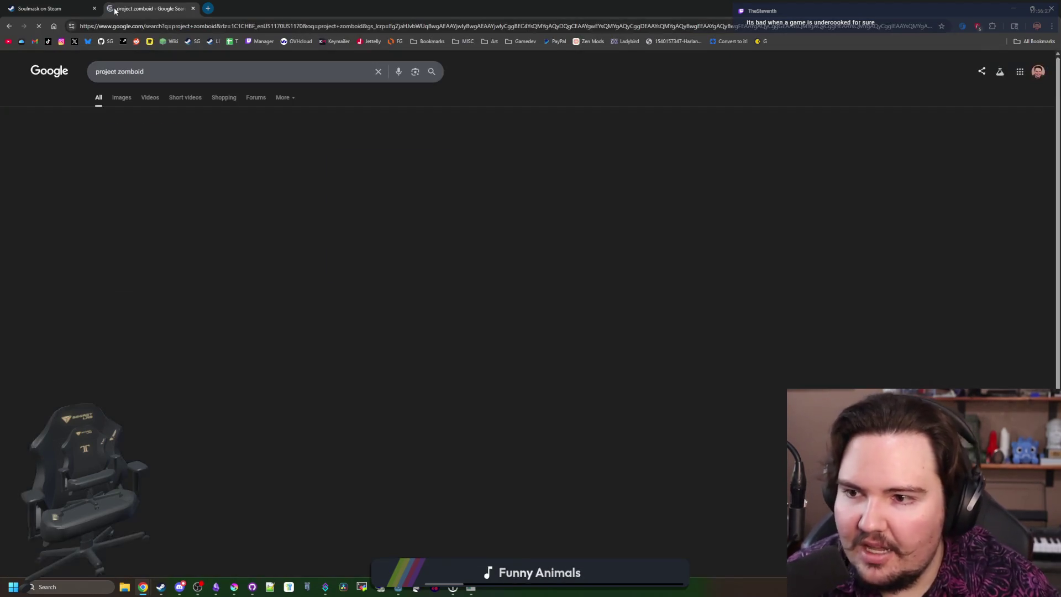
left_click(154, 329)
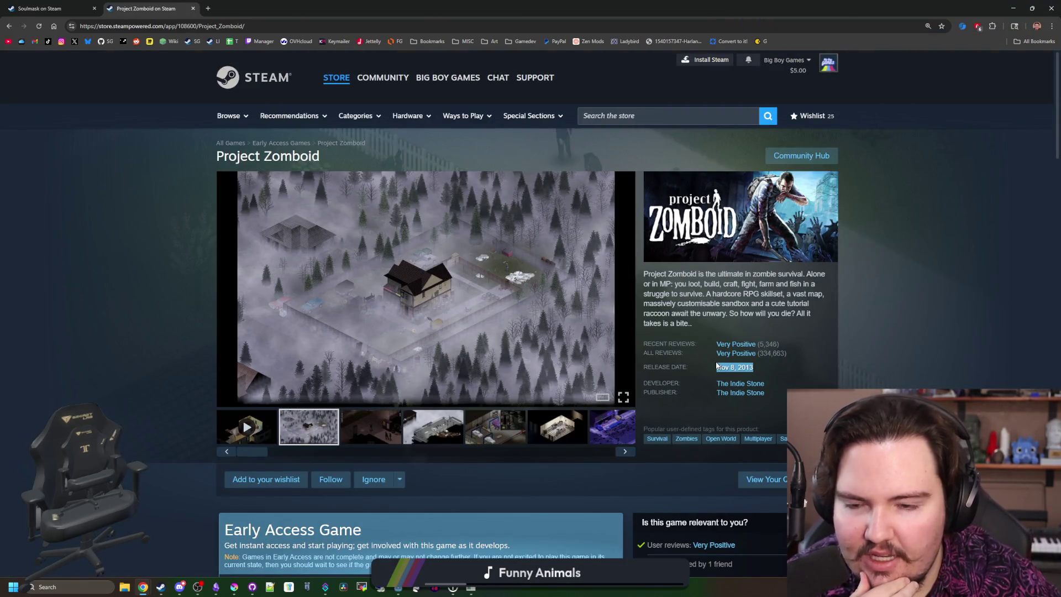
Step: Browse the Project Zomboid screenshots, including the vehicle mechanics one, and scroll the page
left_click(402, 417)
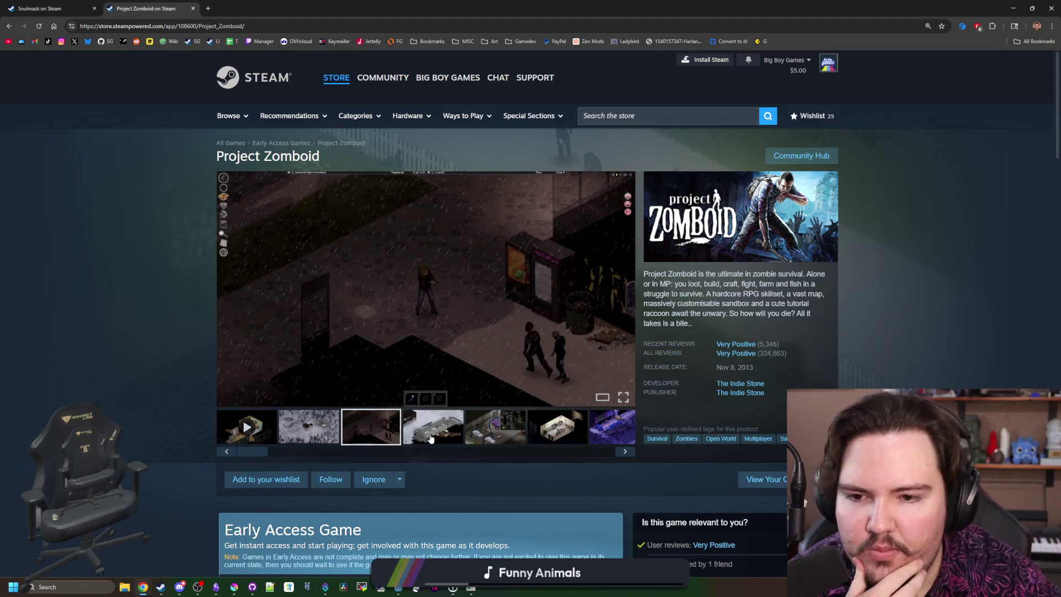
left_click(430, 439)
left_click(495, 426)
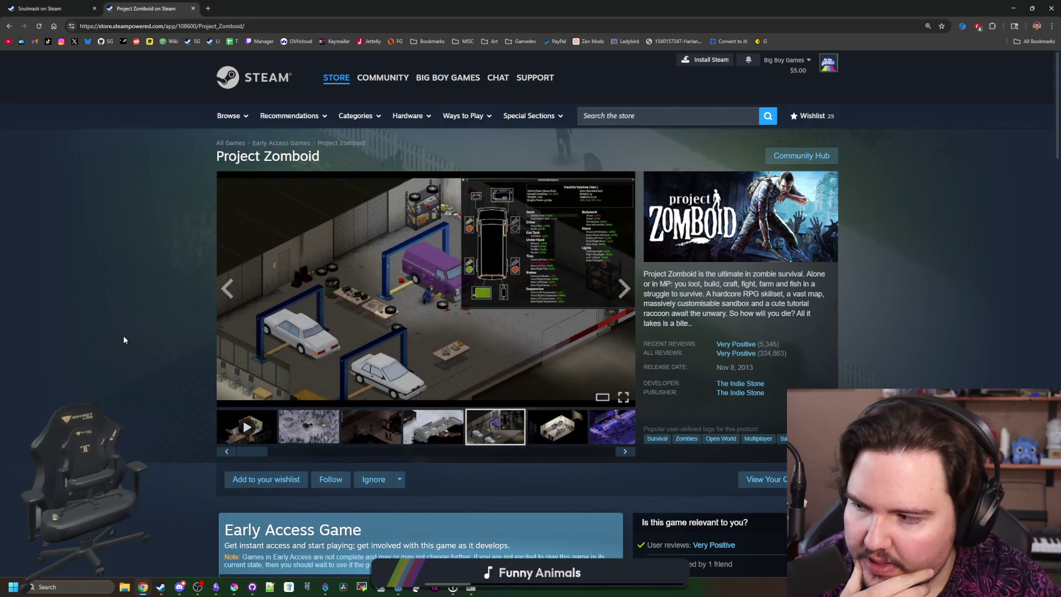
scroll(124, 336, "down", 6)
scroll(283, 332, "up", 5)
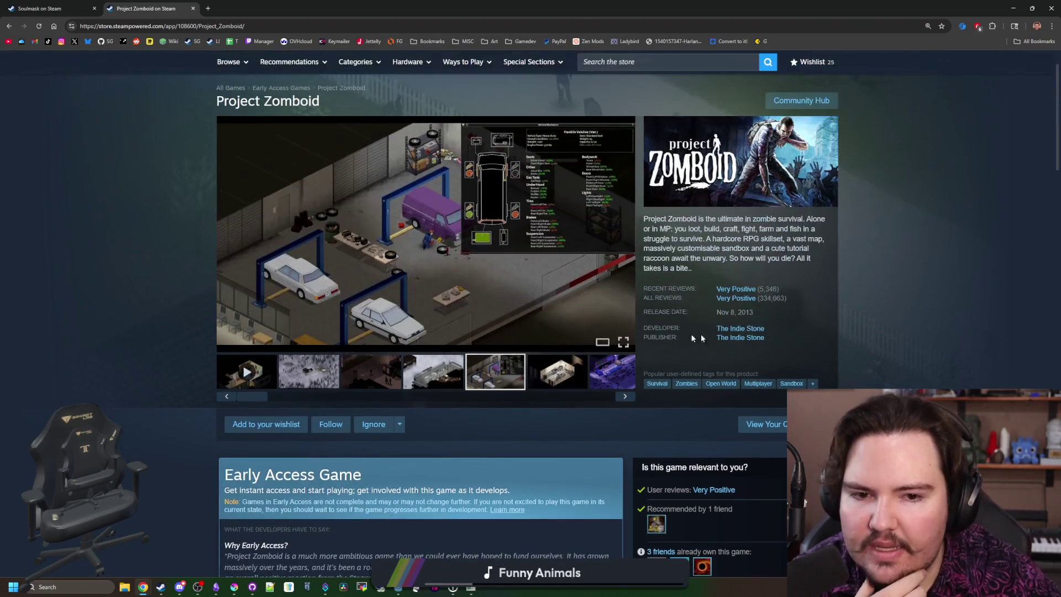
mouse_move(663, 302)
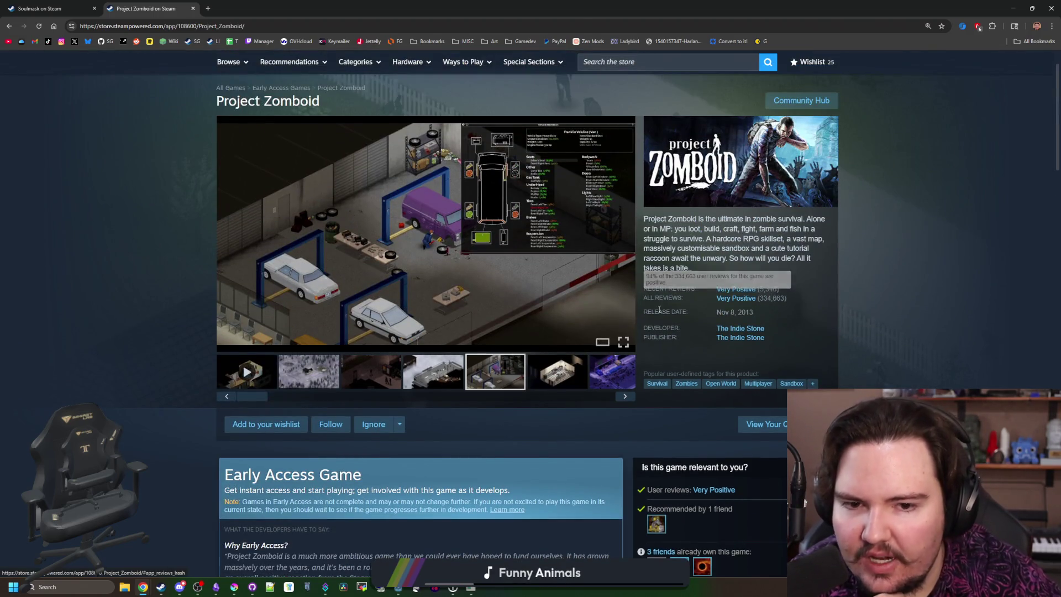
scroll(459, 316, "down", 13)
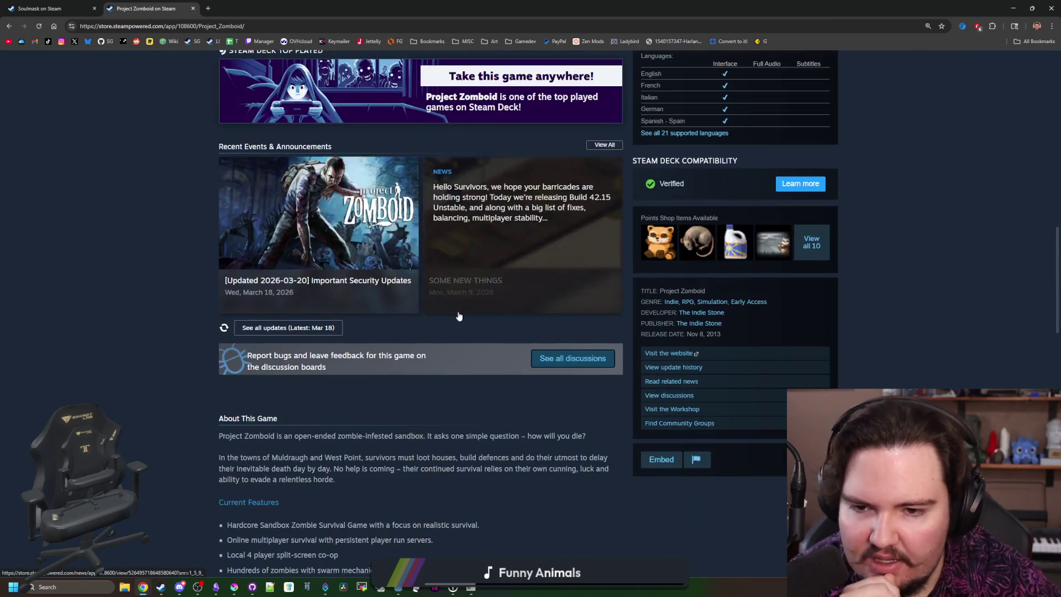
scroll(459, 316, "down", 20)
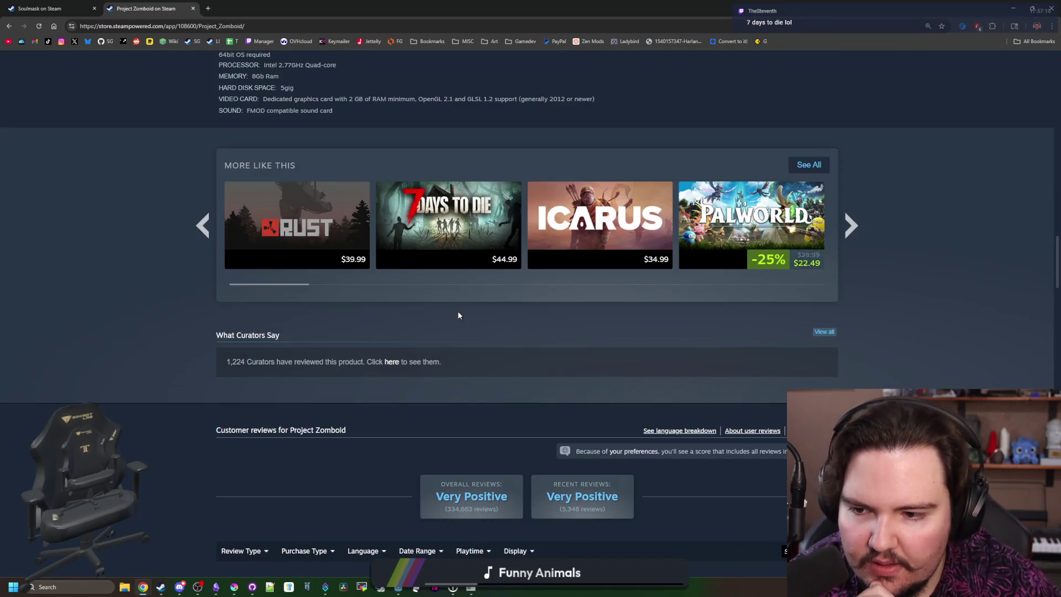
scroll(458, 311, "up", 20)
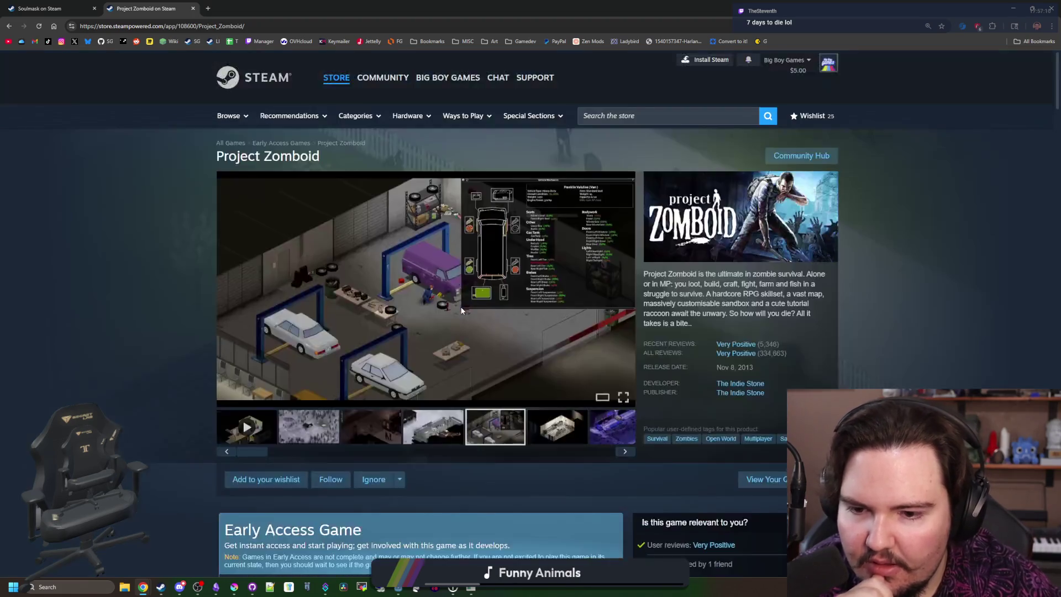
scroll(462, 310, "down", 20)
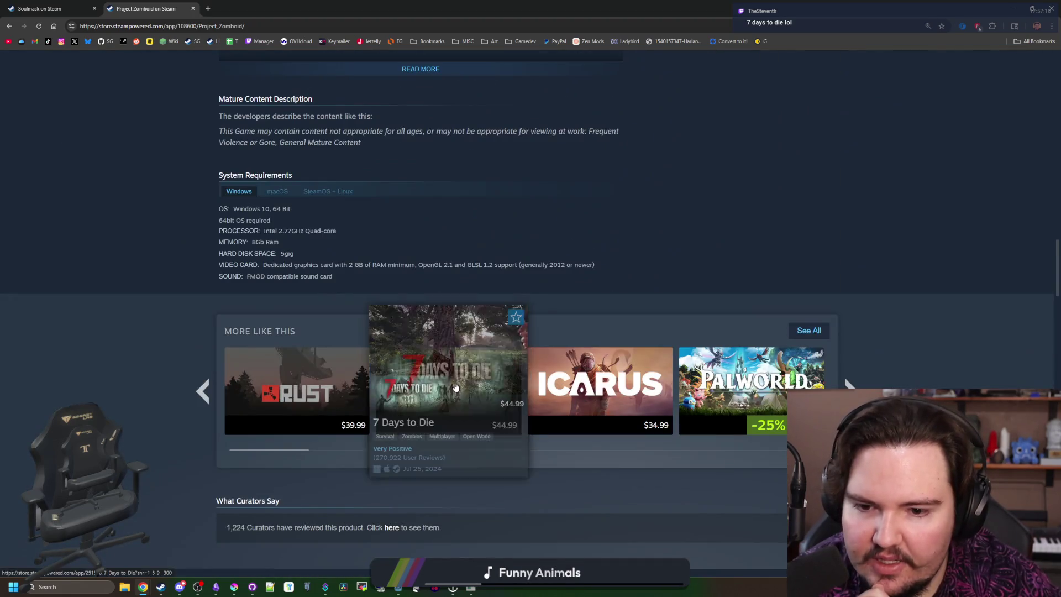
Step: Open the 7 Days to Die store page and expand its full Game Features list
left_click(456, 386)
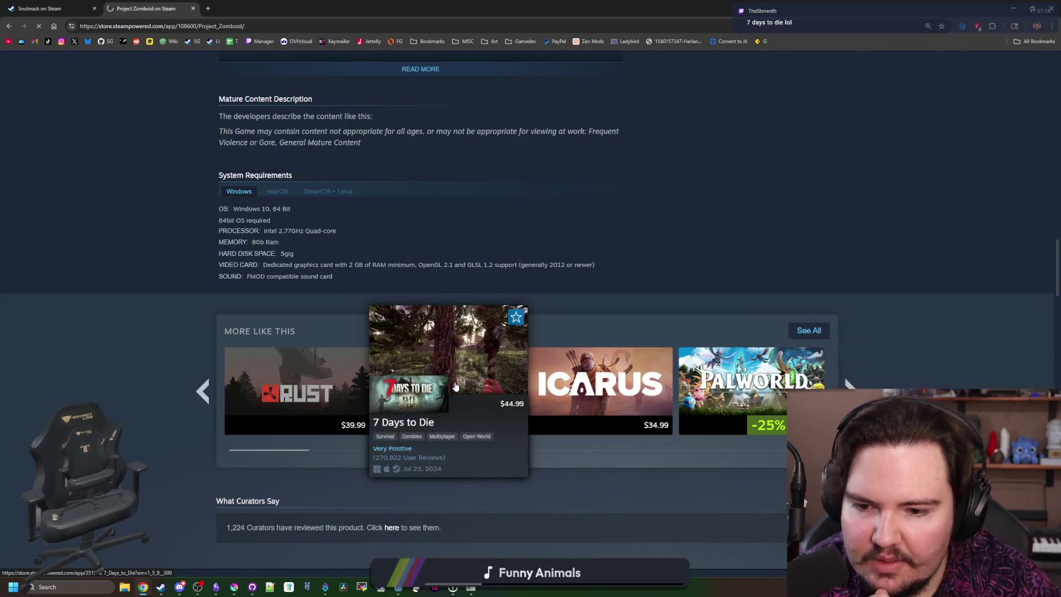
scroll(455, 382, "down", 4)
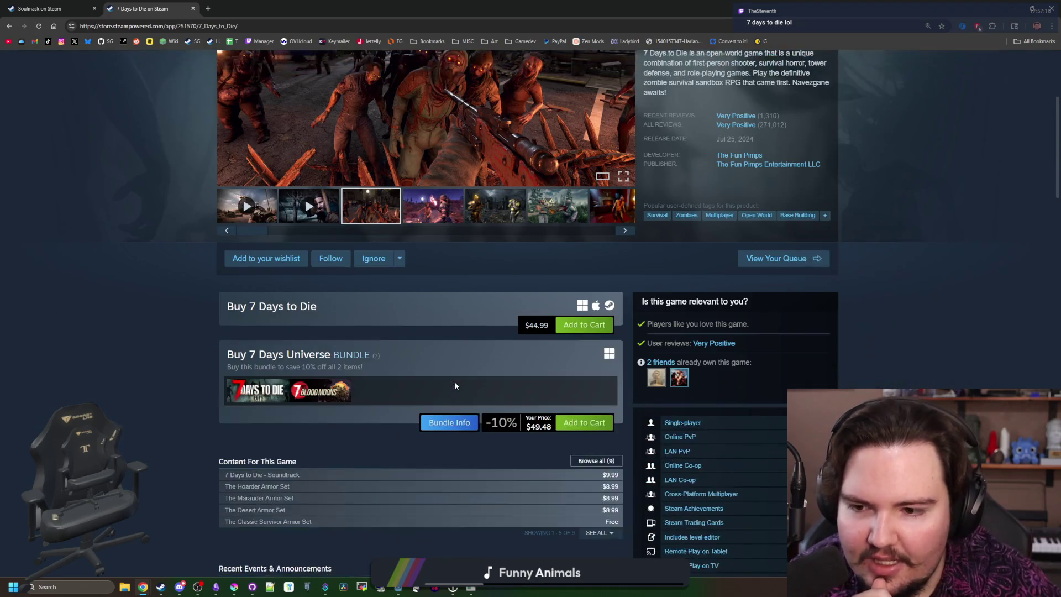
scroll(455, 385, "down", 13)
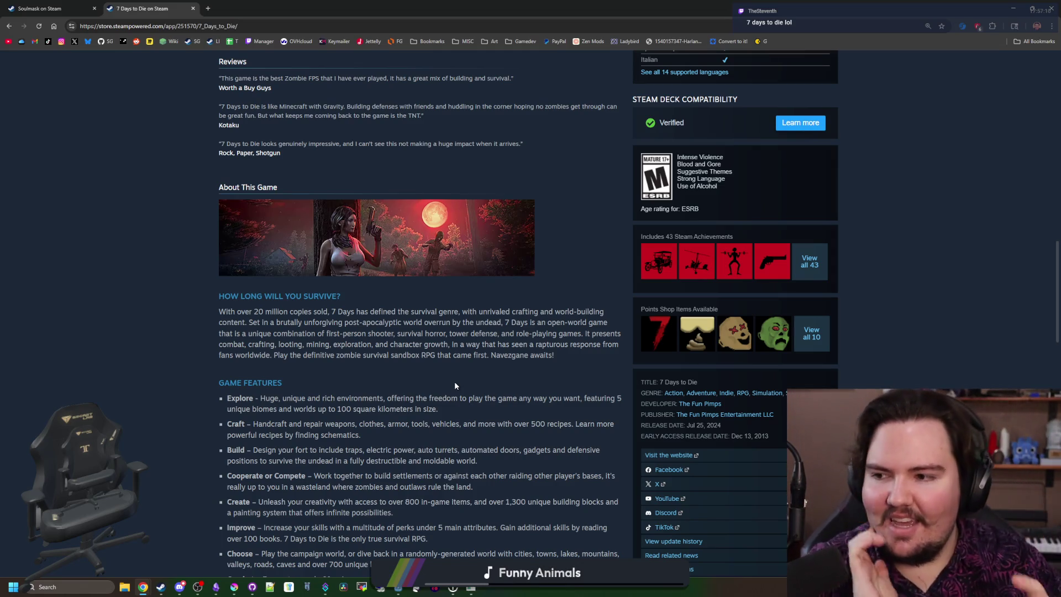
scroll(455, 385, "down", 6)
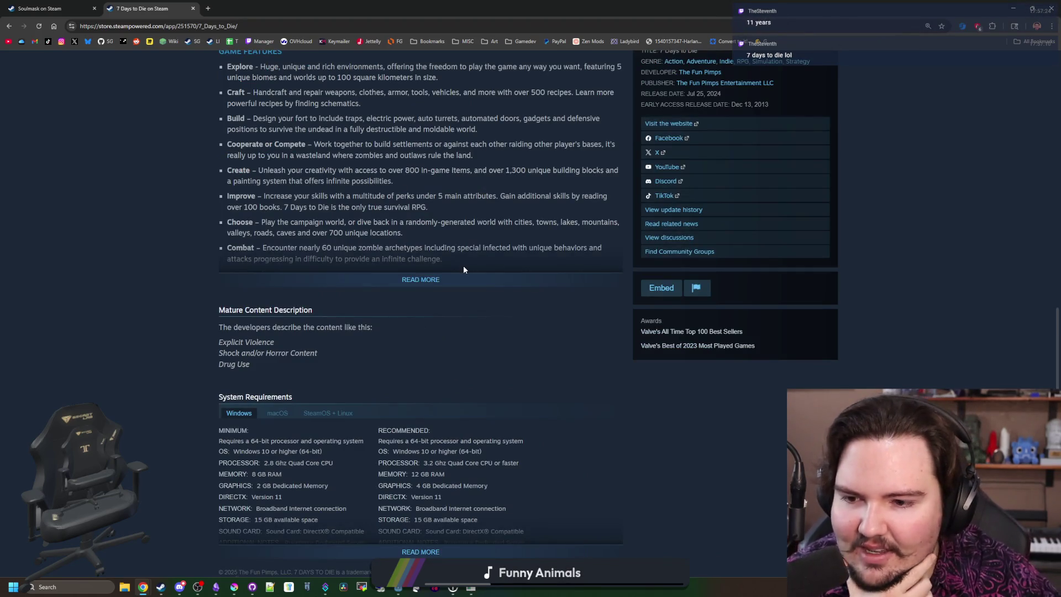
left_click(427, 281)
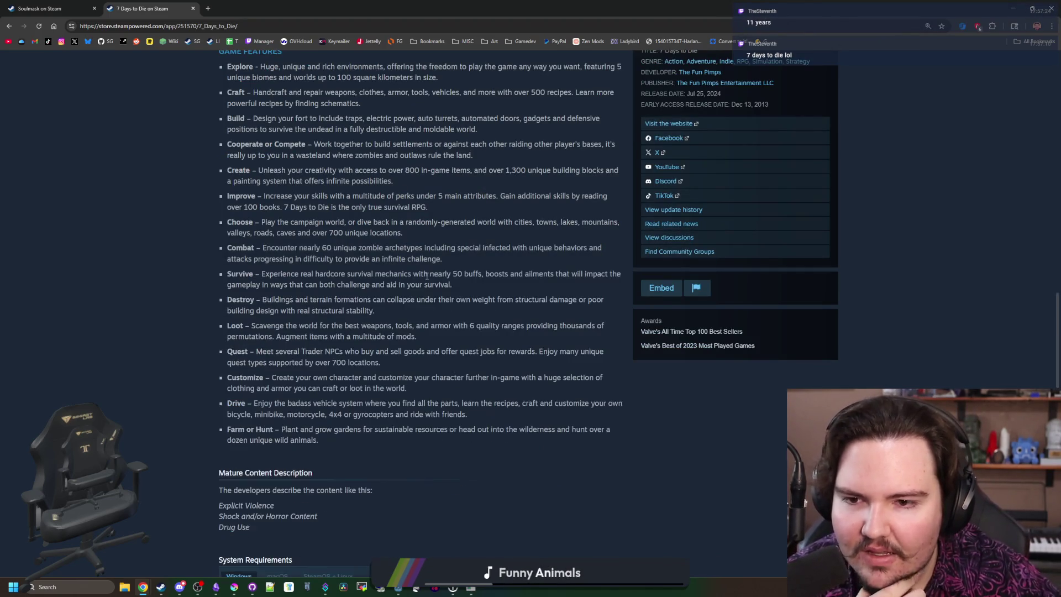
scroll(398, 203, "down", 11)
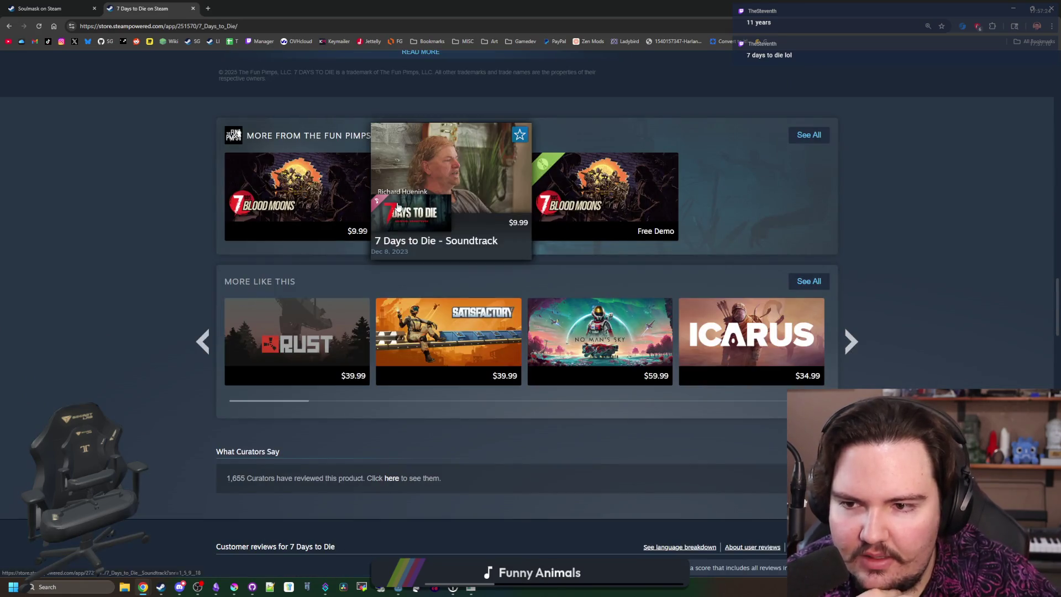
mouse_move(293, 225)
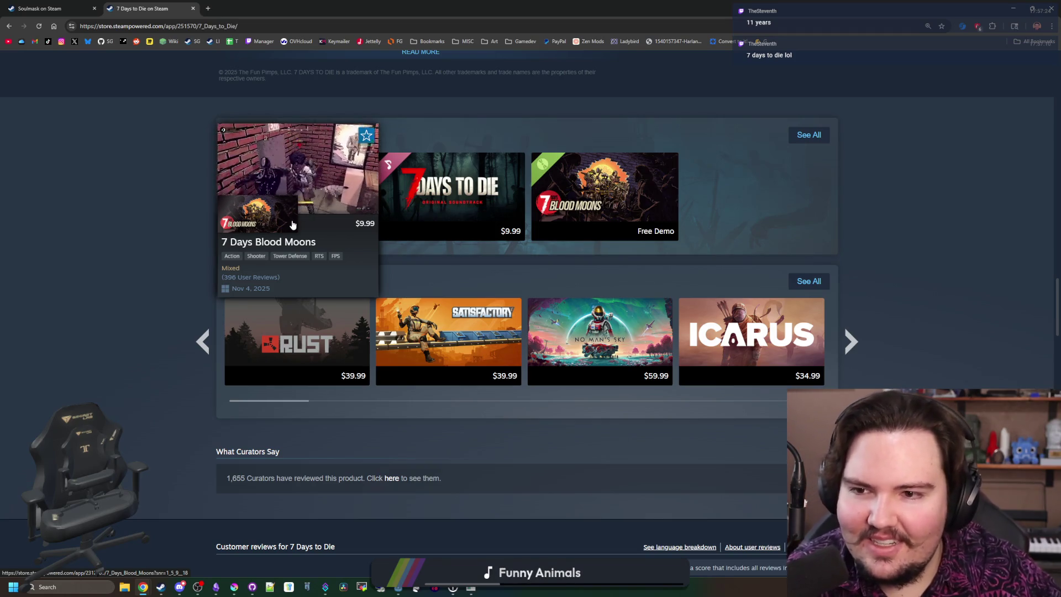
scroll(400, 364, "up", 20)
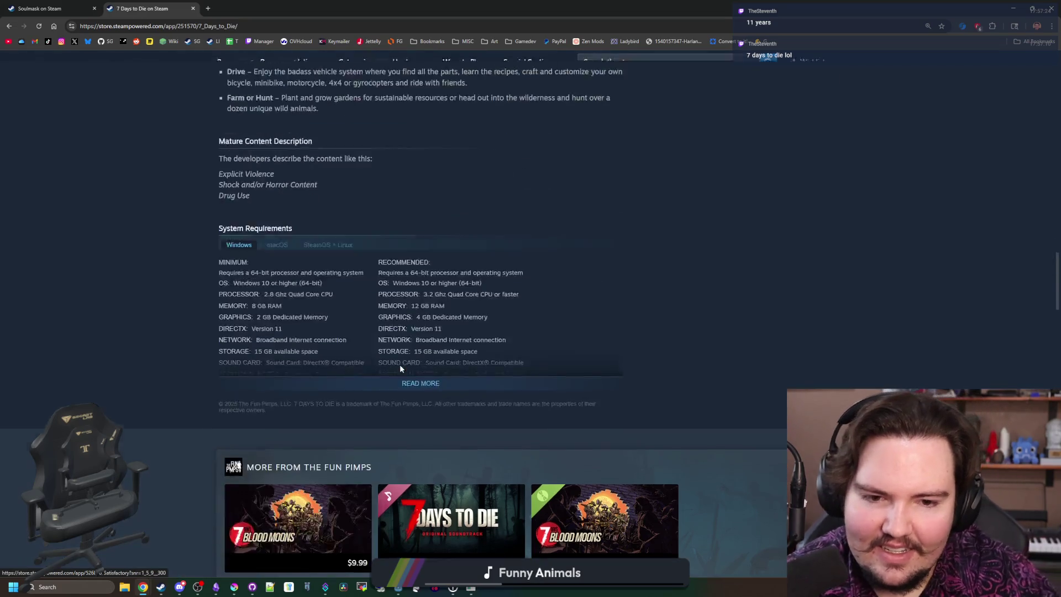
scroll(465, 270, "up", 15)
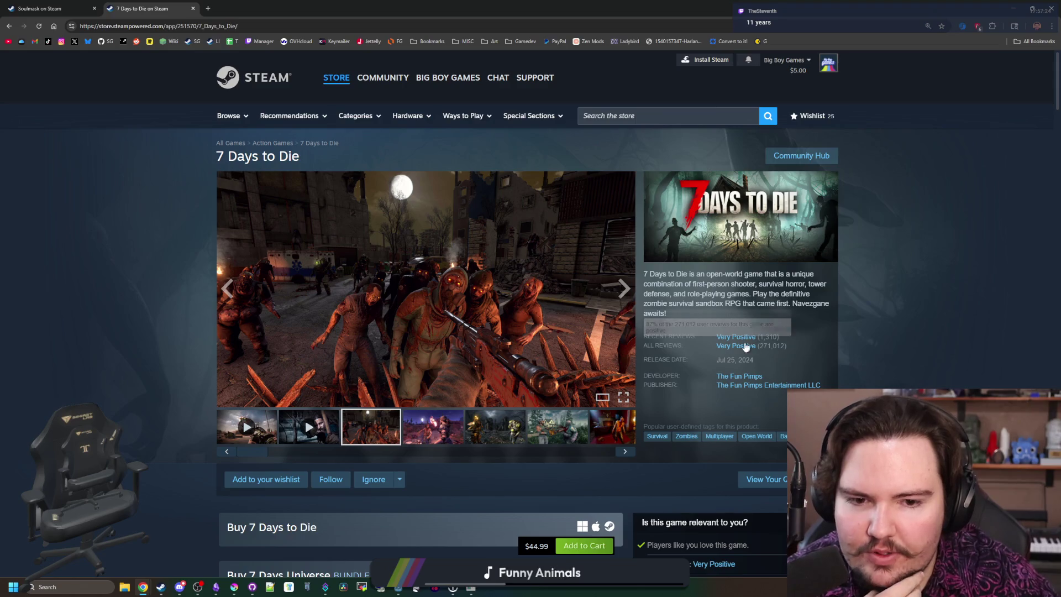
Step: View the torch, ruins, chainsaw and red torch screenshots, then scroll down to the announcements
left_click(453, 425)
left_click(494, 426)
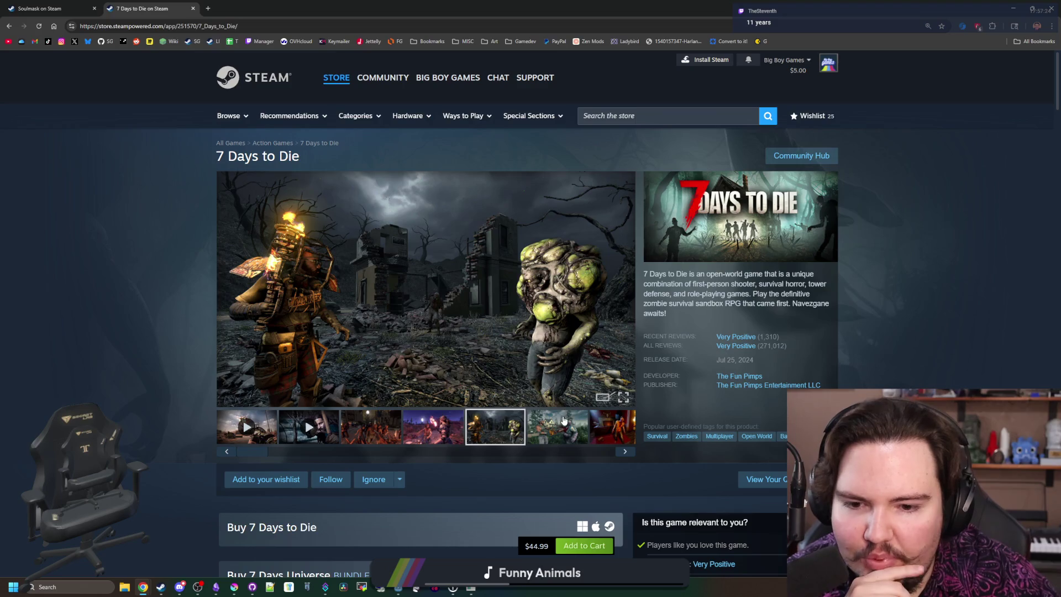
left_click(564, 422)
left_click(602, 426)
scroll(446, 377, "down", 5)
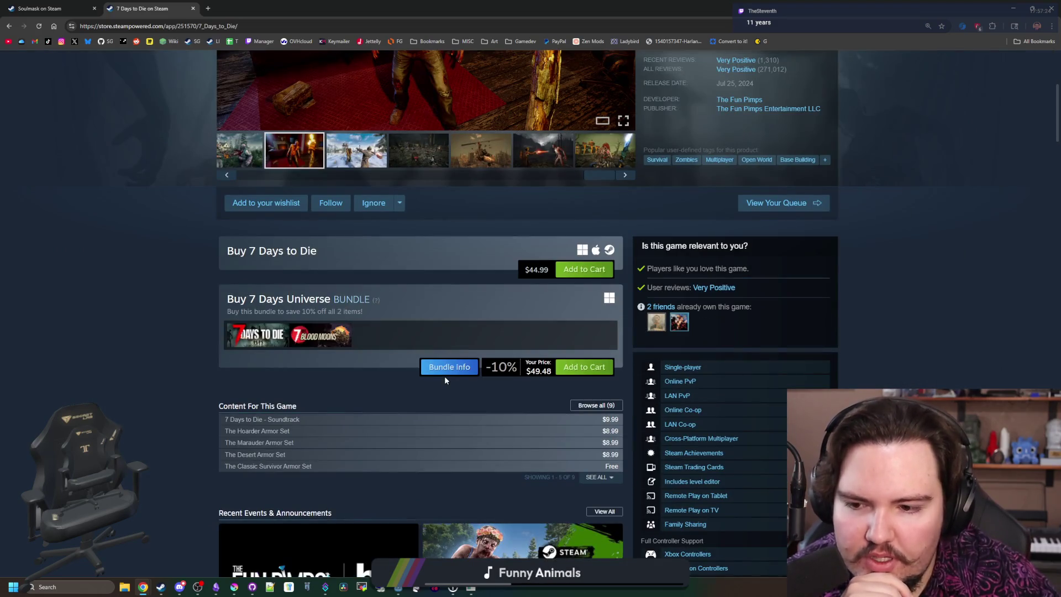
scroll(445, 380, "down", 6)
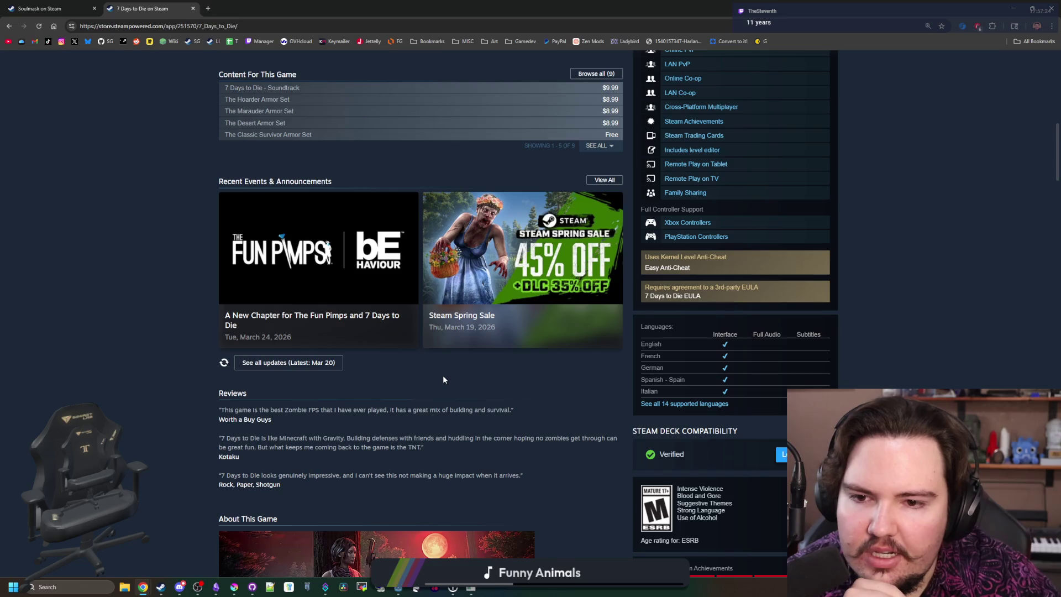
scroll(443, 377, "down", 4)
scroll(443, 378, "down", 5)
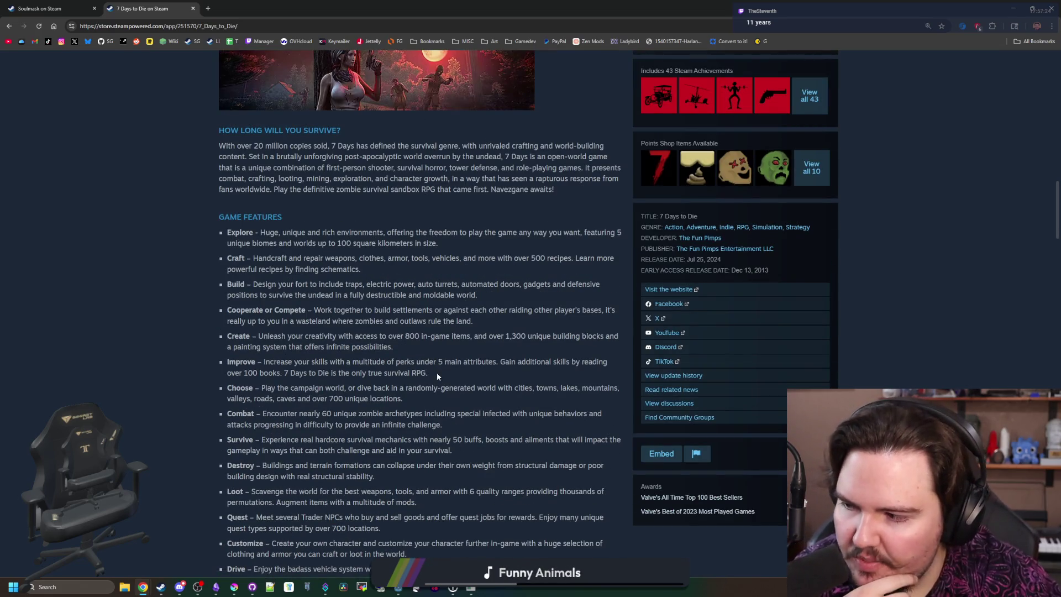
scroll(315, 251, "down", 15)
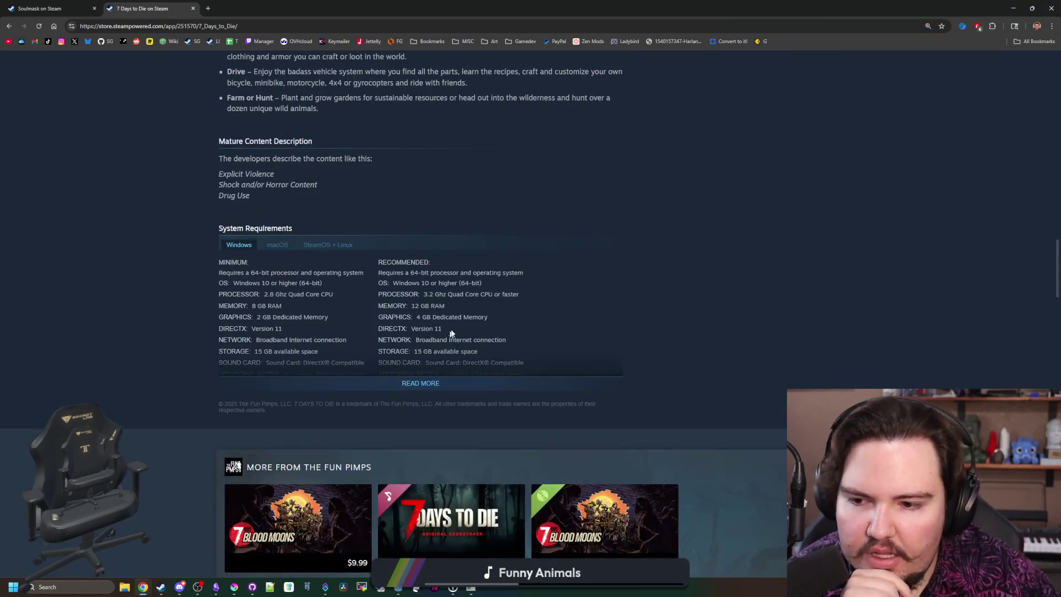
scroll(530, 215, "down", 4)
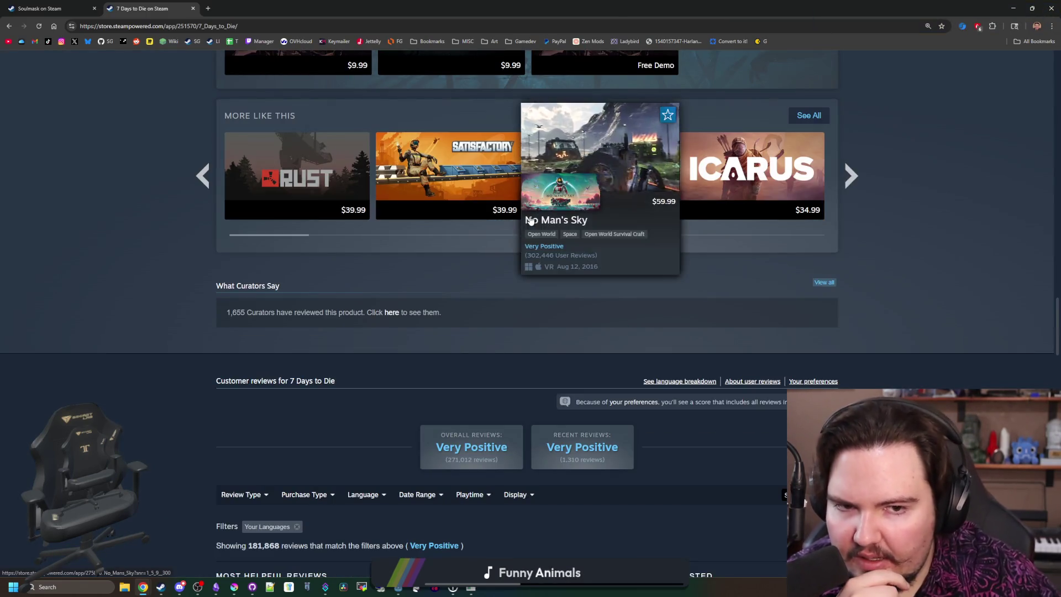
scroll(530, 219, "up", 8)
scroll(529, 219, "up", 20)
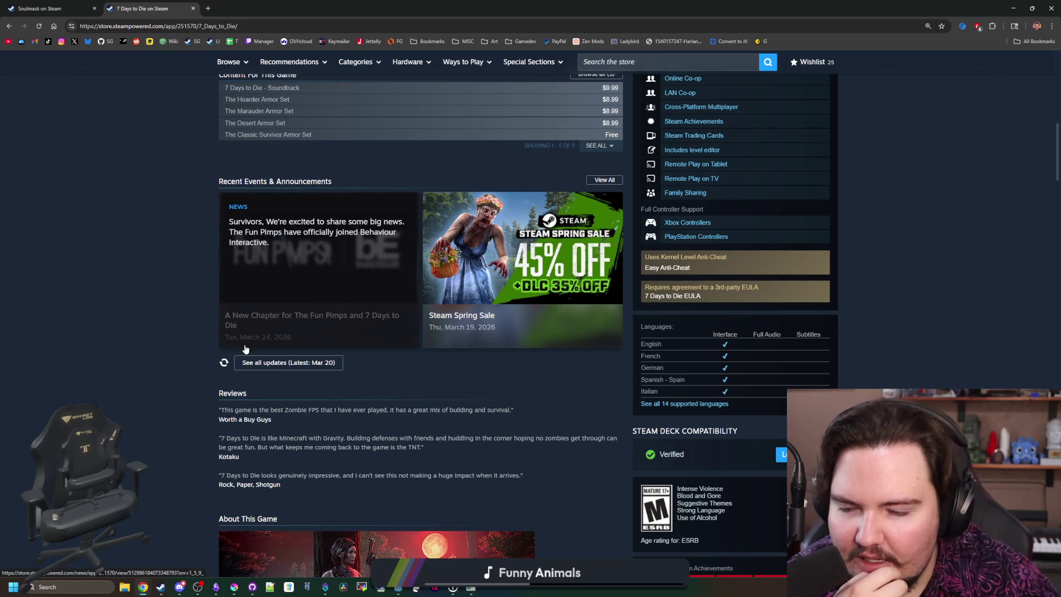
scroll(326, 304, "up", 8)
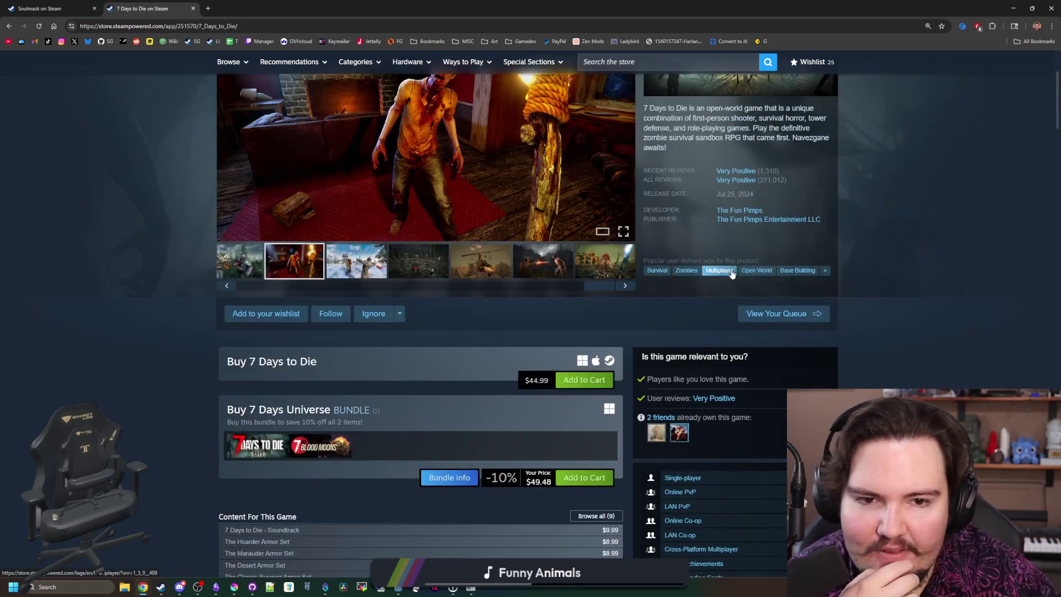
scroll(329, 364, "down", 7)
Step: Read the 'A New Chapter for The Fun Pimps' announcement, close it, and open View All news
left_click(328, 364)
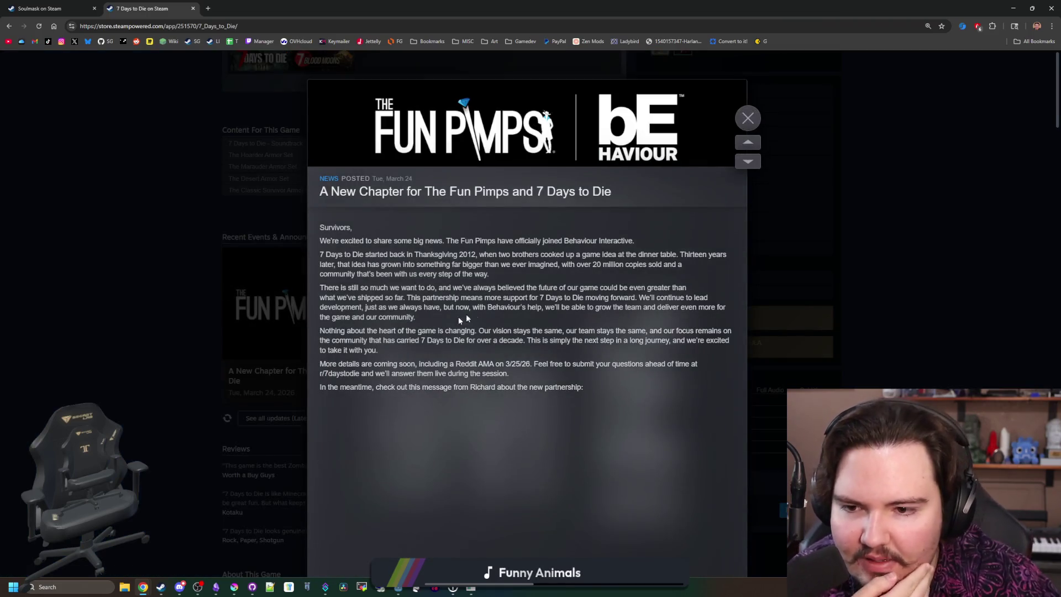
scroll(491, 319, "down", 10)
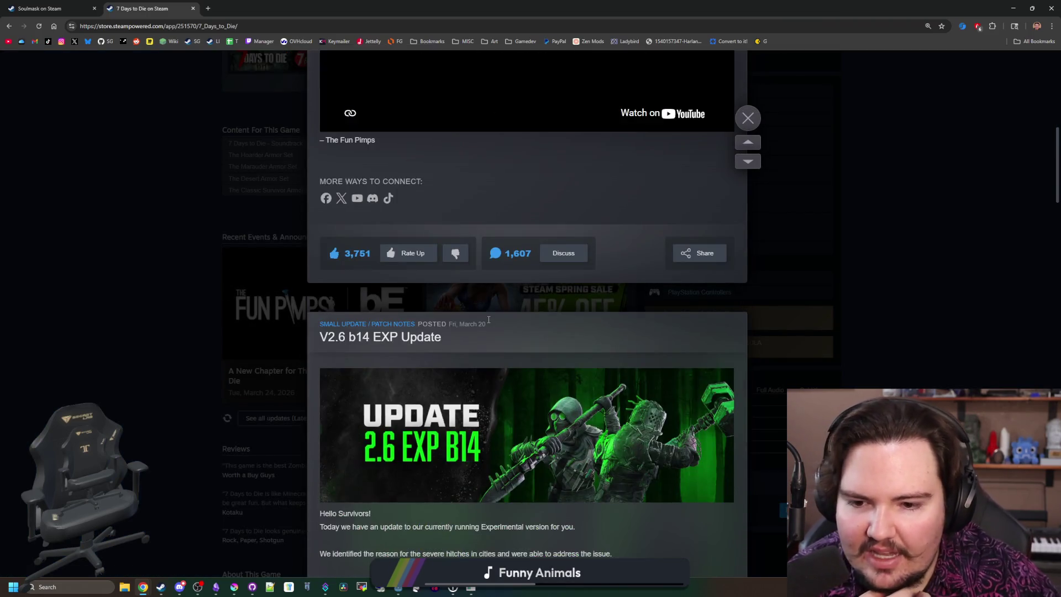
left_click(182, 269)
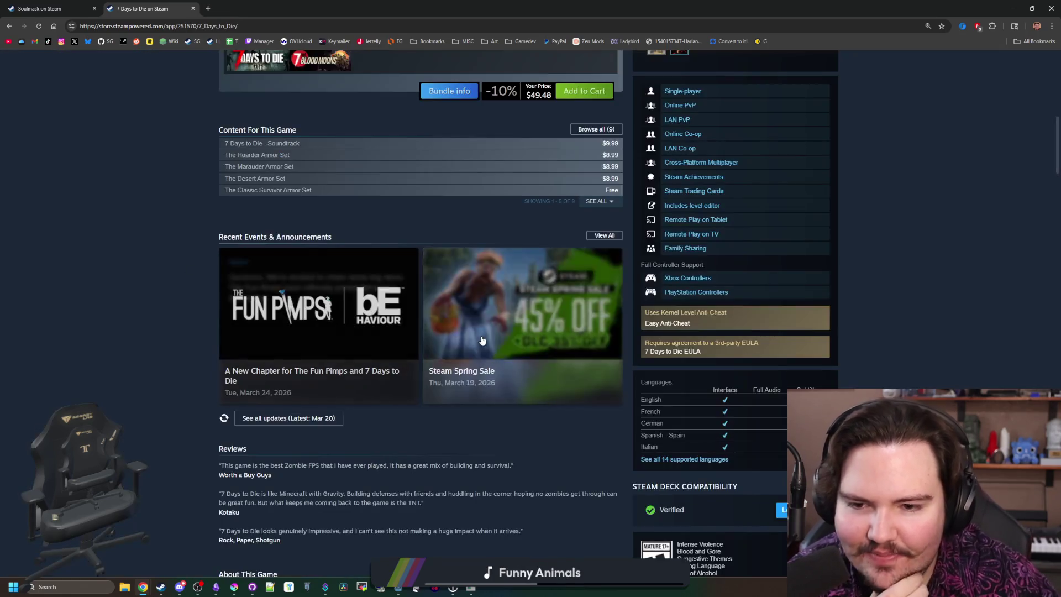
left_click(605, 235)
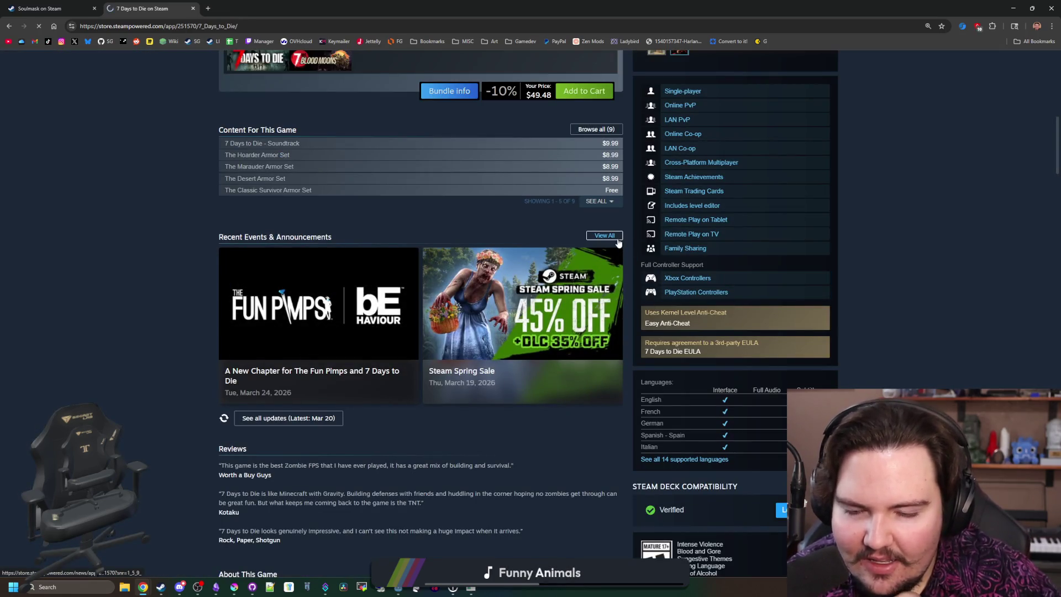
Step: Open and read the V2.6 EXP update article in the News Hub, then close it
scroll(608, 254, "down", 4)
scroll(607, 263, "down", 5)
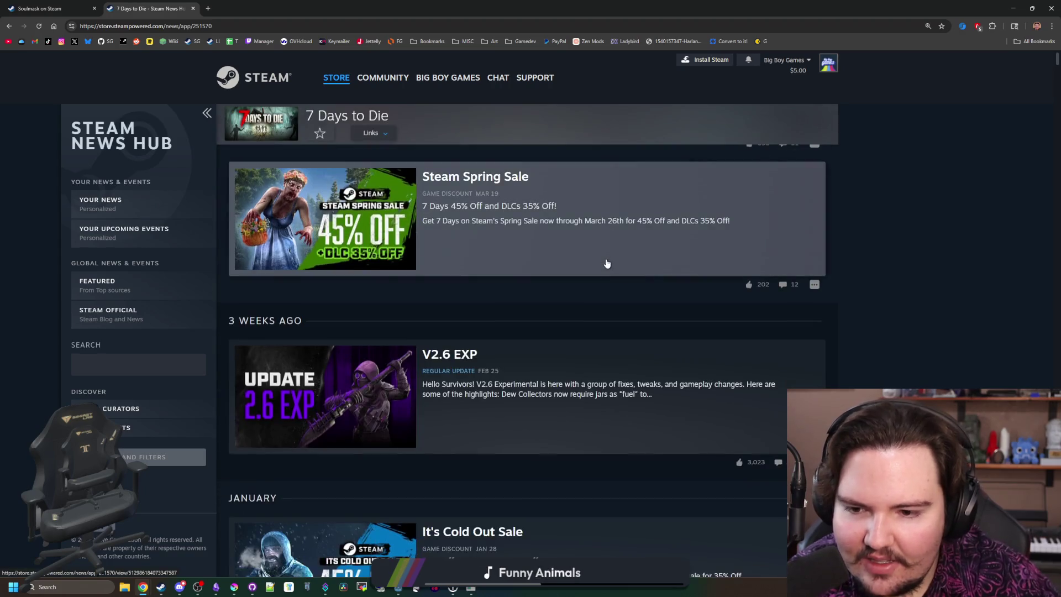
scroll(391, 320, "up", 1)
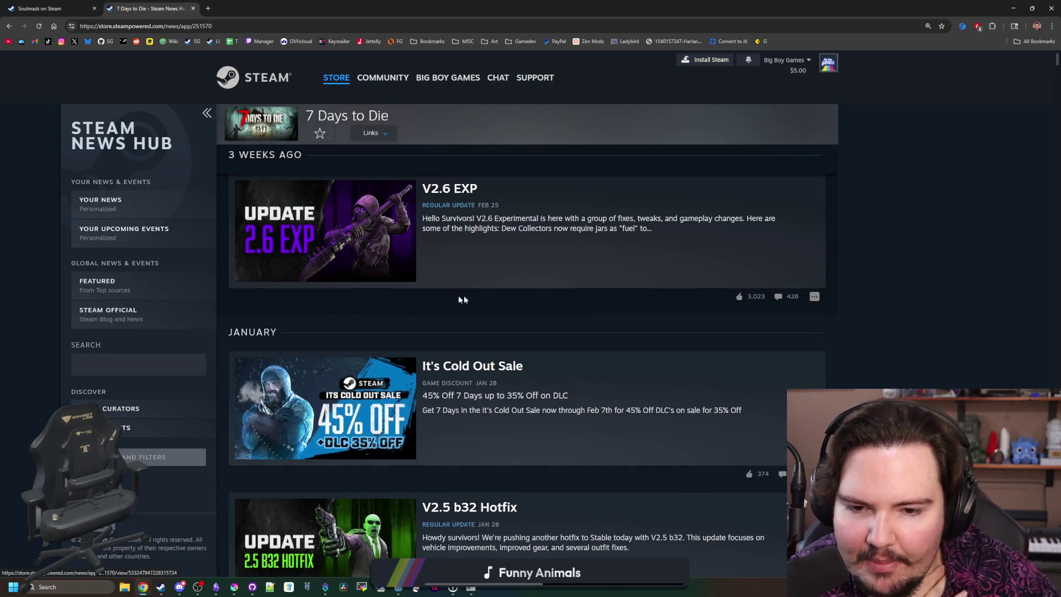
left_click(606, 236)
scroll(662, 326, "down", 2)
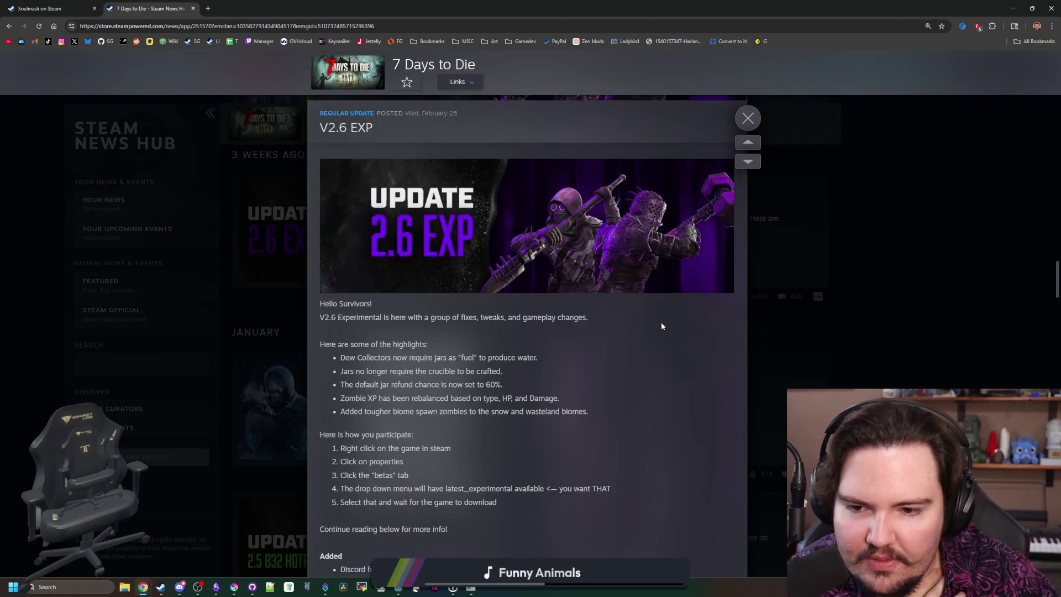
scroll(655, 329, "down", 10)
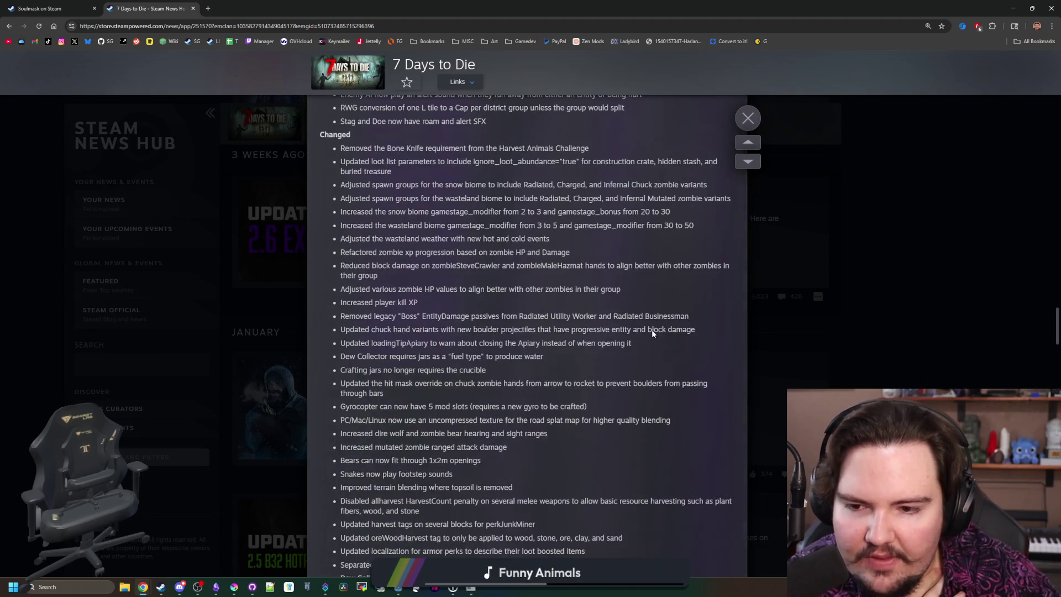
left_click(904, 267)
Step: Open the Storm's Brewing stable release article, visit the official notes, then close both
scroll(518, 322, "down", 9)
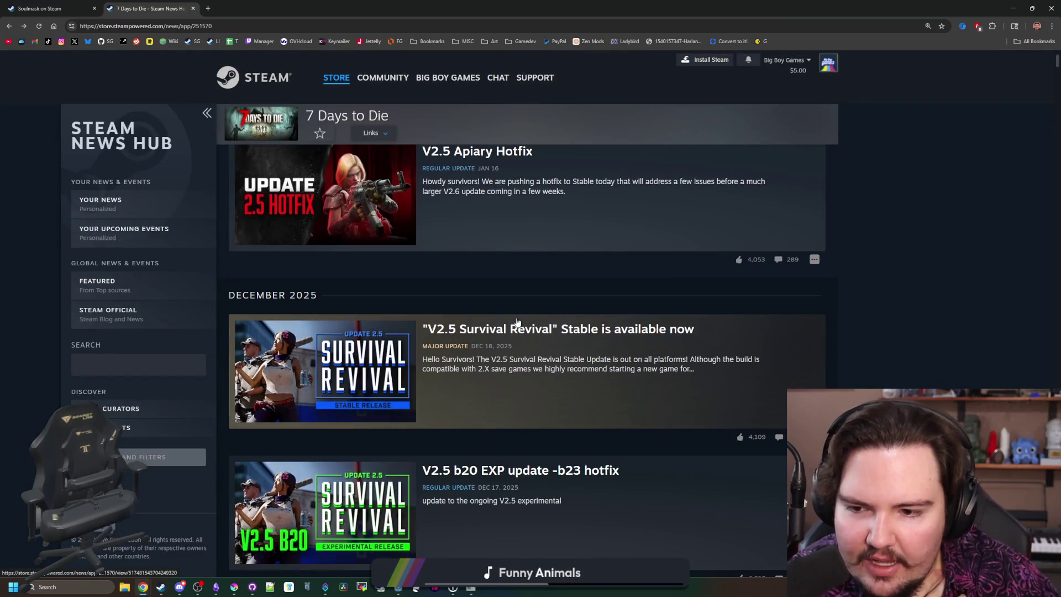
scroll(517, 320, "up", 2)
scroll(498, 310, "down", 13)
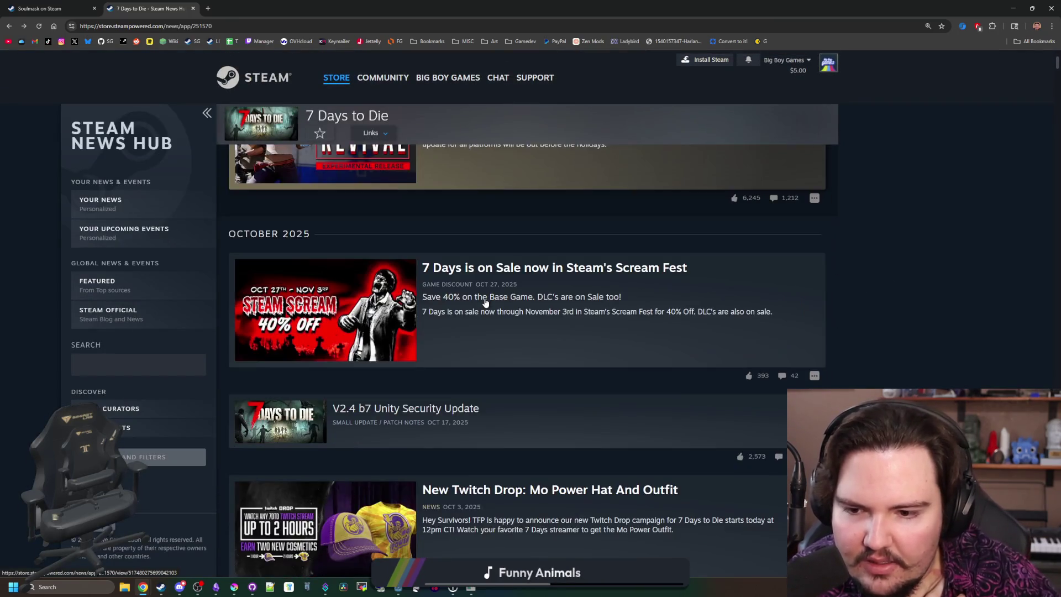
scroll(485, 302, "down", 8)
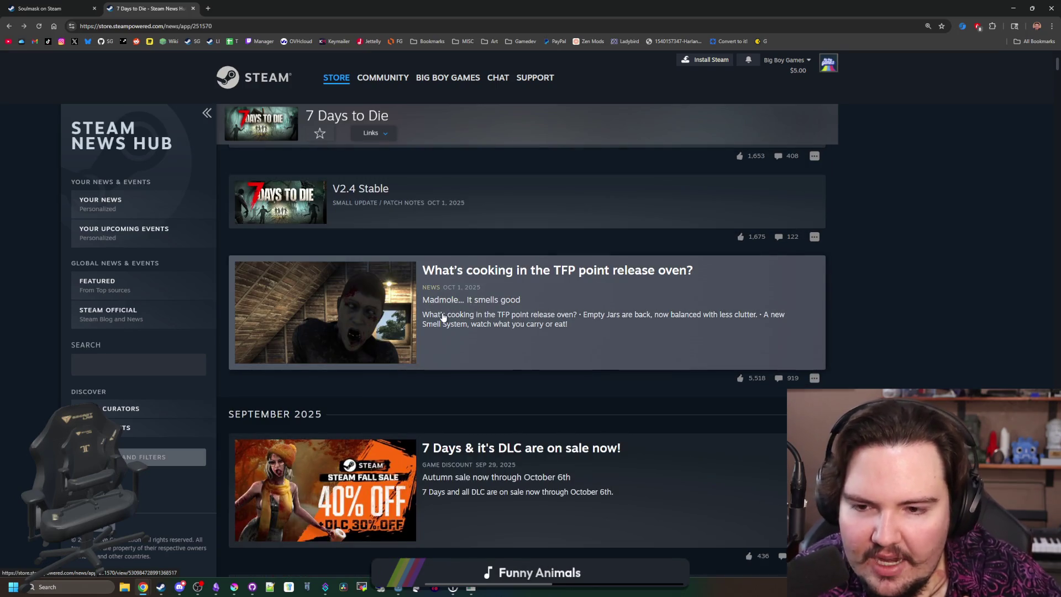
scroll(465, 330, "down", 16)
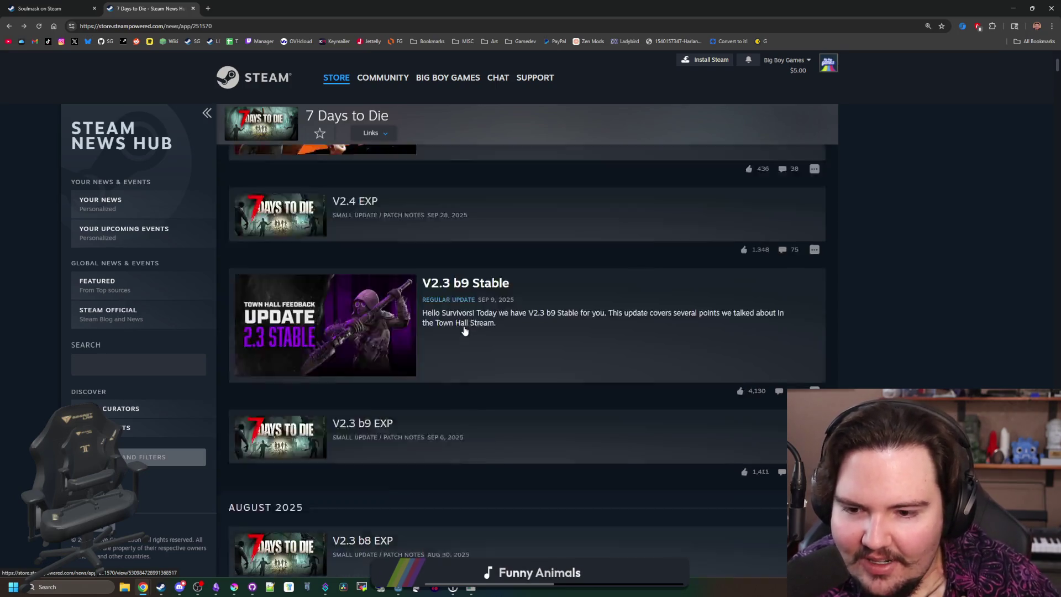
scroll(464, 331, "down", 19)
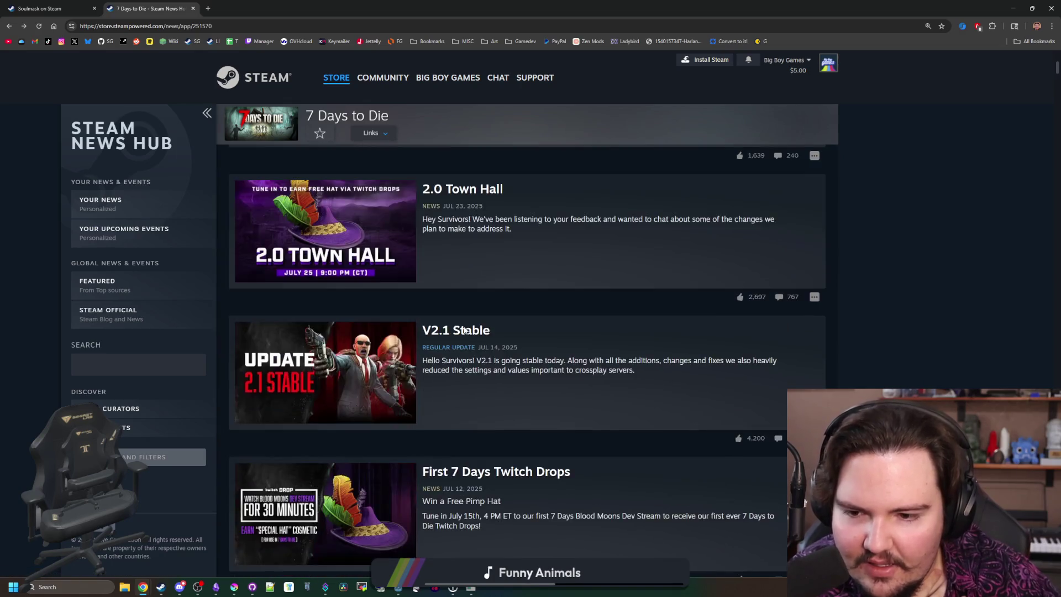
scroll(464, 330, "down", 6)
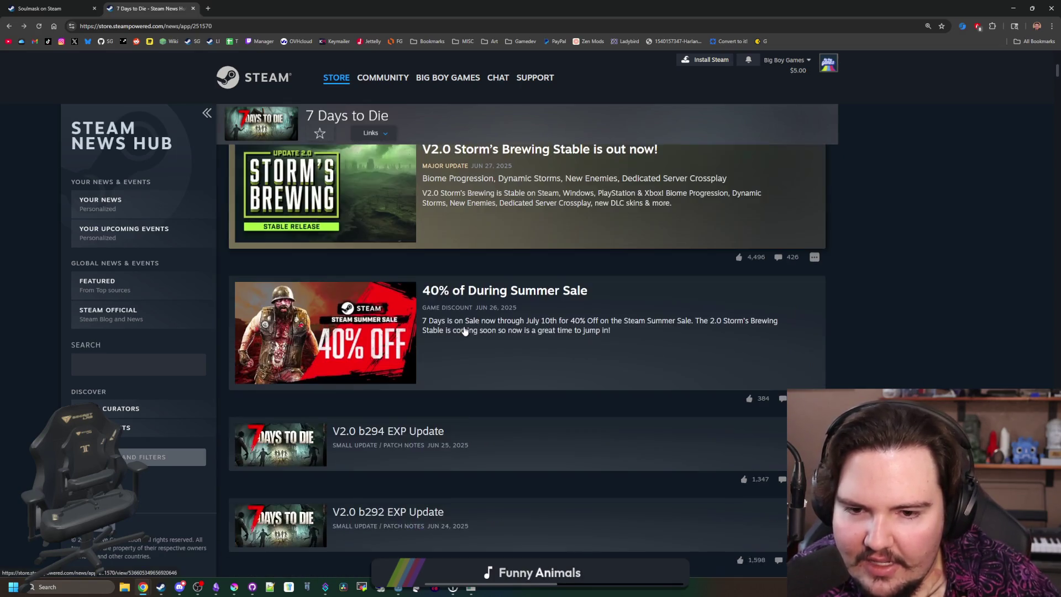
scroll(464, 331, "up", 1)
left_click(503, 259)
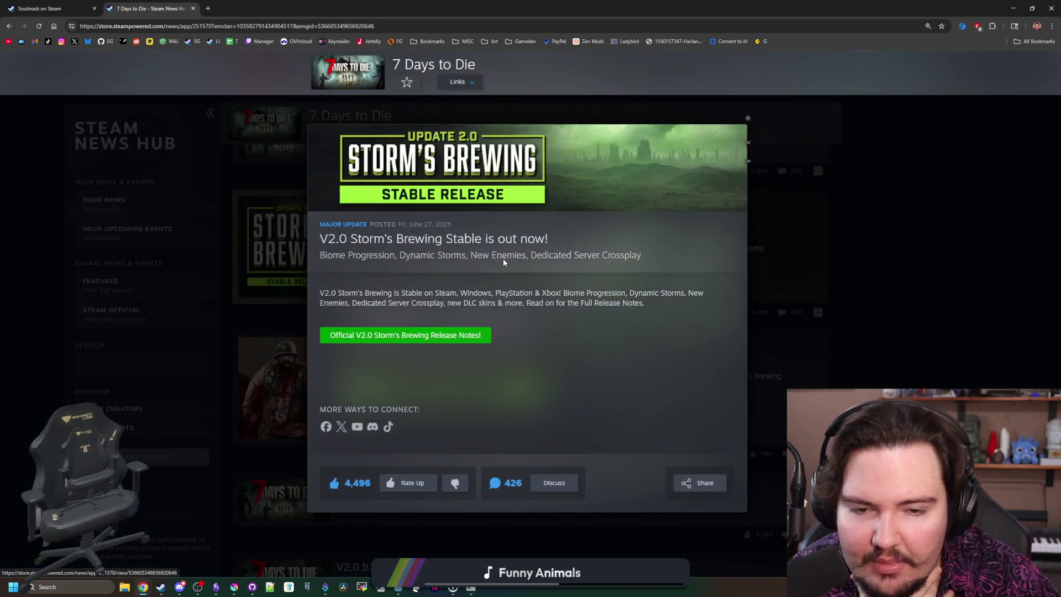
left_click_drag(325, 293, 452, 293)
left_click(452, 293)
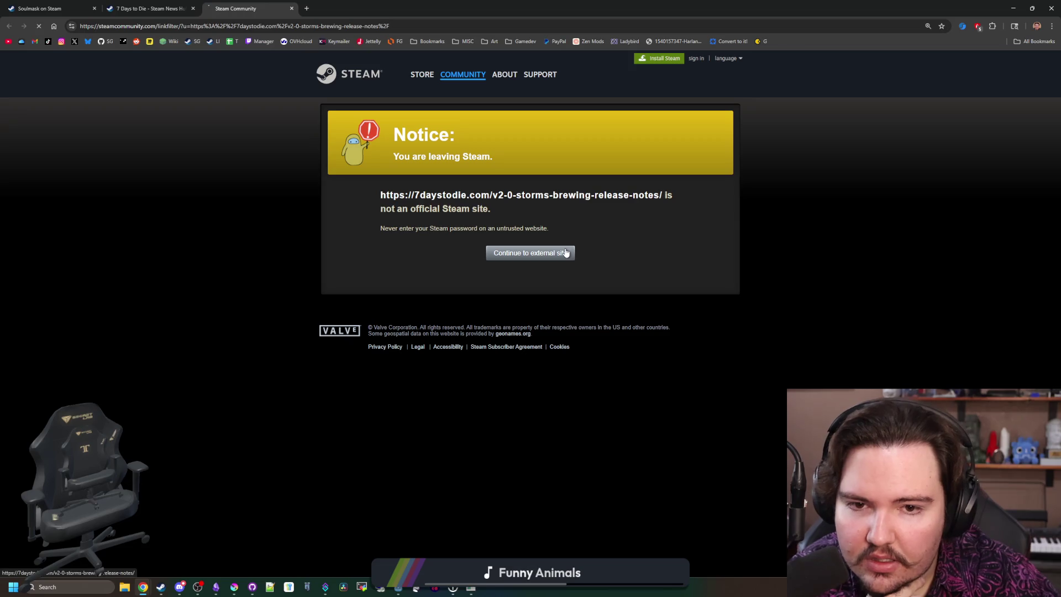
left_click(566, 252)
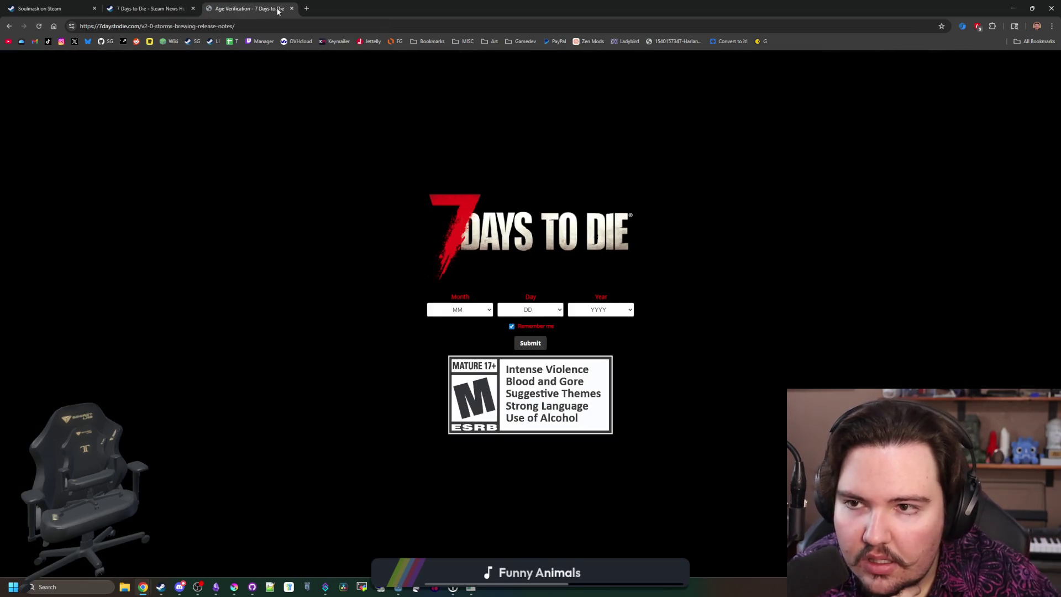
left_click(290, 9)
left_click(835, 287)
Step: Show all nine 7 Days to Die DLC items and flip through the gameplay screenshots
scroll(278, 324, "up", 10)
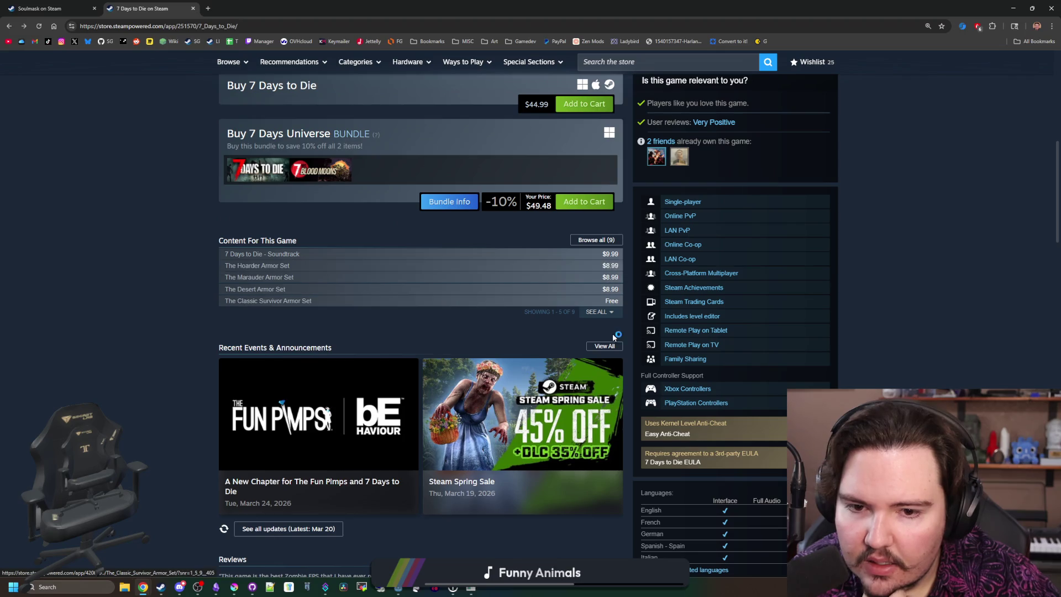
left_click(597, 312)
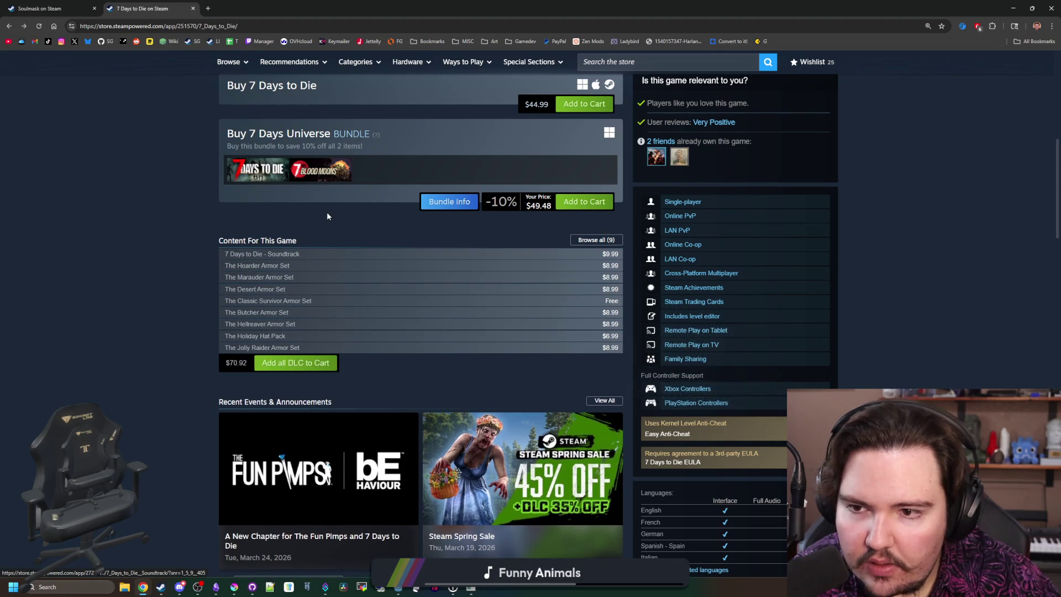
scroll(329, 199, "up", 3)
scroll(594, 345, "up", 5)
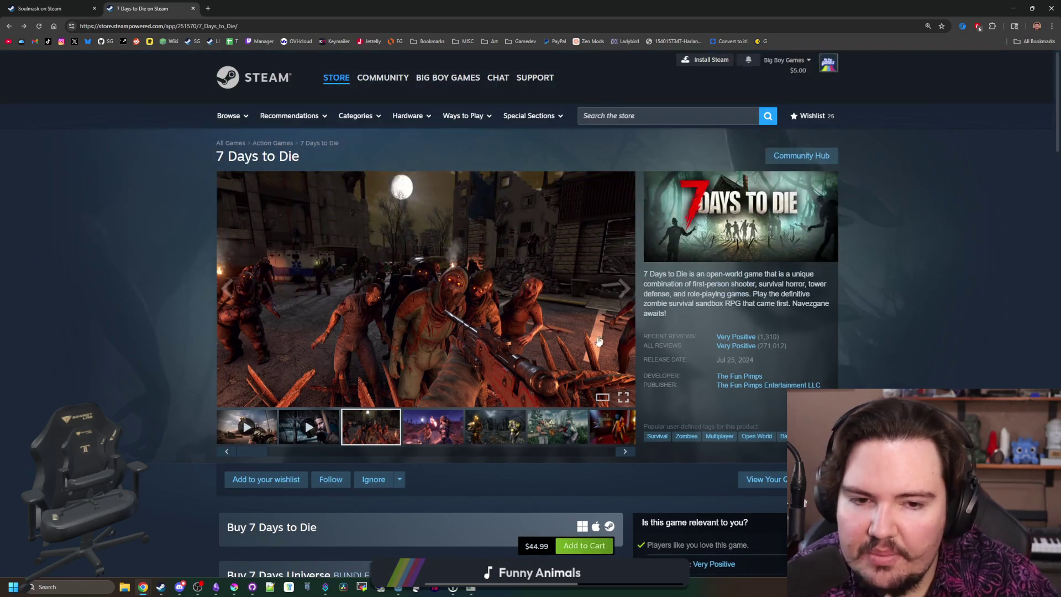
left_click(623, 288)
left_click(623, 289)
Step: Move the browser aside and close the 7 Days to Die and Soulmask tabs
left_click(624, 288)
mouse_move(330, 4)
left_mouse_down()
mouse_move(489, 402)
mouse_move(263, 343)
left_mouse_up()
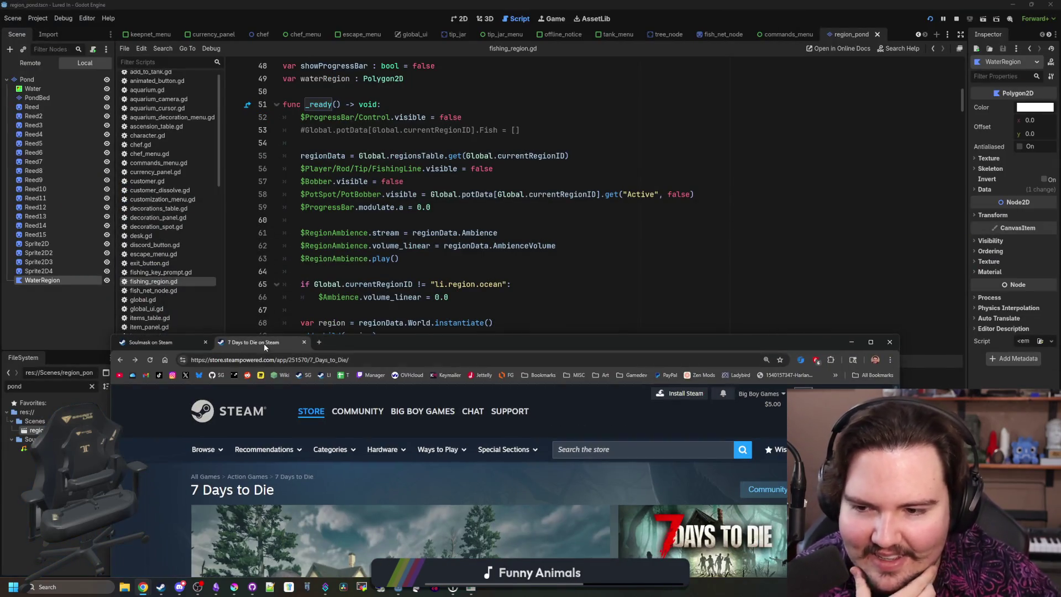
left_click(303, 343)
left_click(206, 342)
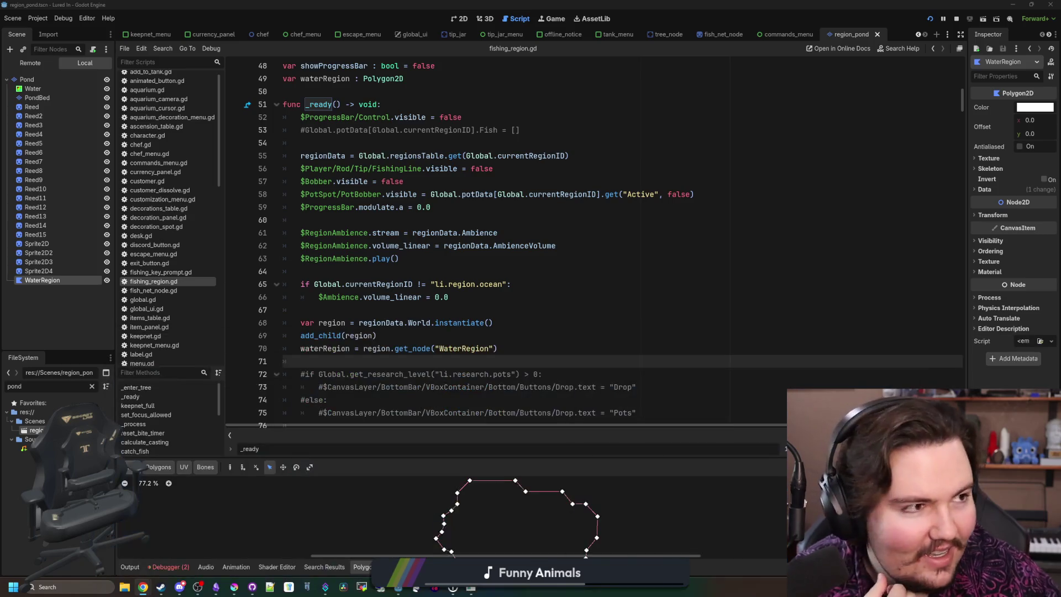
Step: Review fishing_region.gd from the waterRegion declaration on line 49 to line 70 in _ready
left_click(642, 195)
left_click(560, 284)
left_click(469, 273)
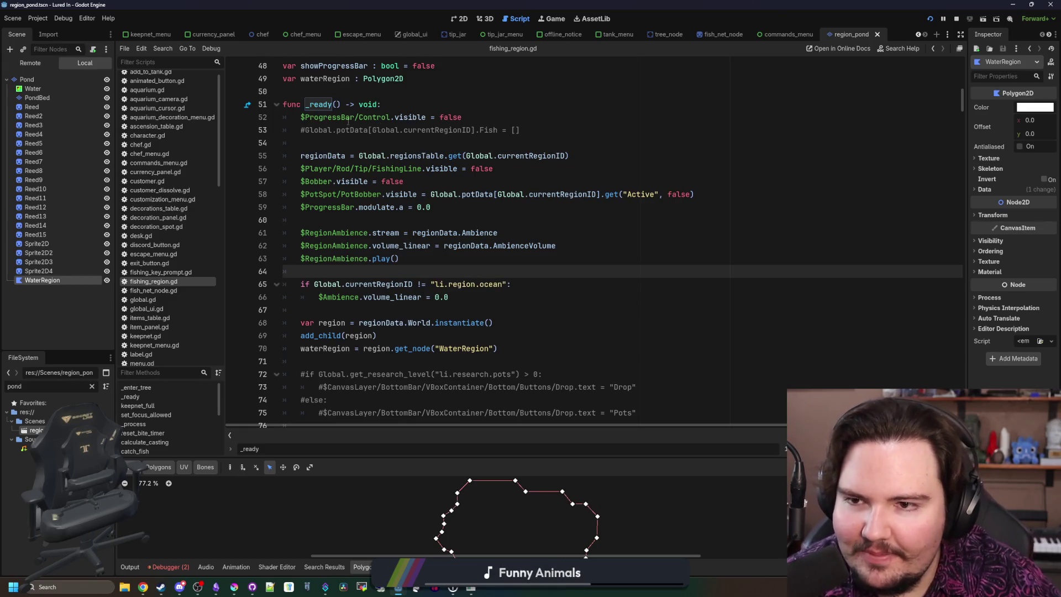
scroll(354, 166, "up", 2)
double_click(344, 156)
scroll(448, 323, "down", 2)
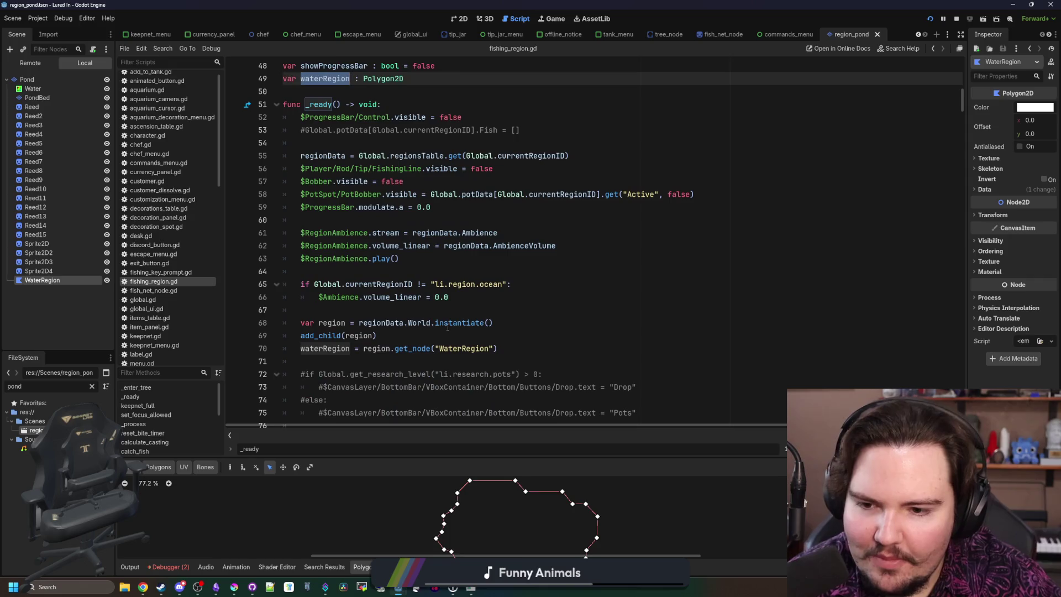
left_click(509, 343)
scroll(511, 343, "down", 1)
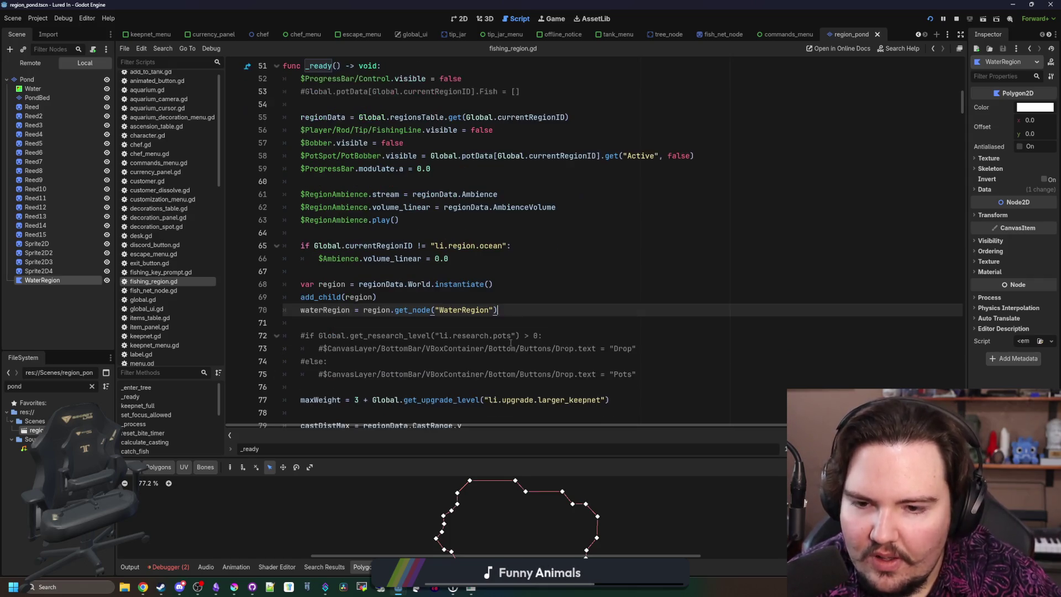
scroll(526, 283, "up", 4)
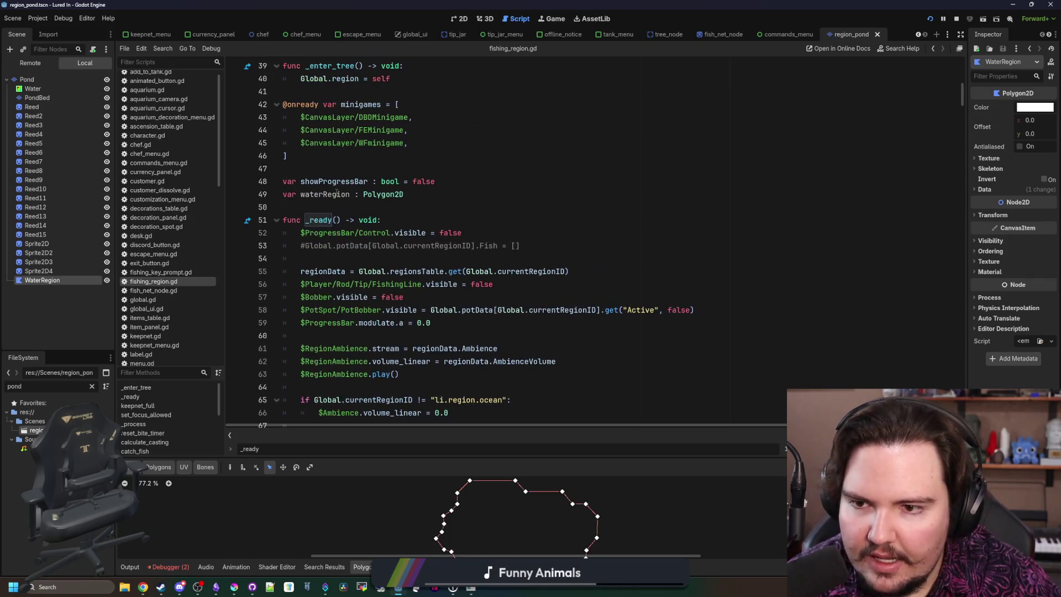
Step: Change waterRegion's type on line 49 from Polygon2D to PackedVector2Array
left_click(338, 194)
double_click(375, 196)
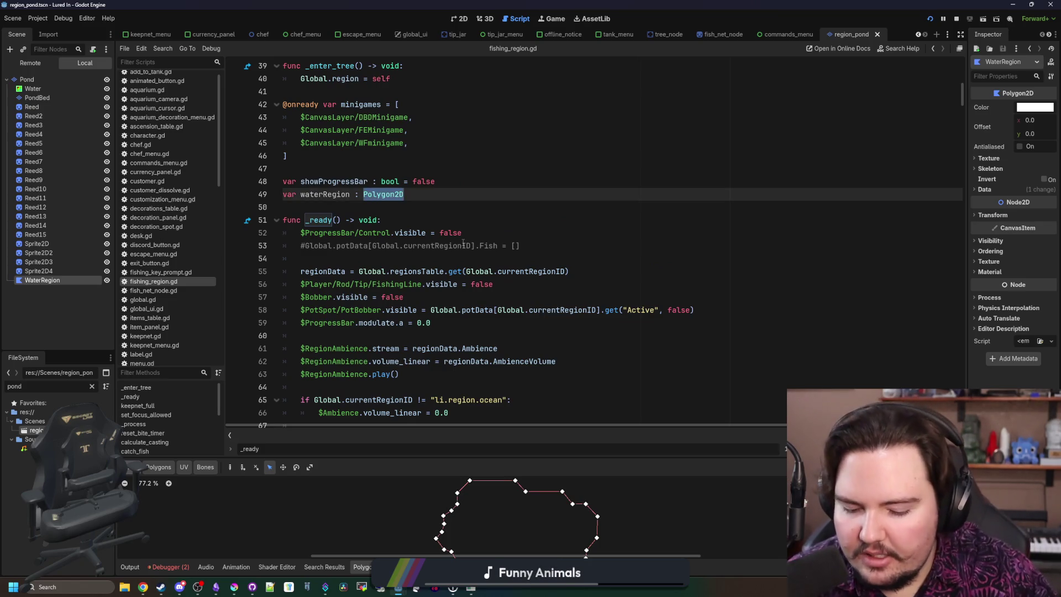
type("Polygon")
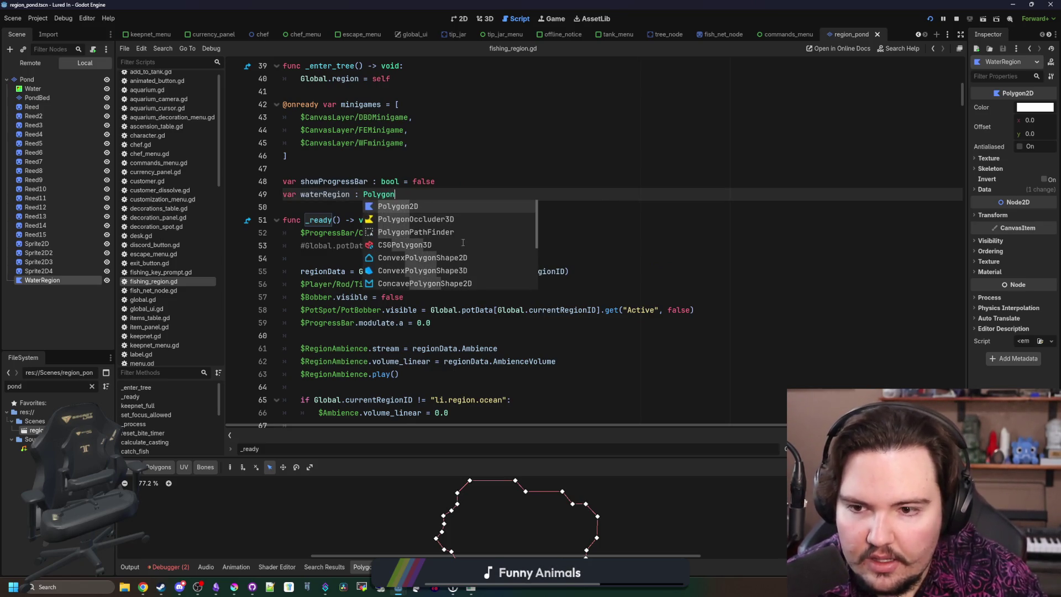
key("BackSpace")
key("BackSpace")
key("BackSpace")
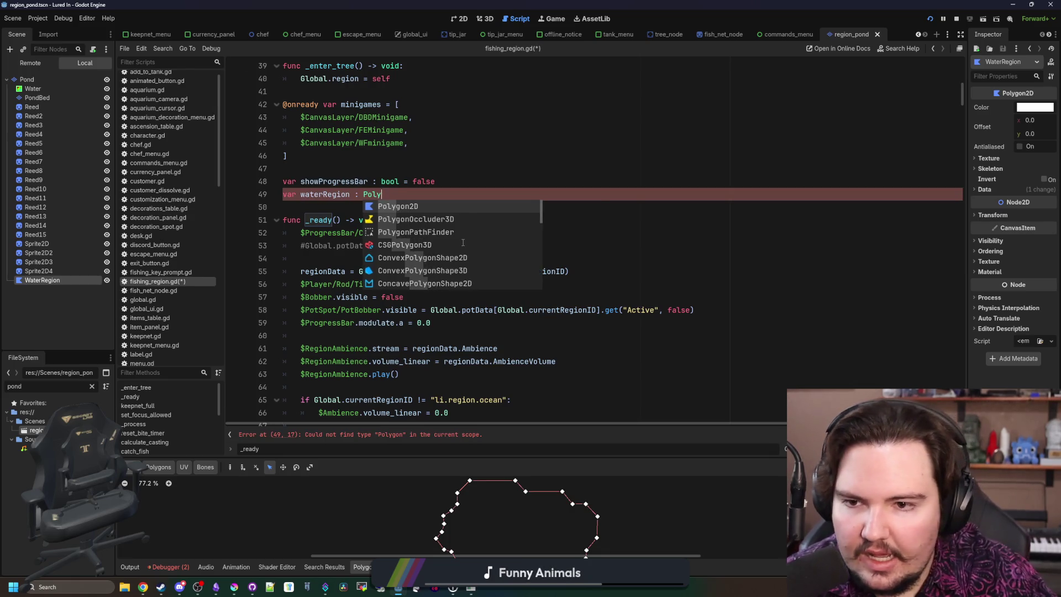
type("acket")
key("BackSpace")
type("dVec")
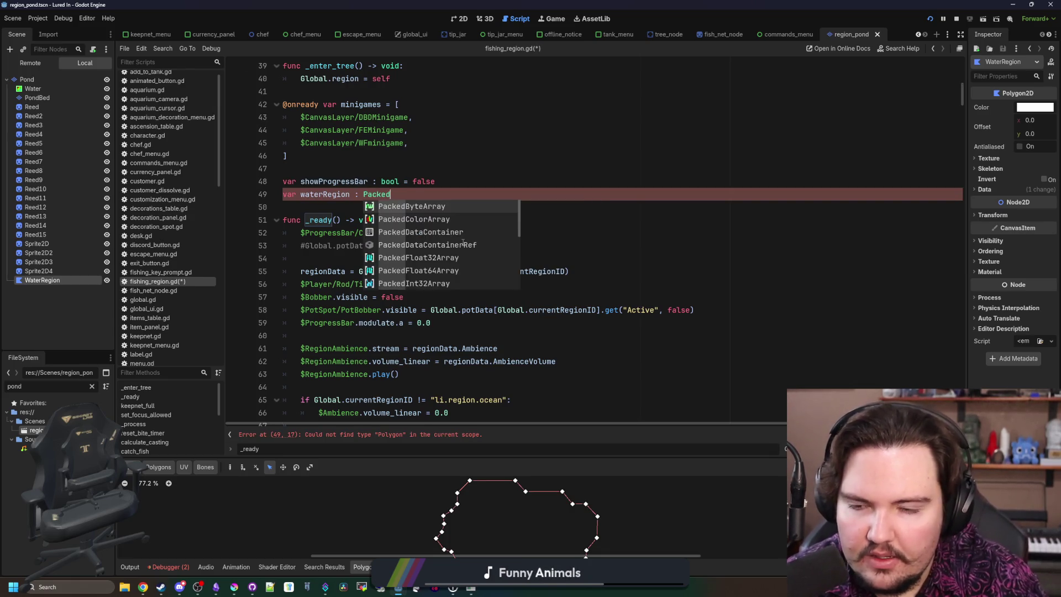
key("Return")
Step: Append .polygon to the waterRegion get_node assignment on line 70 and save the script
scroll(463, 243, "down", 5)
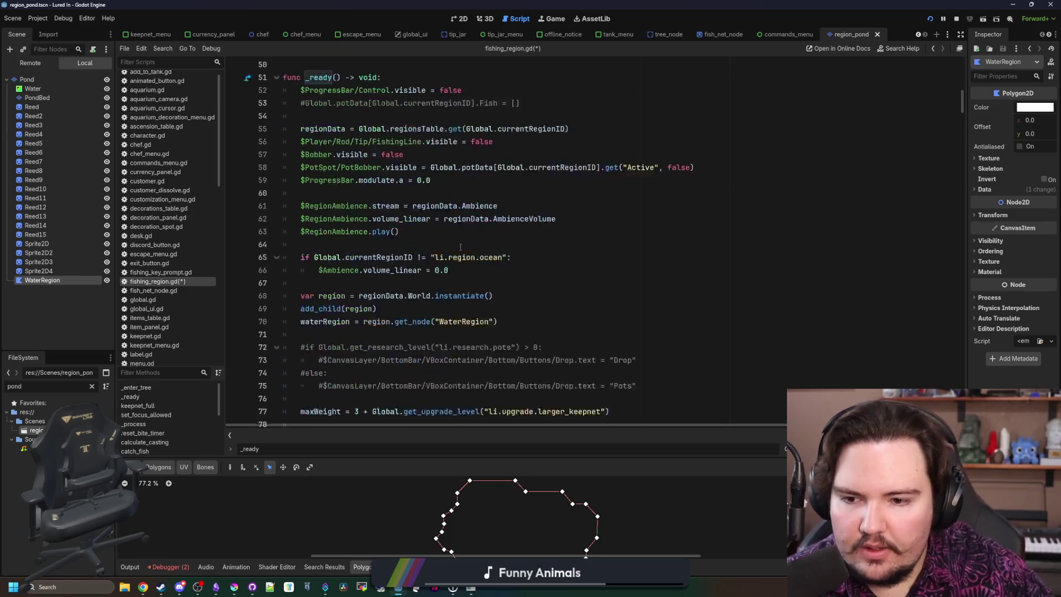
left_click(520, 270)
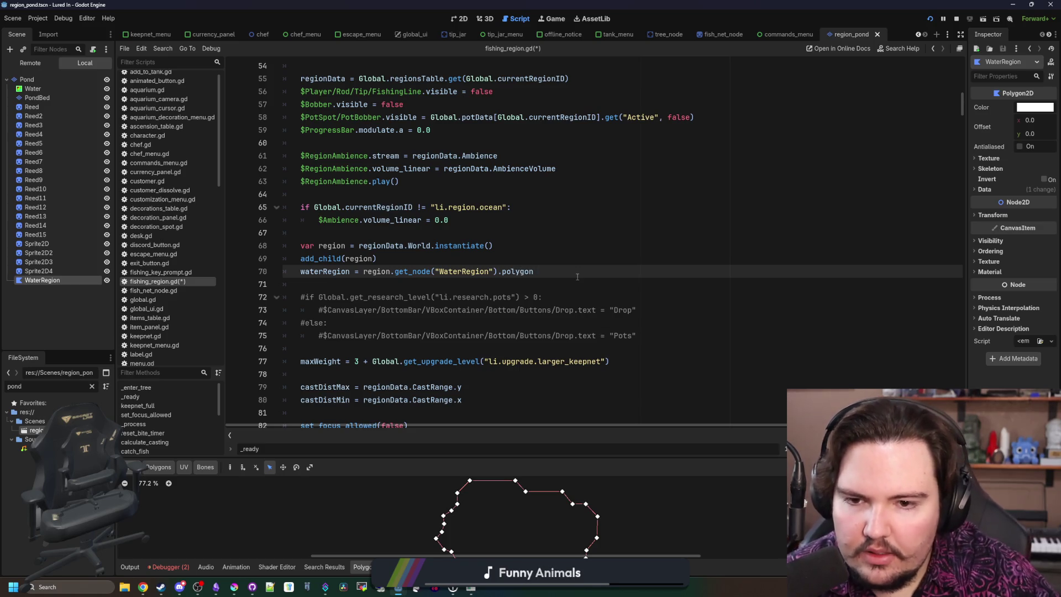
key("ctrl+s")
scroll(442, 282, "down", 20)
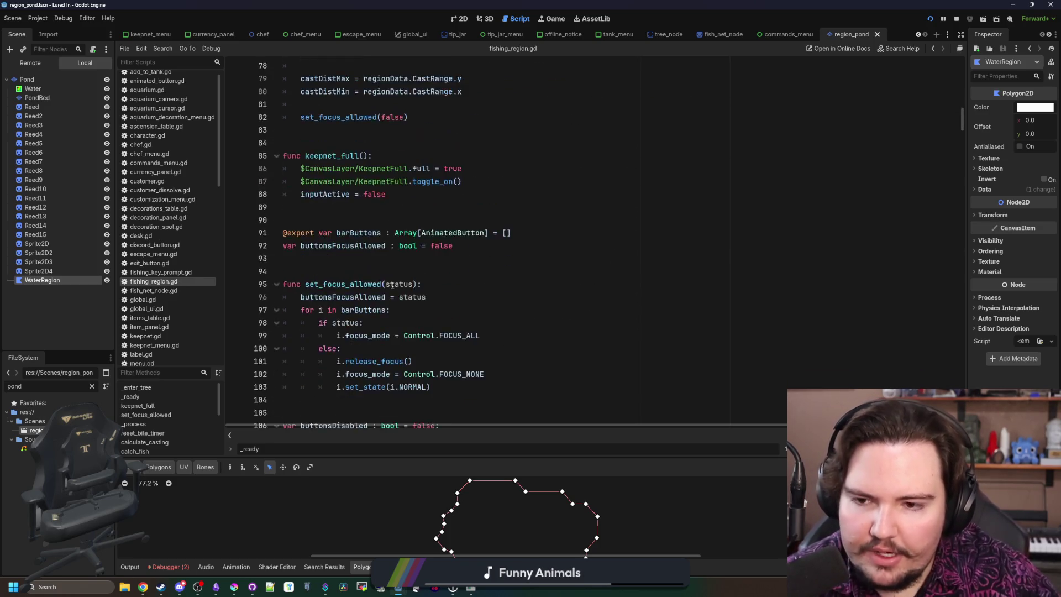
scroll(455, 276, "down", 7)
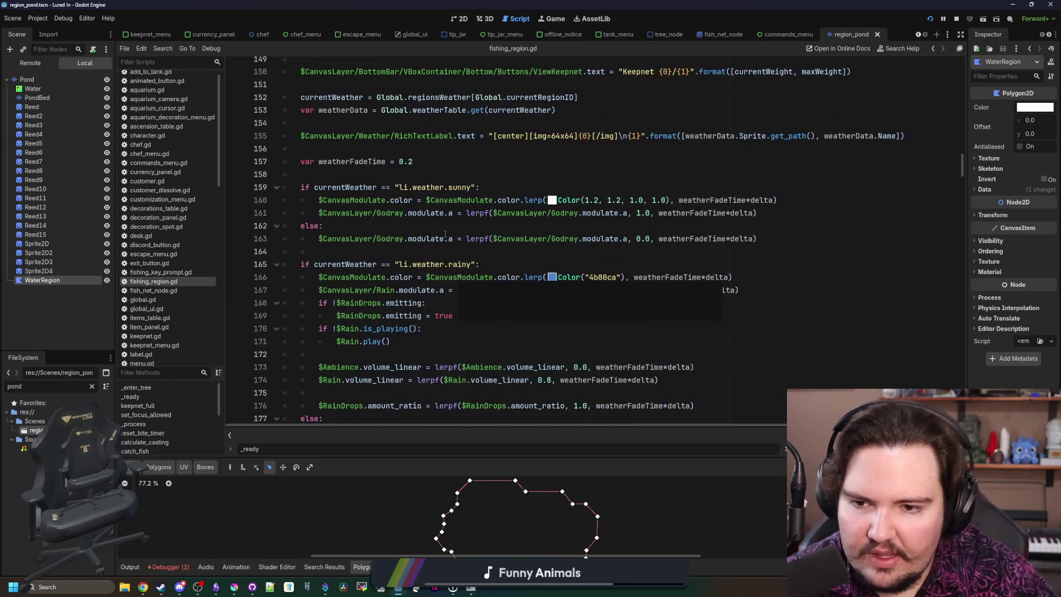
left_click(427, 247)
scroll(420, 250, "down", 18)
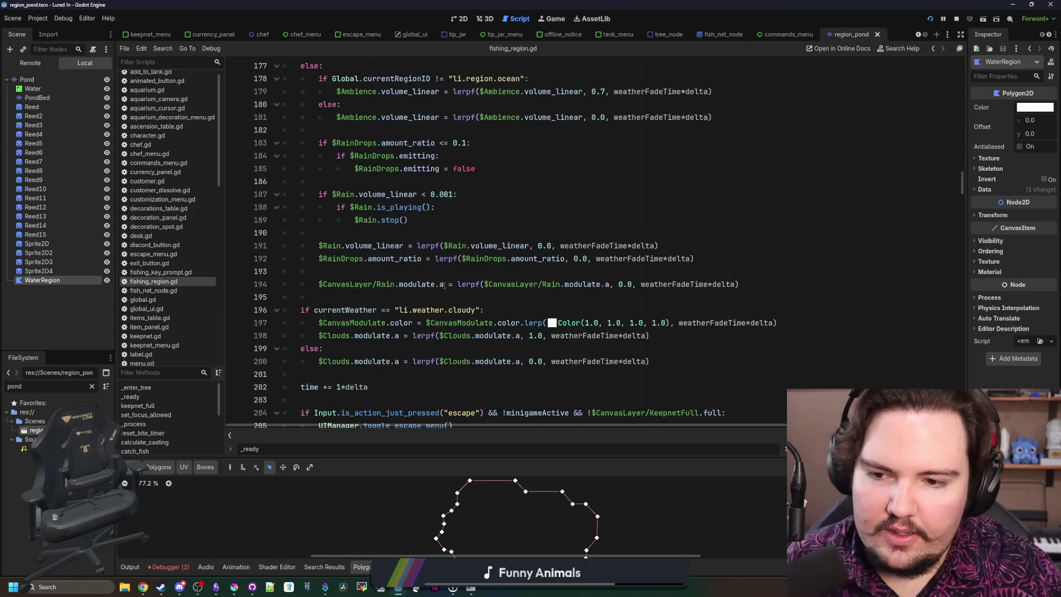
scroll(409, 251, "down", 4)
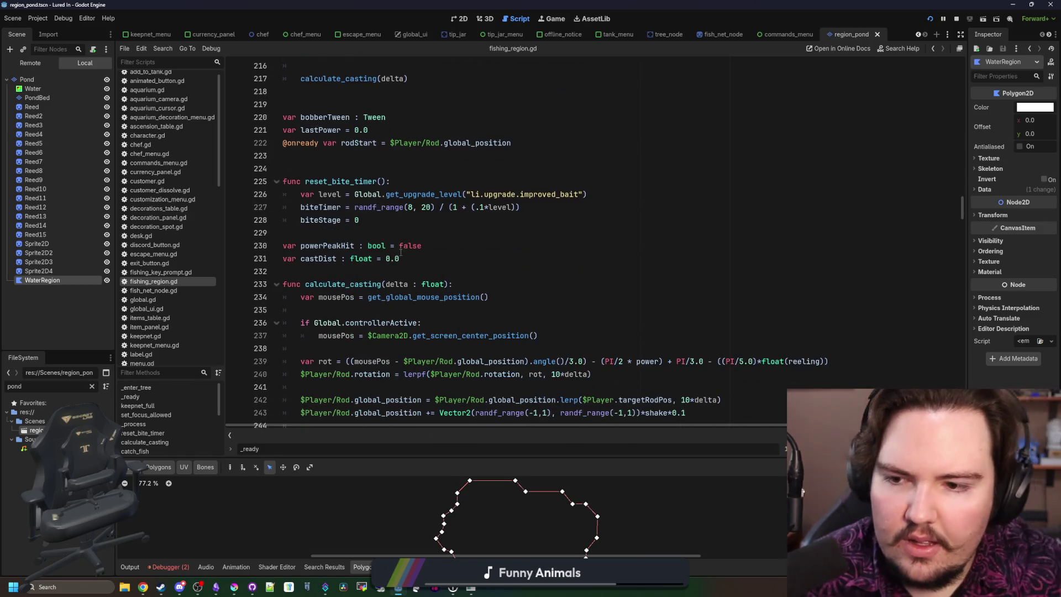
Step: Search the script for '_lerp', then 'tween', then 'splash'
left_click(497, 288)
type("_")
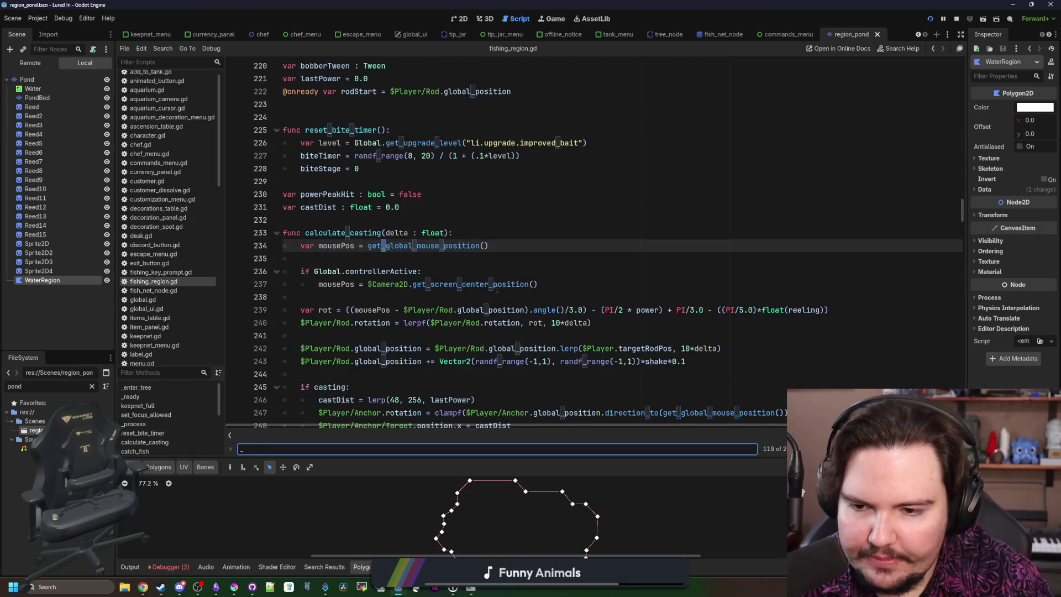
type("lerp")
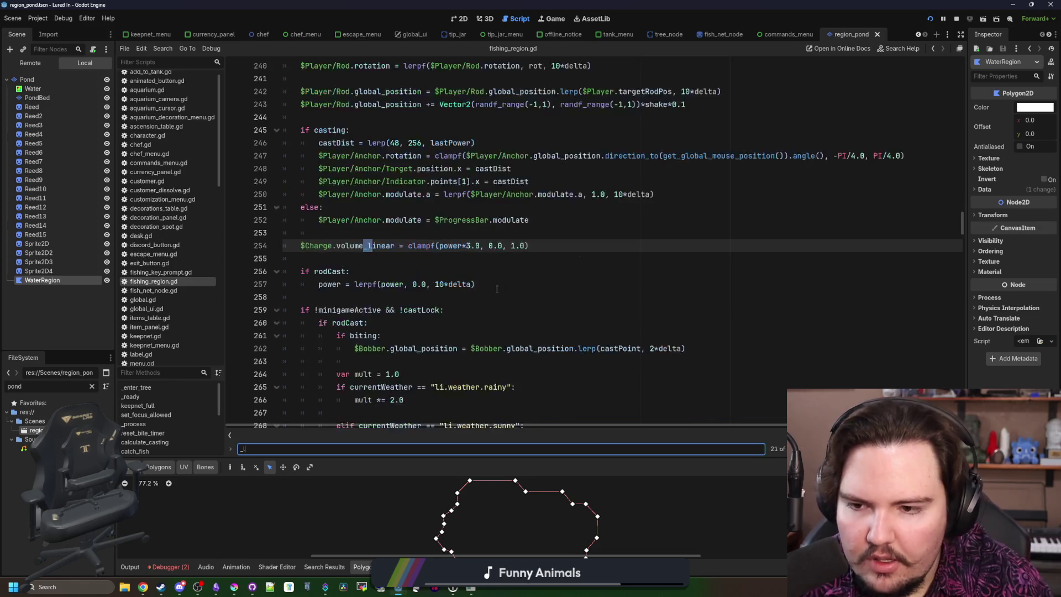
key("ctrl+a")
type("tween")
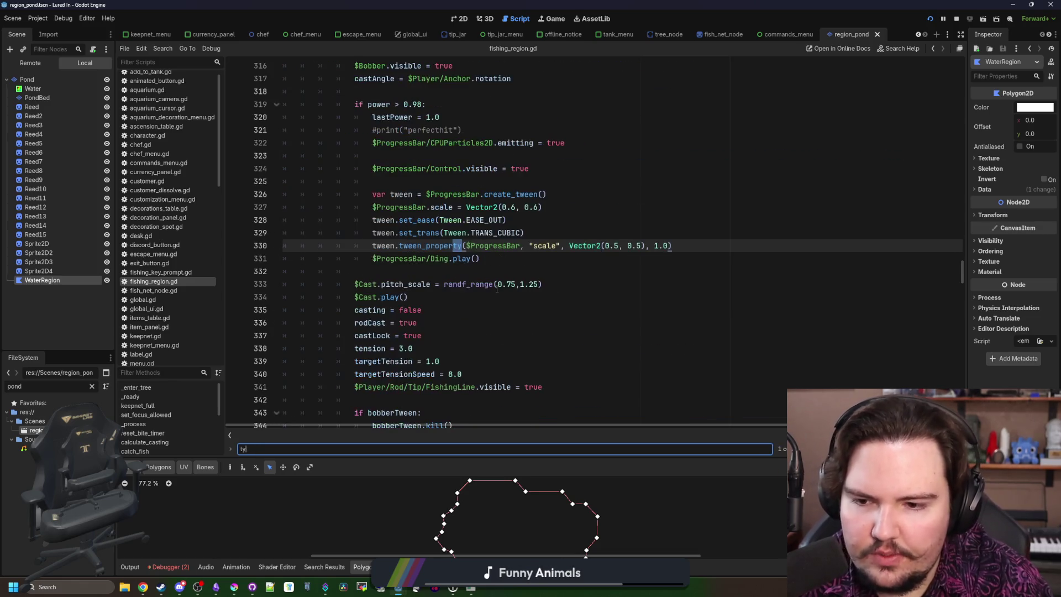
key("ctrl+a")
type("splash")
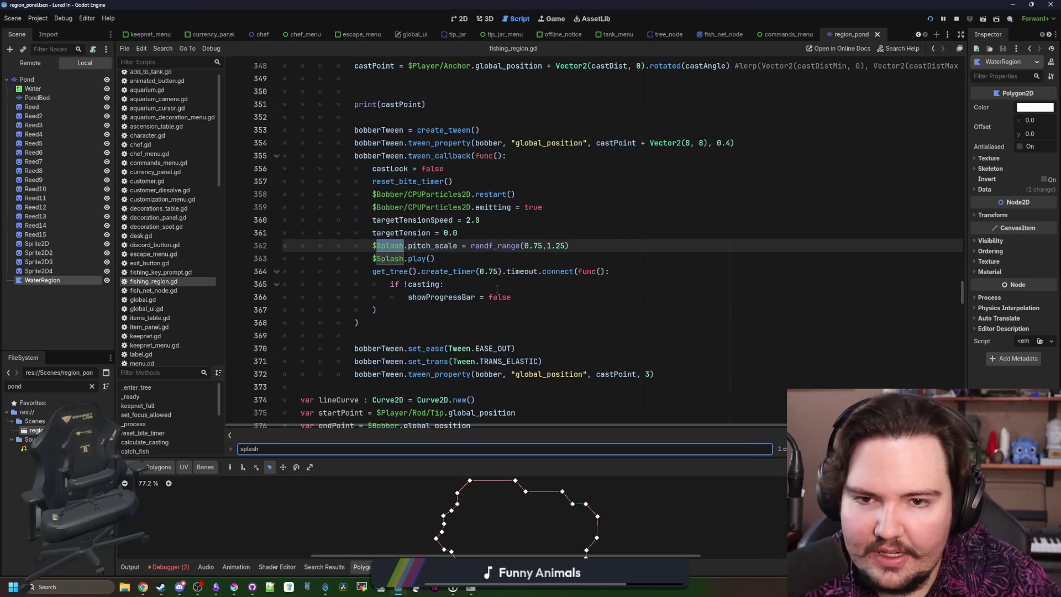
Step: Open a new line directly below $Splash.play() in the cast callback
left_click(497, 288)
key("Up")
key("Up")
key("Up")
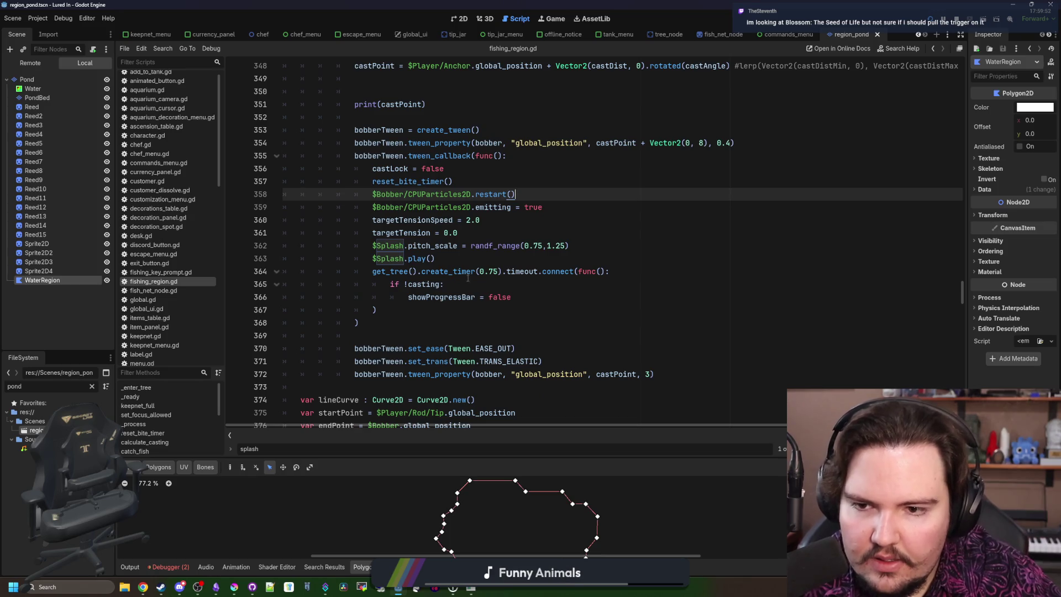
key("Down")
key("Down")
key("Down")
scroll(468, 278, "up", 1)
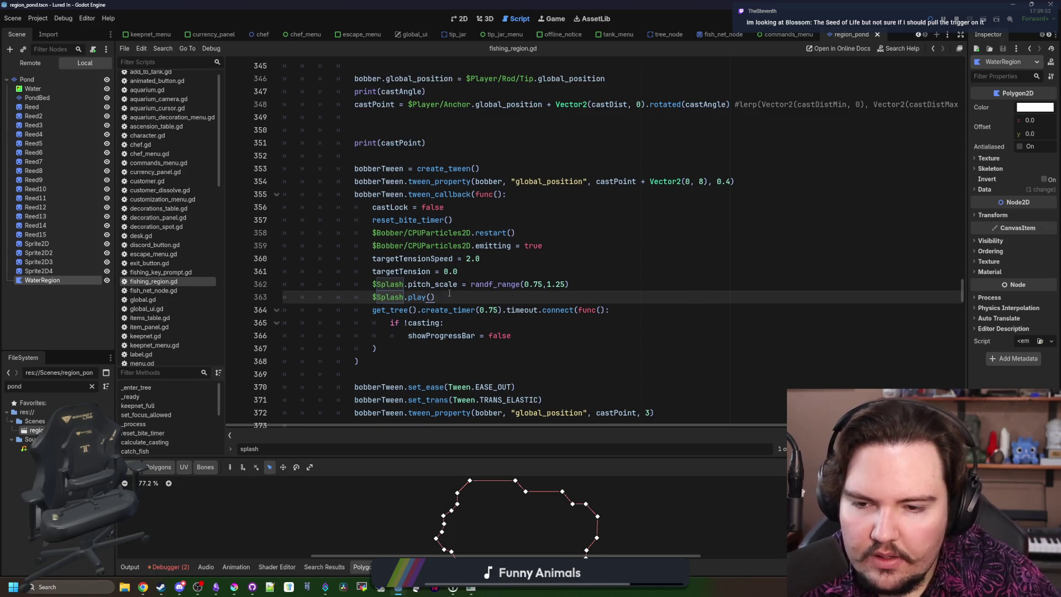
key("Return")
Step: Start line 364 with a Geometry2D.is_point_in_polygon call
type("Geometry")
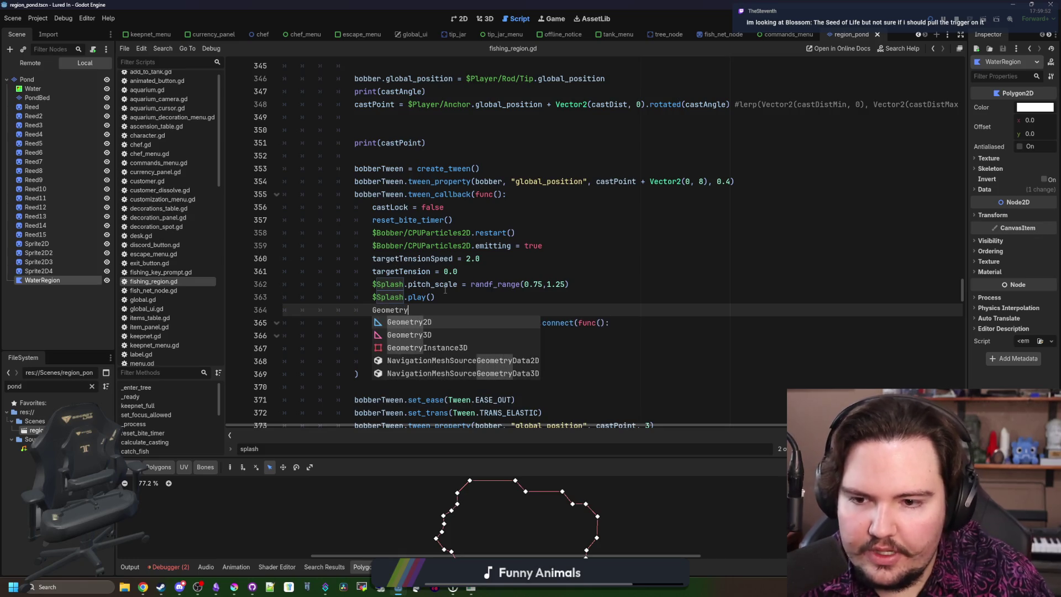
key("Return")
type(".ge")
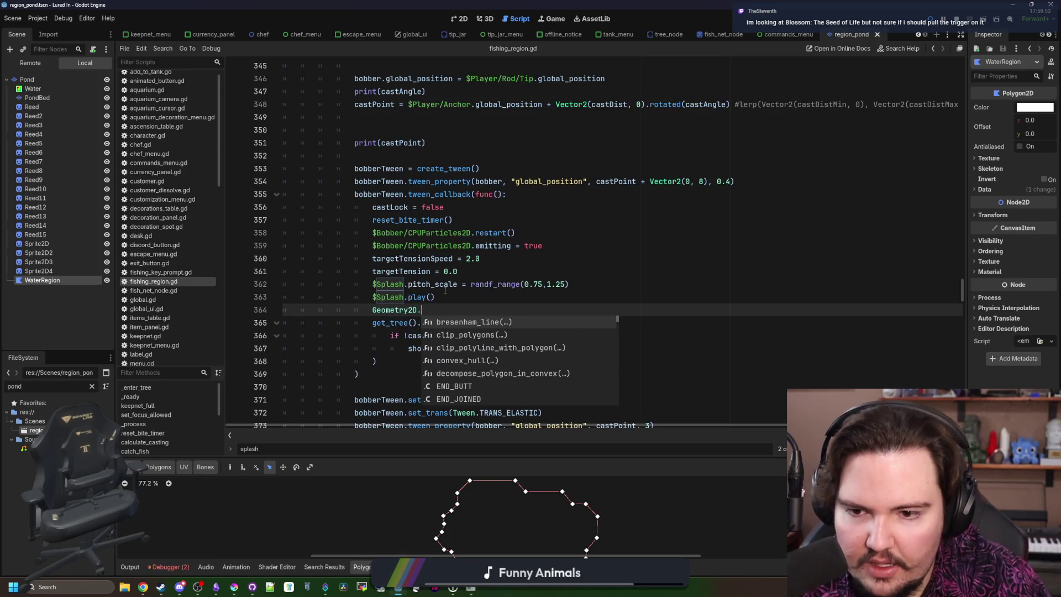
key("BackSpace")
key("BackSpace")
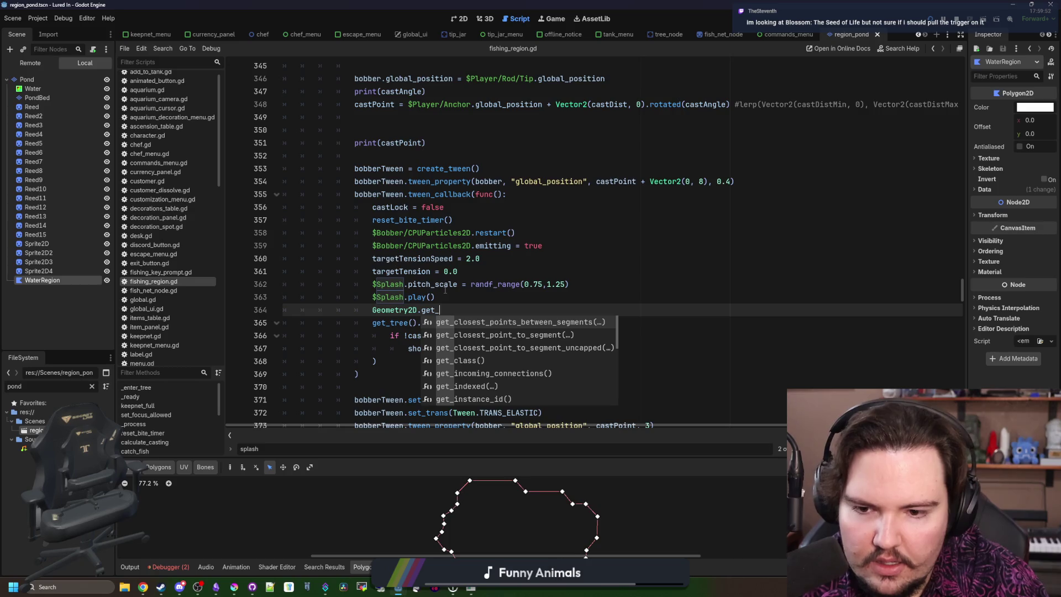
type("has")
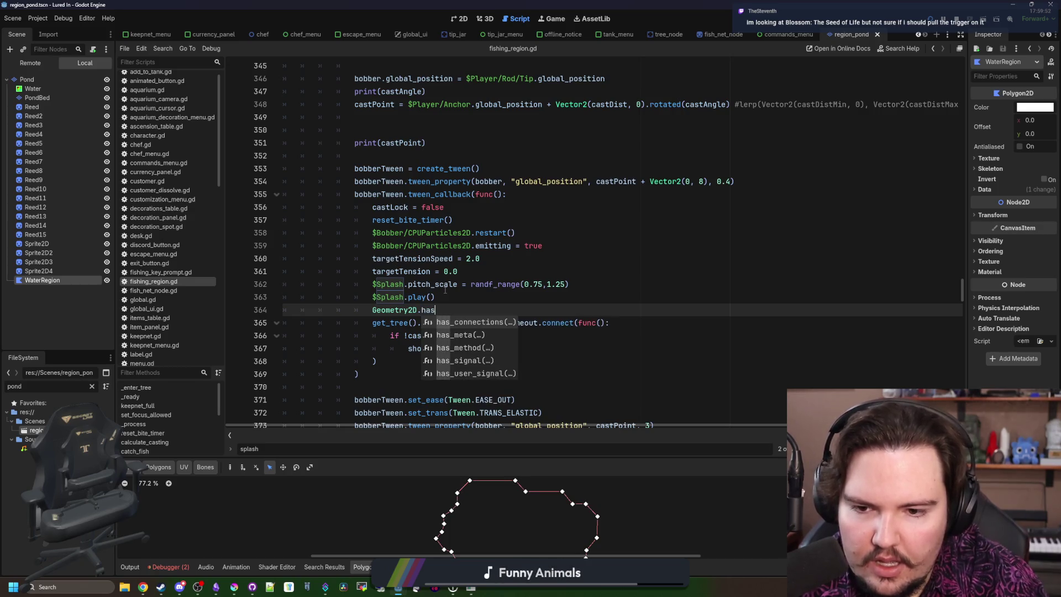
key("BackSpace")
key("BackSpace")
key("BackSpace")
type("point")
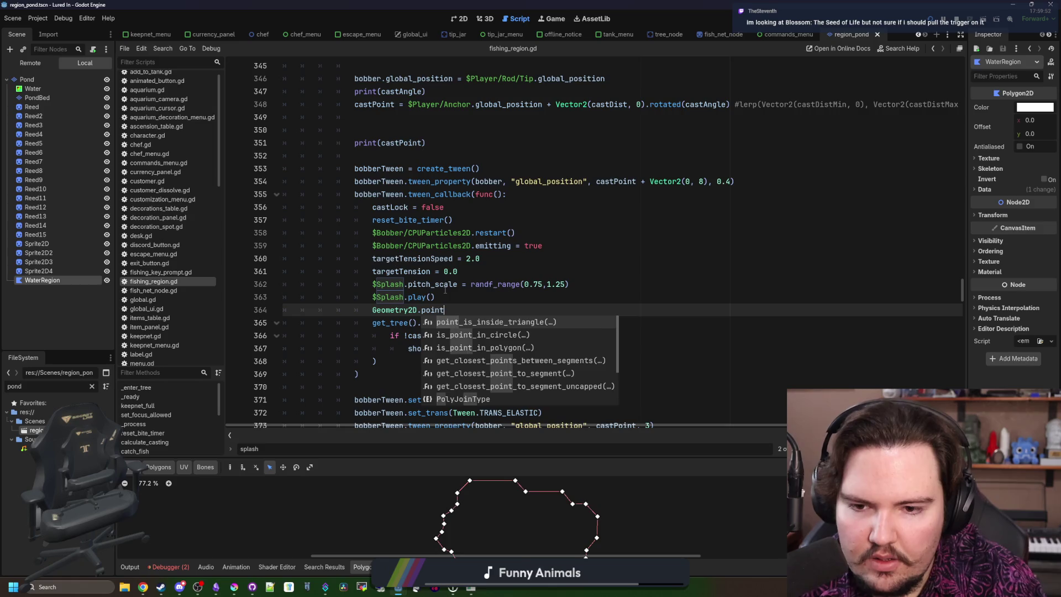
type("_is_")
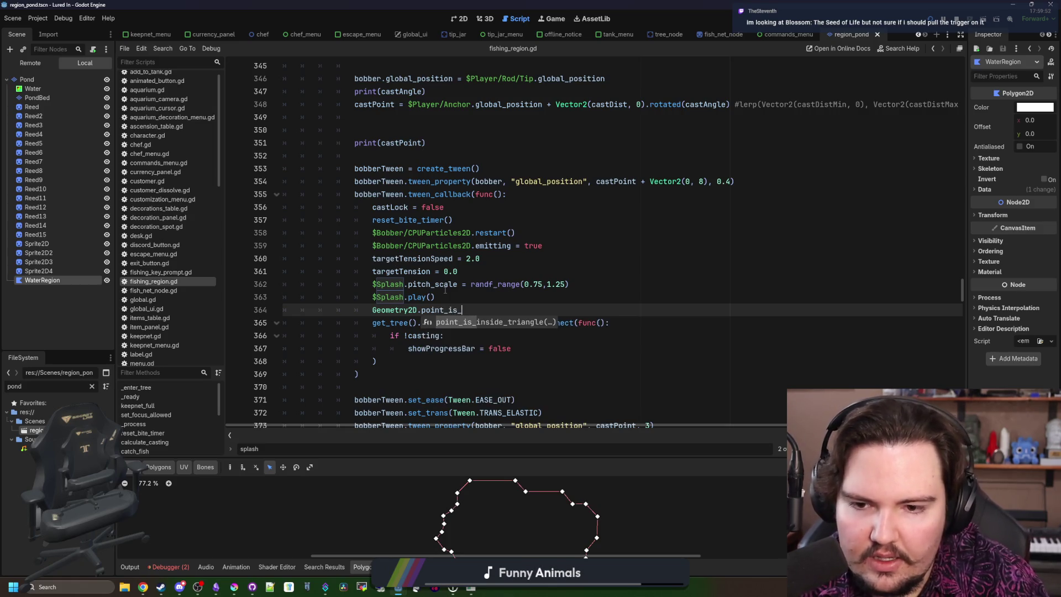
key("BackSpace")
key("BackSpace")
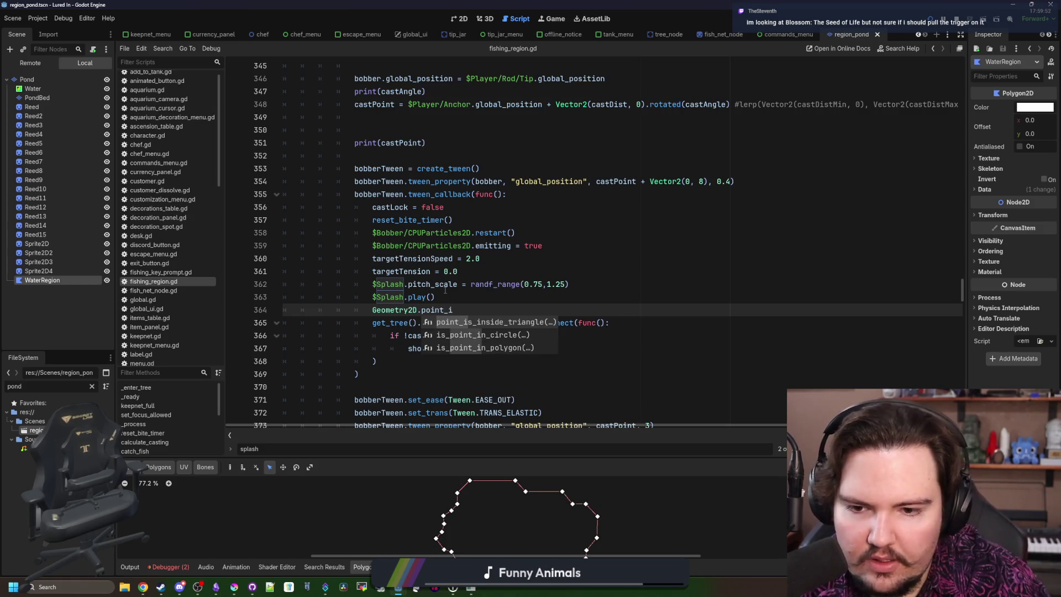
key("Down")
key("Down")
key("Return")
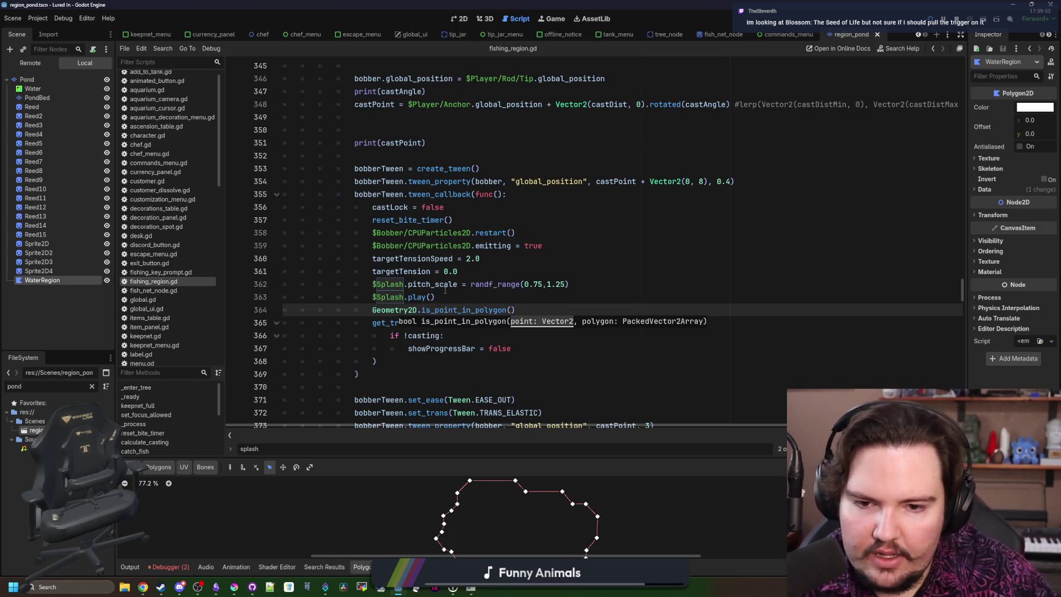
Step: Pass castPoint and waterRegion, wrap the call in print(), and save the script
scroll(445, 290, "right", 2)
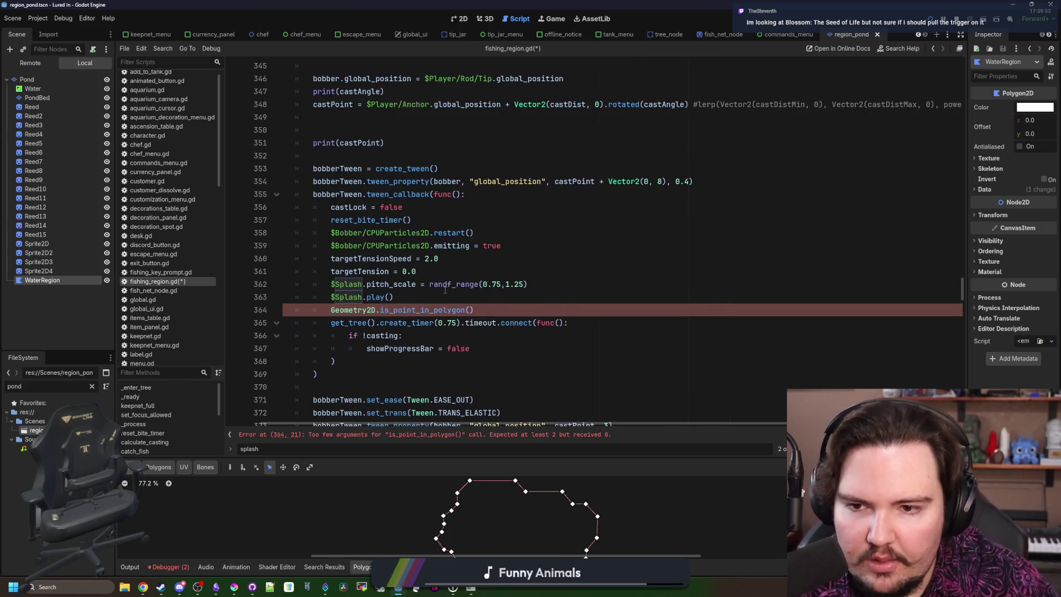
scroll(459, 248, "left", 2)
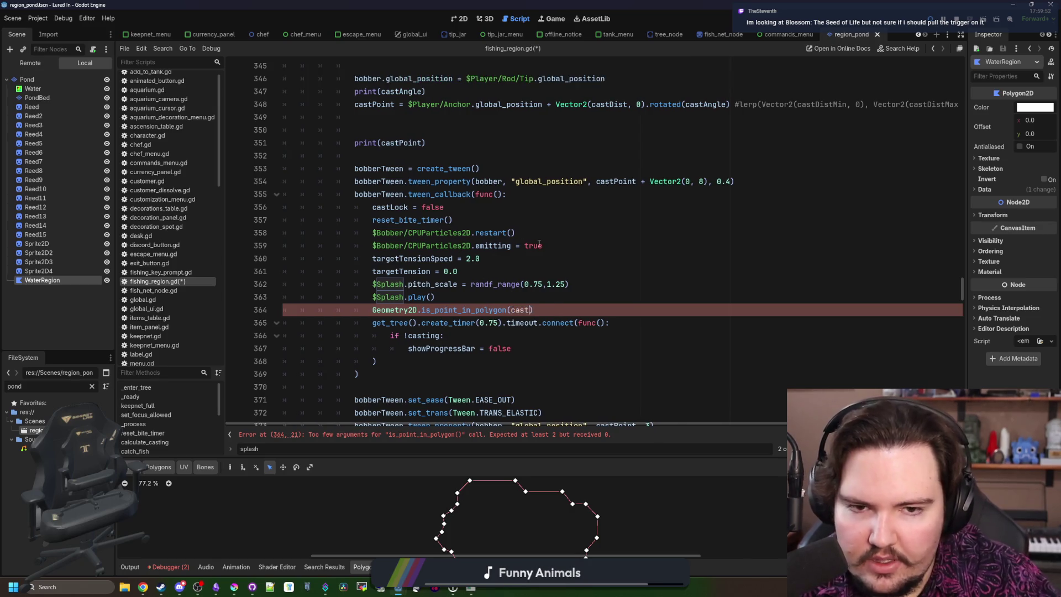
type("Point, ")
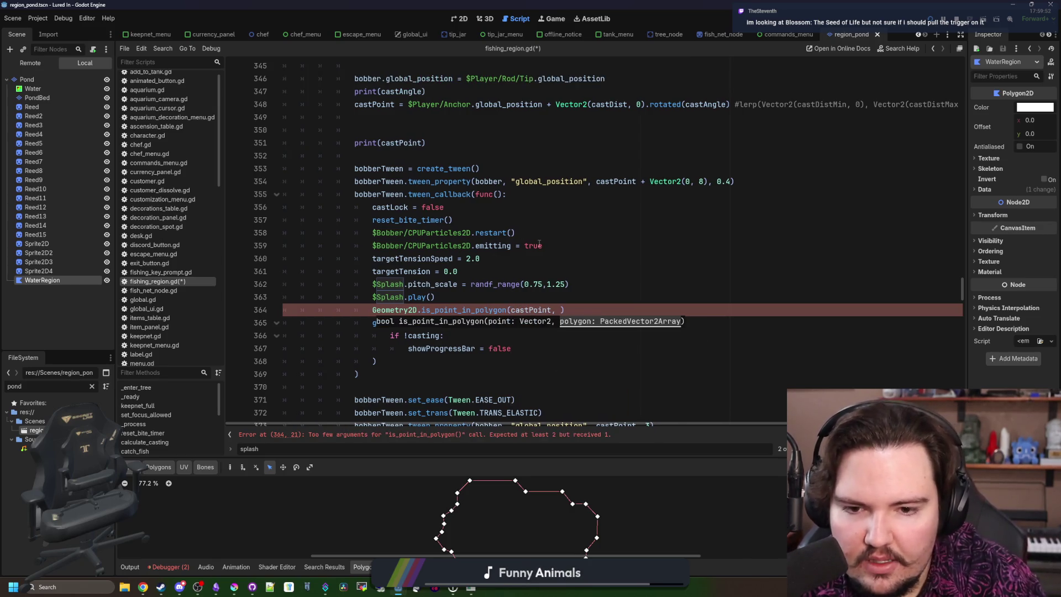
type("oly")
key("BackSpace")
key("BackSpace")
key("BackSpace")
key("BackSpace")
type("regionP")
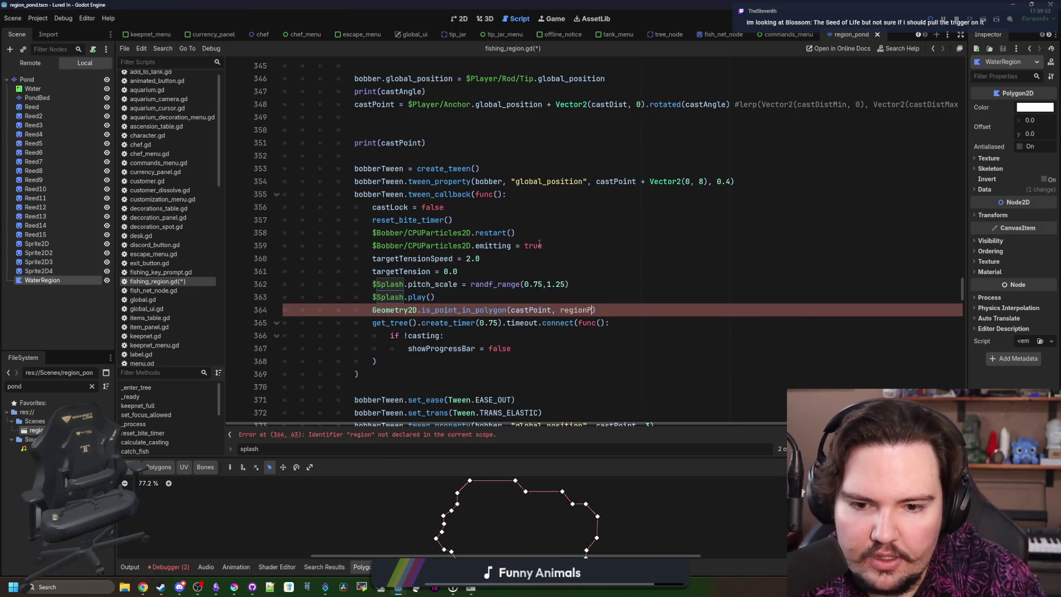
key("BackSpace")
key("BackSpace")
key("BackSpace")
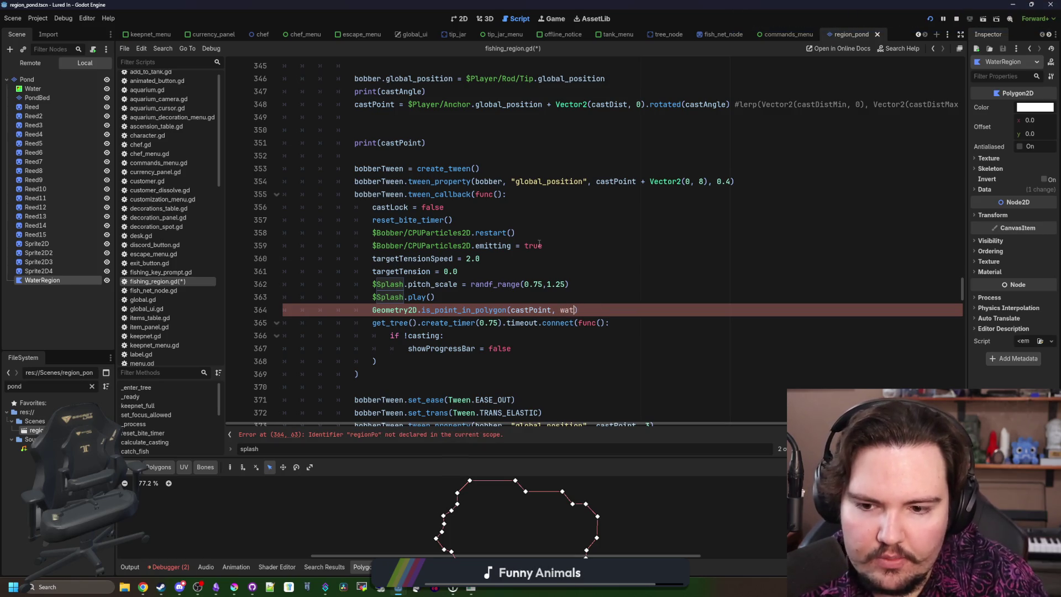
type("erRegion")
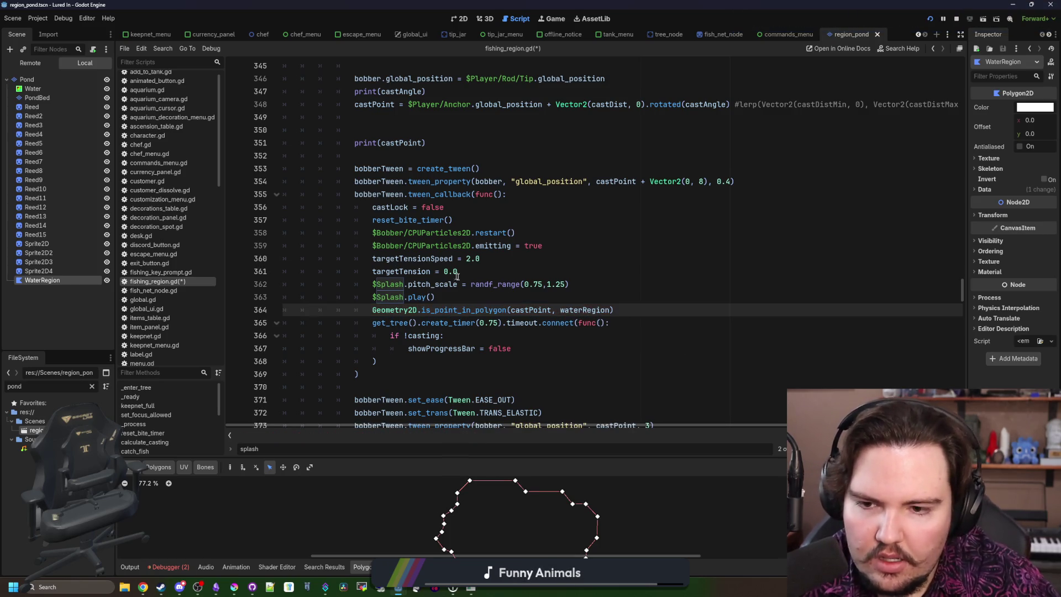
type("print(")
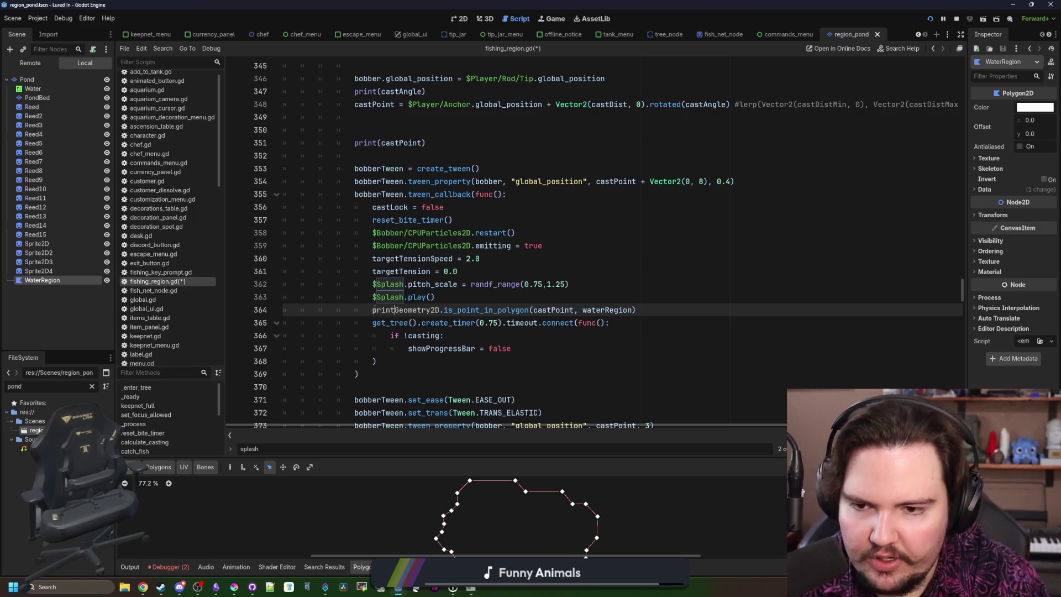
left_click(718, 313)
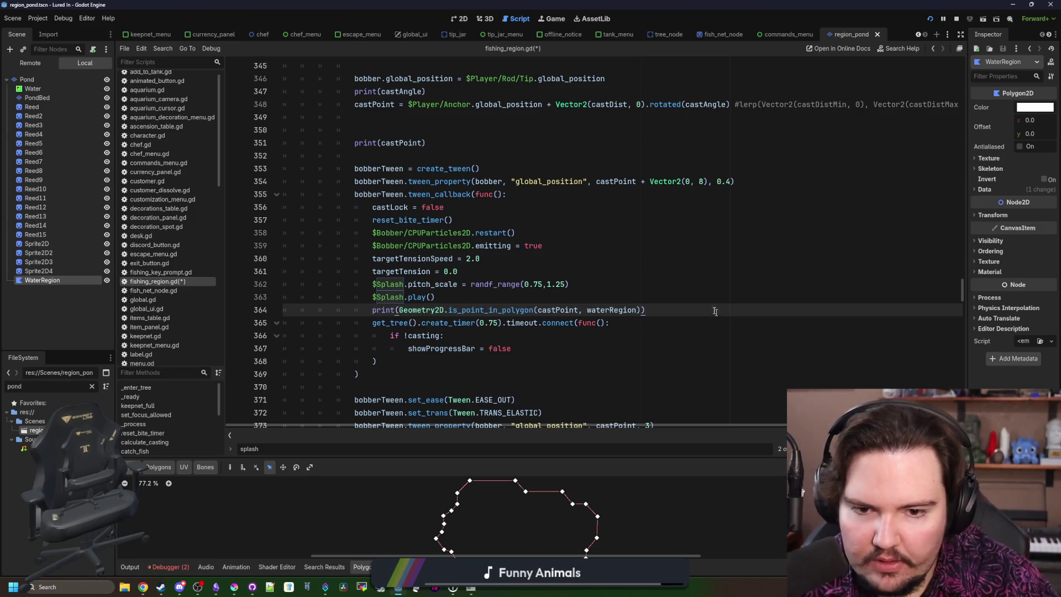
key("ctrl+s")
Step: Switch from Godot to the web browser window
mouse_move(475, 595)
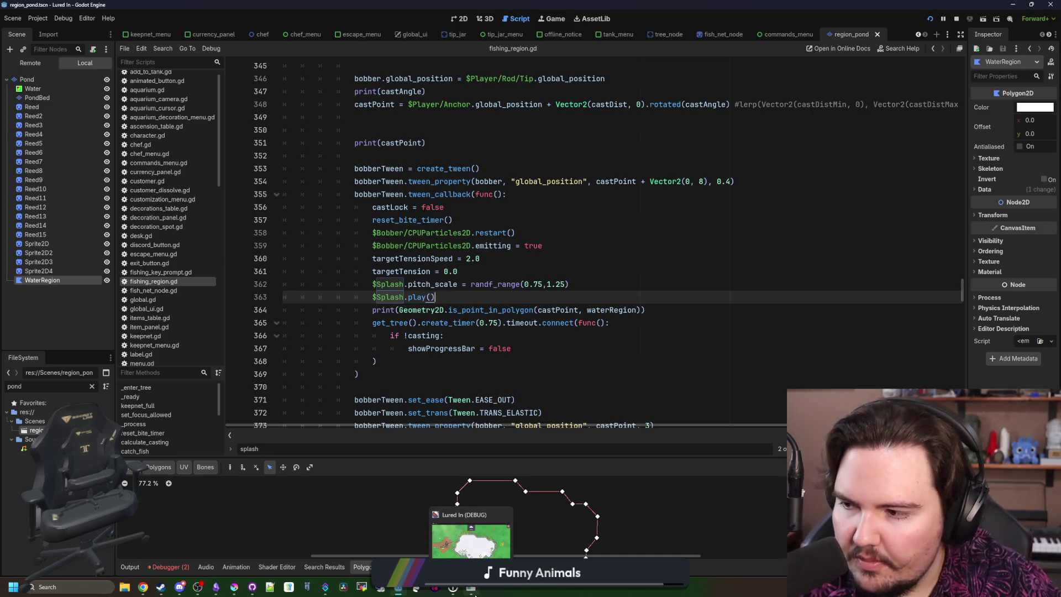
scroll(553, 249, "up", 8)
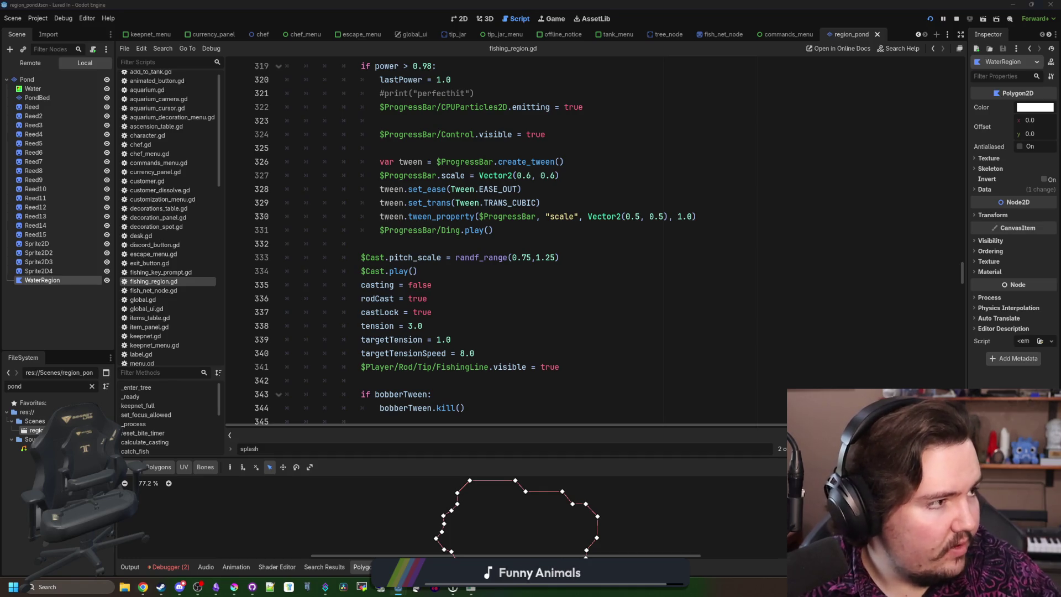
key("alt+Tab")
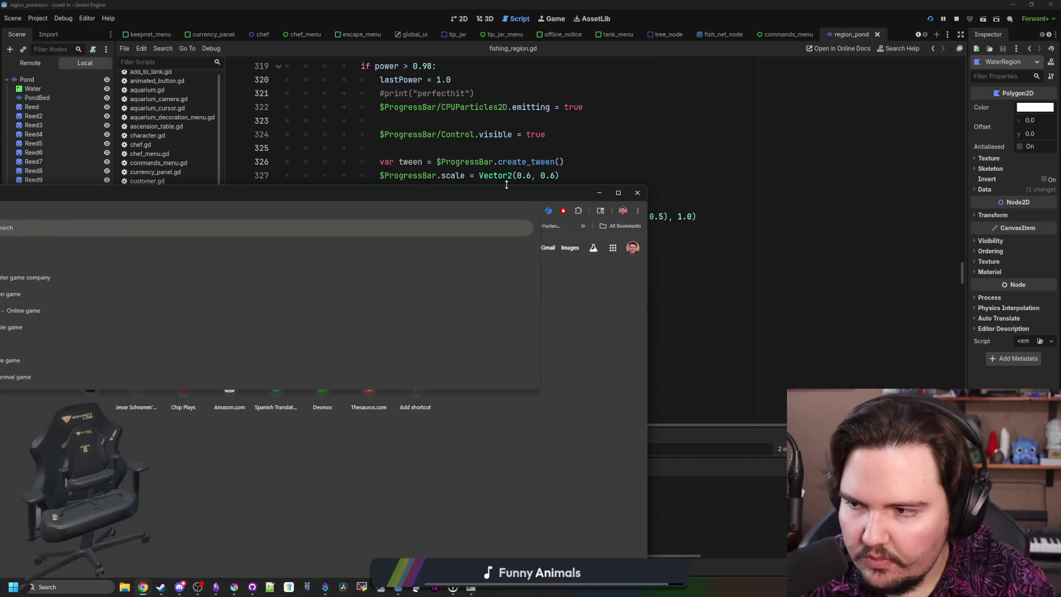
Step: Search for Blossom: The Seed of Life, maximize the browser, and scroll its Steam page
type("fe")
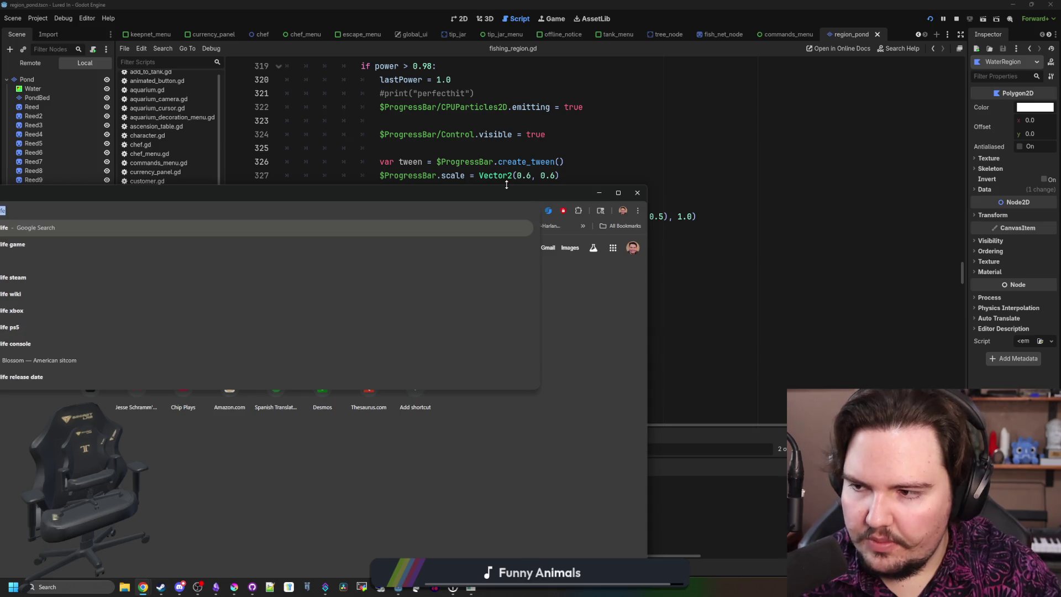
key("Return")
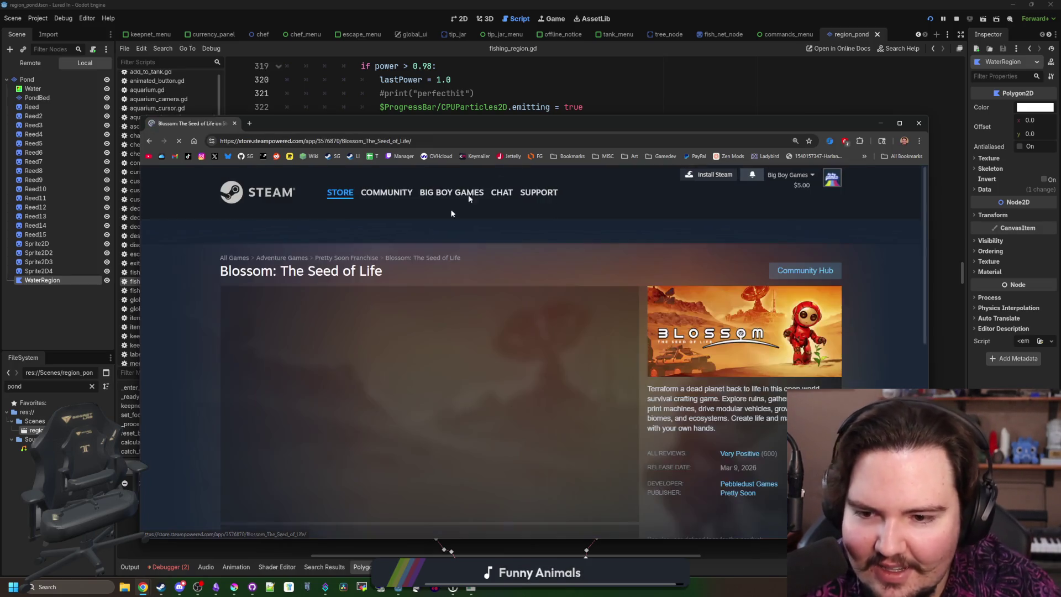
double_click(629, 131)
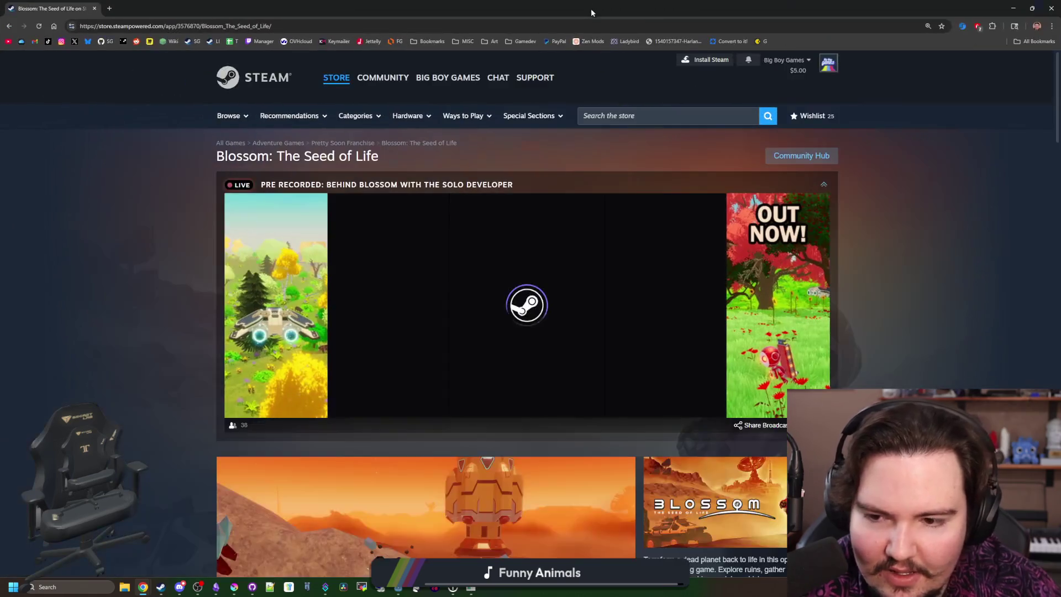
scroll(529, 323, "down", 5)
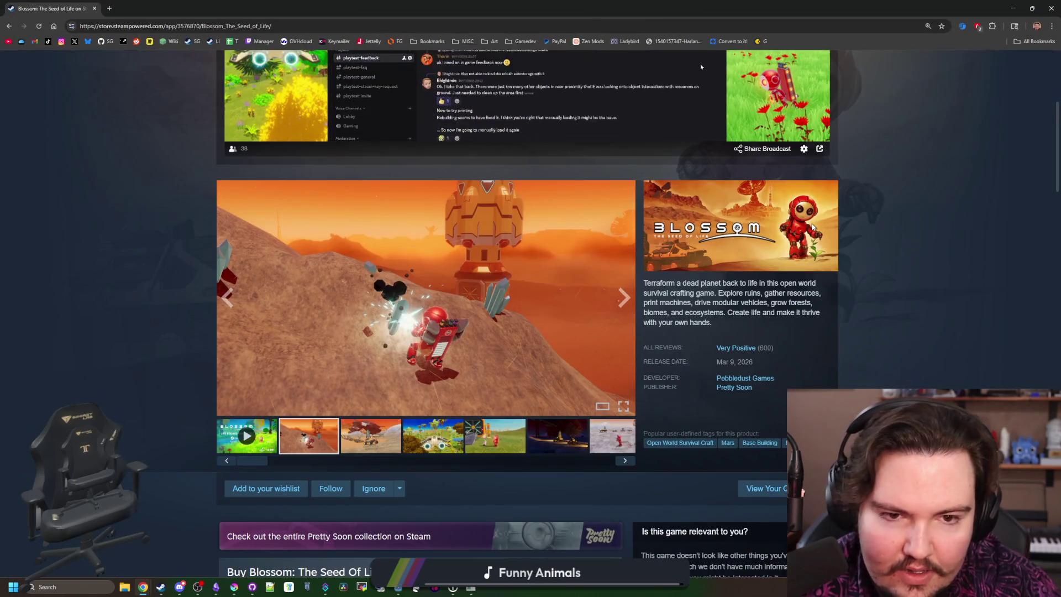
scroll(656, 284, "down", 1)
scroll(532, 319, "down", 15)
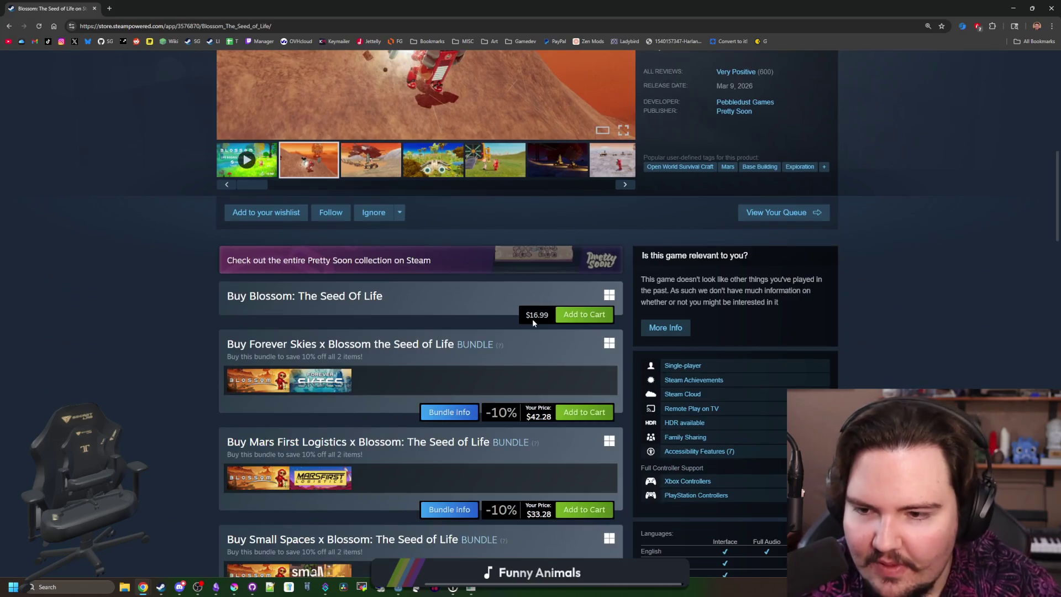
scroll(424, 411, "down", 13)
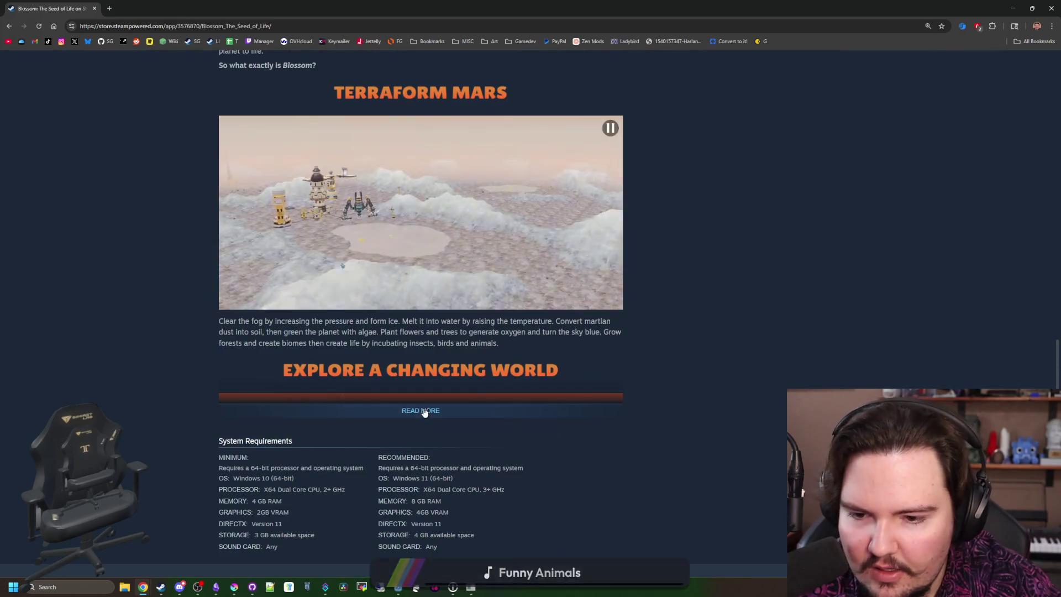
scroll(427, 406, "down", 5)
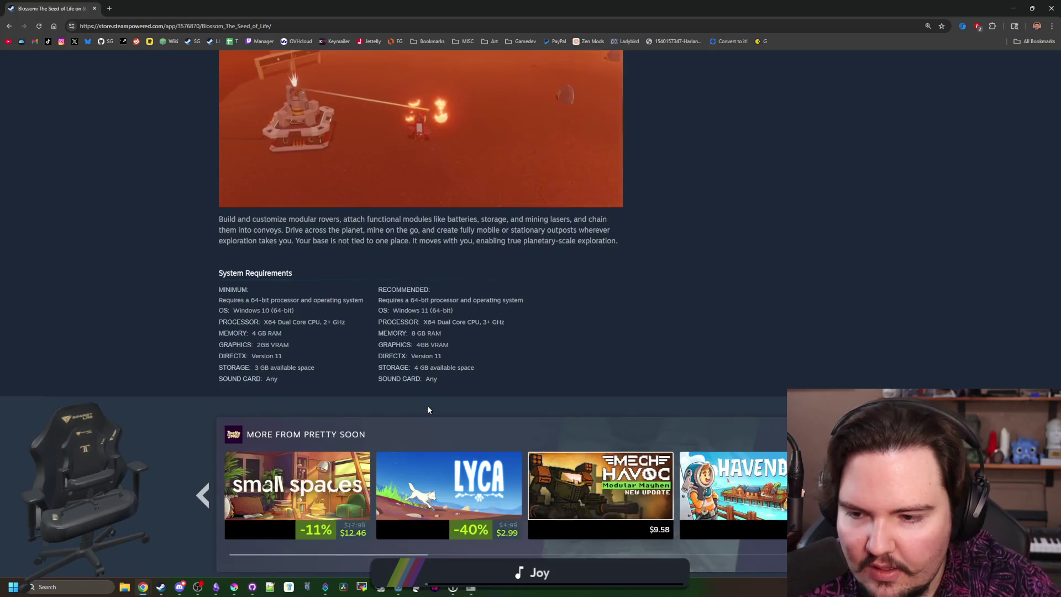
scroll(442, 401, "up", 20)
scroll(441, 403, "up", 7)
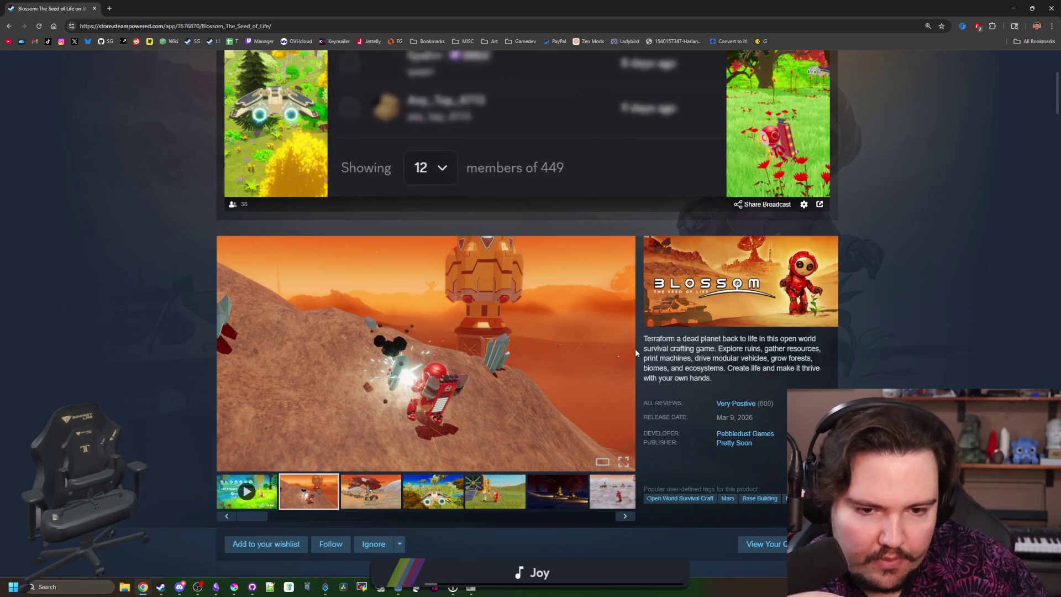
Step: Advance the screenshot carousel to the orange base image and enlarge it (11 of 15)
left_click(625, 355)
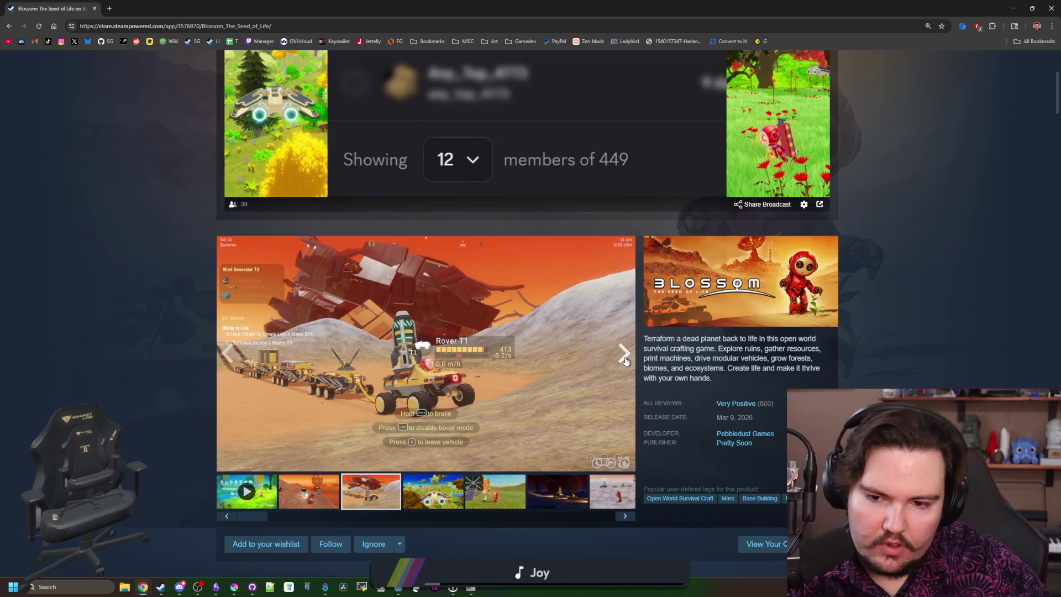
left_click(625, 355)
left_click(625, 355)
left_click(626, 355)
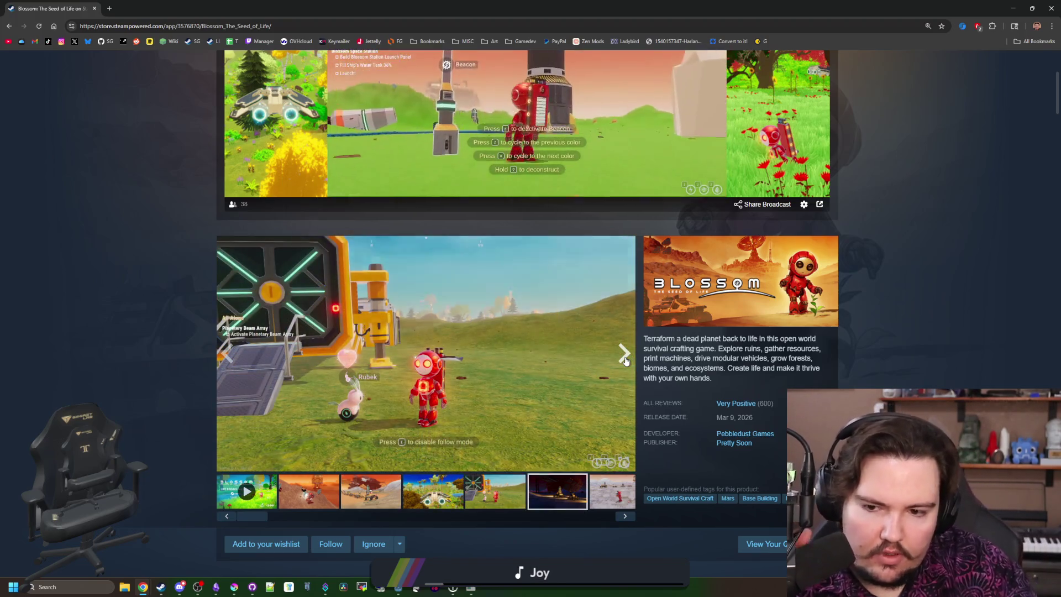
left_click(625, 355)
left_click(624, 355)
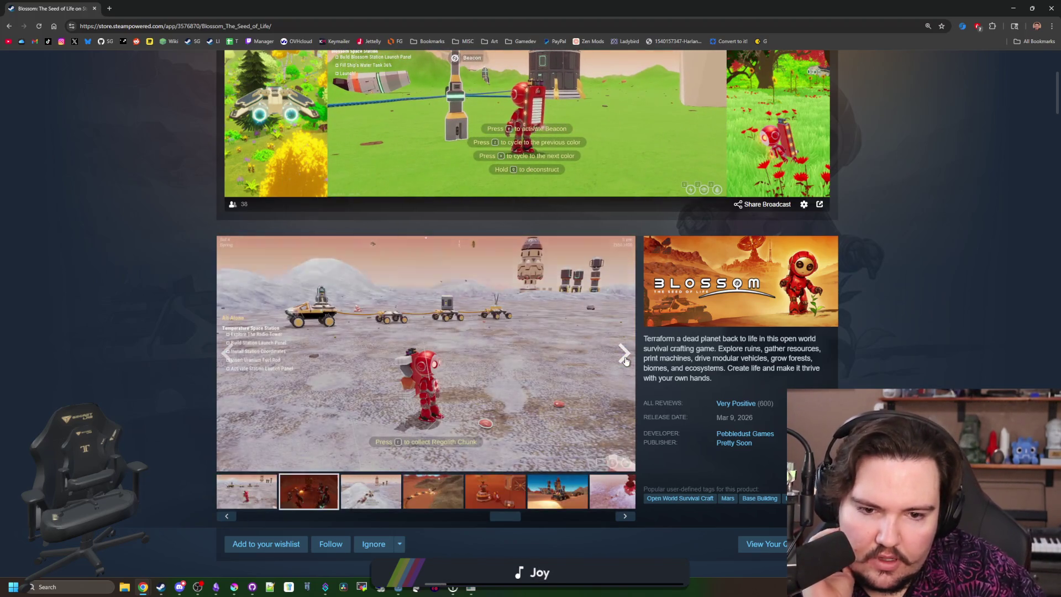
left_click(625, 357)
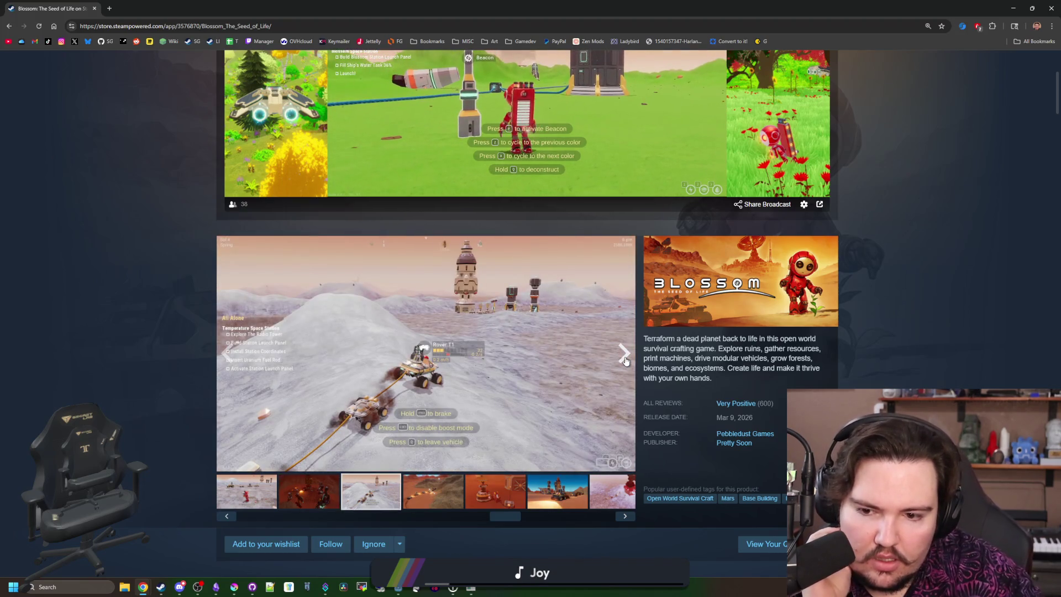
left_click(625, 356)
left_click(625, 356)
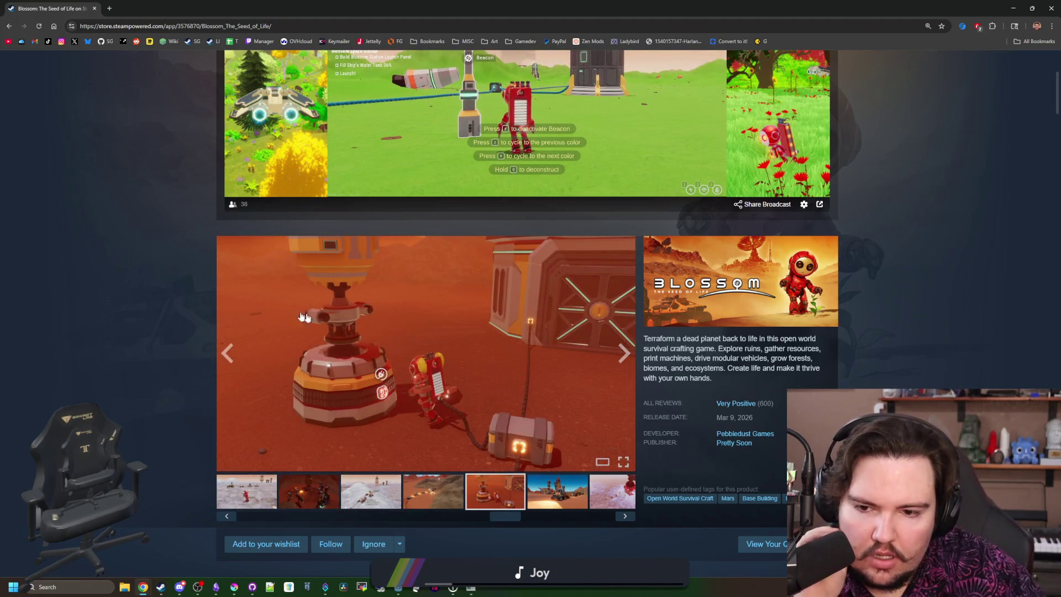
left_click(243, 353)
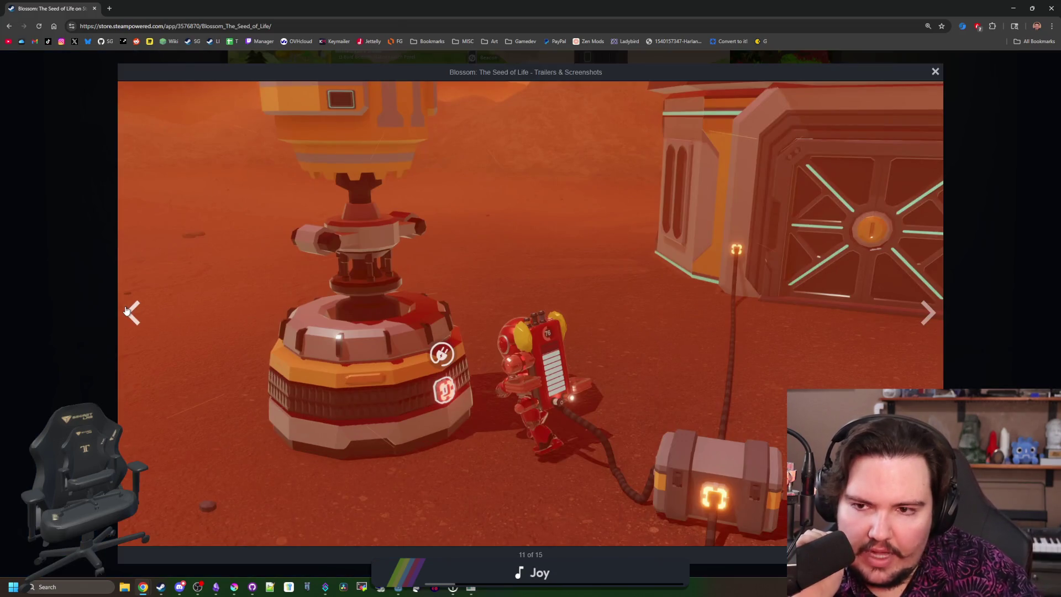
Step: Page through the enlarged Blossom screenshots, wrapping around to 13 of 15
left_click(127, 310)
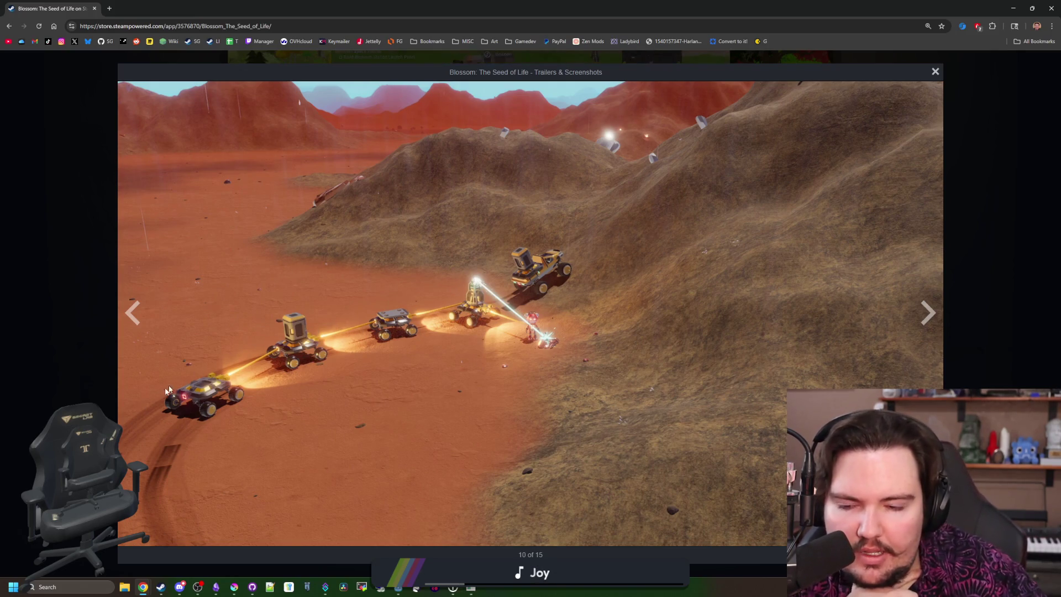
left_click(927, 311)
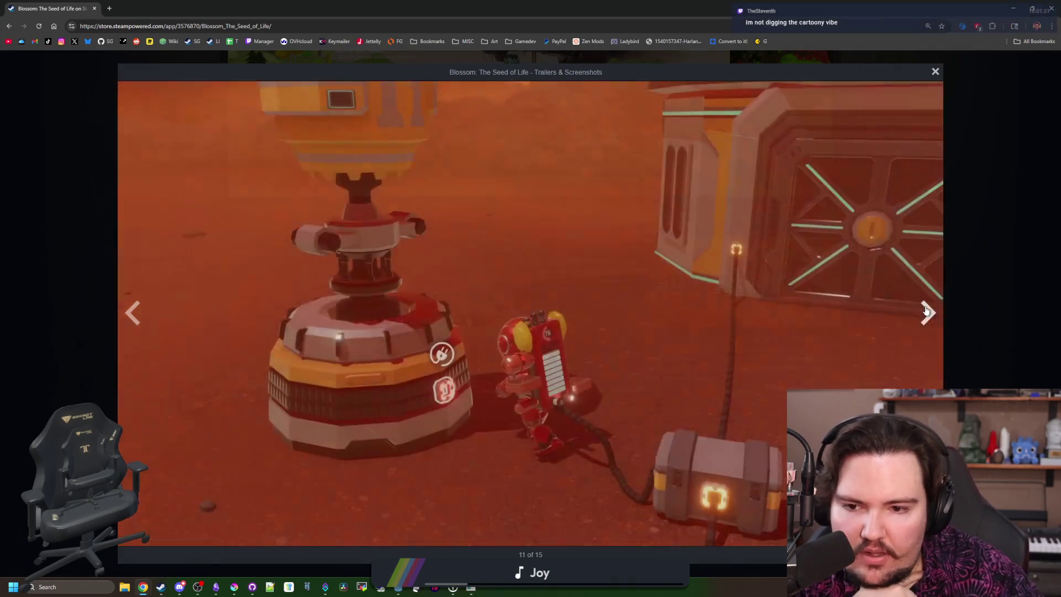
left_click(927, 310)
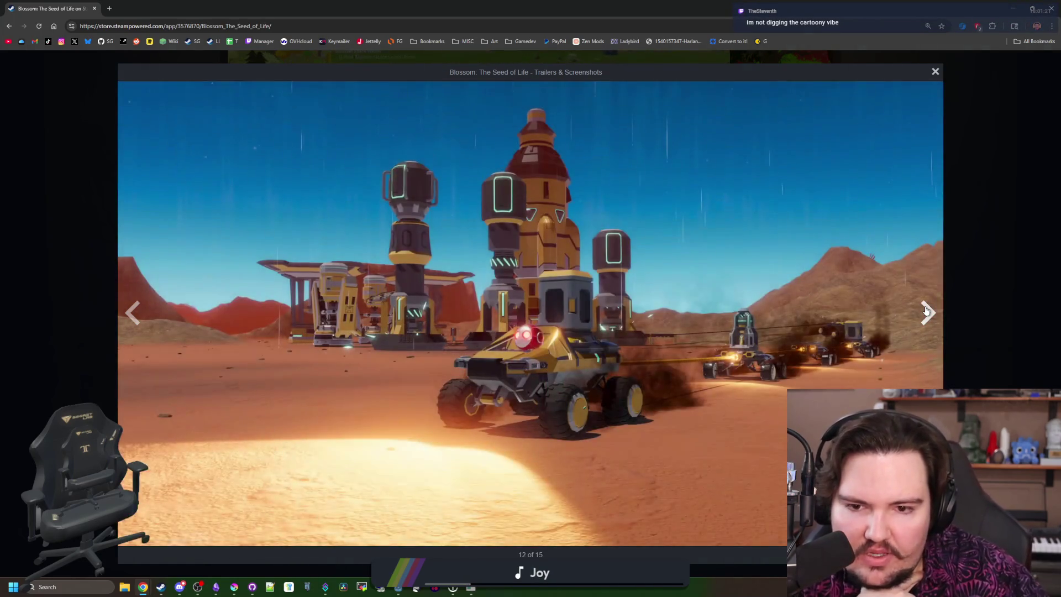
left_click(926, 311)
left_click(926, 311)
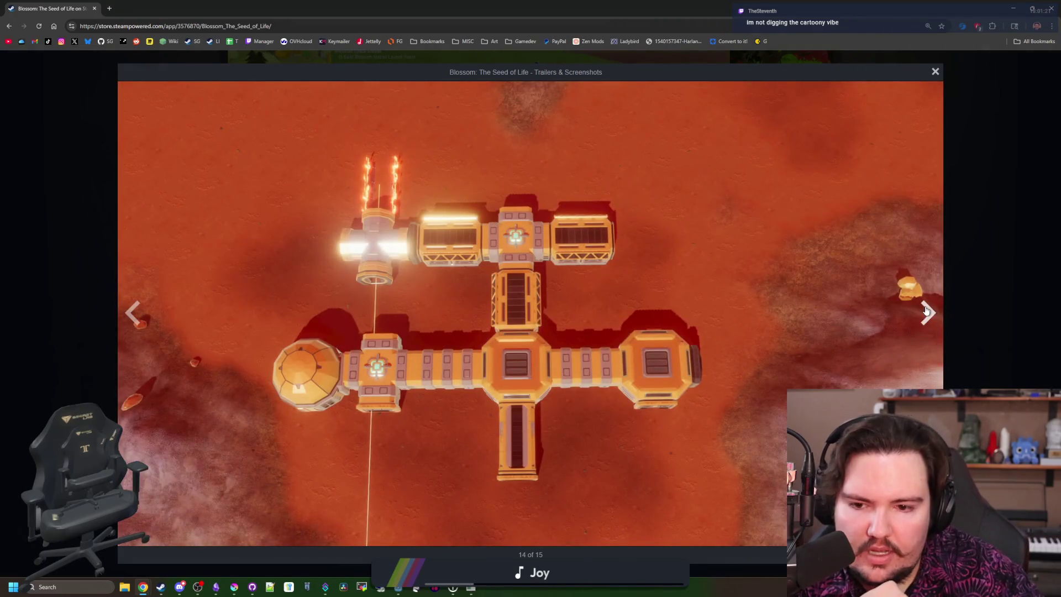
left_click(927, 311)
left_click(927, 310)
left_click(926, 311)
left_click(927, 311)
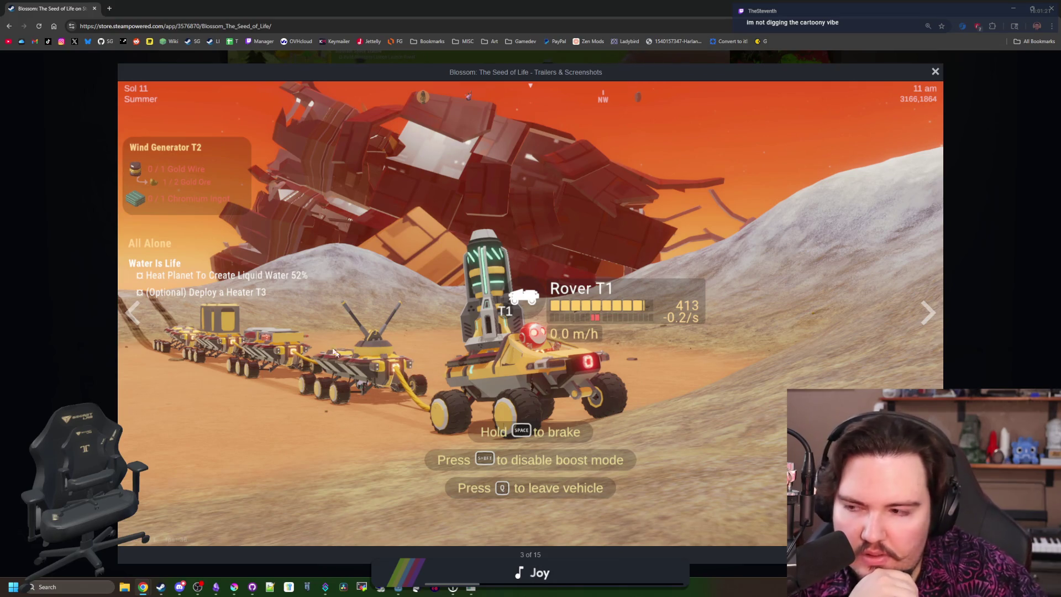
left_click(927, 310)
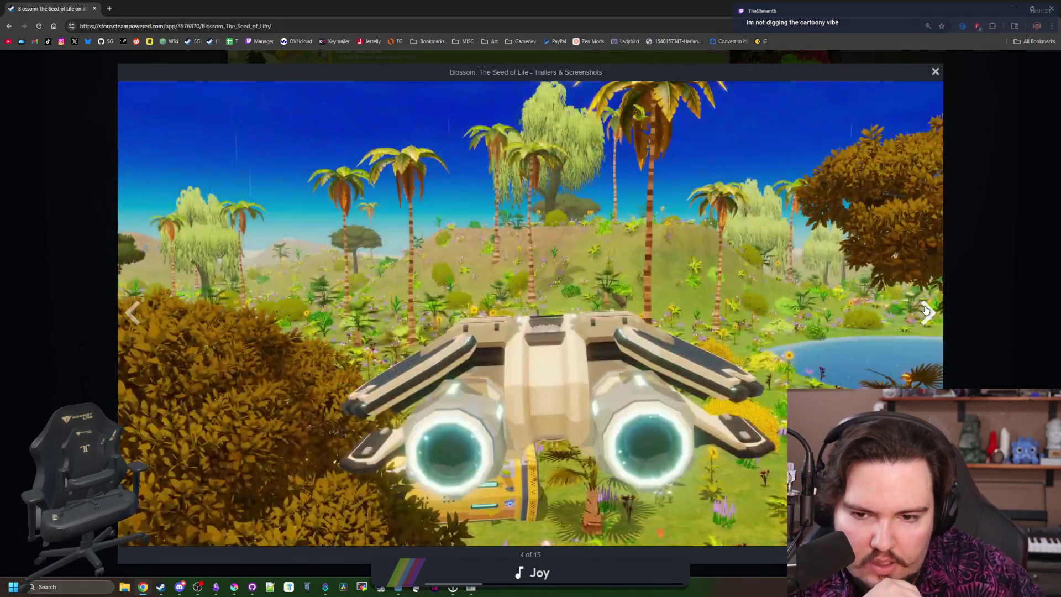
left_click(927, 311)
left_click(926, 310)
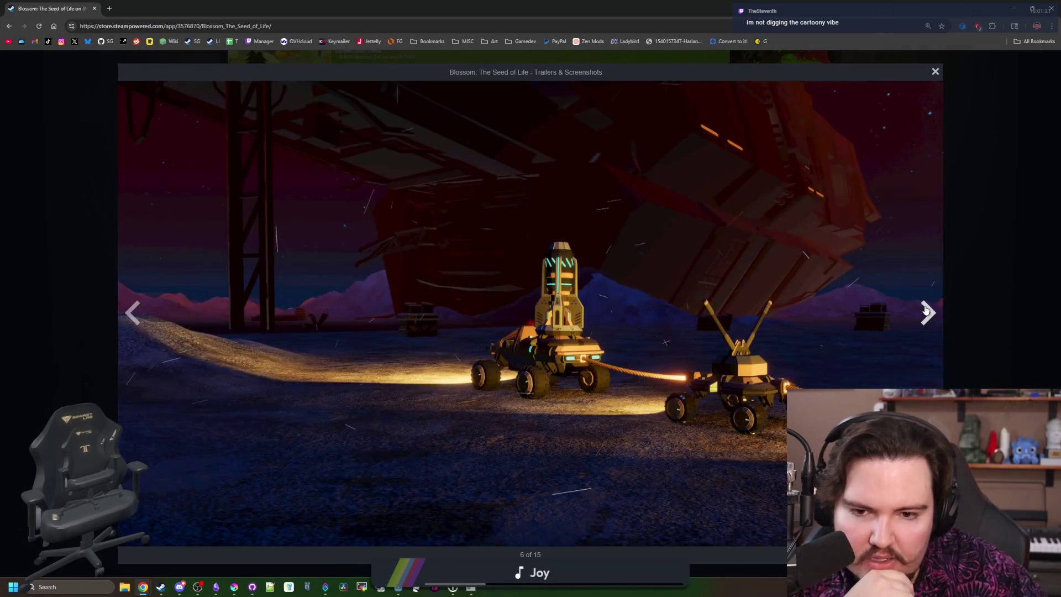
left_click(926, 310)
left_click(927, 310)
left_click(927, 310)
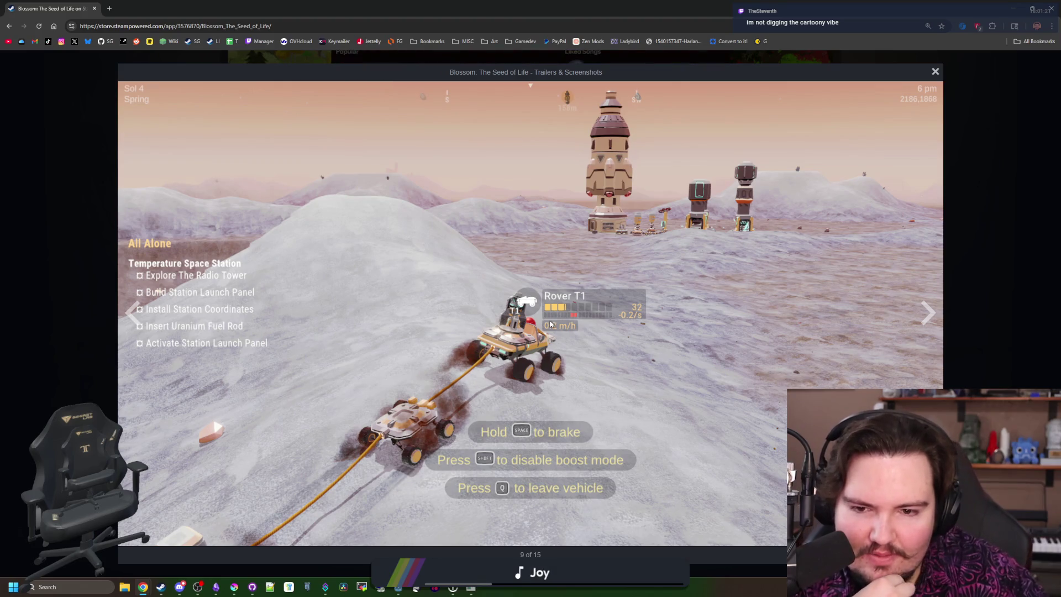
left_click(927, 312)
left_click(929, 311)
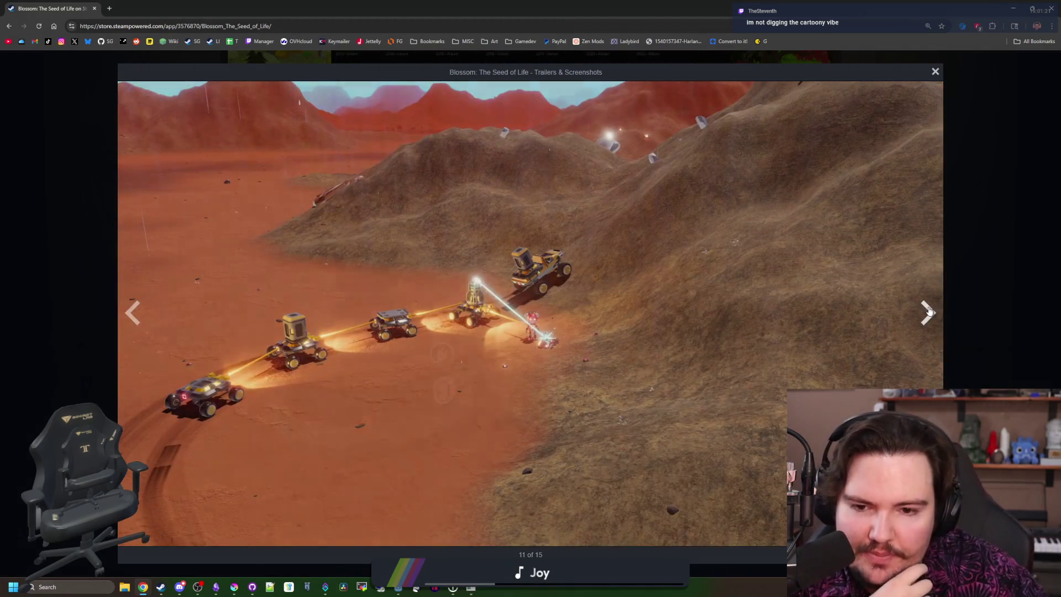
left_click(930, 311)
left_click(930, 312)
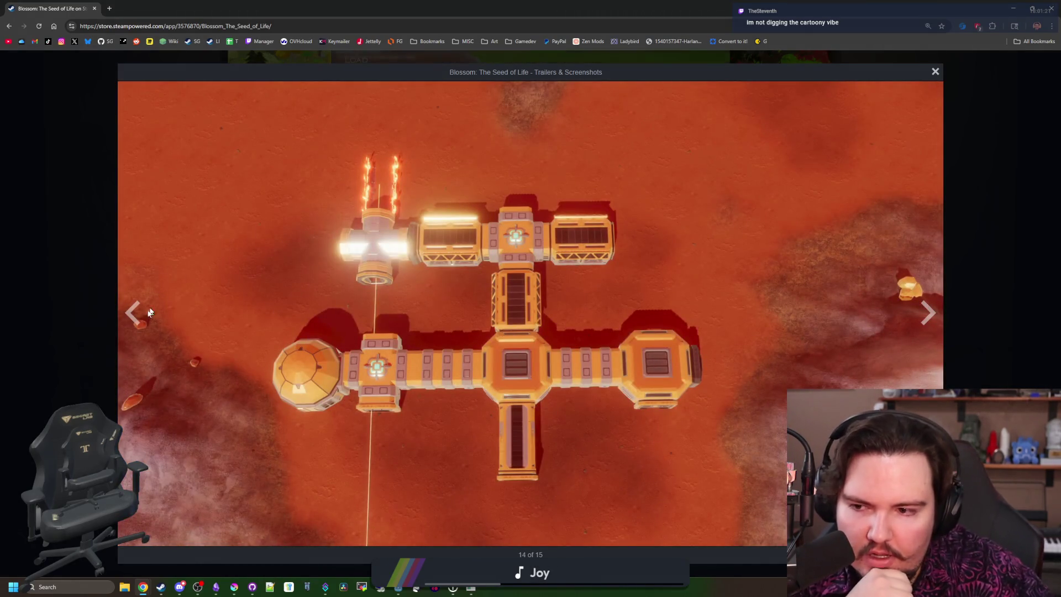
Step: Step back to the red dish shot, cycle through the screenshots again, and close the viewer
left_click(133, 313)
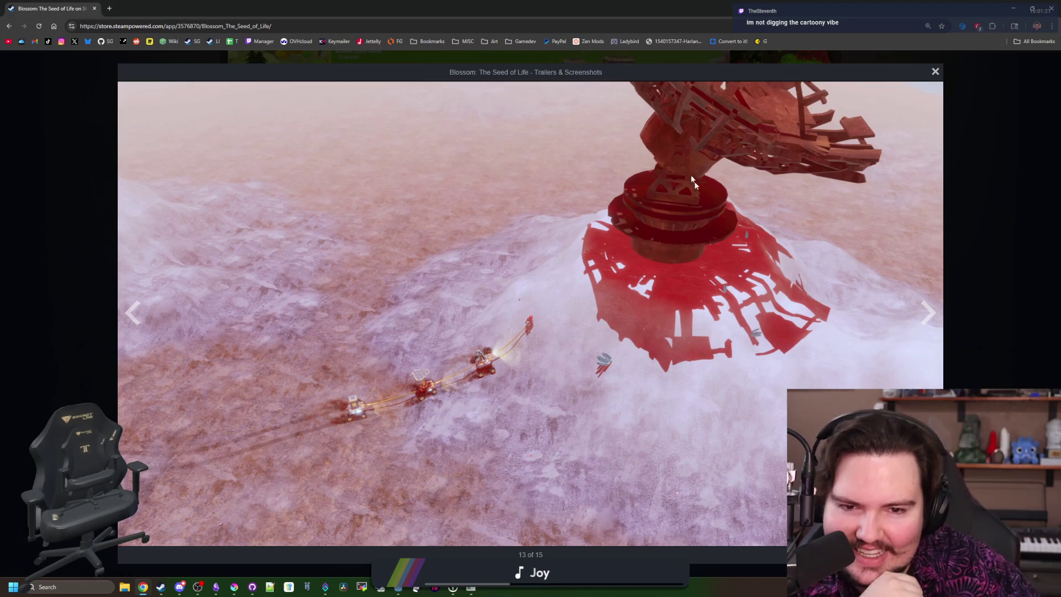
left_click(923, 313)
left_click(923, 312)
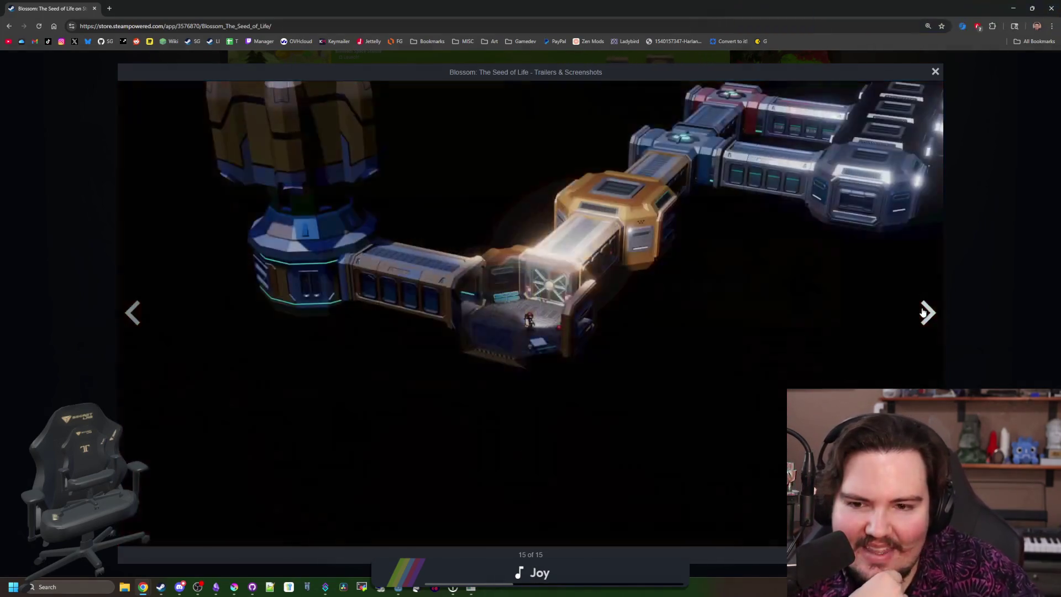
left_click(923, 313)
left_click(923, 313)
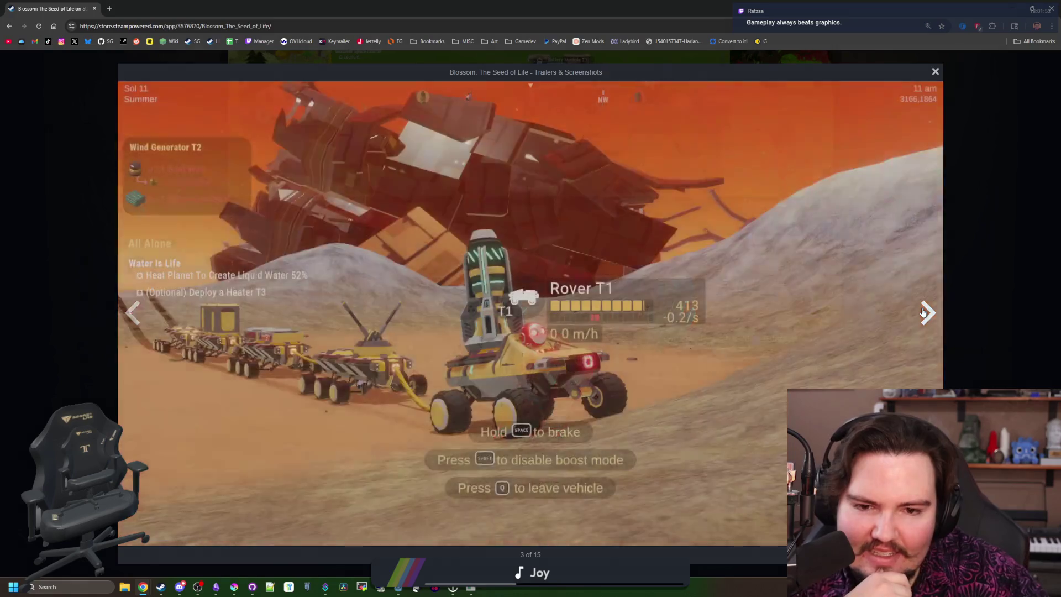
left_click(922, 313)
left_click(923, 313)
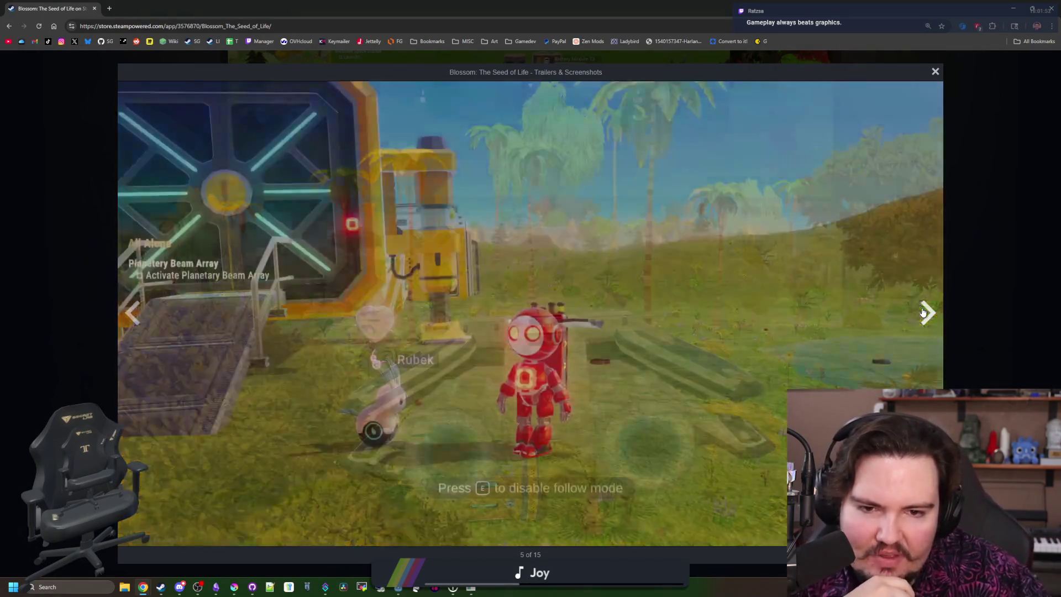
left_click(923, 313)
left_click(923, 313)
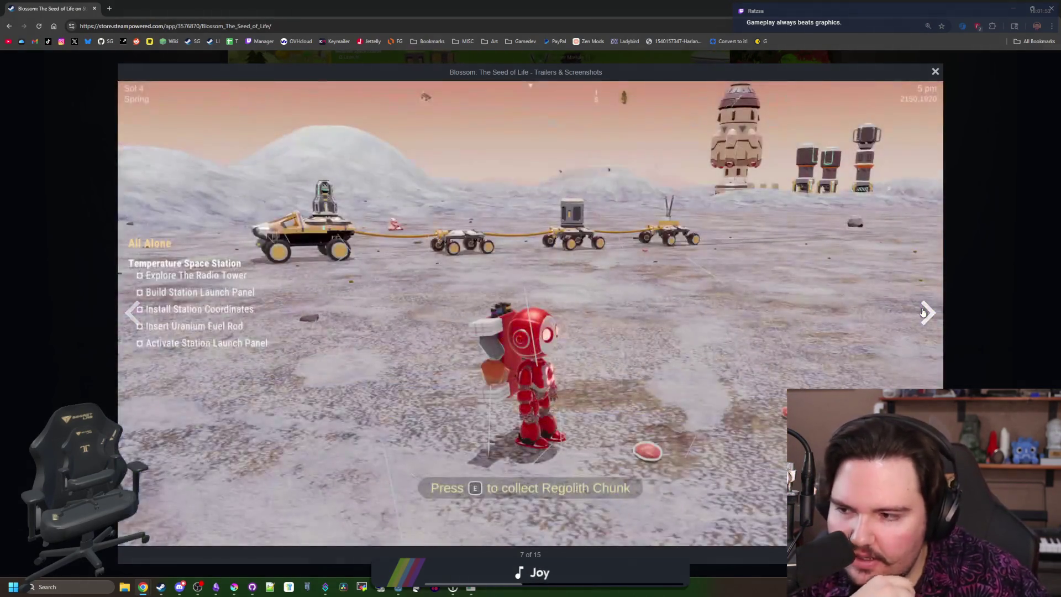
left_click(922, 313)
left_click(923, 313)
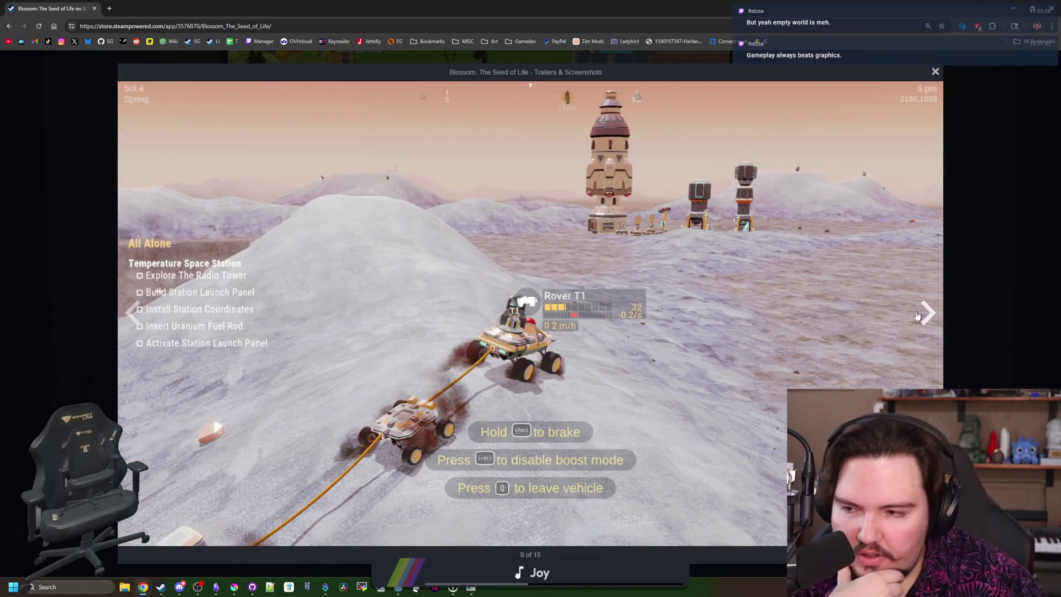
left_click(928, 316)
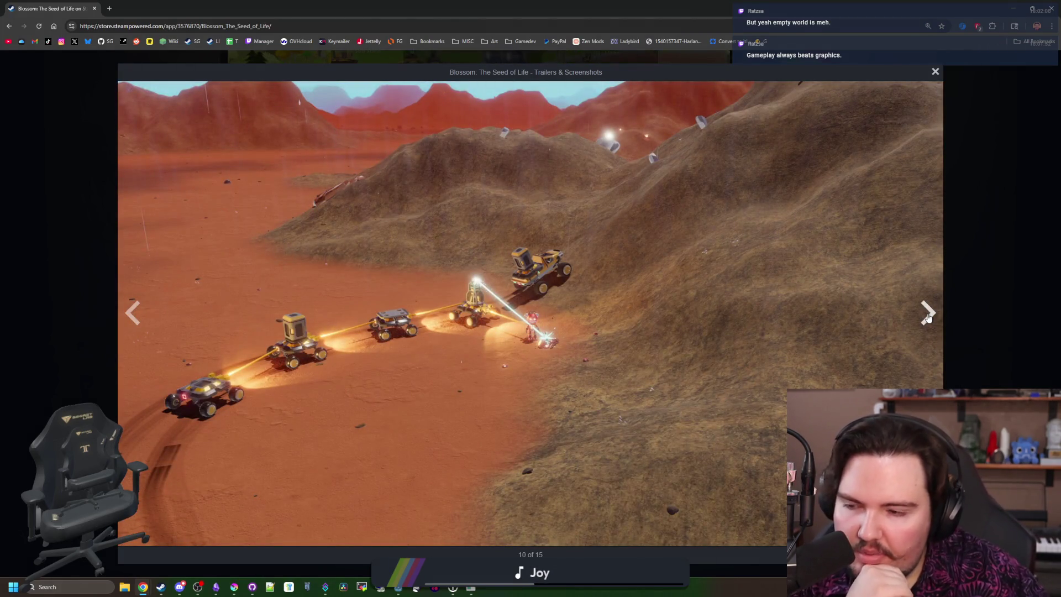
left_click(928, 316)
left_click(928, 316)
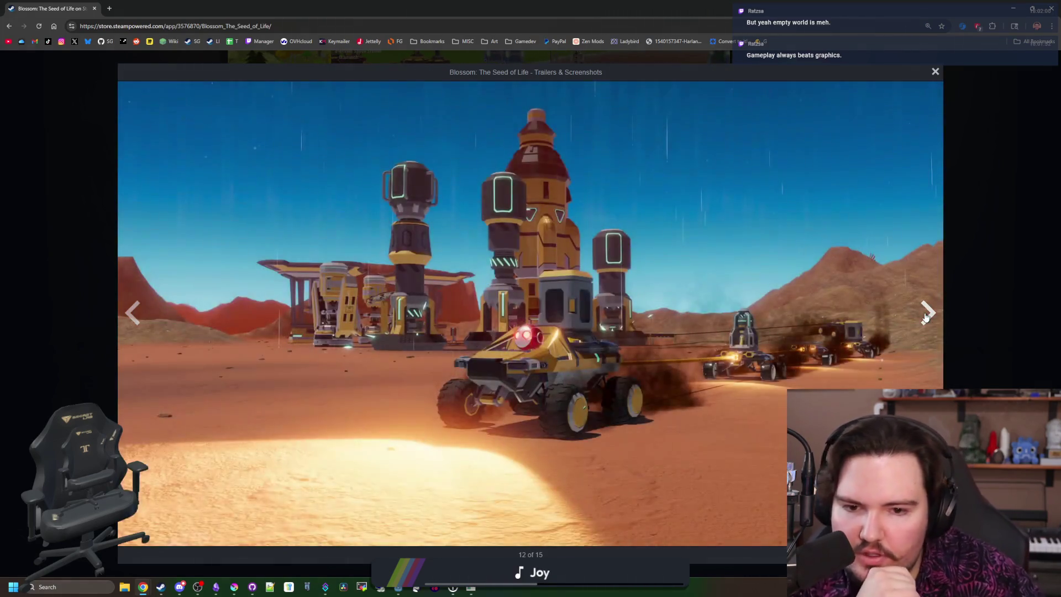
left_click(927, 317)
left_click(926, 317)
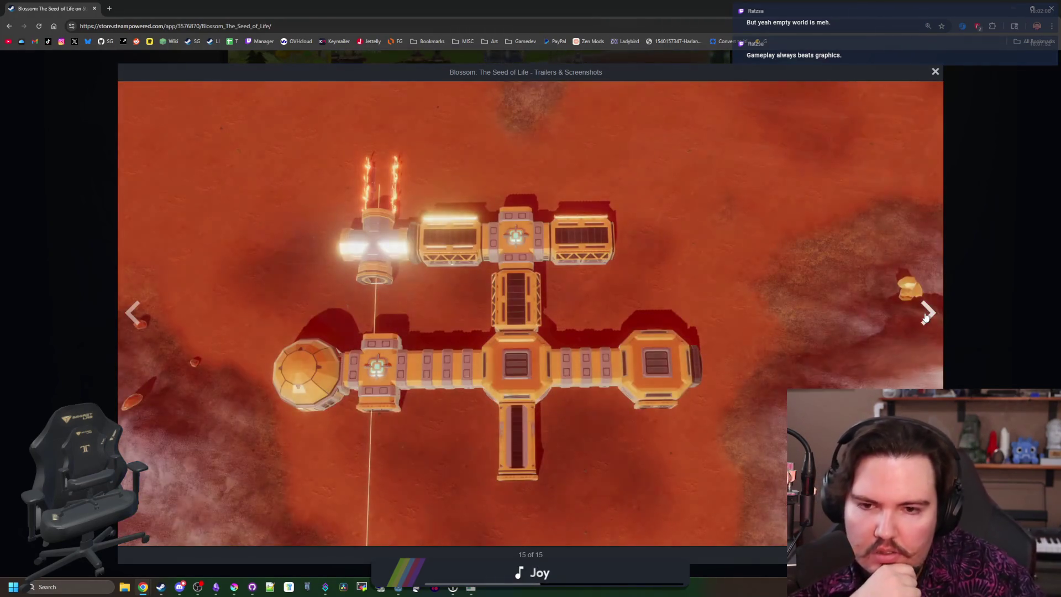
left_click(926, 317)
left_click(927, 316)
left_click(927, 317)
left_click(926, 316)
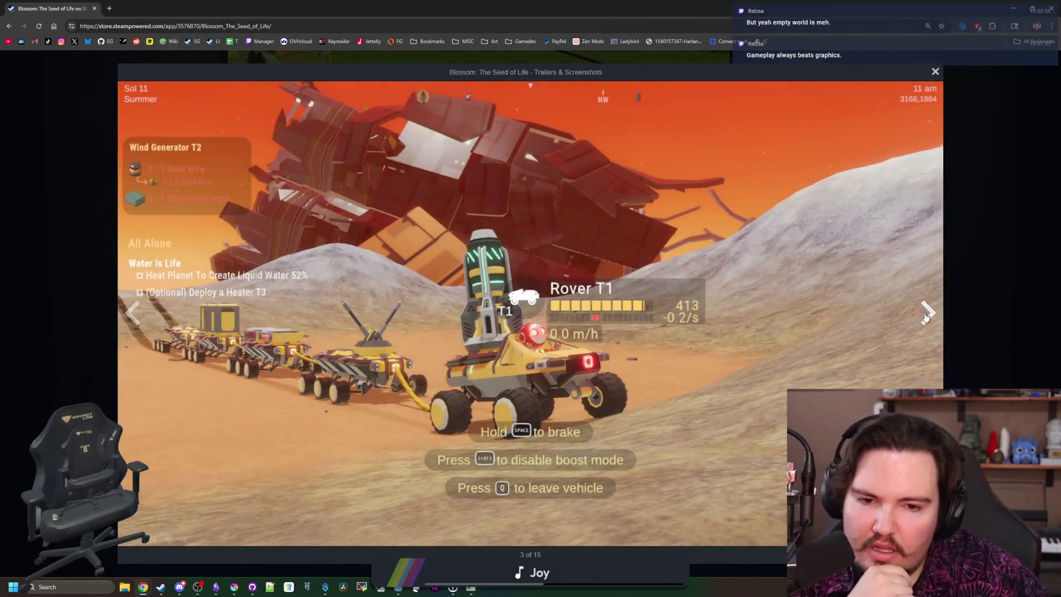
left_click(925, 318)
left_click(916, 326)
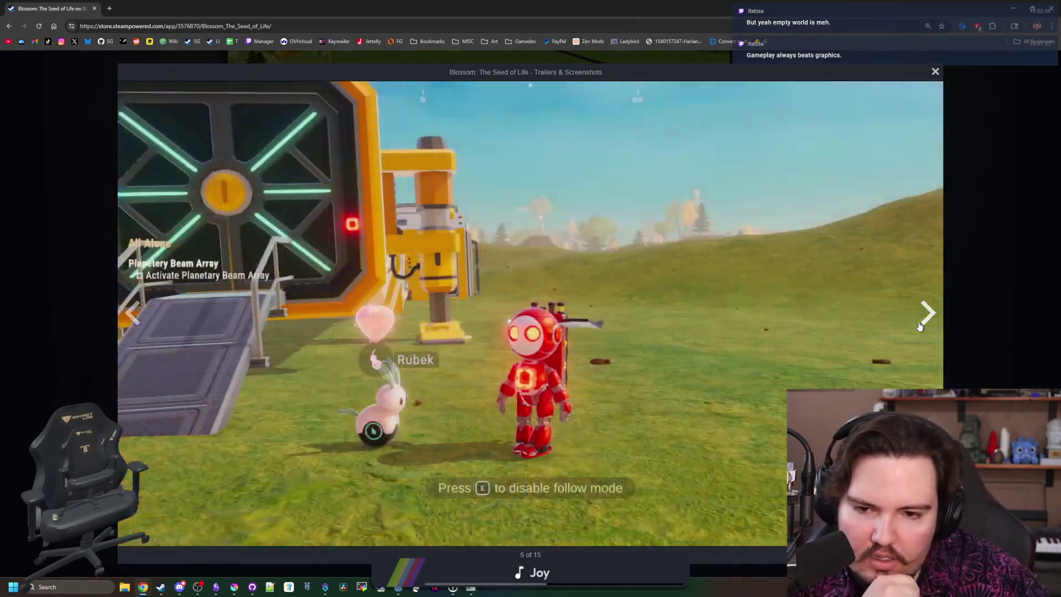
left_click(929, 318)
left_click(968, 324)
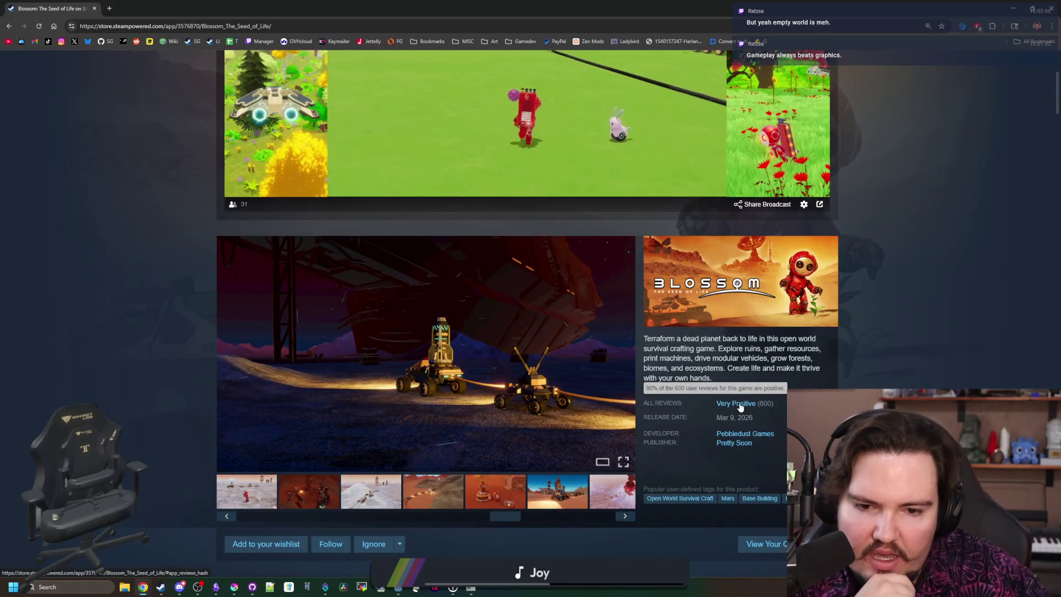
Step: In a new tab, search 'astroneer' and open the 'ASTRONEER on Steam' result
scroll(441, 214, "up", 4)
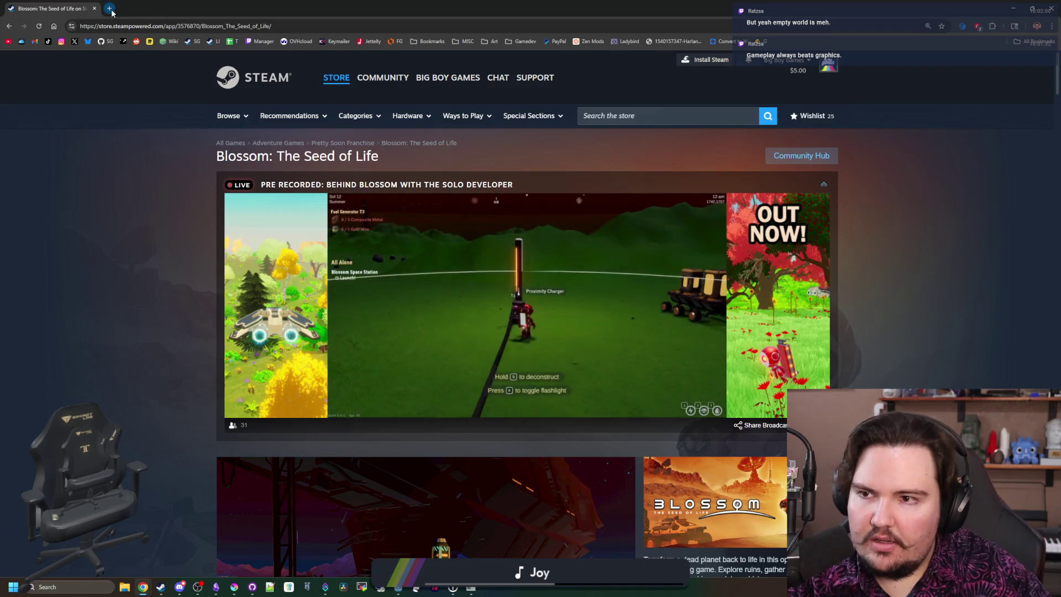
left_click(109, 9)
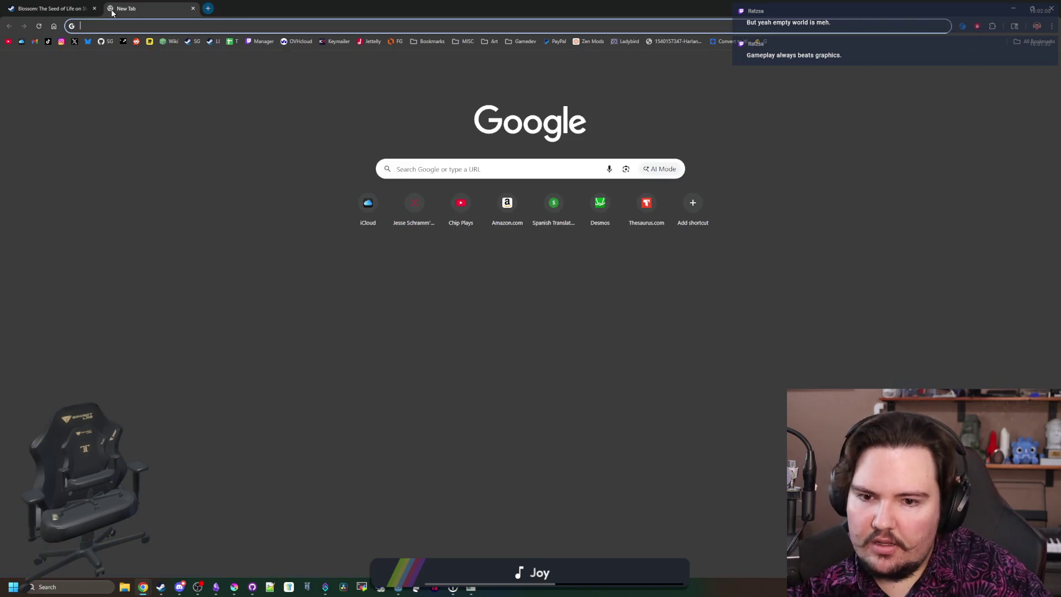
type("astroneer")
key("Return")
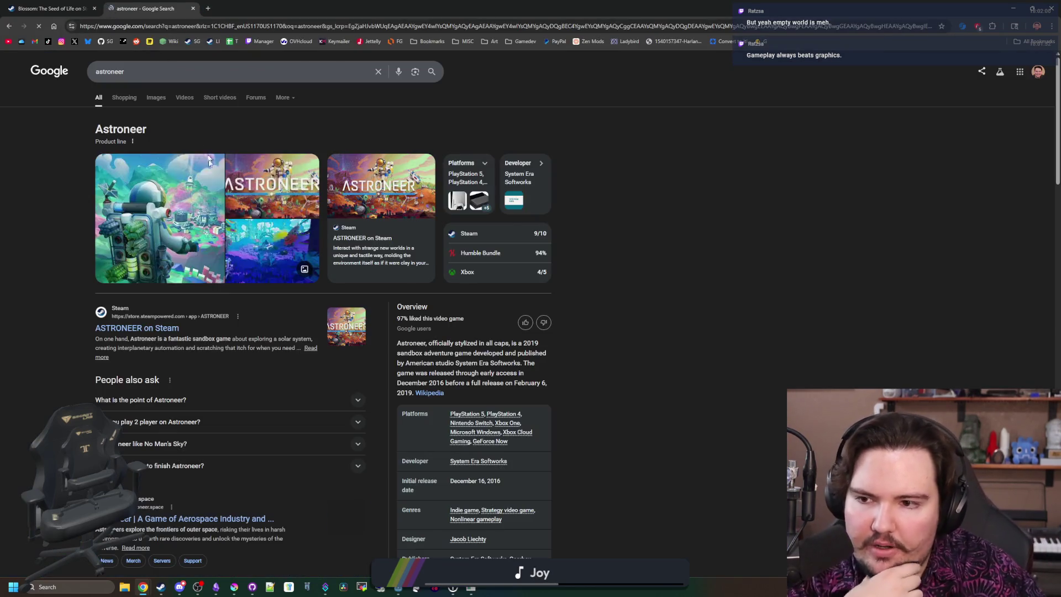
left_click(165, 322)
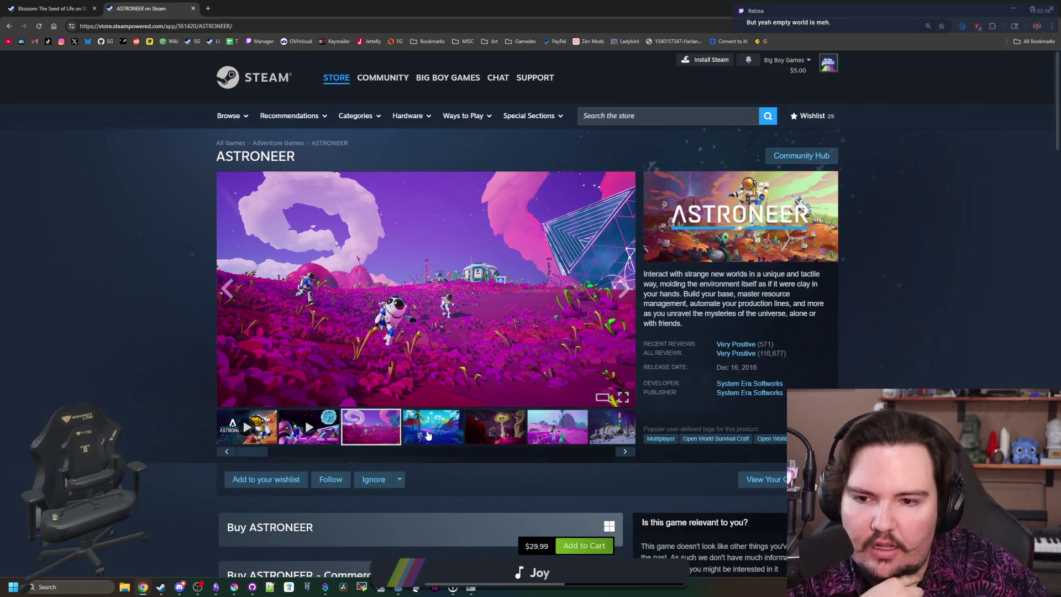
Step: Enlarge the fourth ASTRONEER screenshot, page through to 12 of 12, then return to the Blossom tab
left_click(428, 435)
left_click(470, 360)
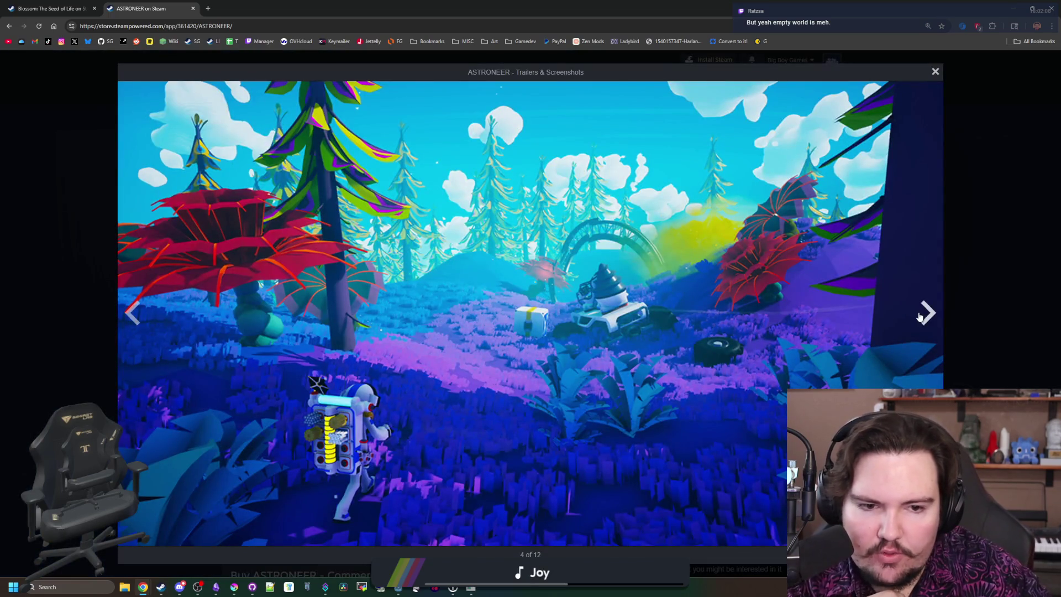
left_click(919, 316)
left_click(920, 317)
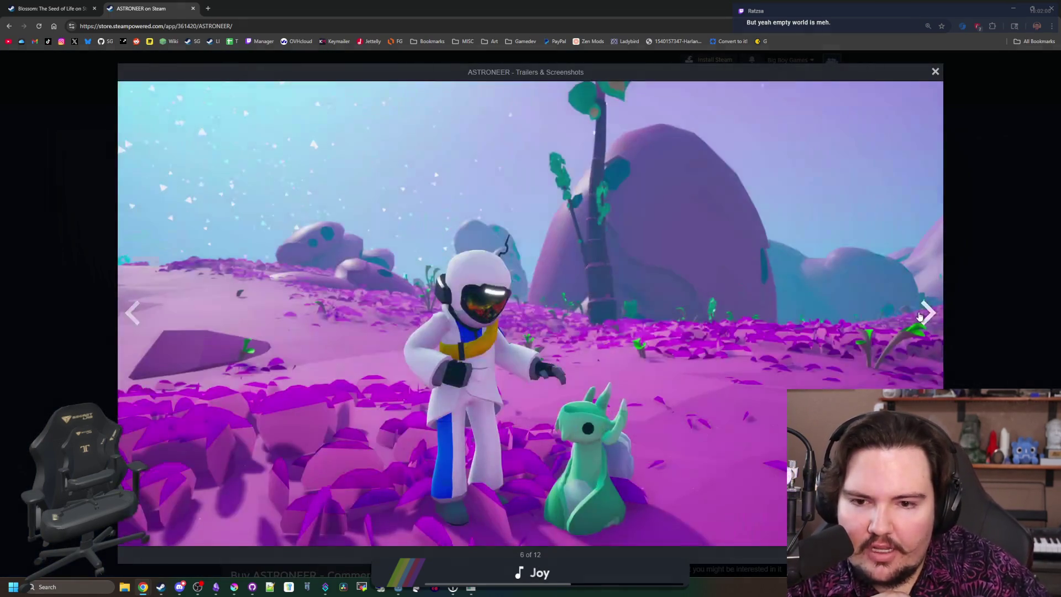
left_click(920, 316)
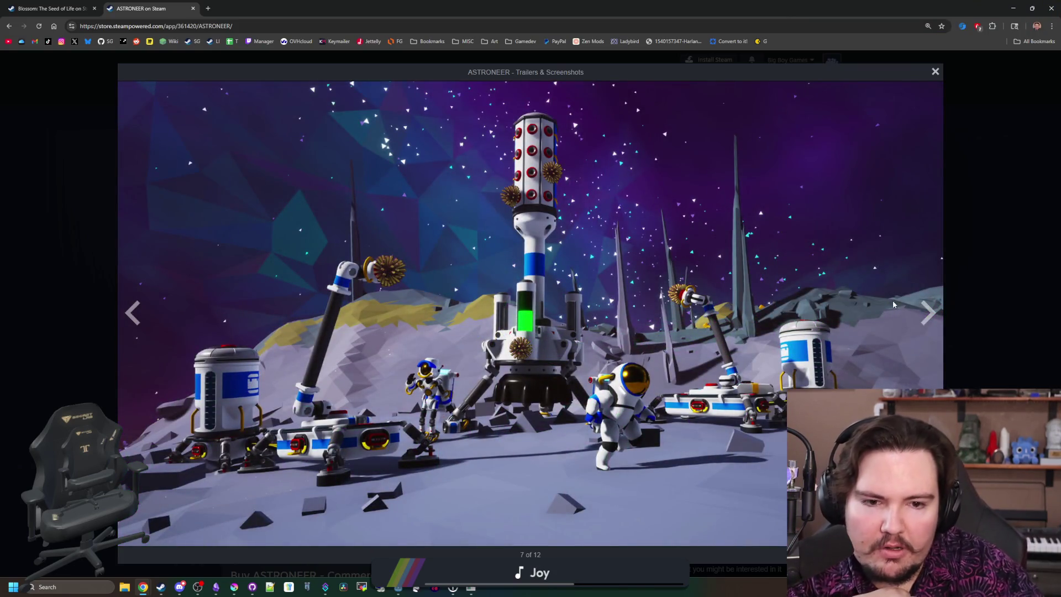
left_click(918, 313)
left_click(917, 313)
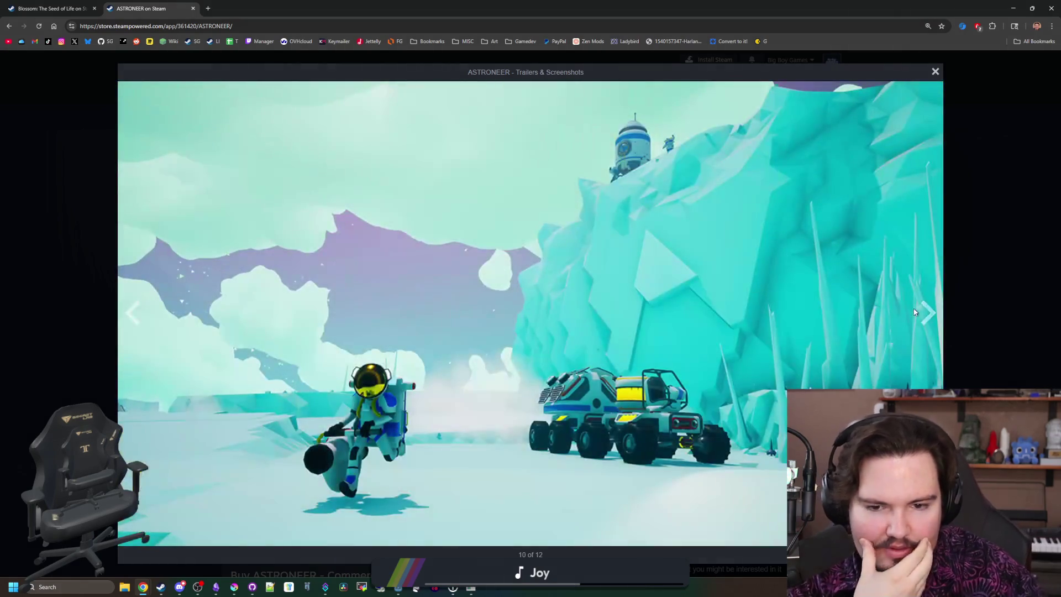
left_click(926, 321)
left_click(927, 321)
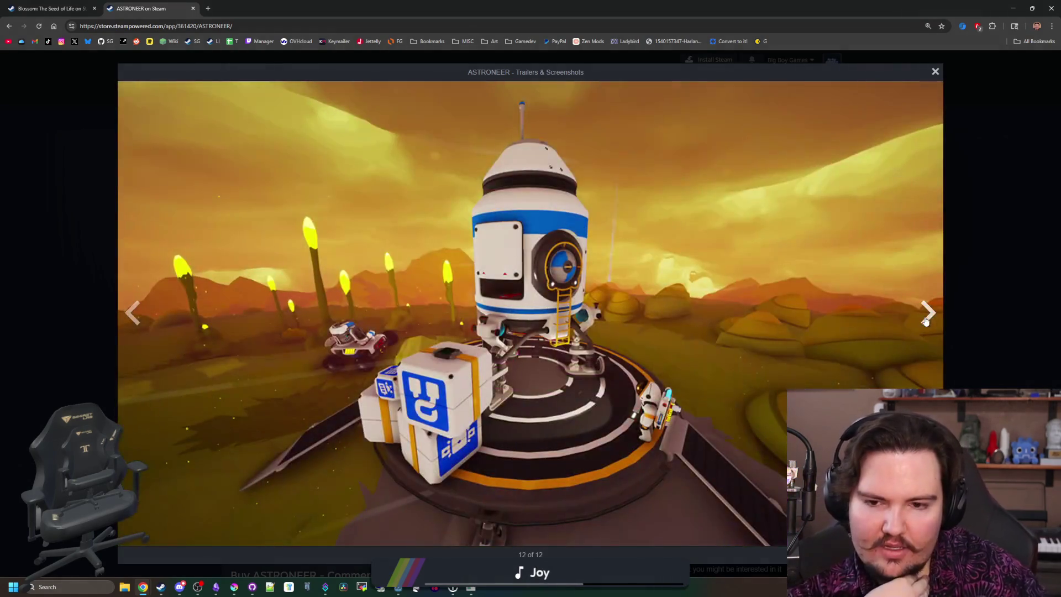
left_click(926, 321)
left_click(926, 321)
left_click(927, 321)
left_click(50, 8)
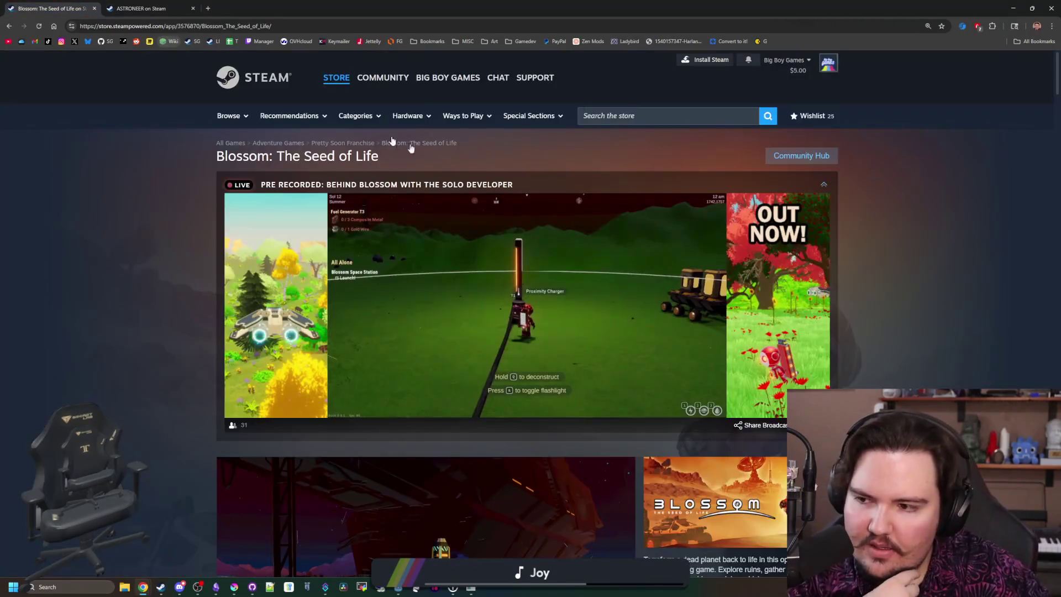
Step: Enlarge the snowy rover screenshot and page through all of Blossom's screenshots, then close the viewer
mouse_move(464, 228)
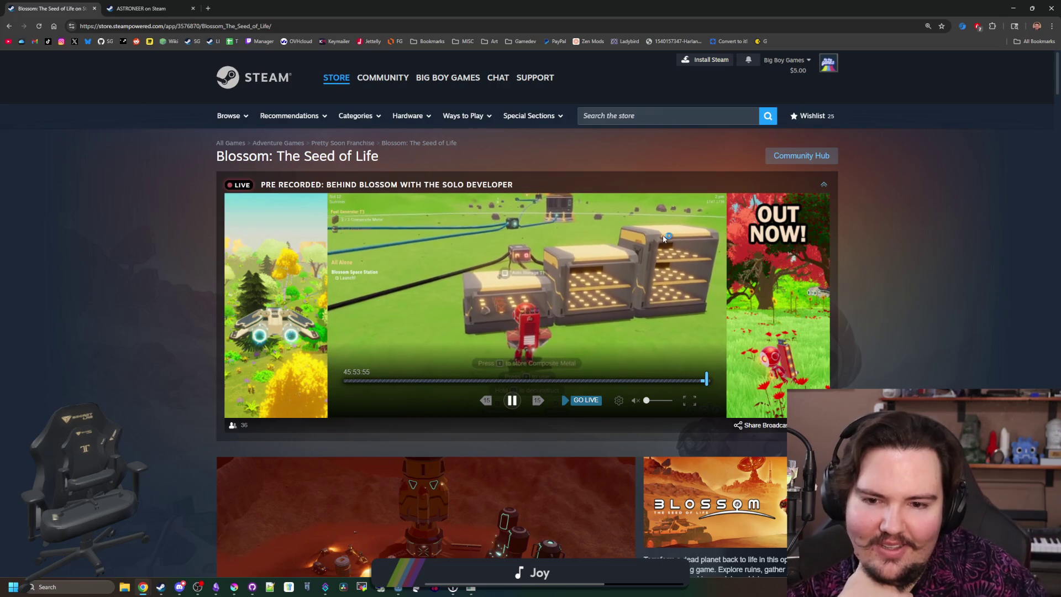
scroll(604, 258, "down", 5)
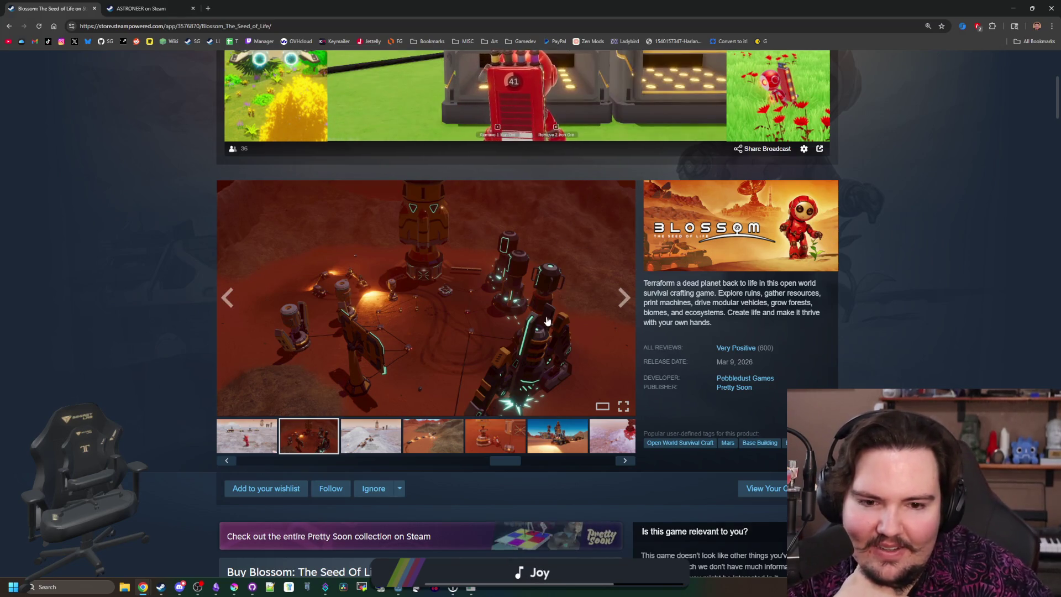
left_click(493, 346)
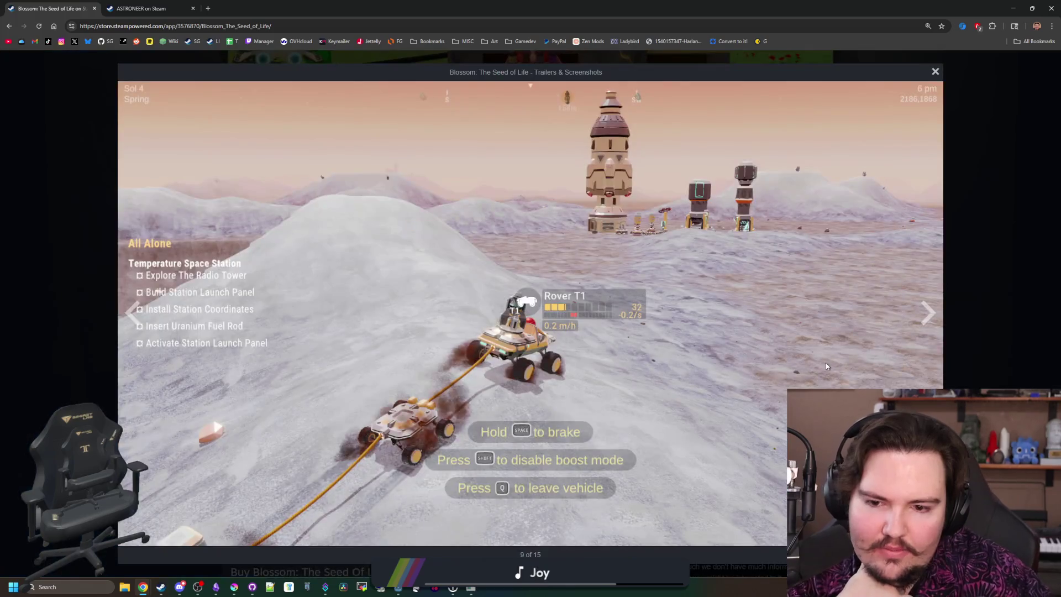
left_click(920, 313)
left_click(925, 313)
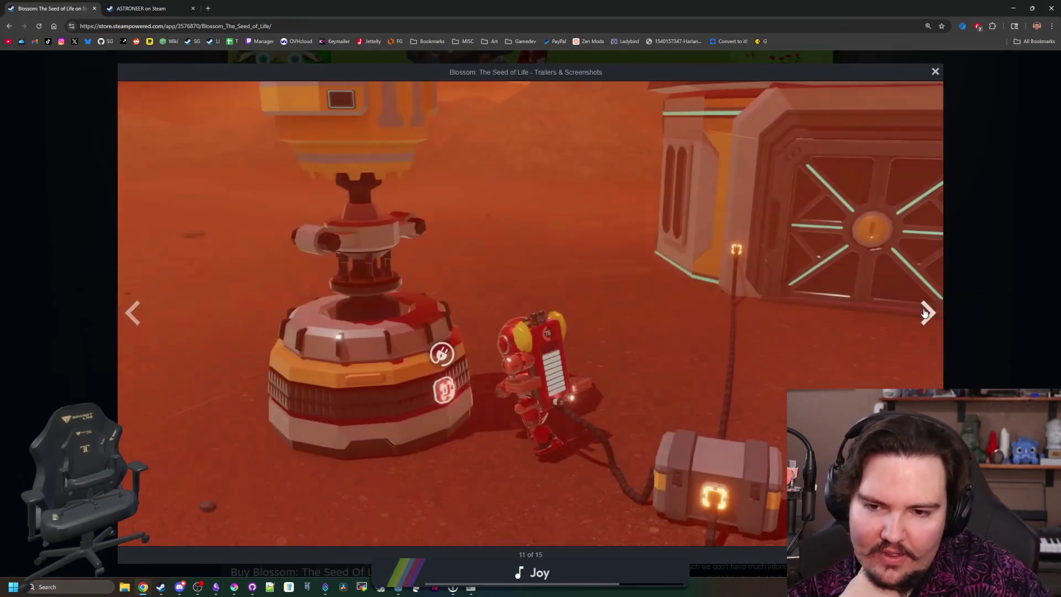
left_click(925, 313)
left_click(925, 313)
left_click(924, 312)
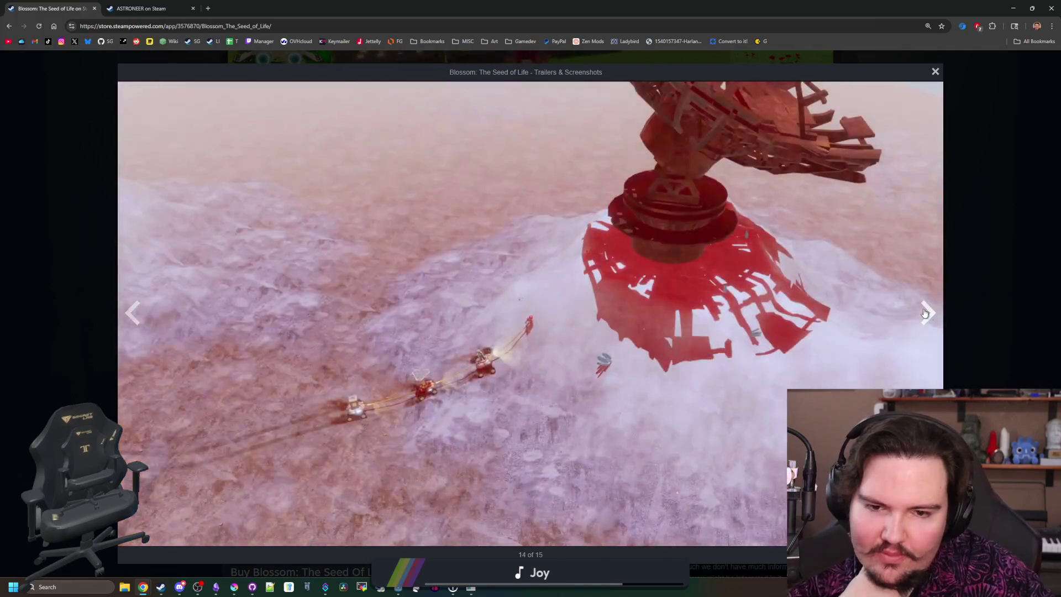
left_click(925, 313)
left_click(925, 313)
left_click(924, 313)
left_click(923, 318)
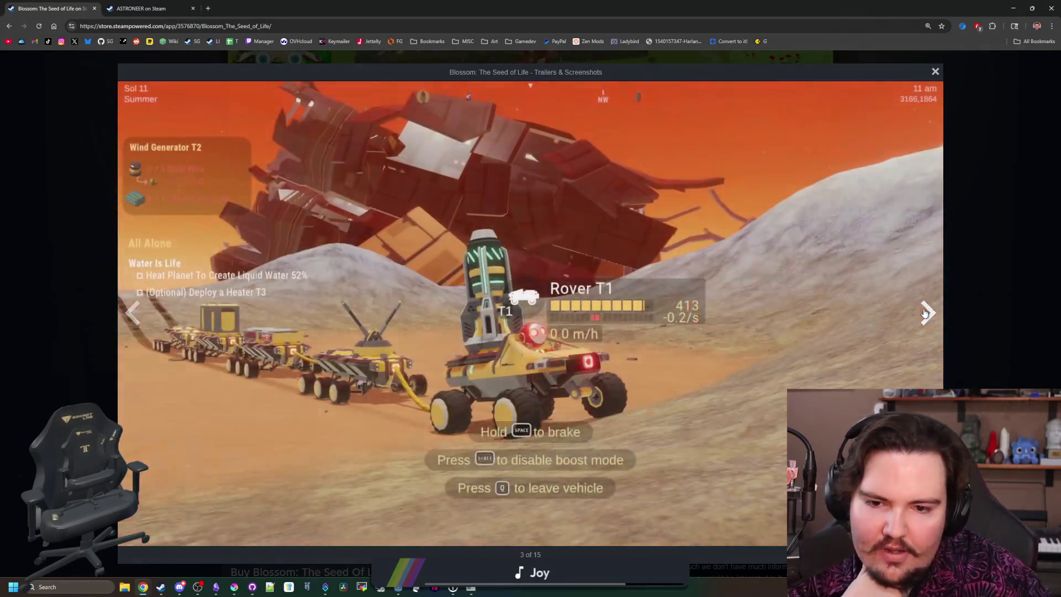
left_click(921, 326)
key("Escape")
Step: Expand the Steam Deck section to show the roadmap and read About This Game, then return to ASTRONEER
scroll(457, 341, "down", 7)
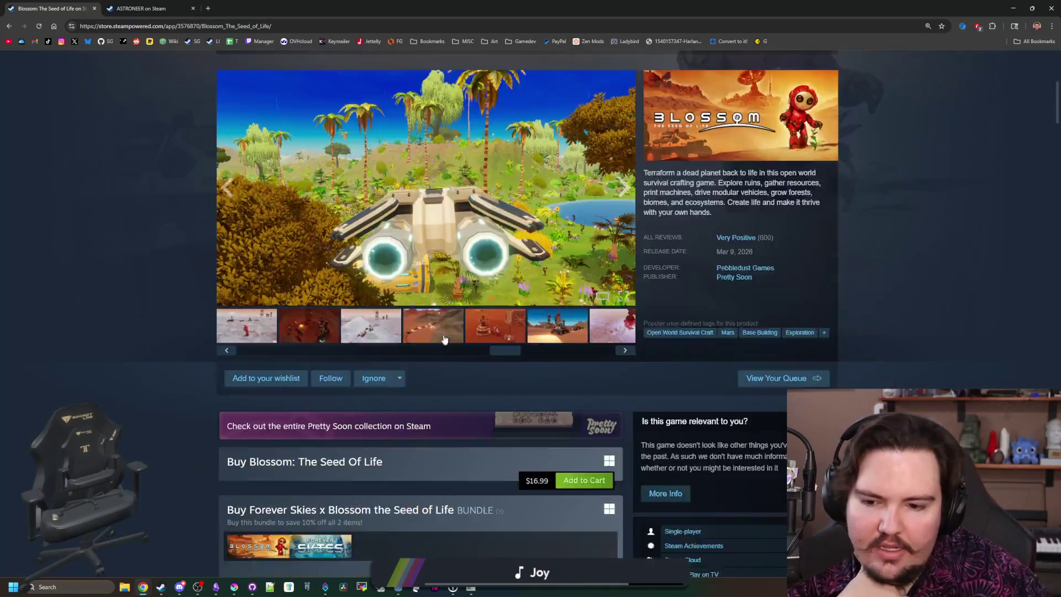
scroll(456, 341, "down", 11)
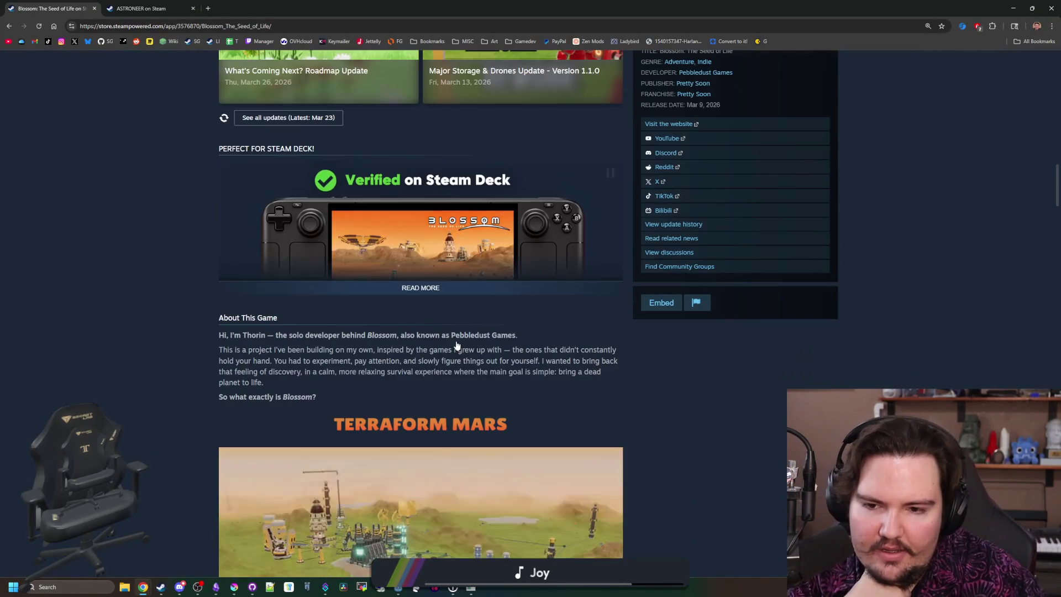
left_click(402, 295)
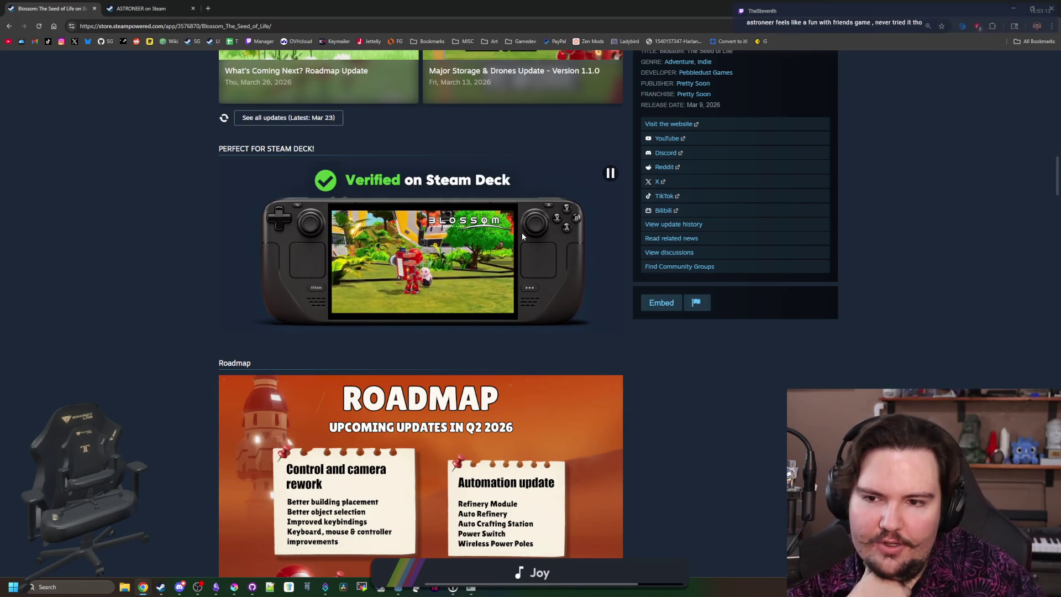
scroll(523, 237, "down", 4)
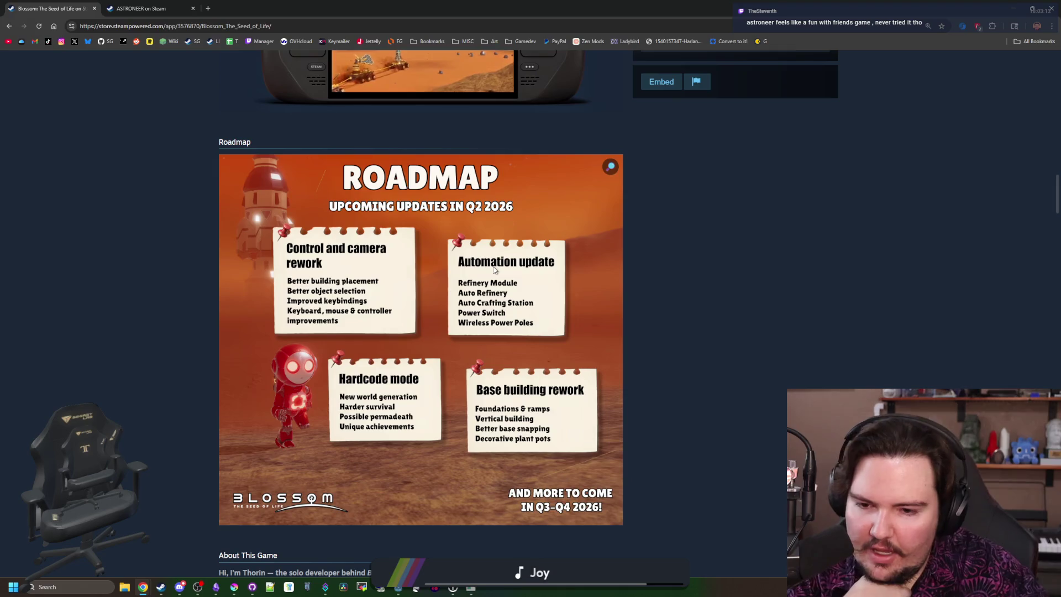
scroll(464, 306, "down", 8)
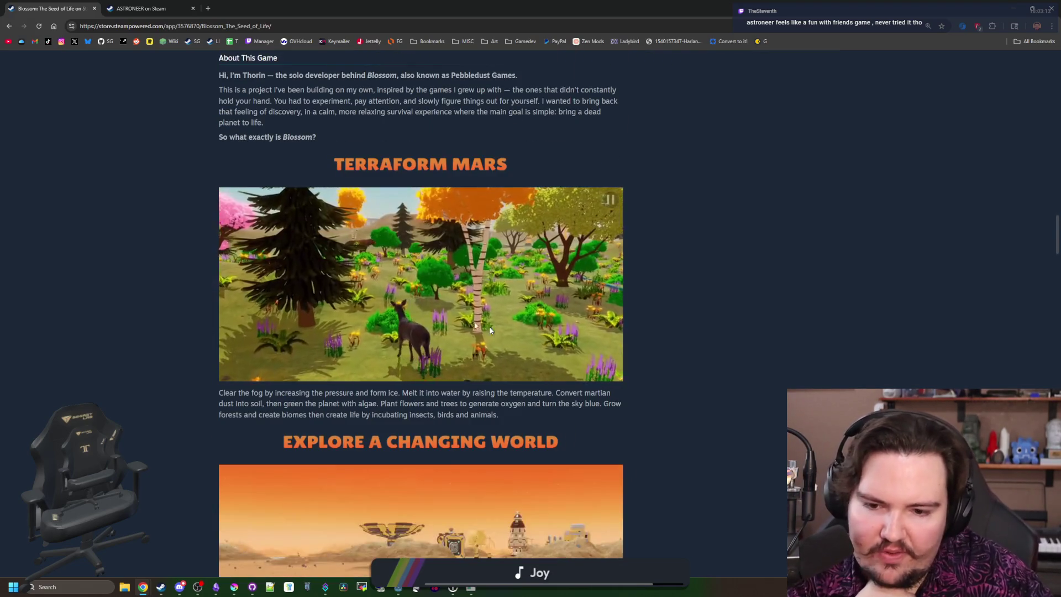
scroll(434, 293, "down", 5)
scroll(433, 289, "down", 15)
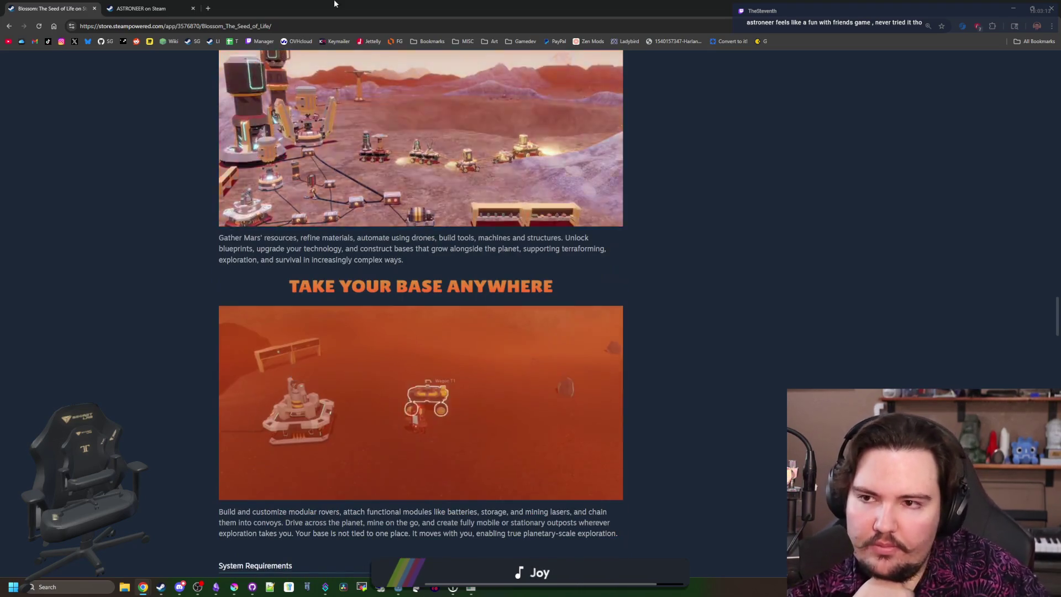
left_click(173, 5)
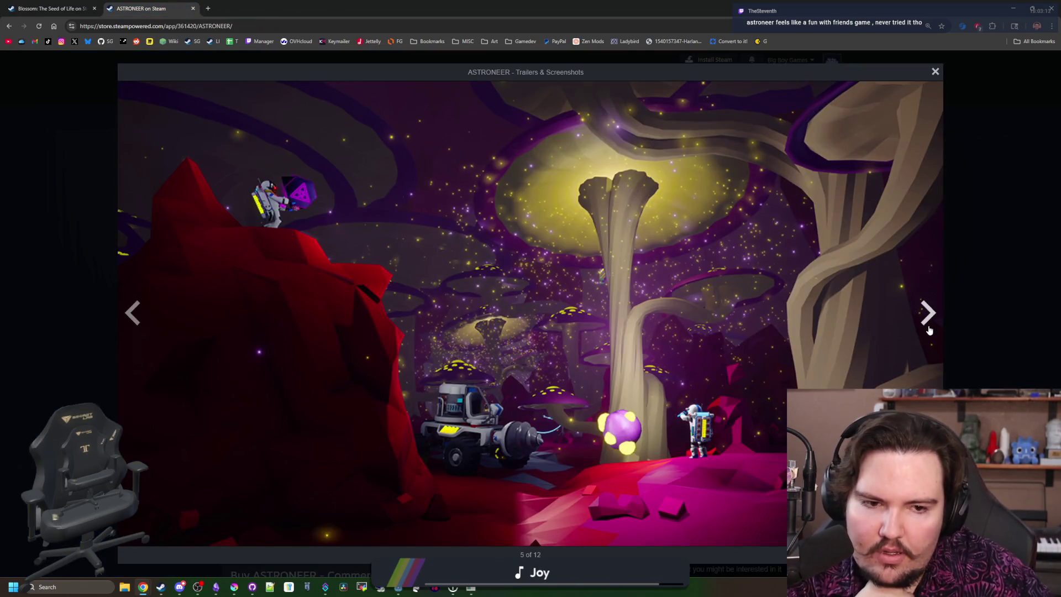
Step: Close the leftover gallery, reopen the main ASTRONEER screenshot and page to the last of twelve
left_click(929, 326)
left_click(980, 294)
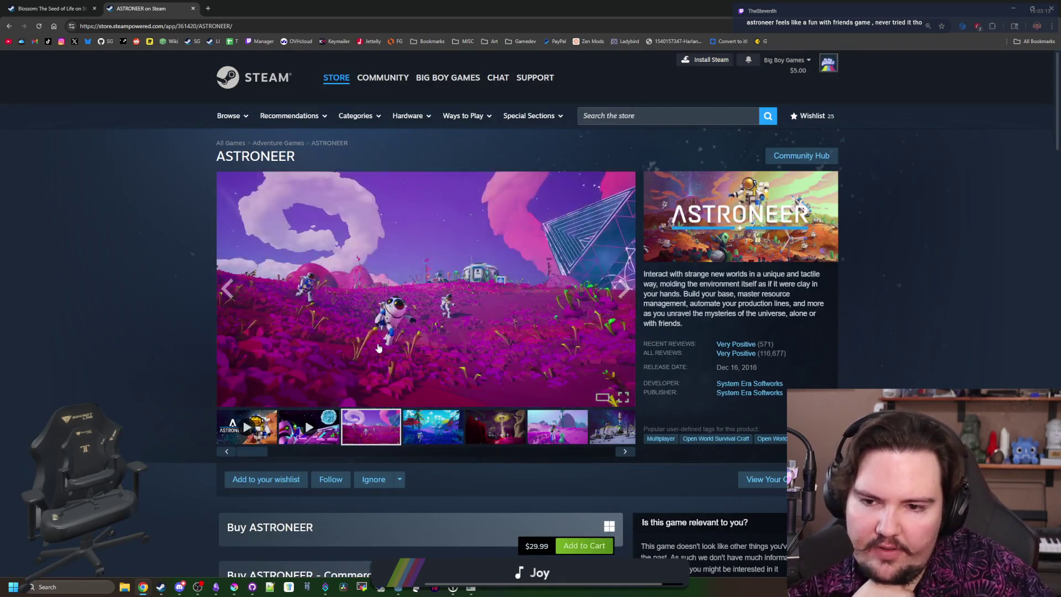
left_click(379, 347)
left_click(917, 319)
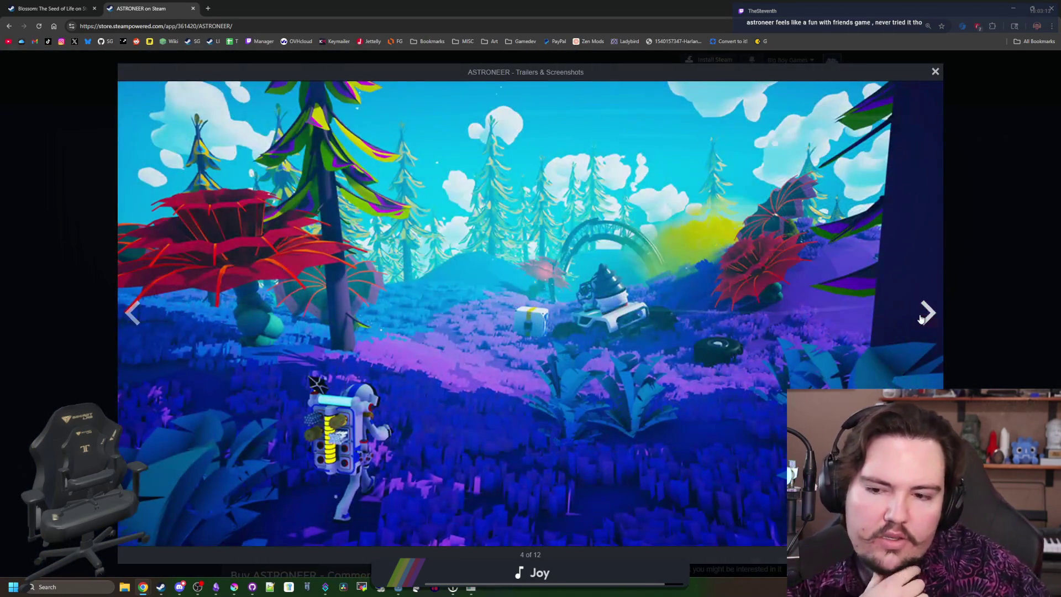
left_click(922, 319)
left_click(922, 319)
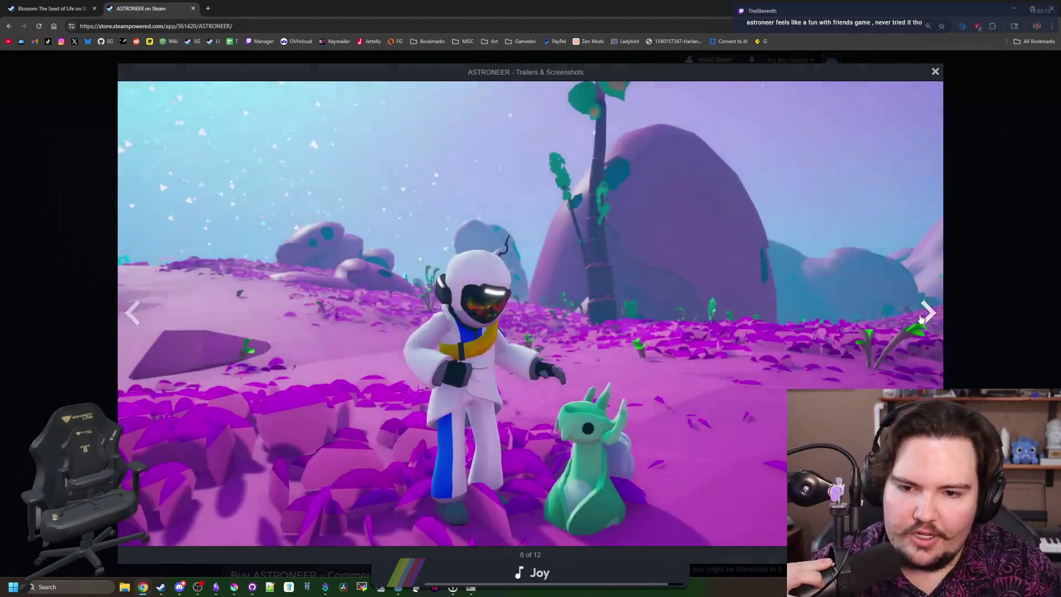
left_click(922, 320)
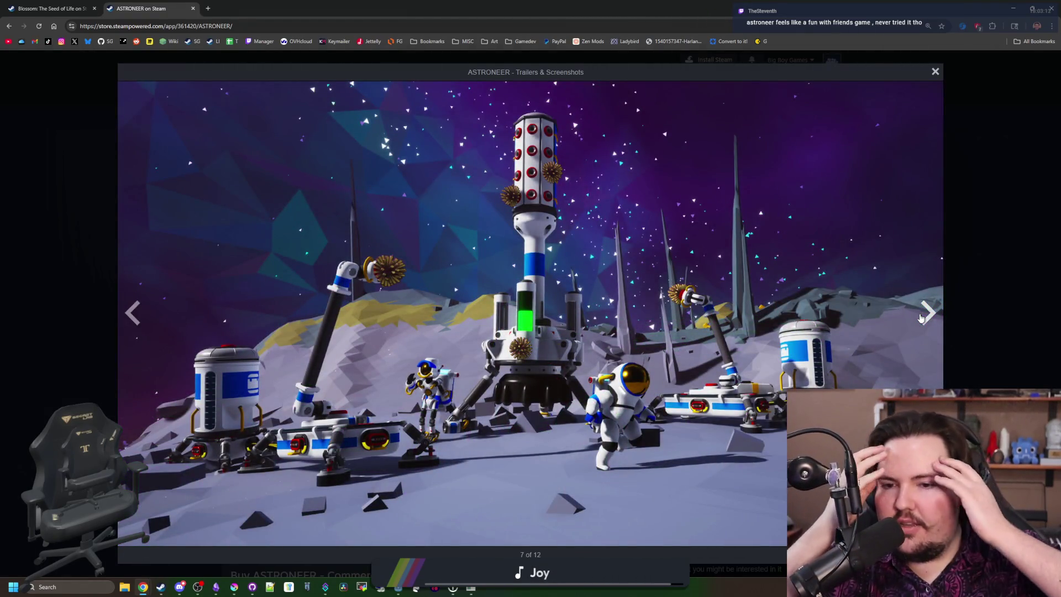
left_click(922, 319)
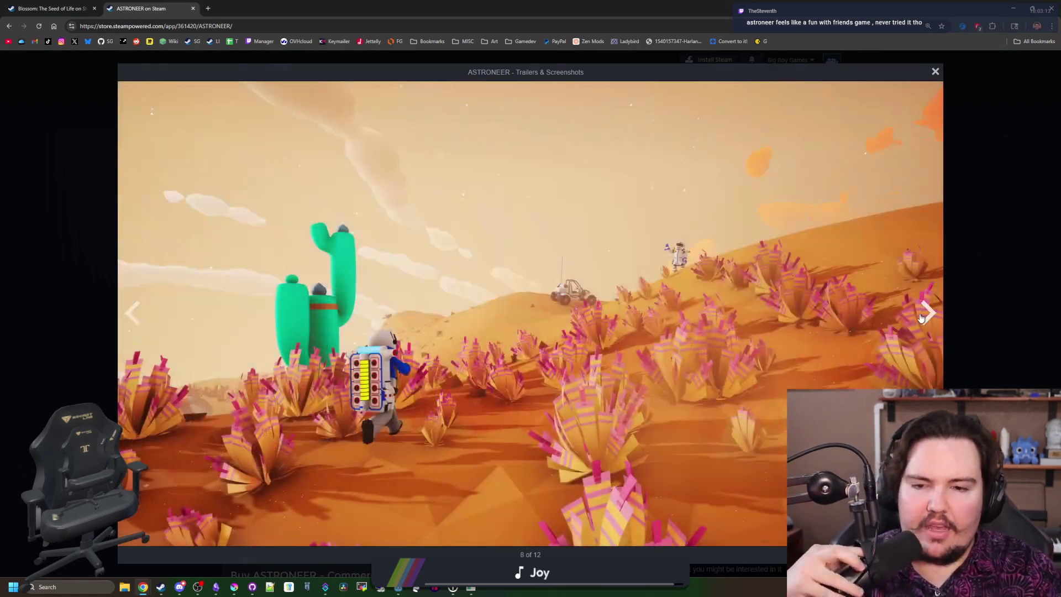
left_click(922, 319)
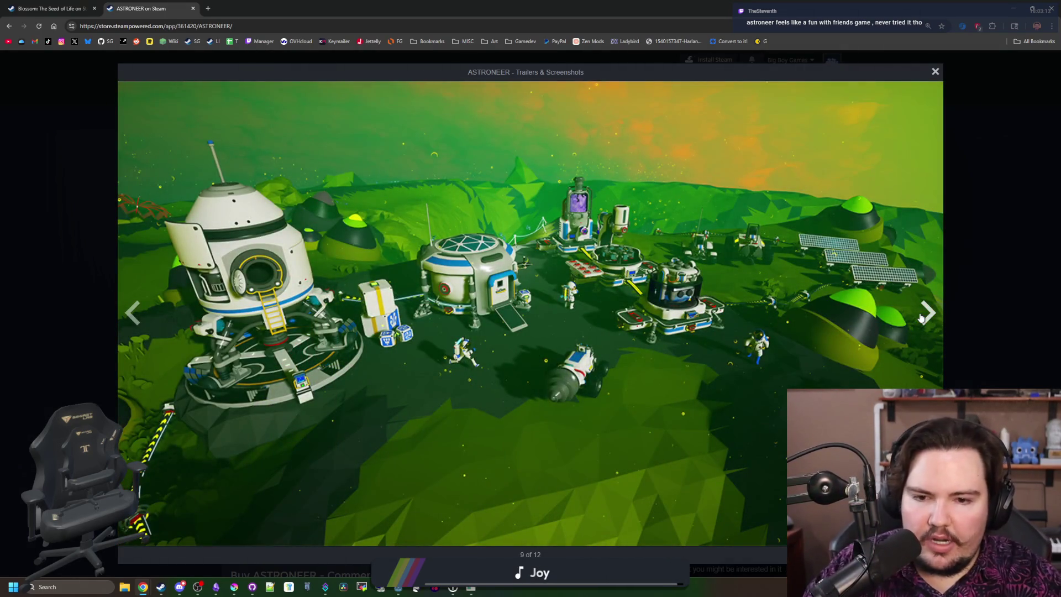
left_click(921, 319)
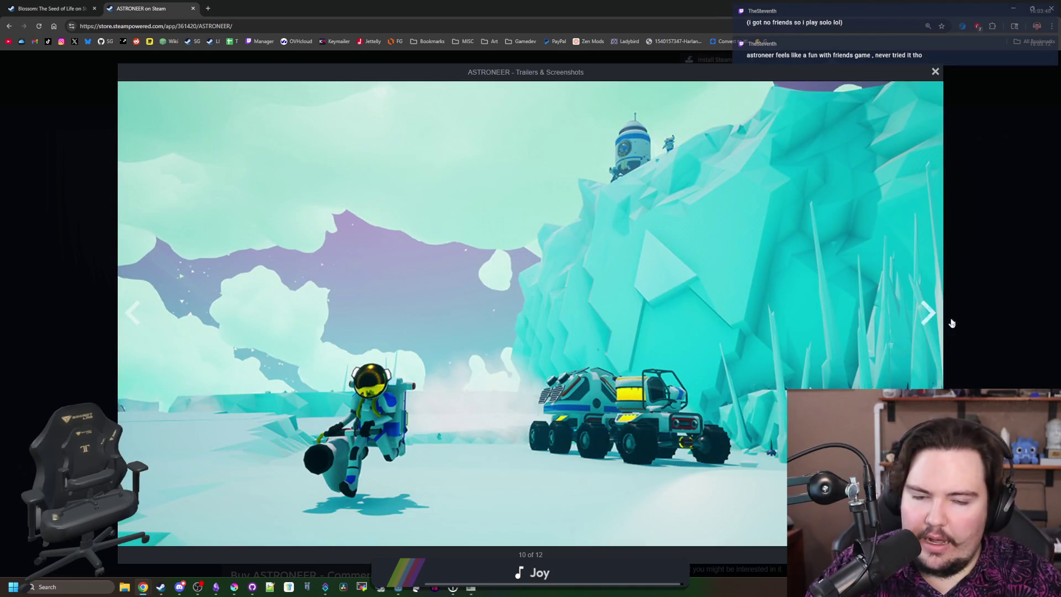
left_click(928, 317)
left_click(920, 319)
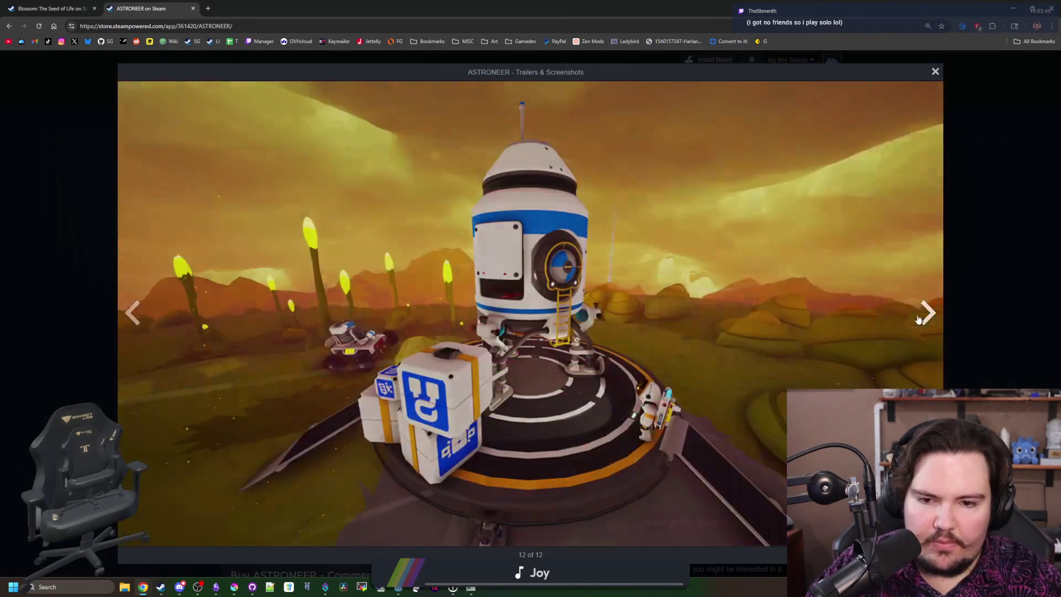
Step: Cycle through the ASTRONEER screenshots a second time, then close the gallery
left_click(919, 320)
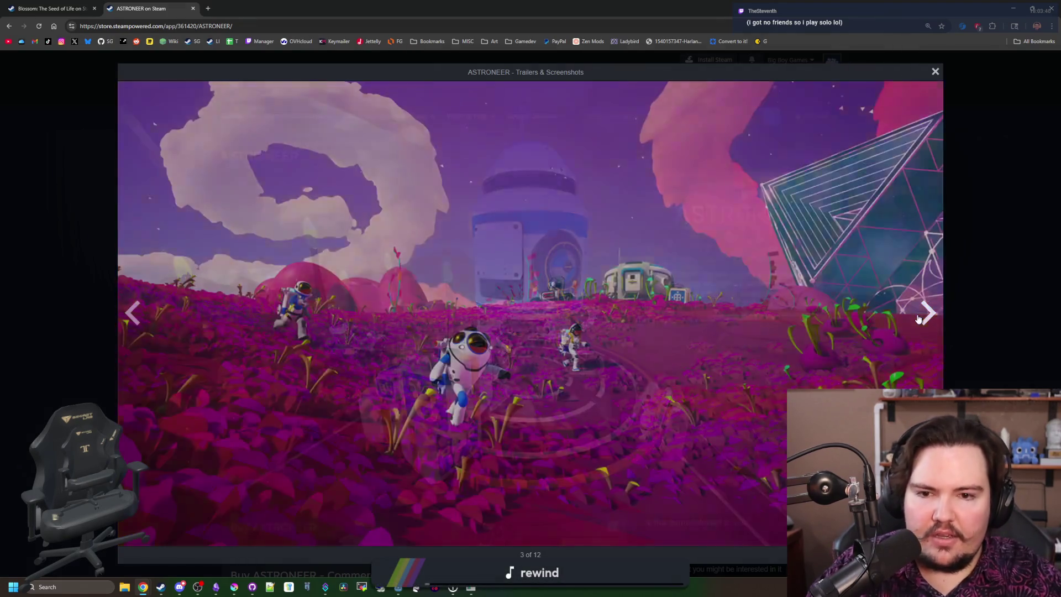
left_click(918, 318)
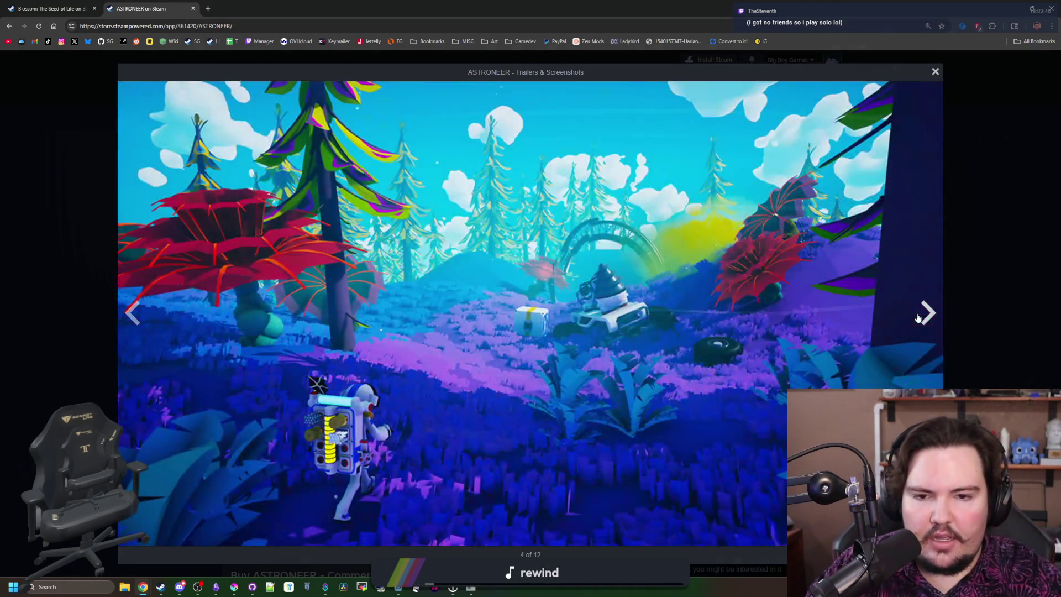
left_click(918, 318)
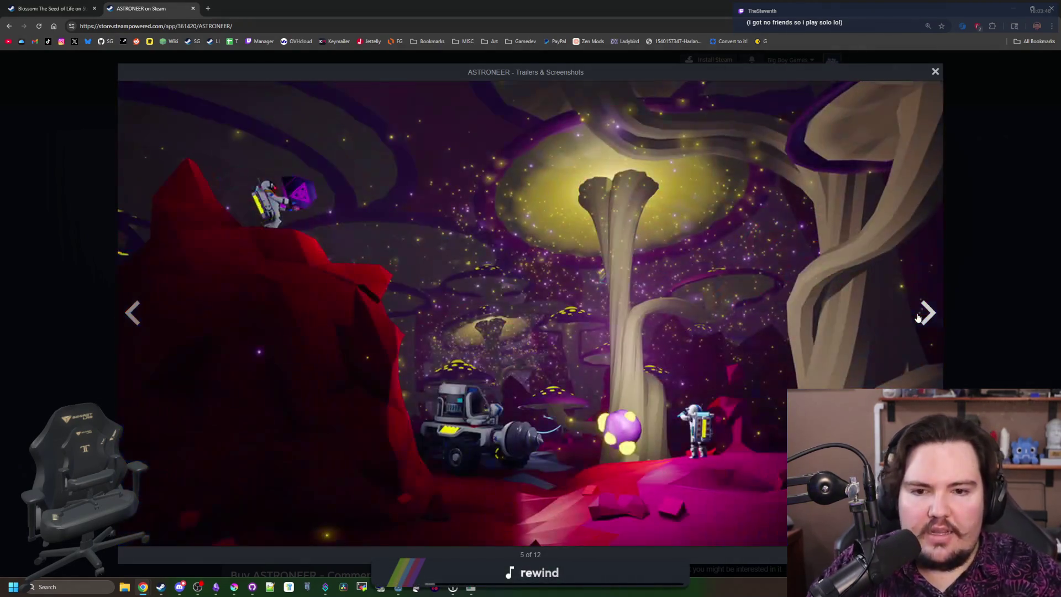
left_click(919, 318)
left_click(918, 316)
left_click(918, 314)
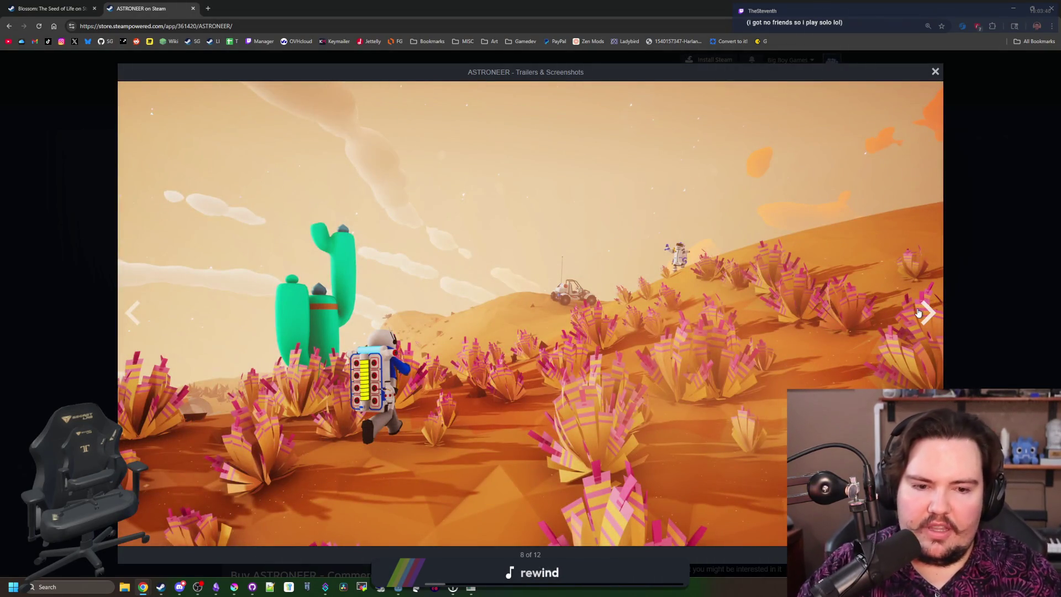
left_click(919, 313)
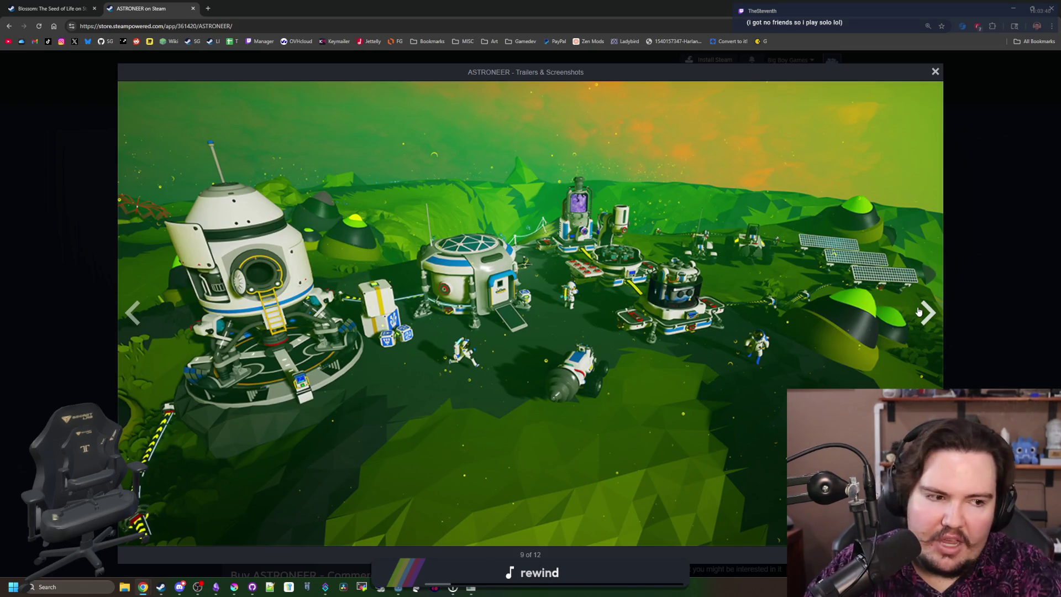
left_click(919, 312)
left_click(919, 311)
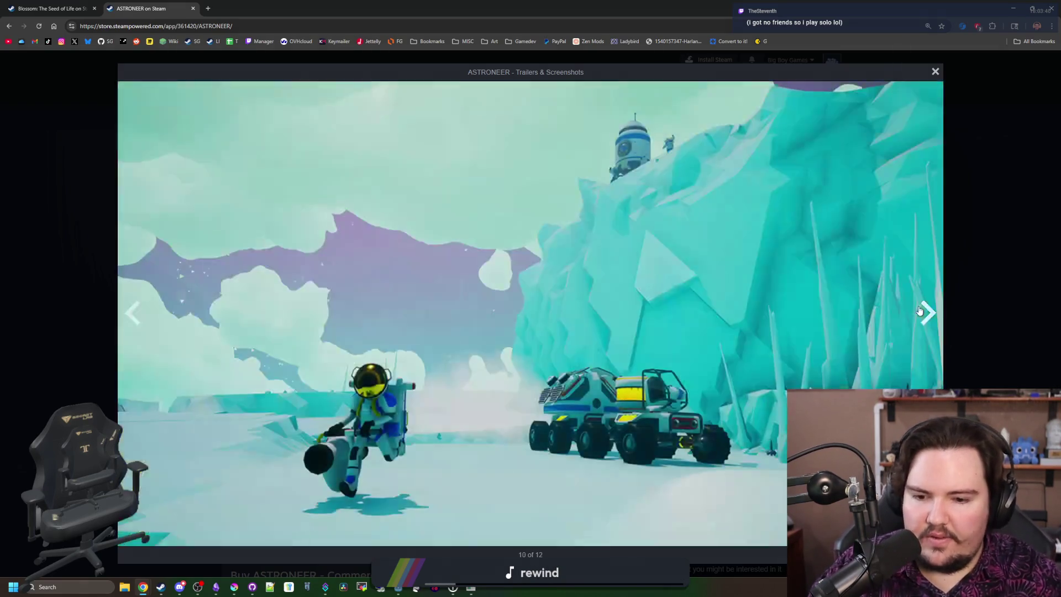
left_click(919, 310)
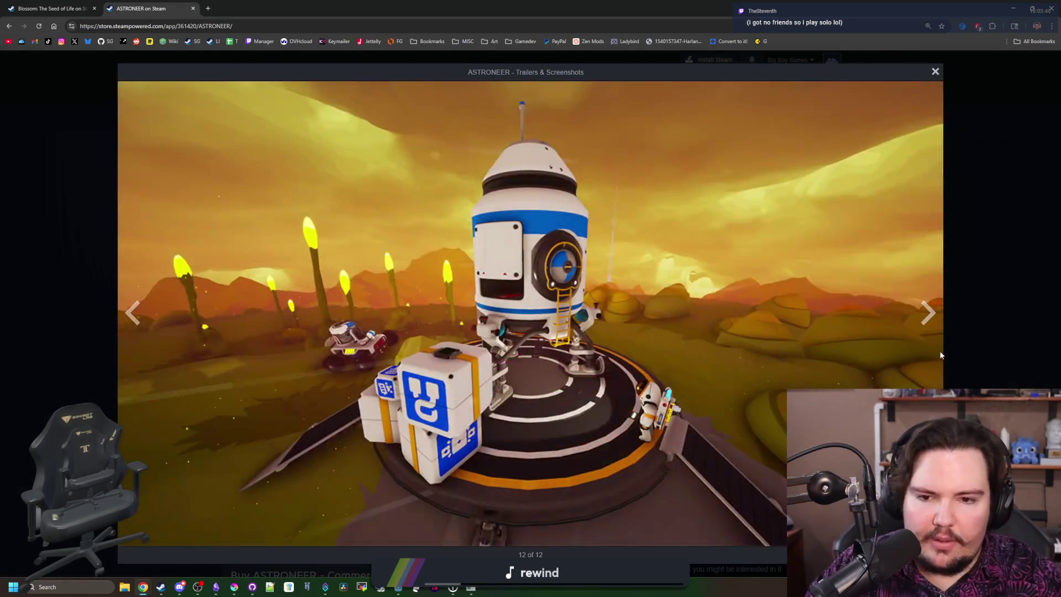
left_click(917, 326)
left_click(920, 321)
left_click(923, 315)
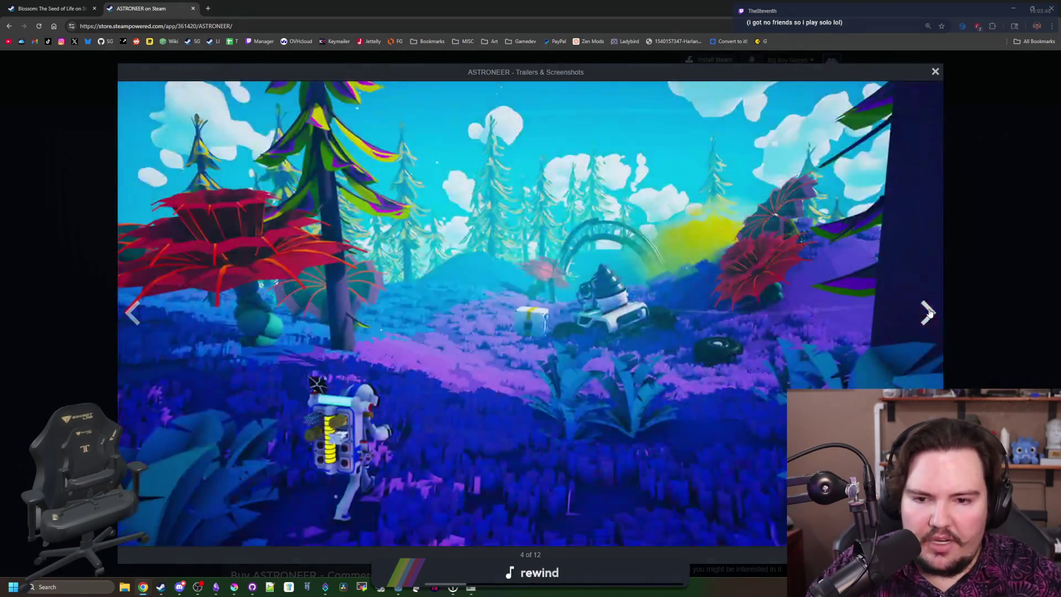
left_click(968, 297)
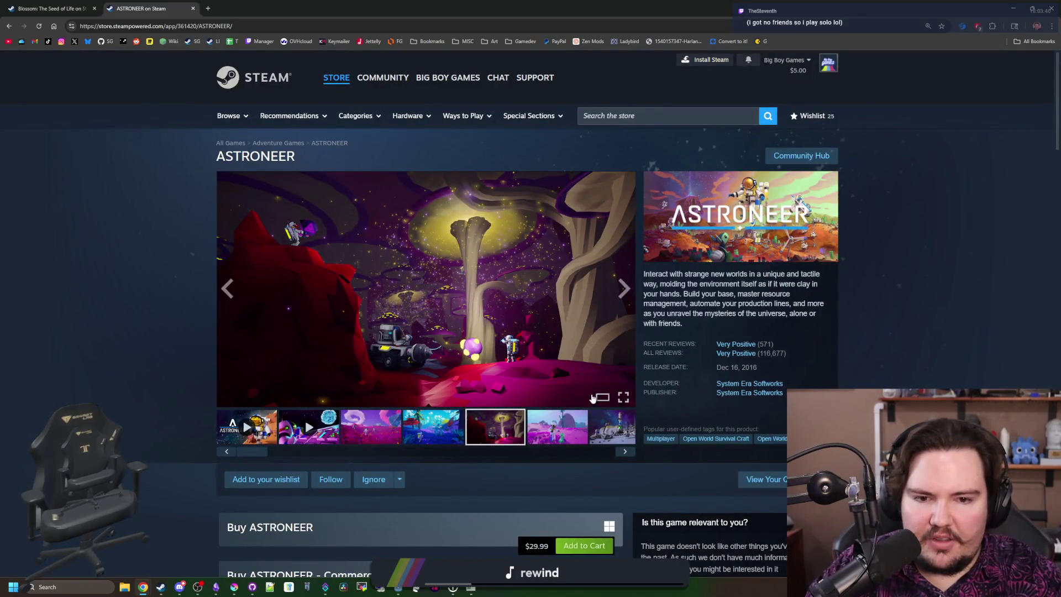
Step: Scroll to the bundles and open the ASTRONEER: Glitchwalkers DLC page in a new tab
scroll(589, 395, "down", 7)
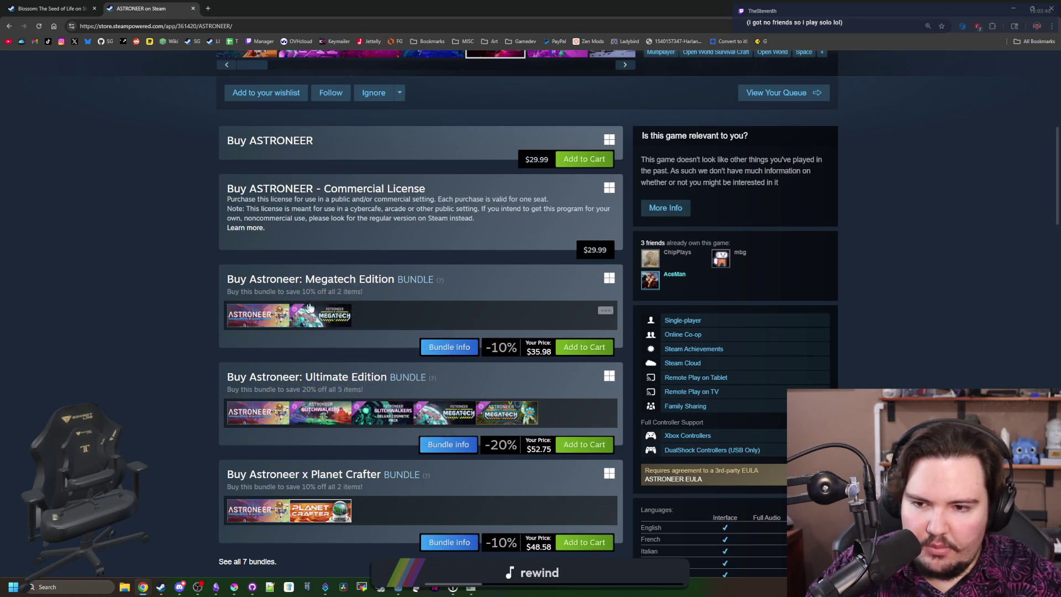
mouse_move(334, 319)
scroll(326, 319, "down", 2)
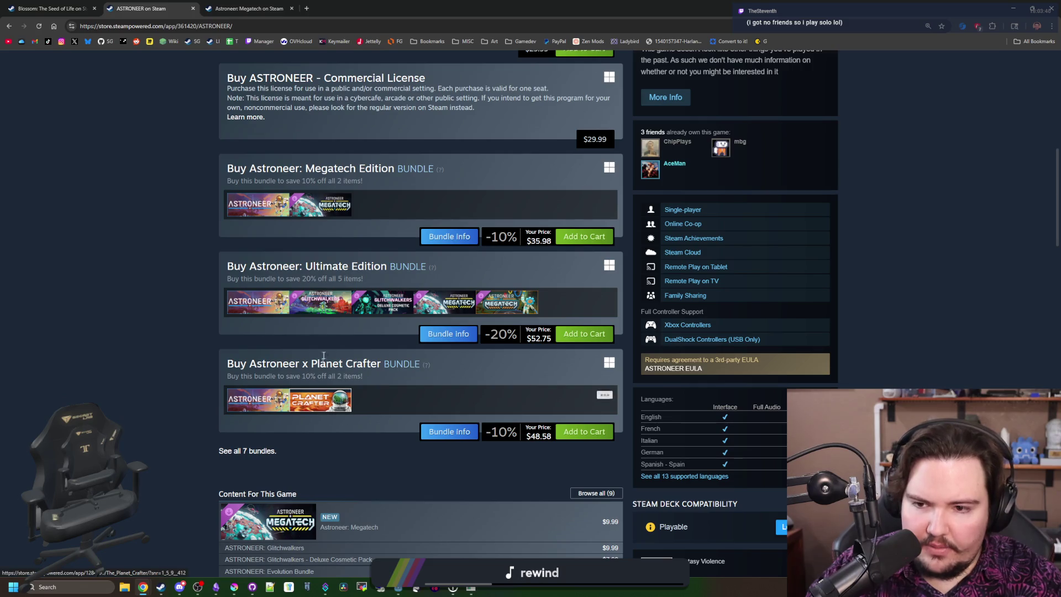
middle_click(320, 302)
left_click(324, 4)
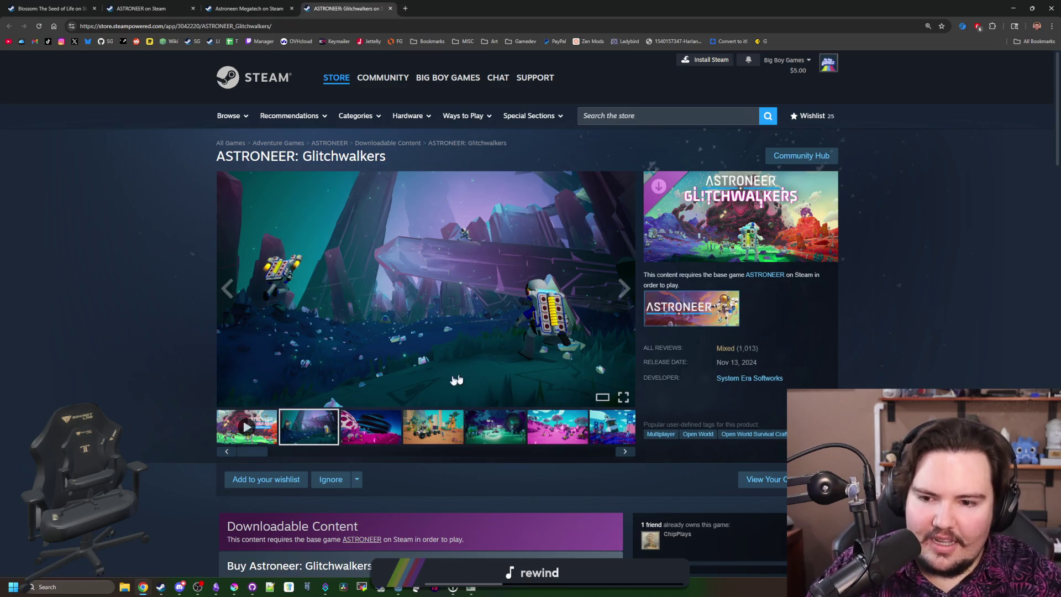
Step: Show the third Glitchwalkers screenshot and expand the full About This Content description
left_click(362, 424)
scroll(574, 270, "down", 13)
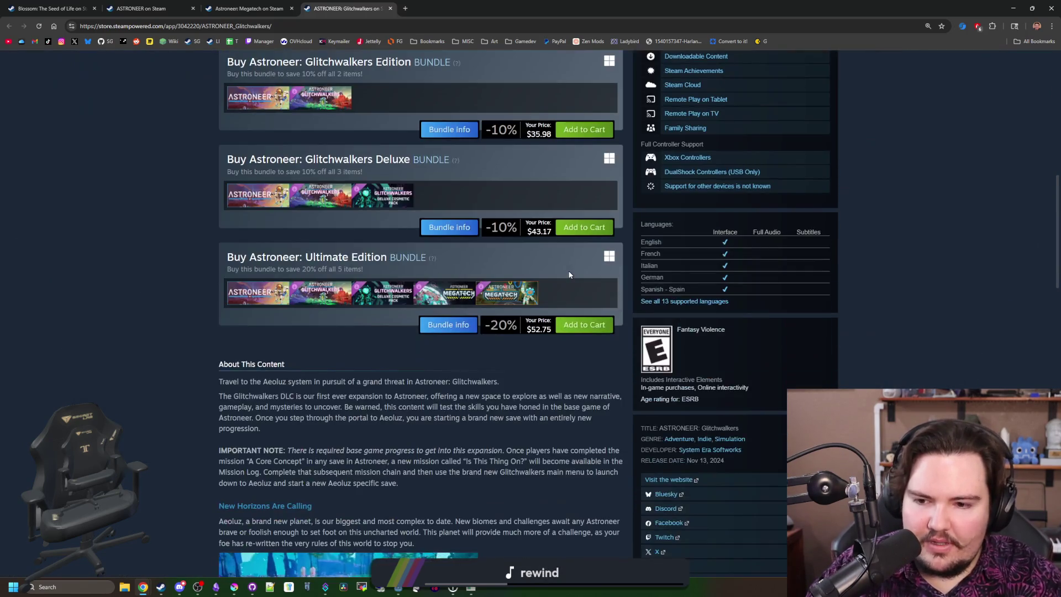
left_click(450, 345)
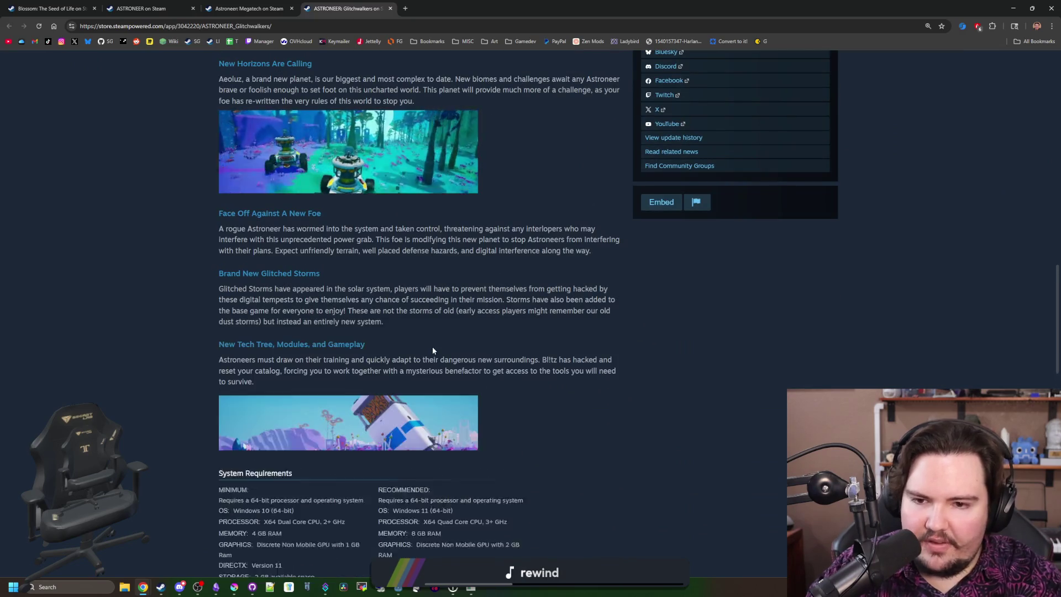
scroll(432, 346, "down", 7)
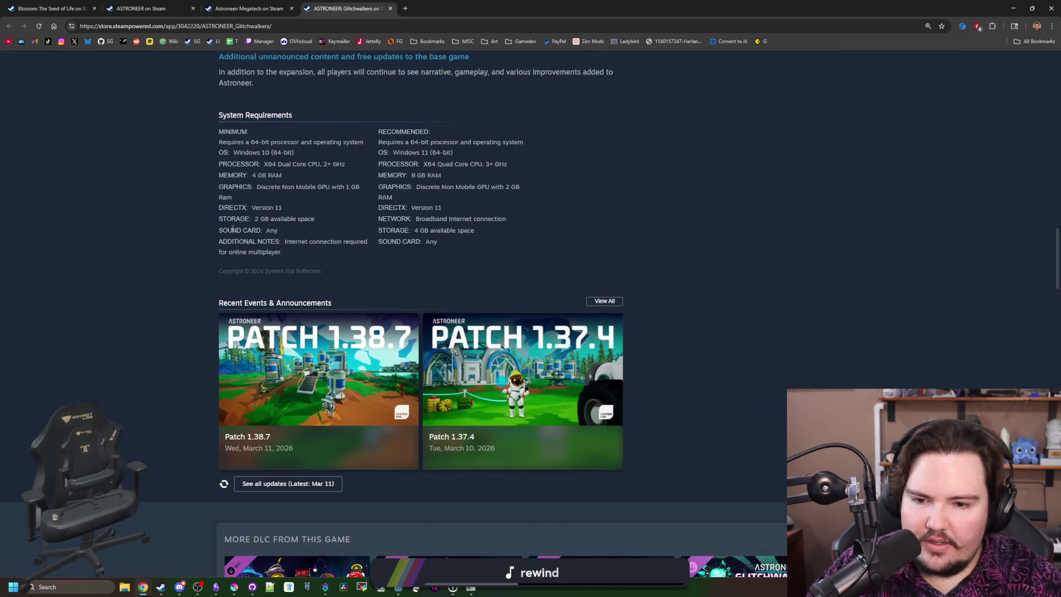
scroll(504, 317, "up", 20)
Step: Switch to the Astroneer: Megatech page, view several screenshots including the base station, and scroll toward Buy
key("ctrl+shift+Tab")
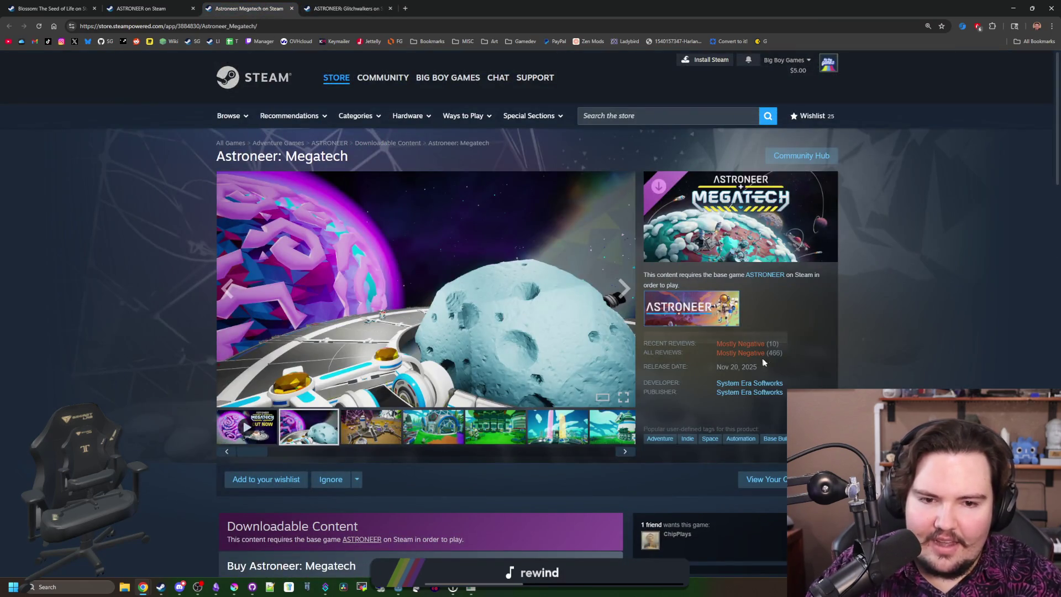
mouse_move(742, 349)
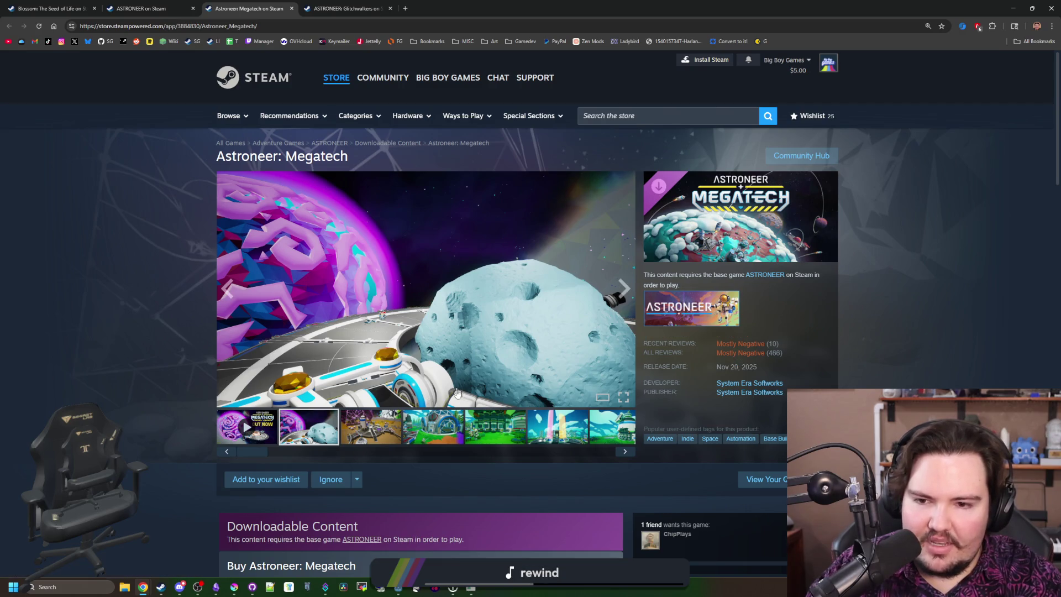
left_click(381, 439)
left_click(434, 428)
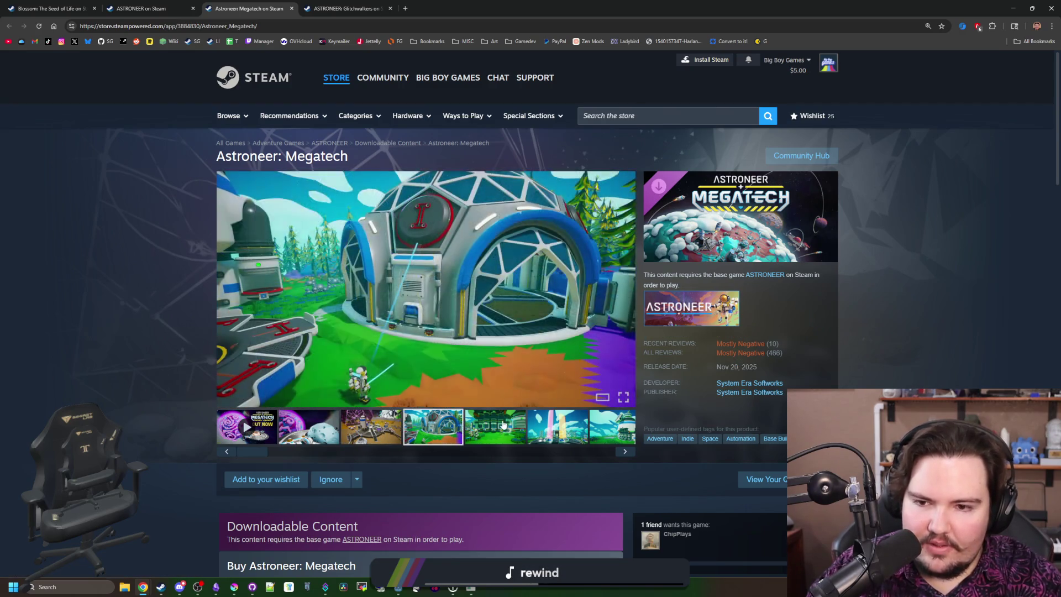
left_click(501, 425)
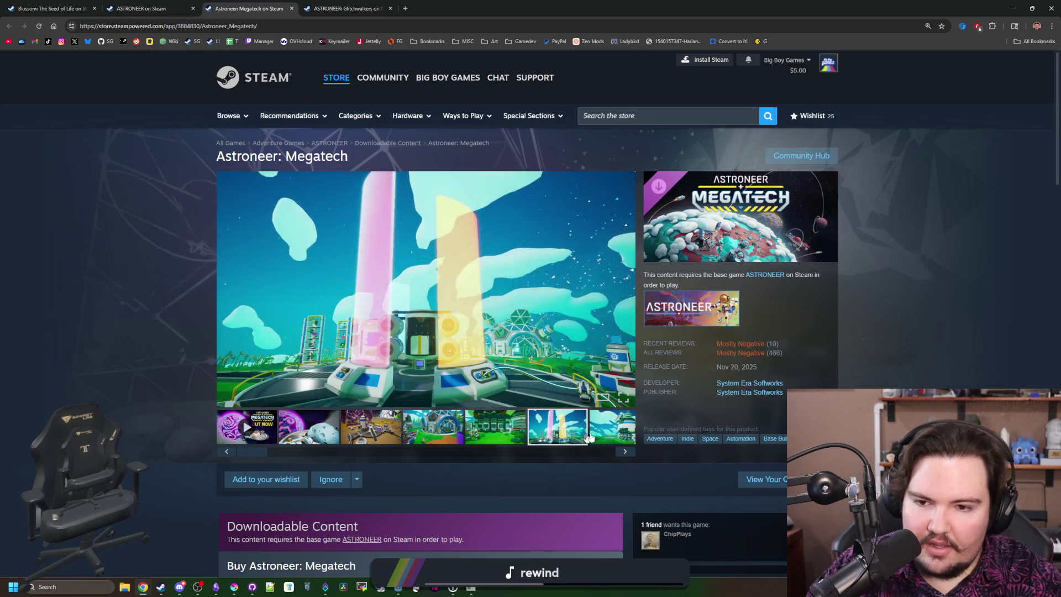
left_click(608, 435)
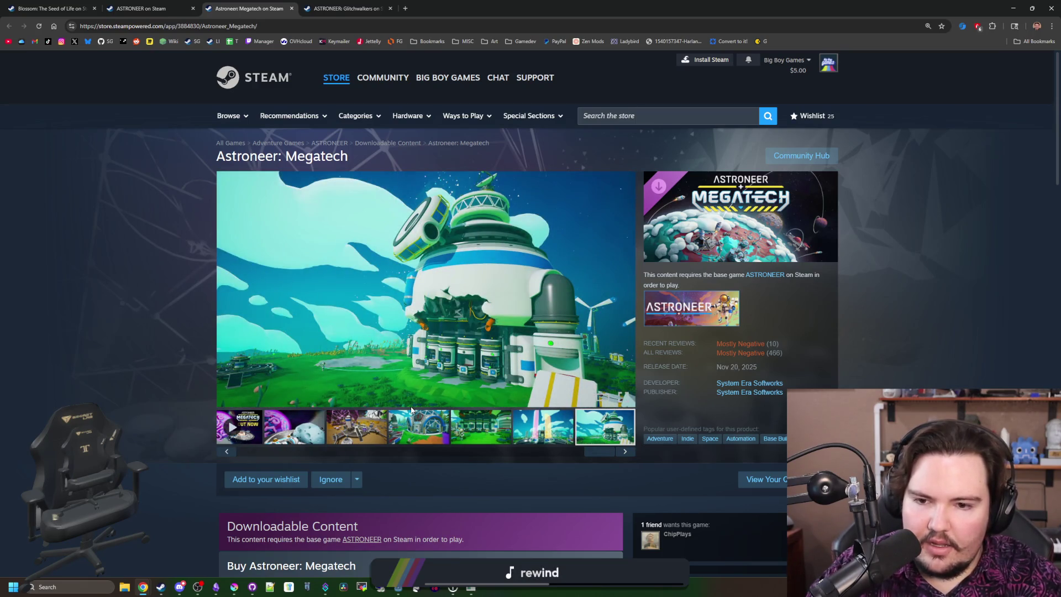
scroll(410, 407, "down", 9)
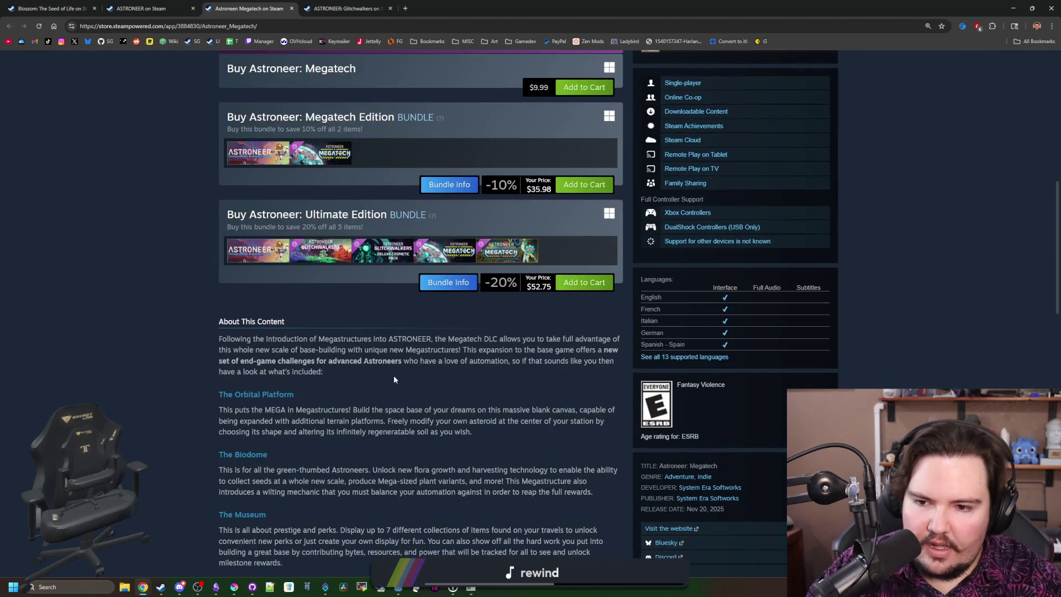
Step: Scroll through the rest of the Megatech DLC reviews
scroll(395, 379, "down", 15)
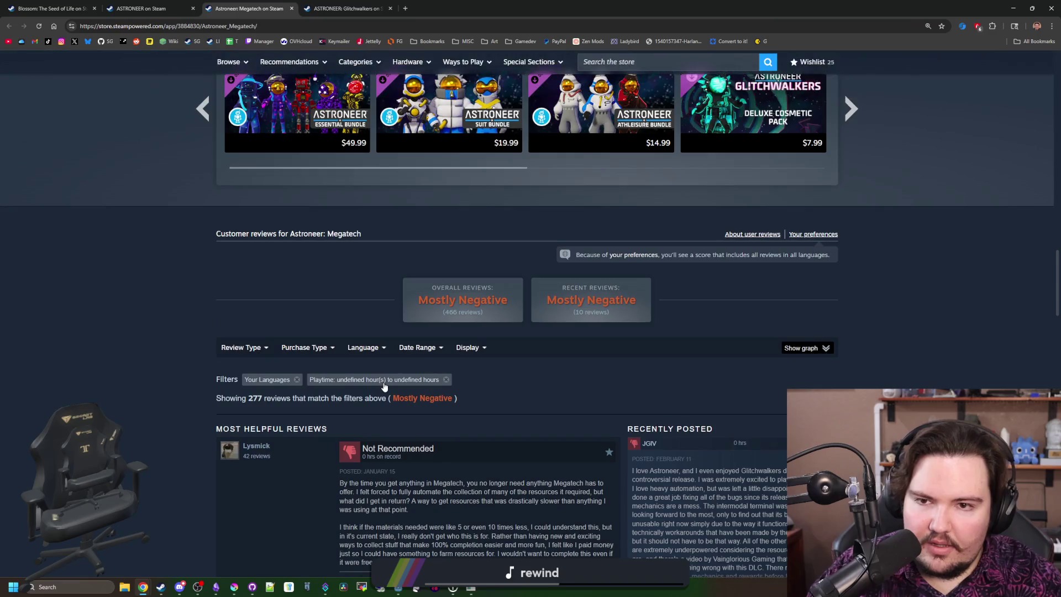
scroll(385, 387, "down", 5)
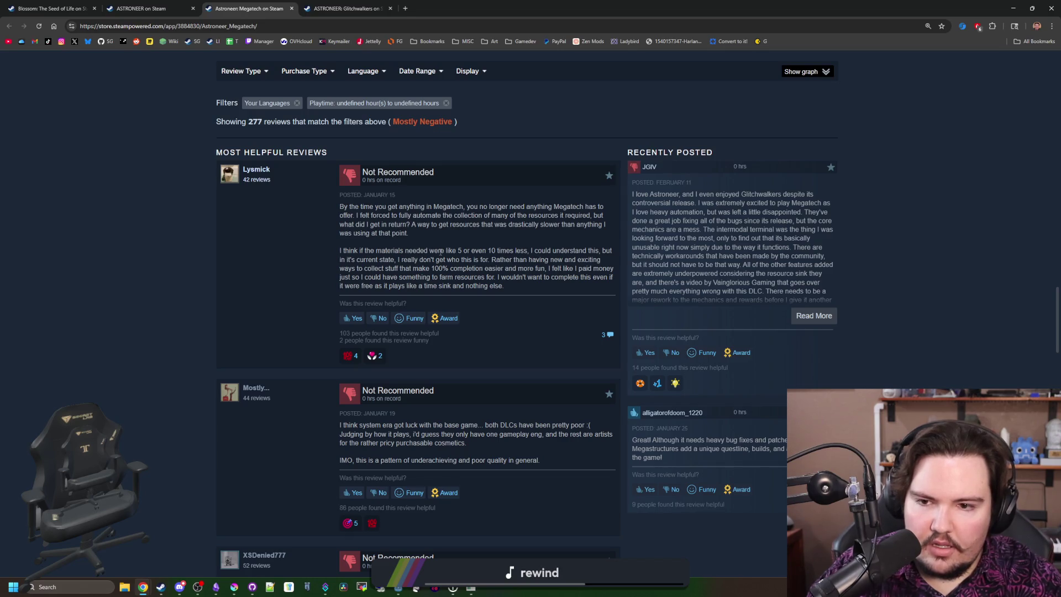
scroll(441, 252, "down", 1)
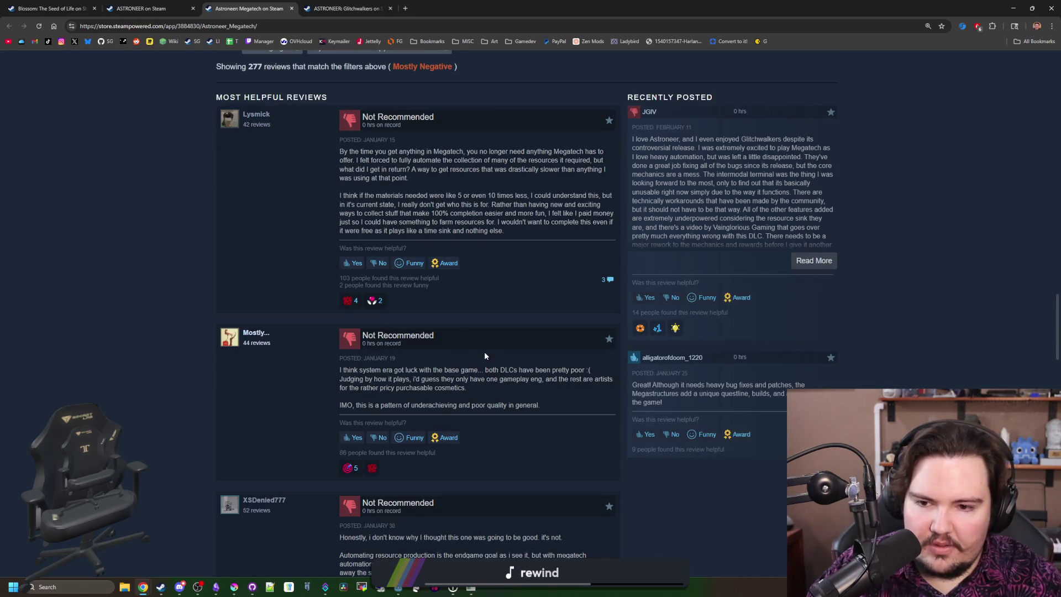
scroll(486, 355, "down", 3)
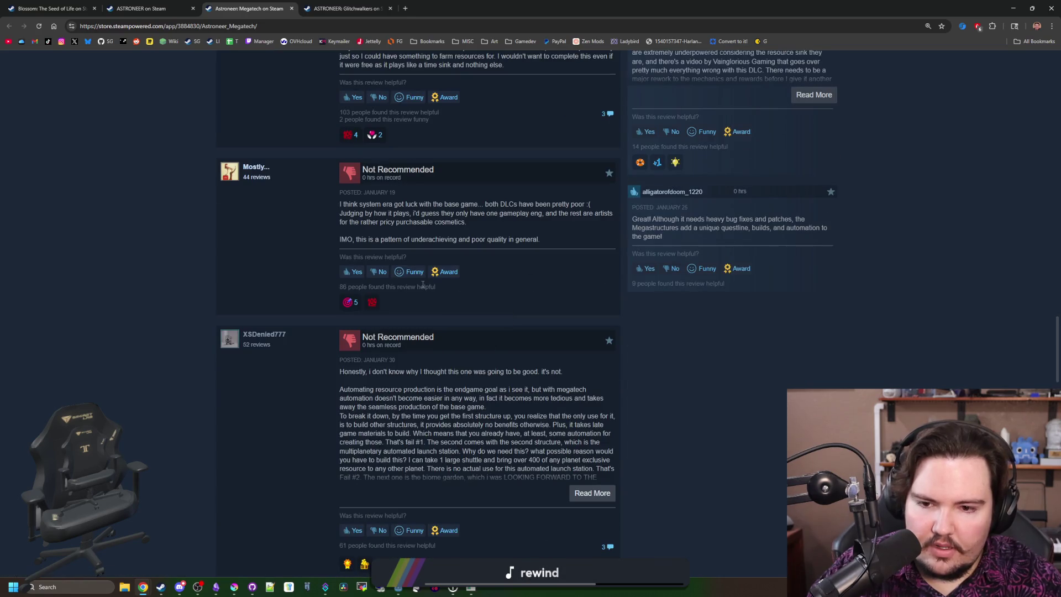
scroll(562, 370, "down", 5)
scroll(480, 272, "down", 5)
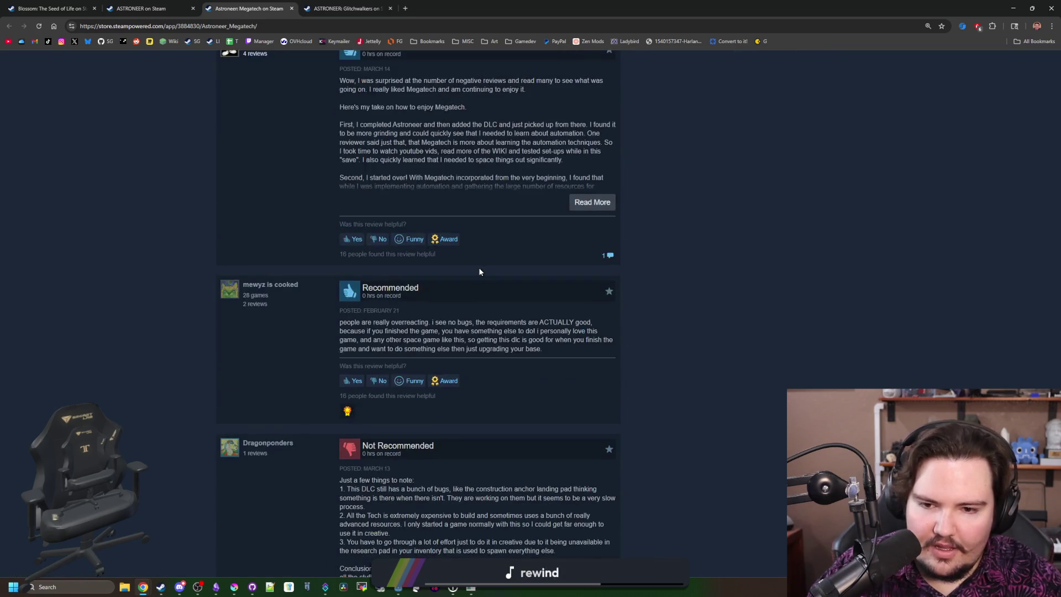
scroll(480, 271, "down", 3)
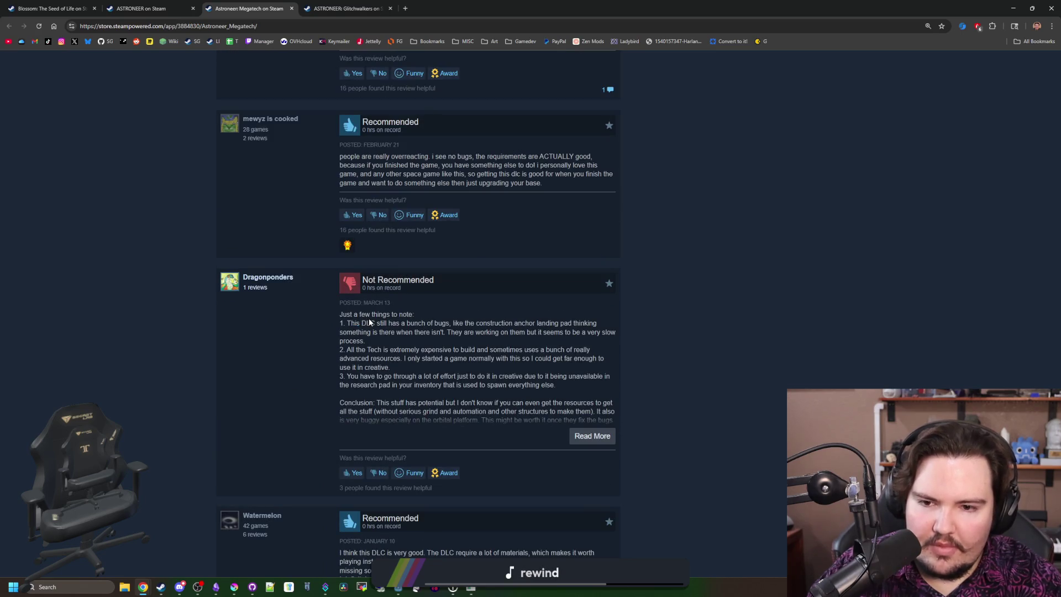
scroll(370, 317, "down", 12)
scroll(413, 301, "up", 20)
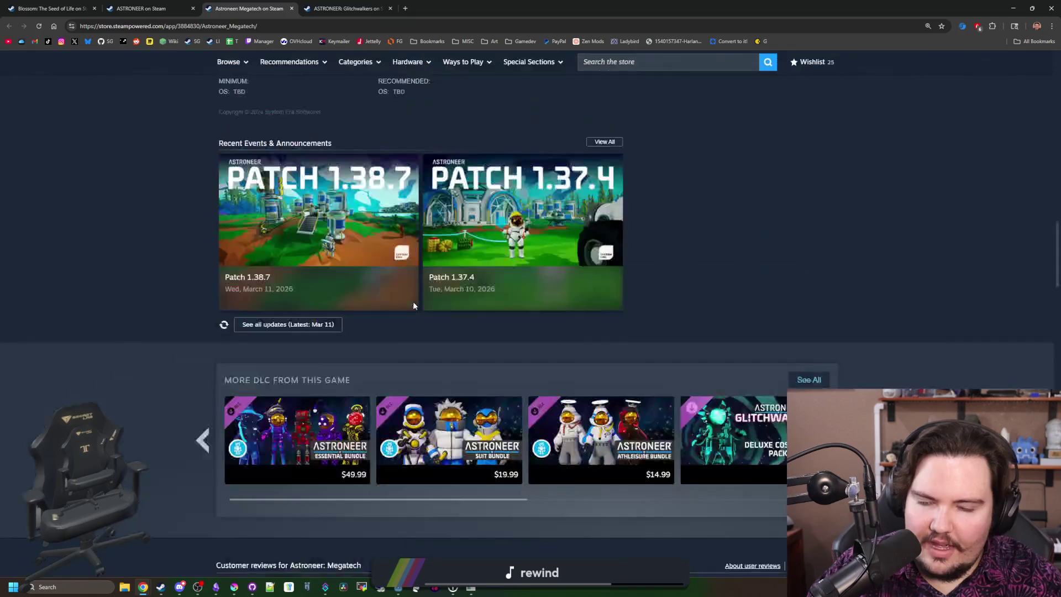
Step: Look over the ASTRONEER base-game store page, then close it
left_click(150, 4)
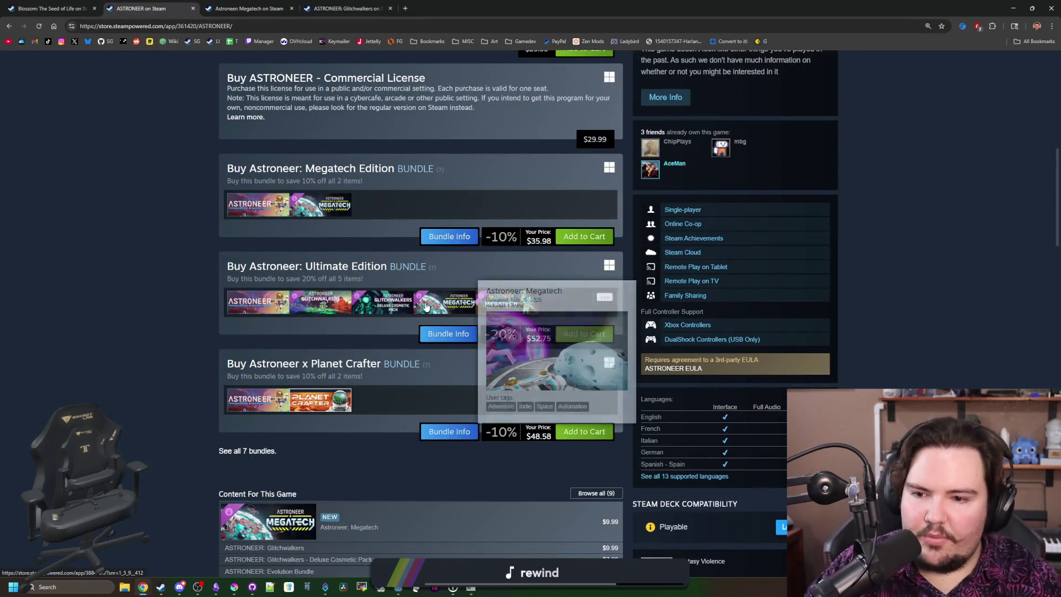
scroll(327, 232, "down", 2)
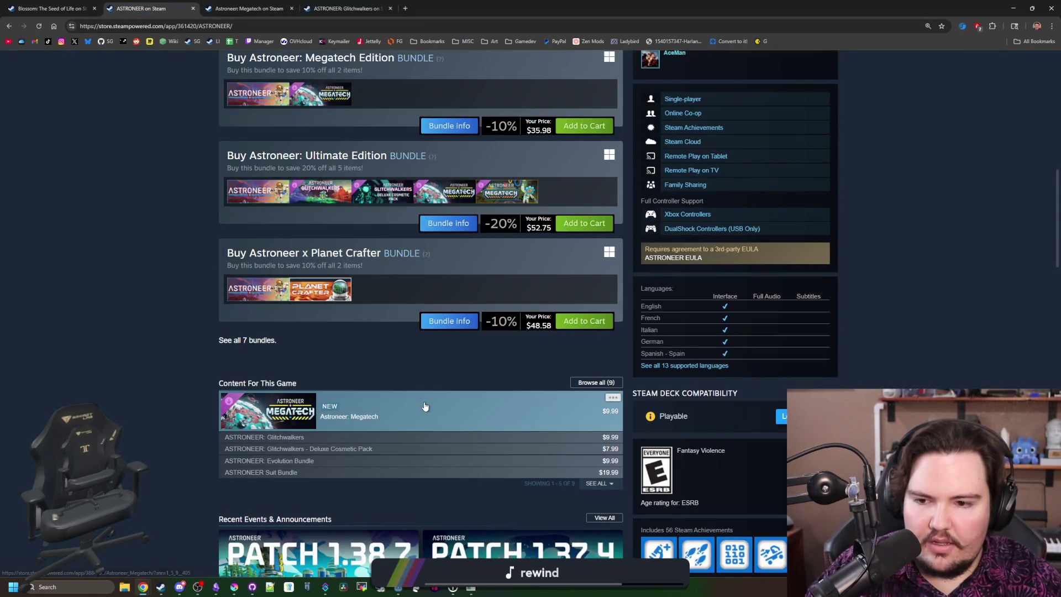
mouse_move(425, 406)
scroll(425, 408, "down", 4)
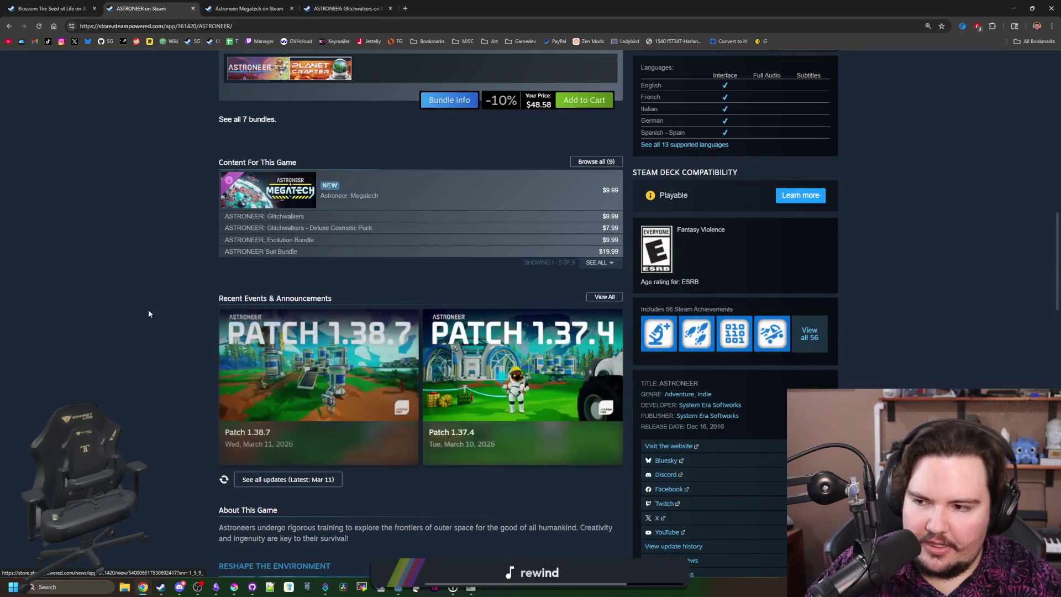
scroll(161, 293, "up", 15)
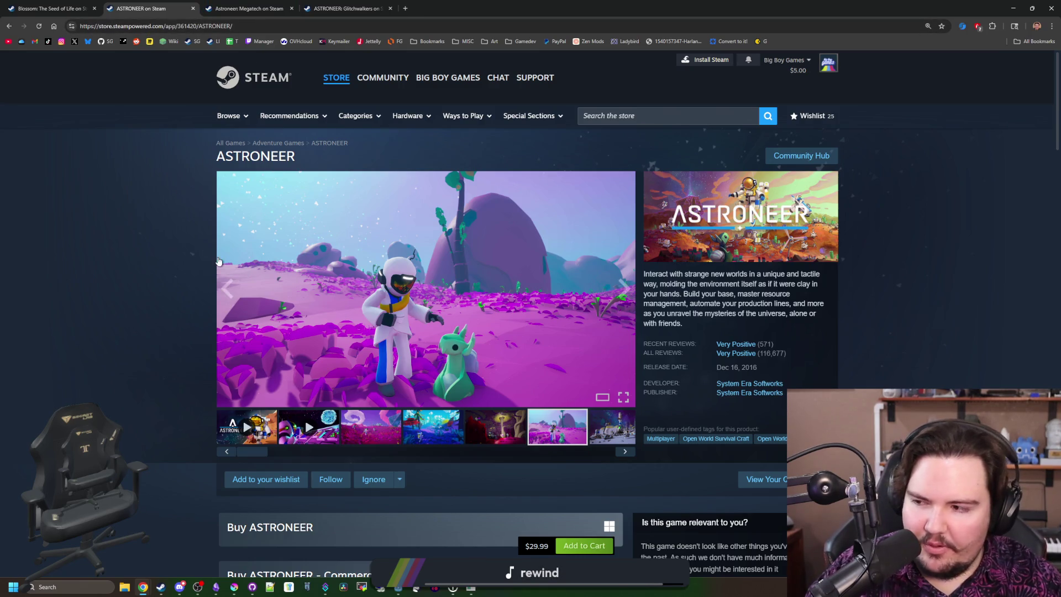
left_click(193, 8)
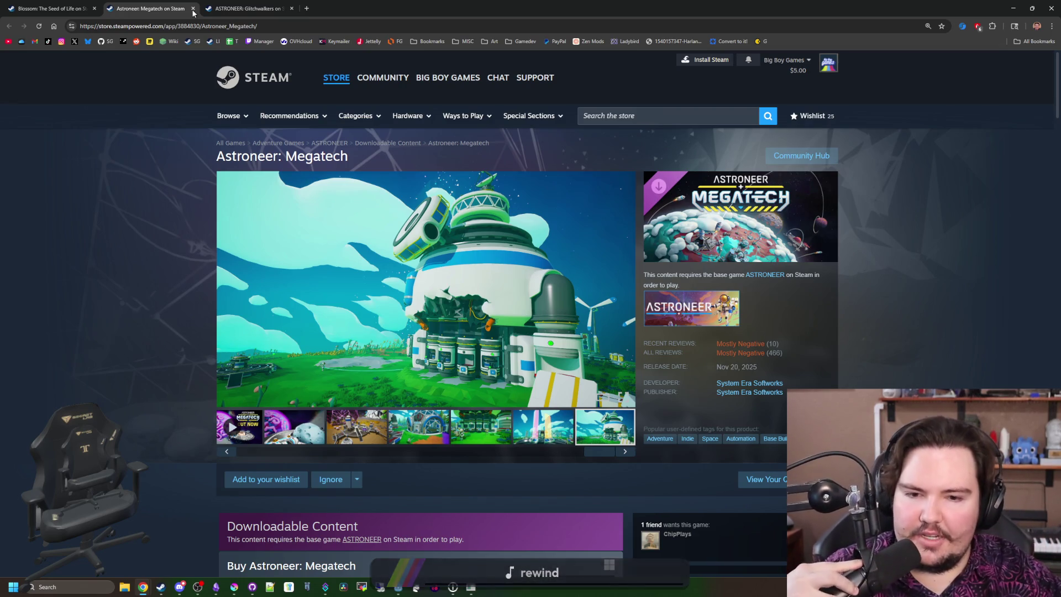
Step: Close the Megatech and Glitchwalkers pages, then open Blossom's 'Pretty Soon' publisher page
left_click(193, 8)
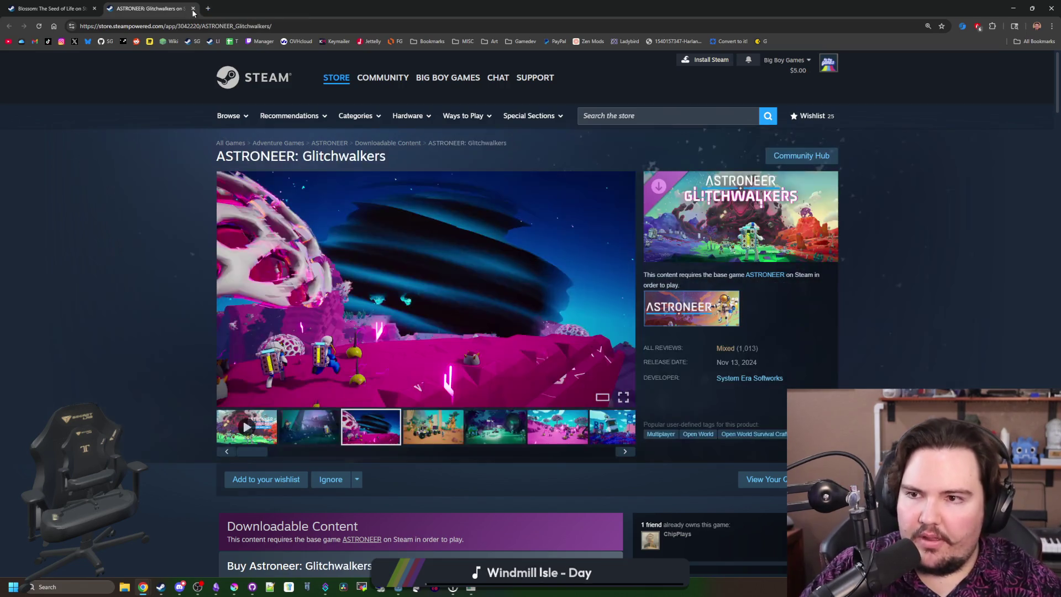
left_click(193, 8)
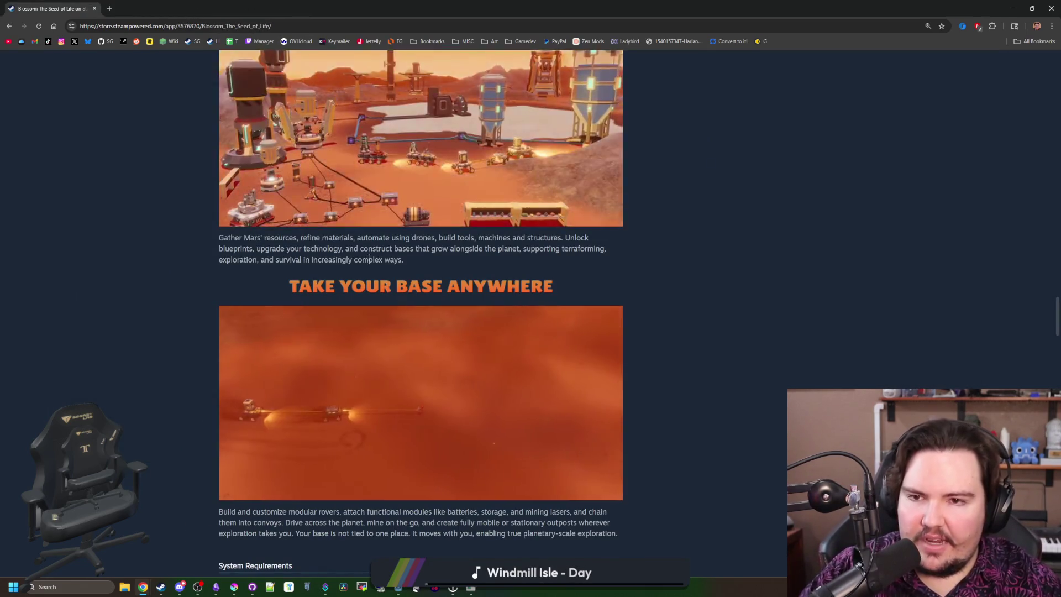
scroll(379, 268, "up", 15)
scroll(671, 264, "down", 6)
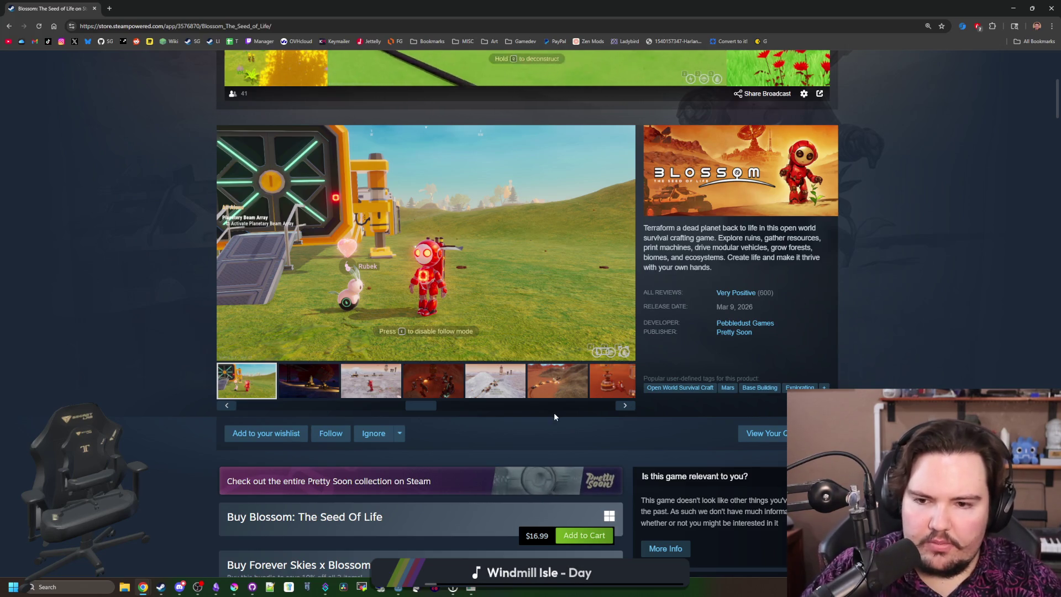
scroll(439, 400, "down", 6)
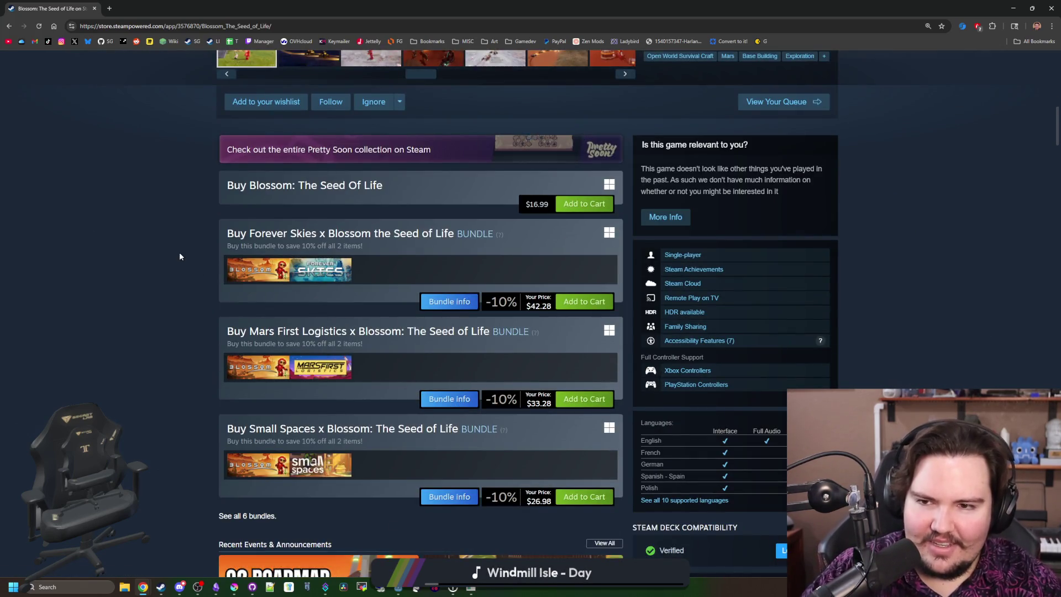
scroll(180, 257, "up", 7)
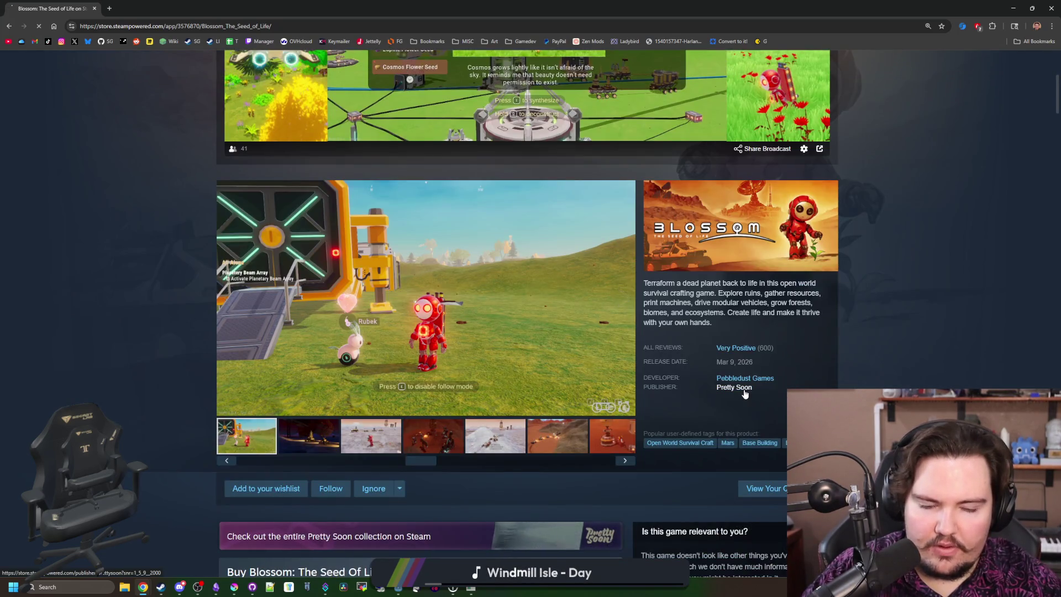
left_click(735, 388)
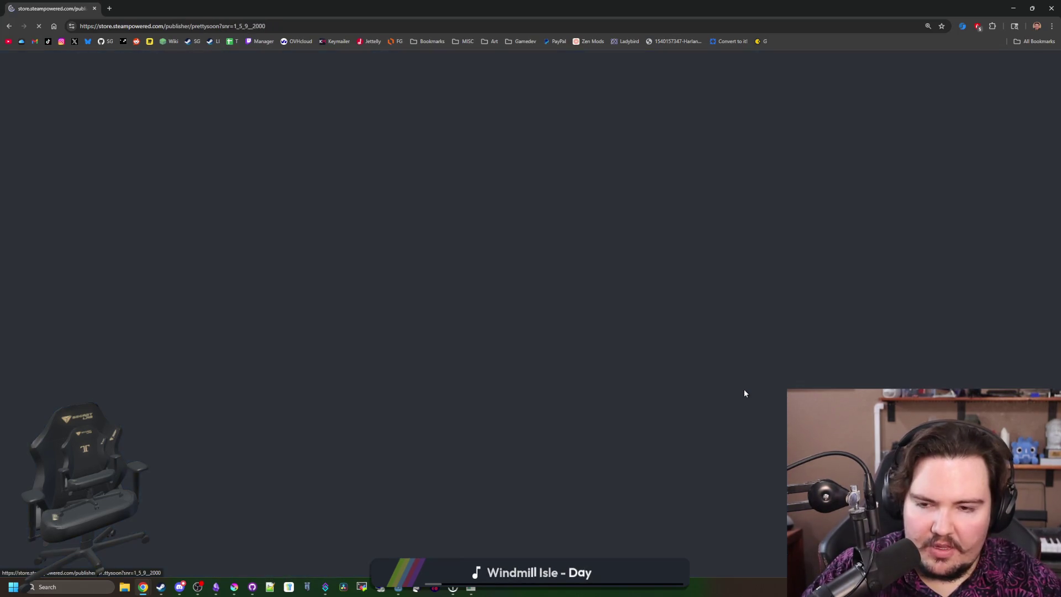
Step: Scroll to the bottom of the Pretty Soon catalogue, go back to Blossom, and shrink the browser
scroll(492, 330, "down", 7)
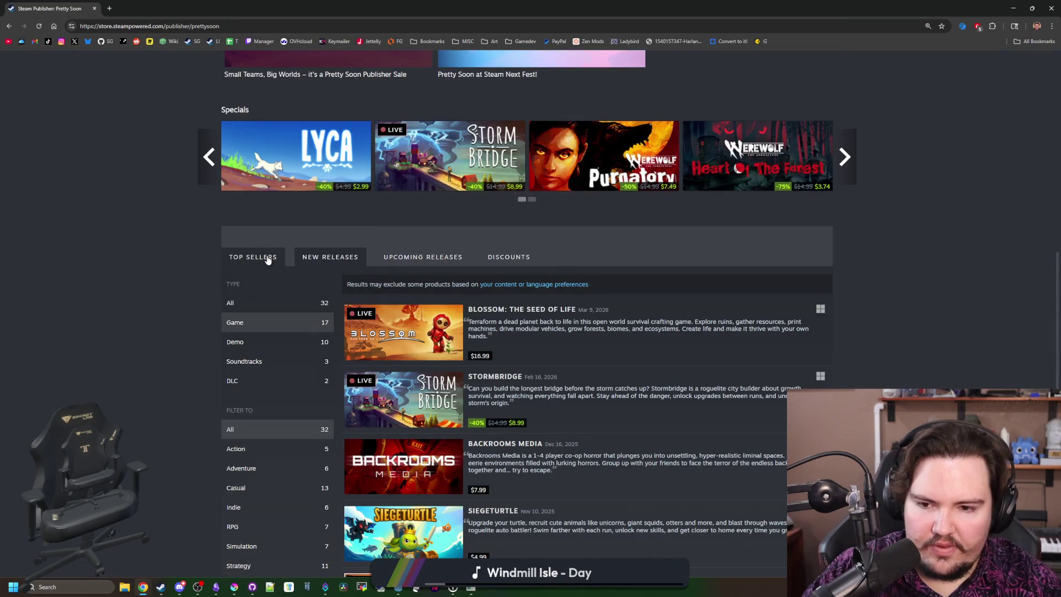
scroll(359, 310, "down", 3)
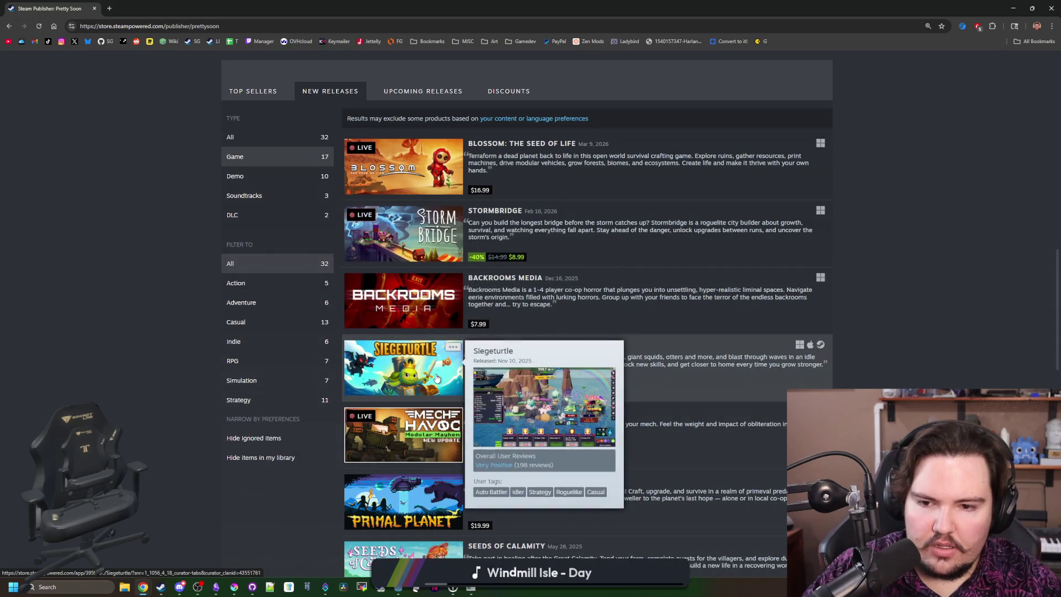
scroll(437, 377, "down", 7)
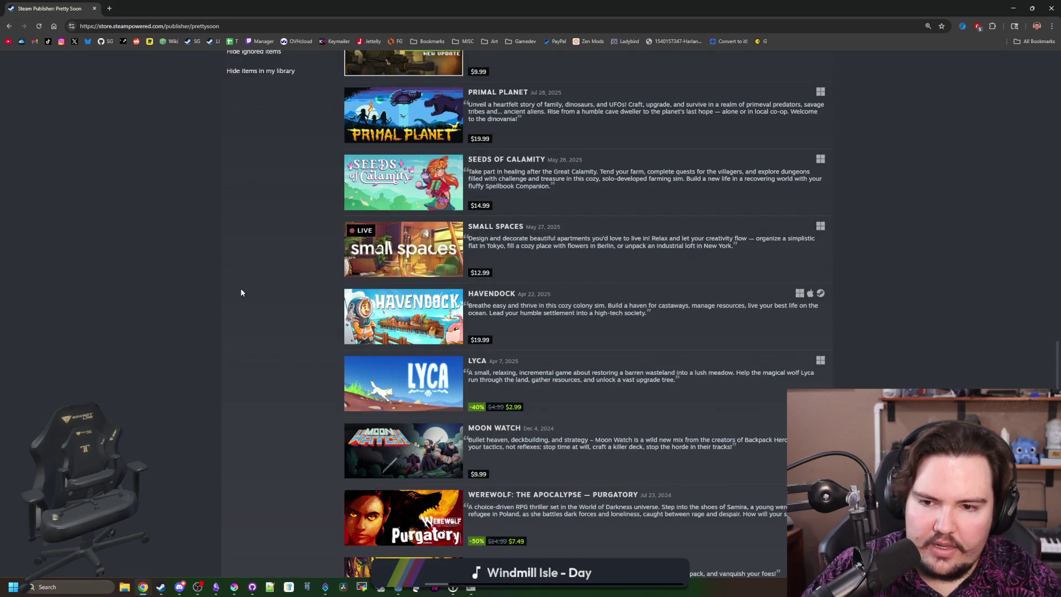
scroll(241, 292, "down", 4)
scroll(241, 292, "down", 5)
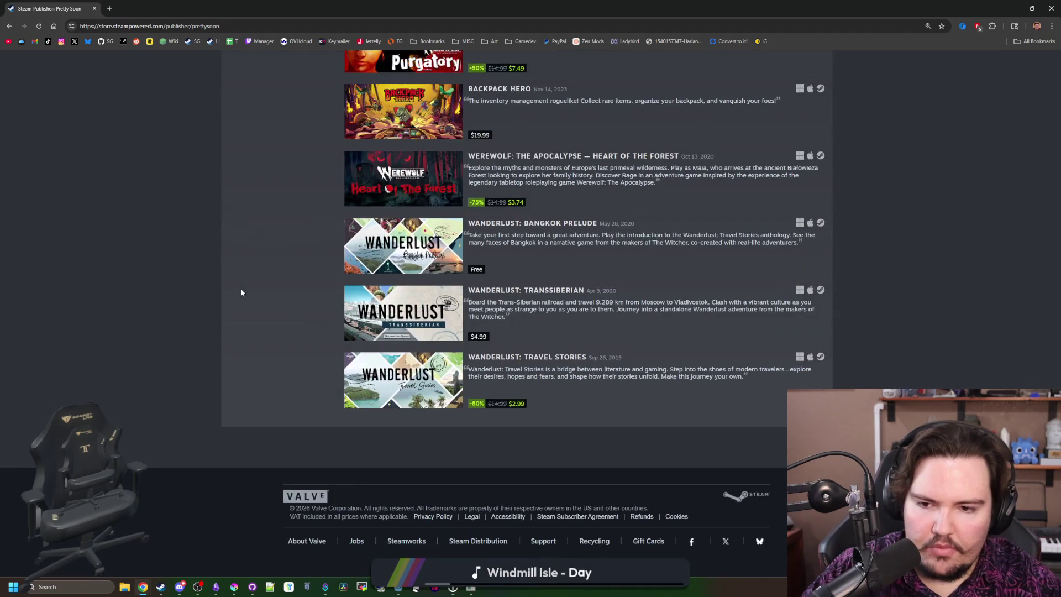
key("alt+Left")
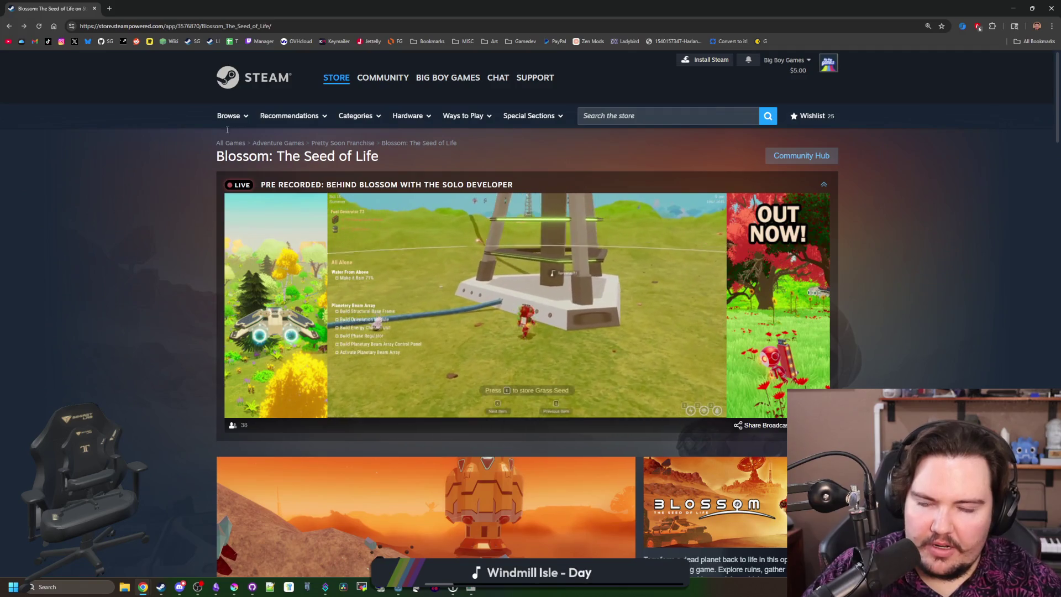
mouse_move(88, 8)
left_mouse_down()
mouse_move(294, 163)
mouse_move(439, 333)
left_mouse_up()
Step: Make one test cast in the running Lured In game, stop it with F8, and relaunch the project
left_click(438, 331)
left_click(461, 592)
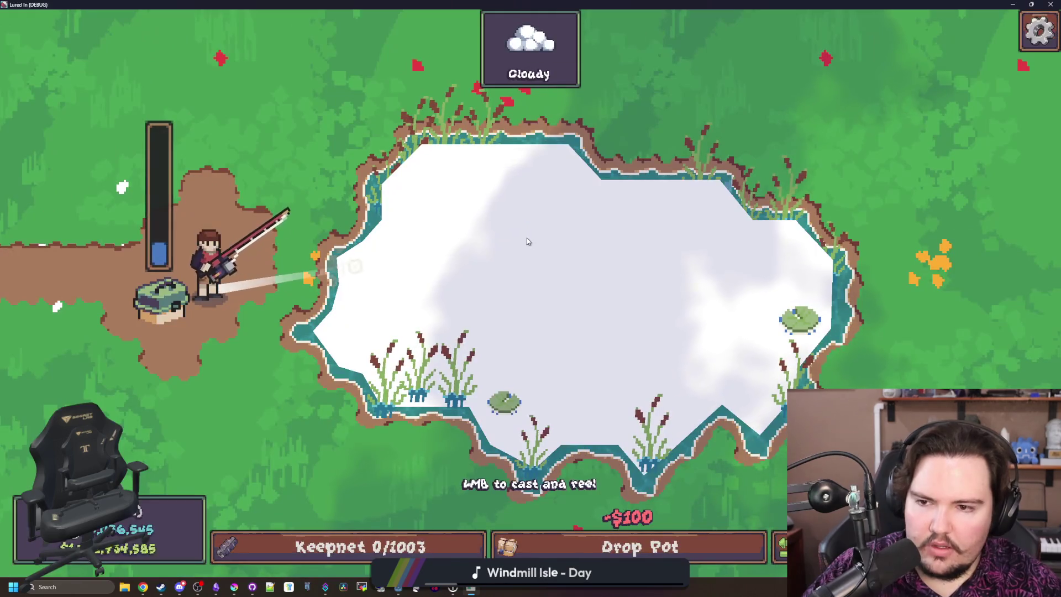
left_click(528, 242)
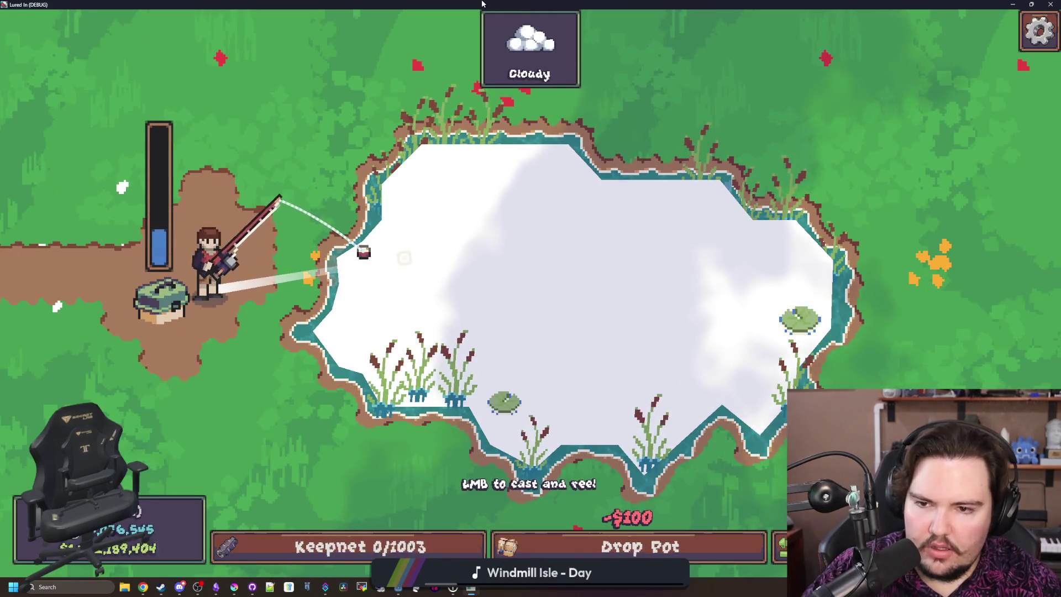
key("super+Down")
key("F8")
left_click(131, 569)
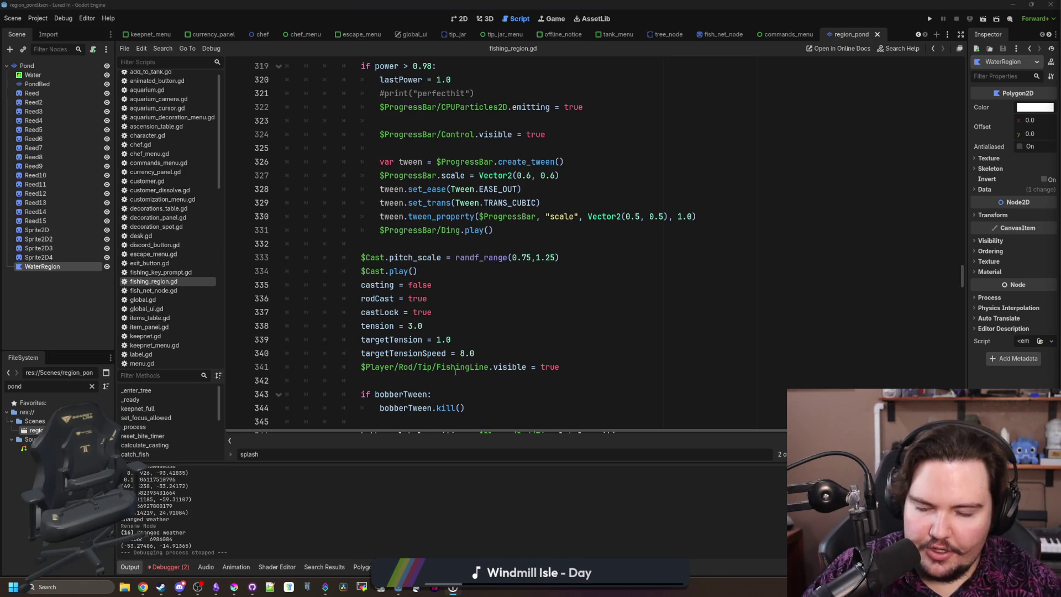
mouse_move(399, 592)
left_click(354, 542)
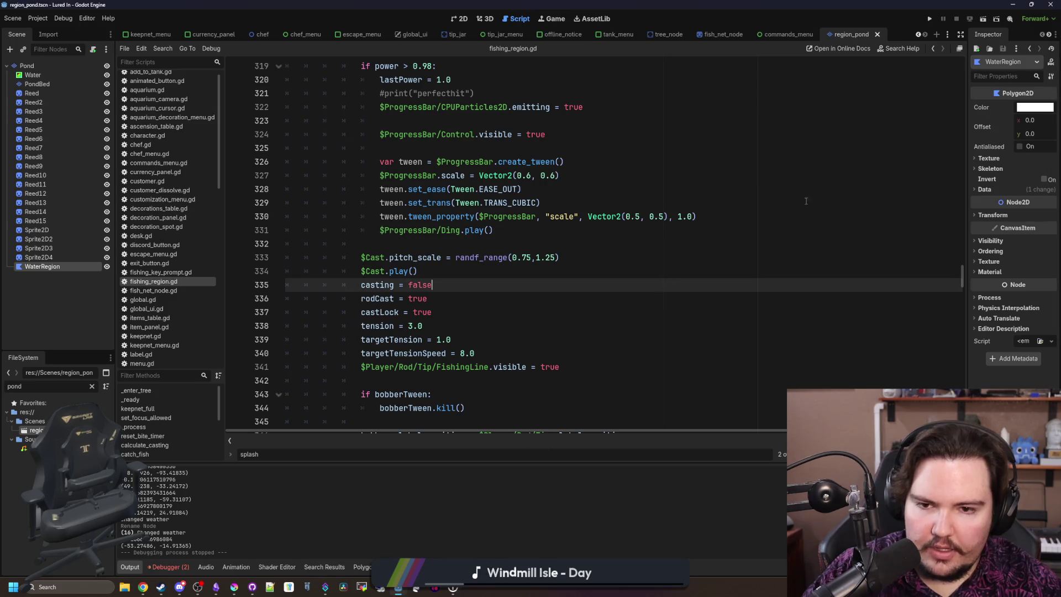
left_click(932, 20)
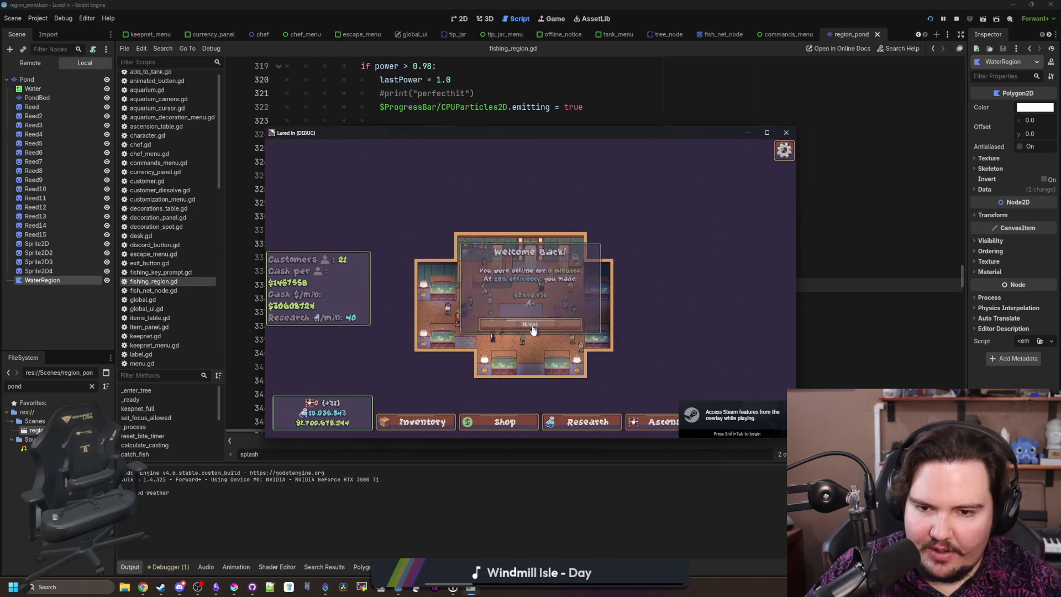
Step: Travel to the pond area and make test casts near the pond edge and shore
left_click(734, 432)
left_click(636, 234)
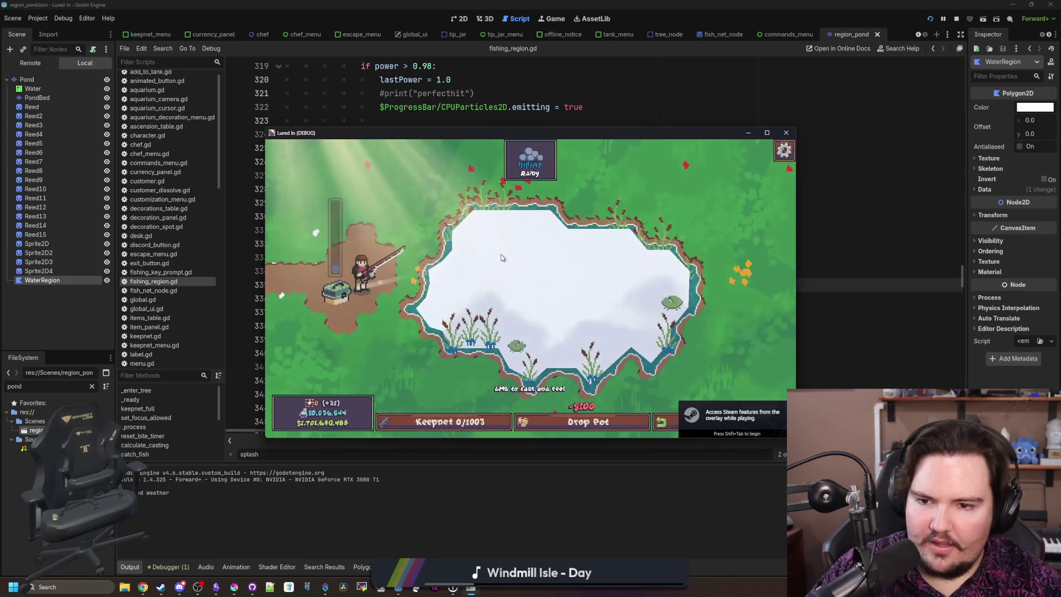
left_click(472, 244)
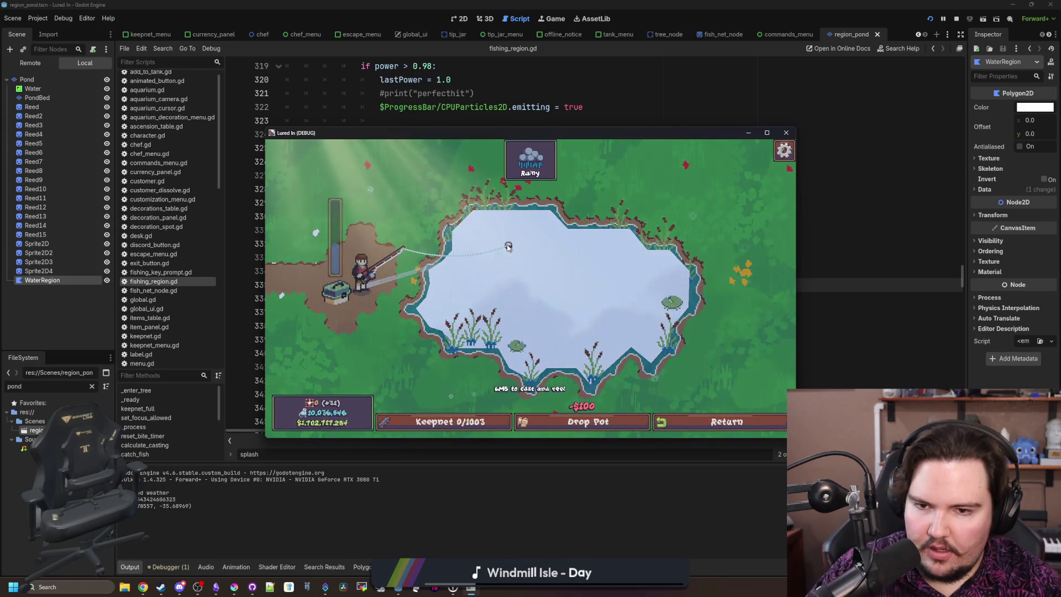
left_click(389, 208)
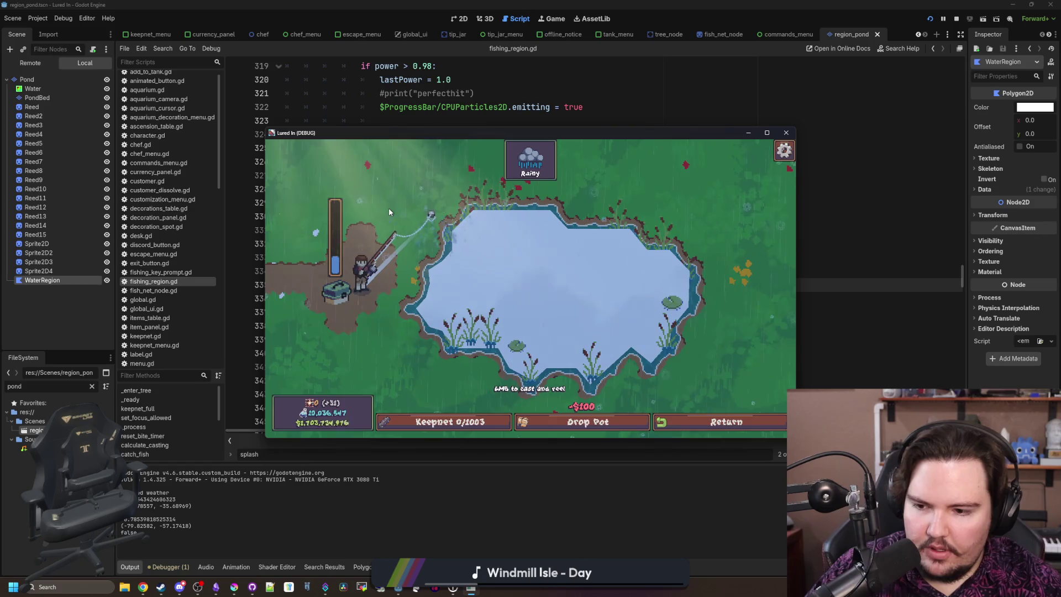
left_click(389, 208)
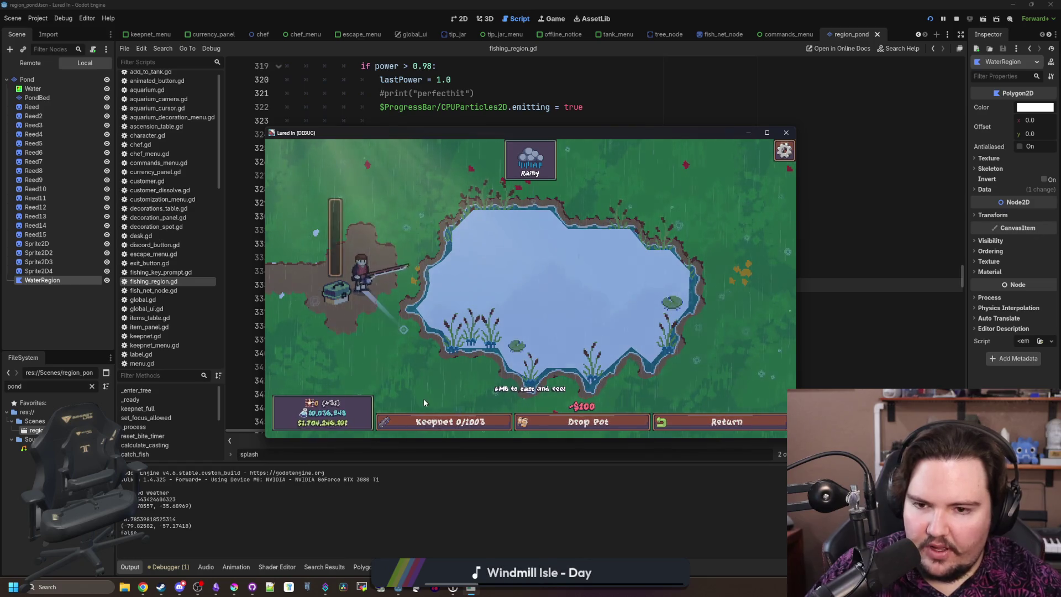
left_click(406, 361)
left_click(387, 367)
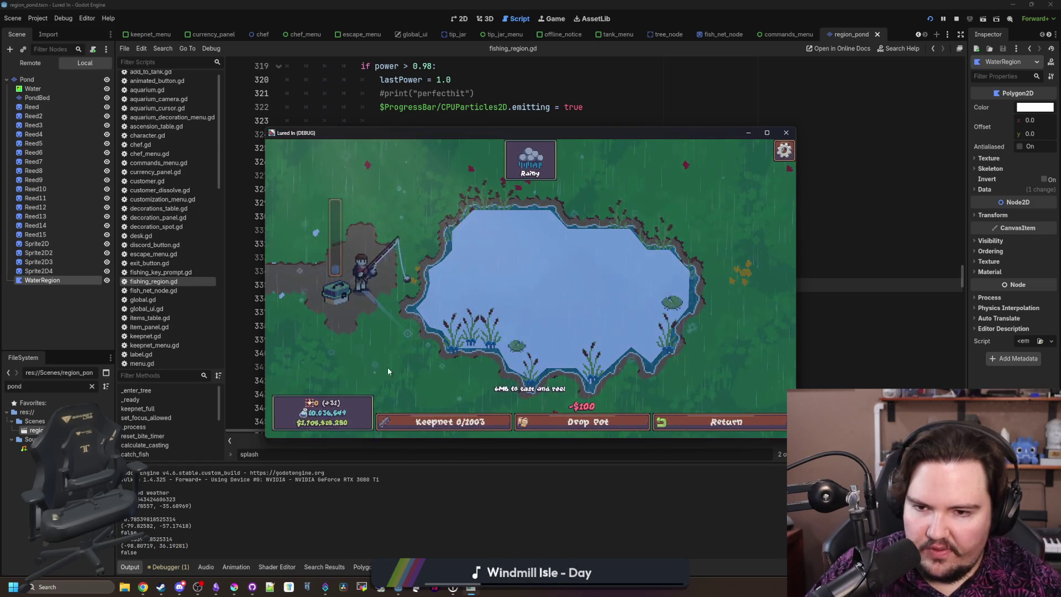
left_click(339, 375)
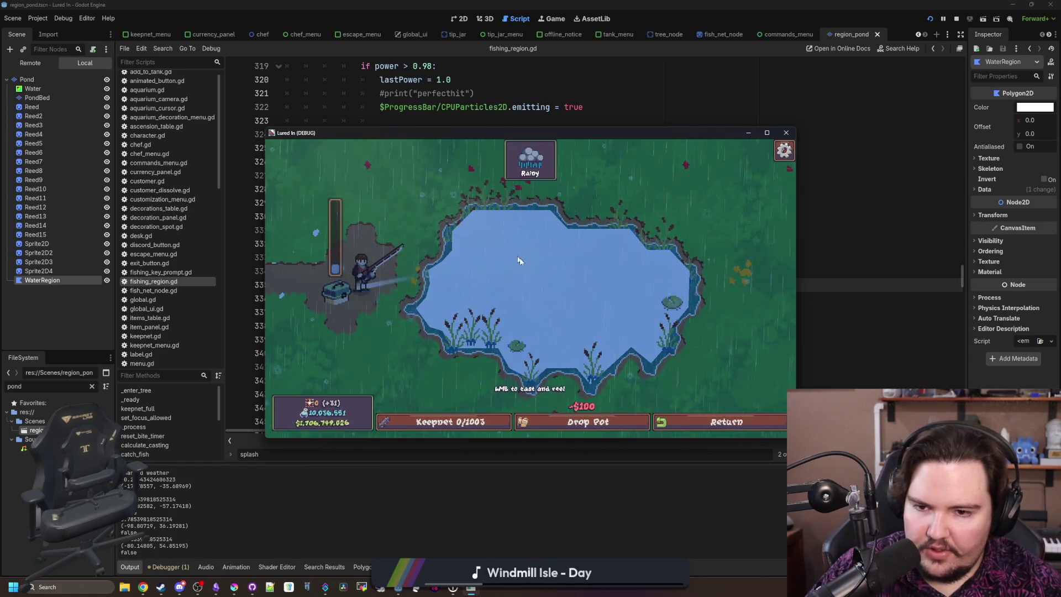
Step: Cast toward the upper-left shore and the lower pond, then stop the game and open Find
left_click(578, 241)
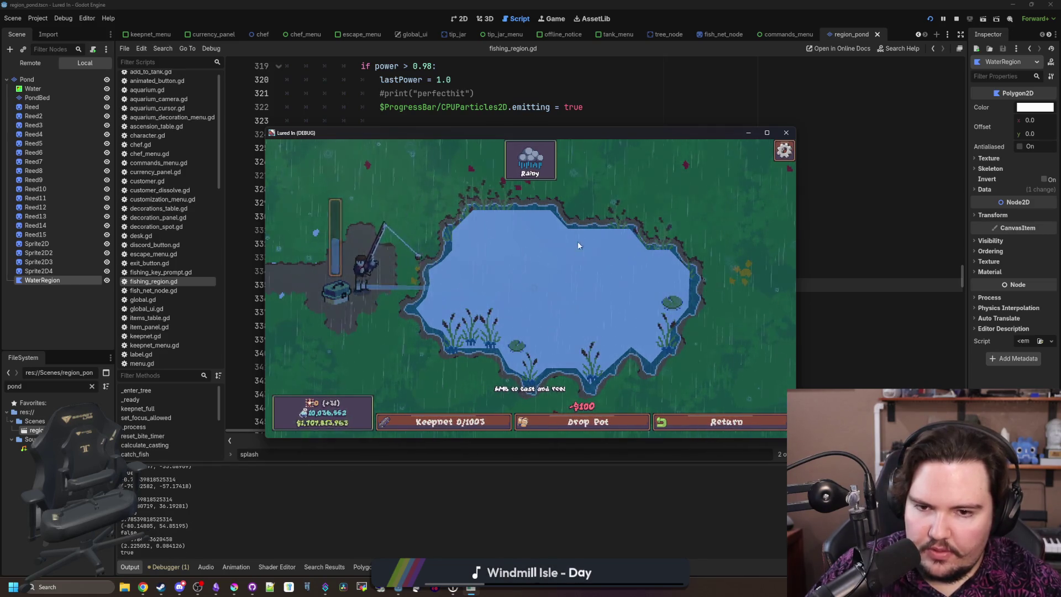
left_click(587, 203)
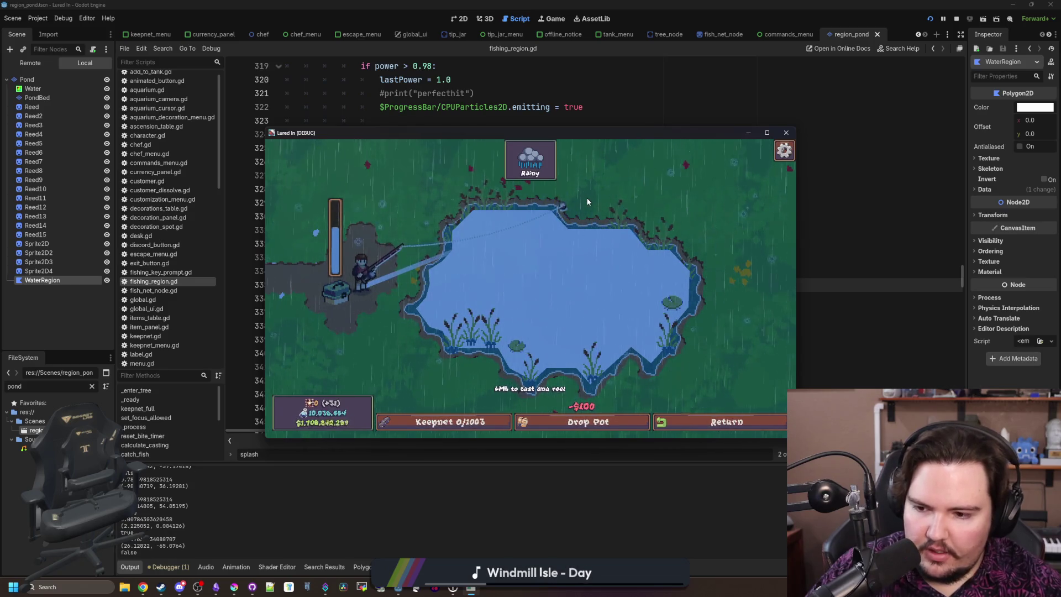
left_click(563, 227)
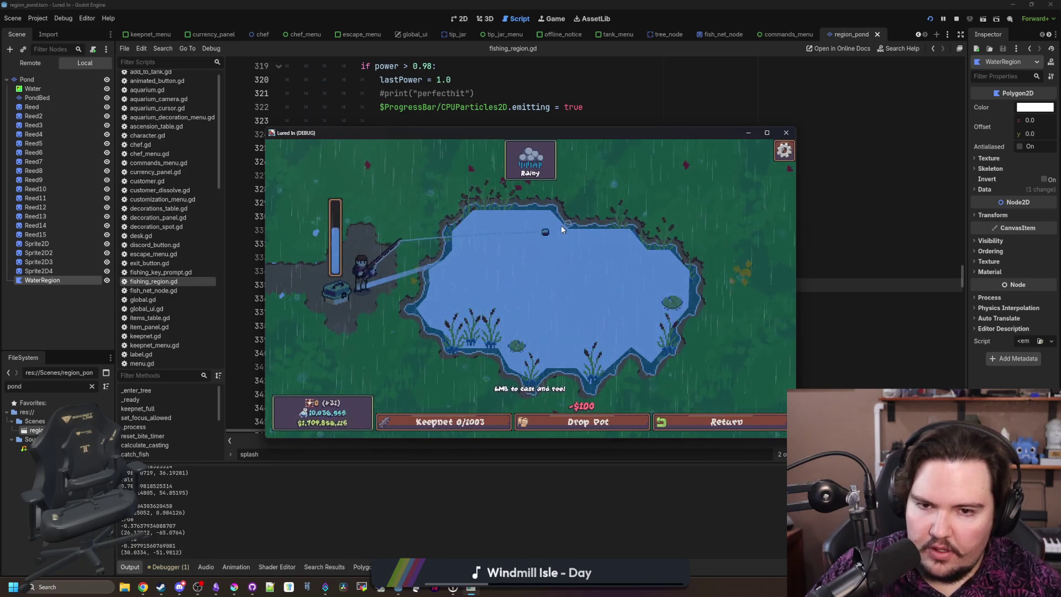
left_click(561, 229)
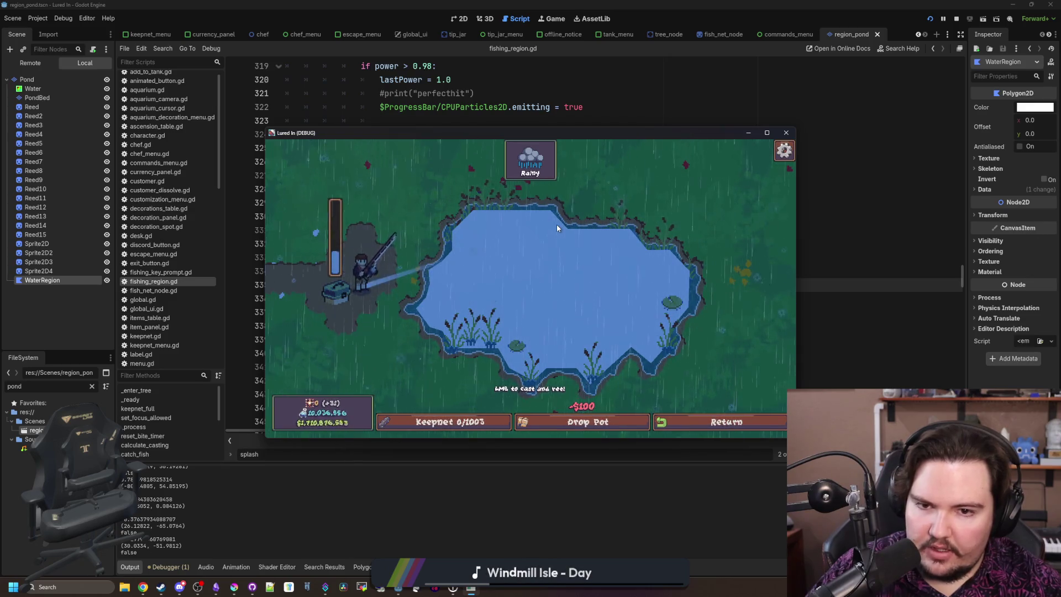
left_click(556, 224)
left_click(546, 253)
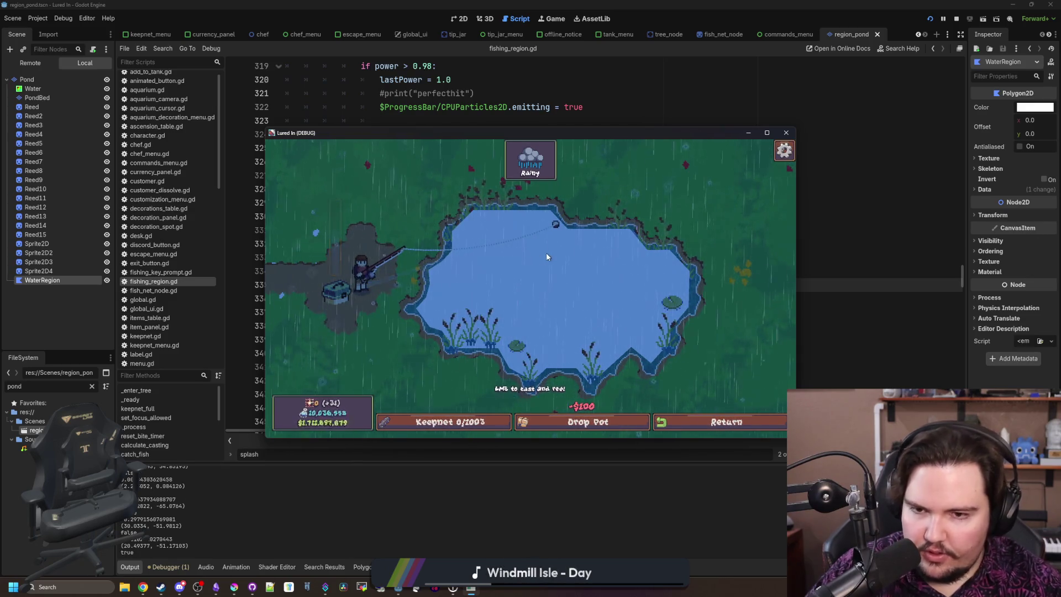
left_click(533, 253)
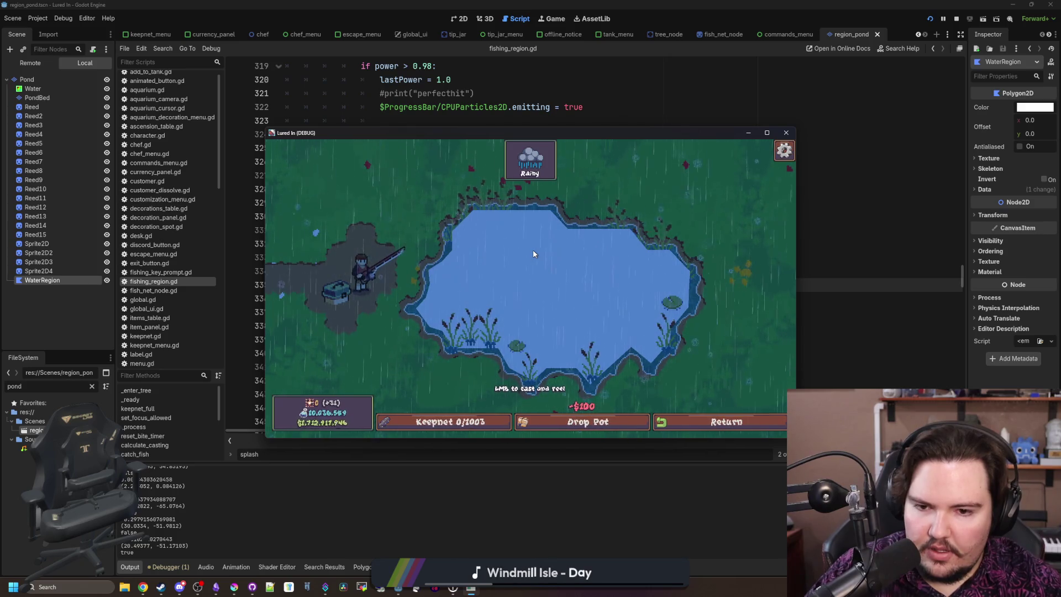
left_click(513, 359)
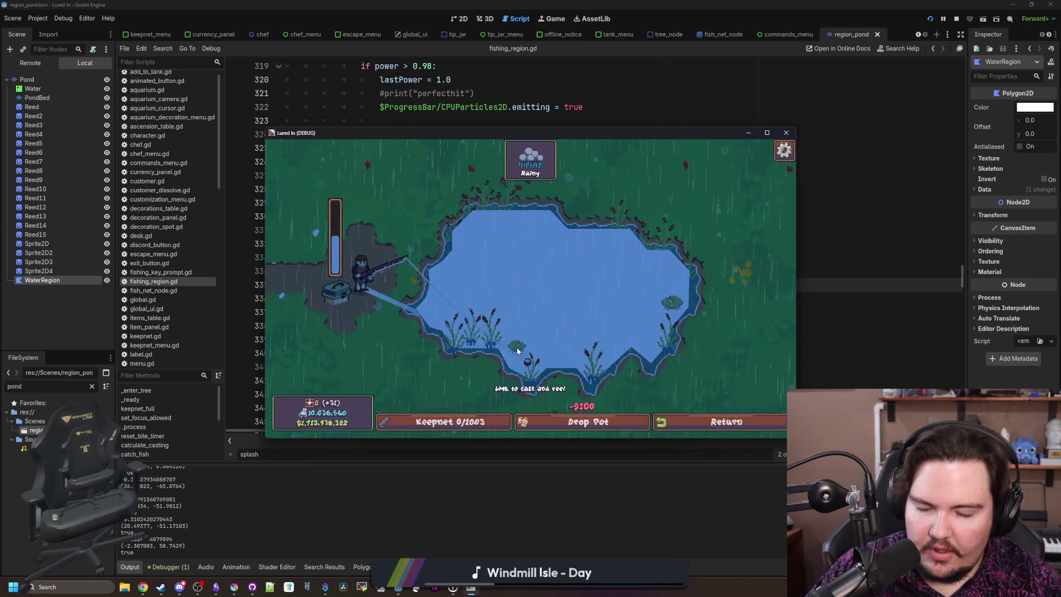
left_click(517, 346)
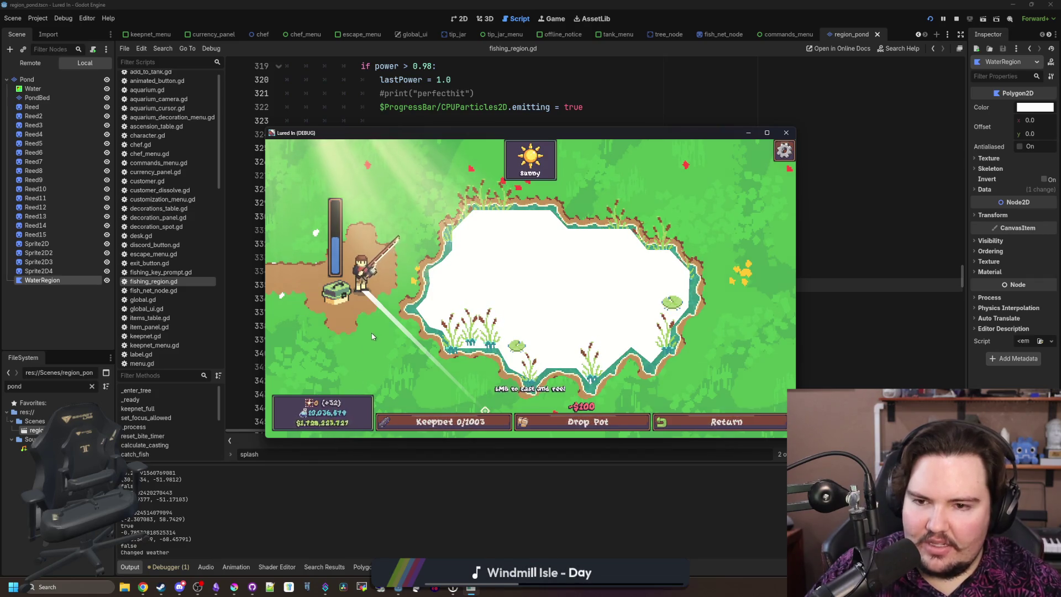
key("F8")
key("ctrl+f")
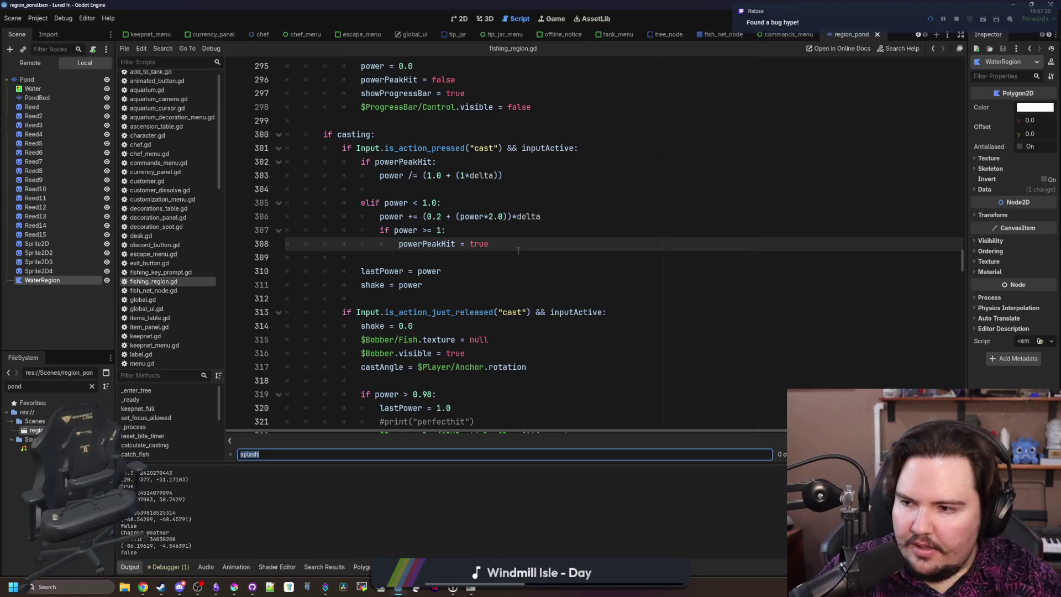
Step: Search fishing_region.gd for 'fishi' and 'inside' while scrolling through the code for the cast check
type("fishi")
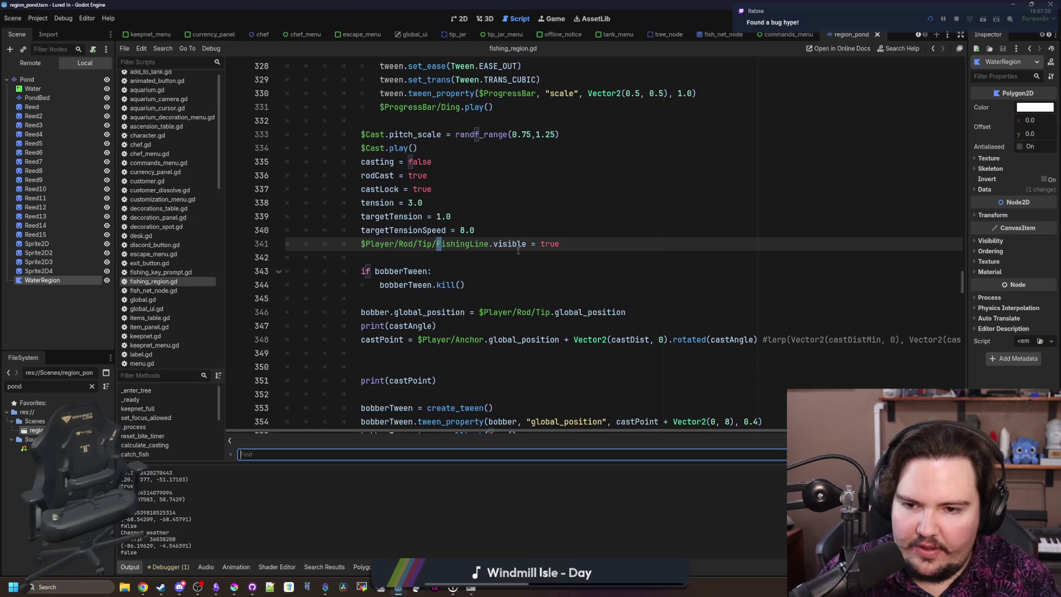
key("BackSpace")
key("BackSpace")
key("BackSpace")
type("inside")
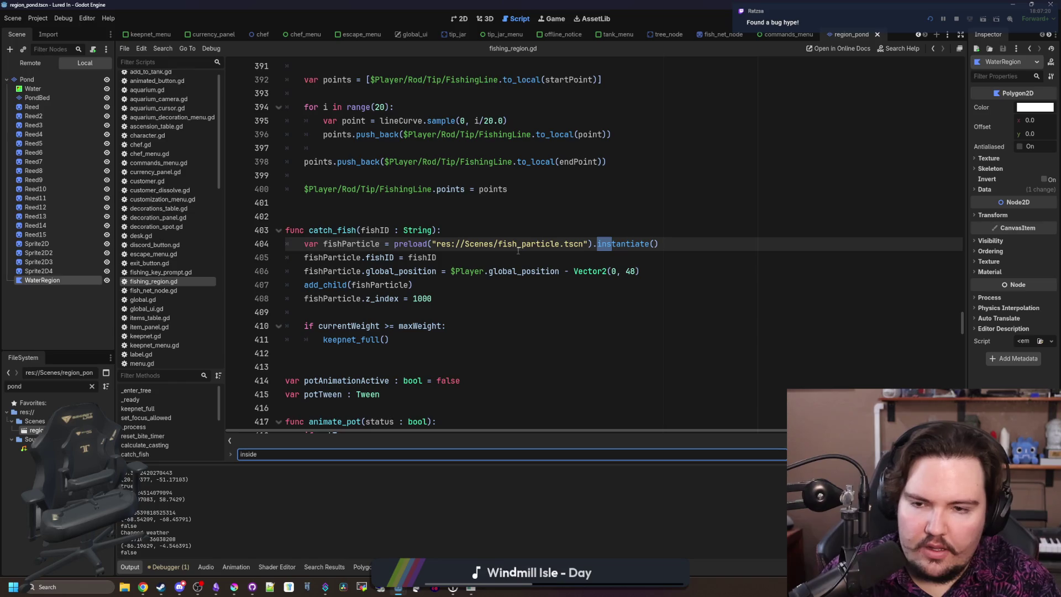
scroll(518, 250, "up", 15)
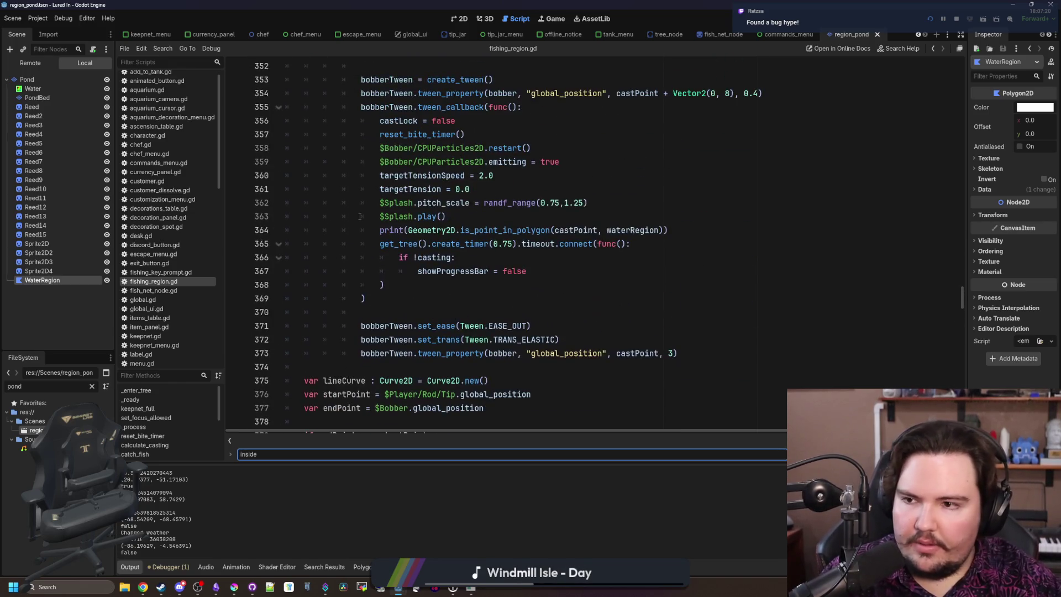
scroll(839, 287, "up", 8)
left_click_drag(960, 273, 964, 72)
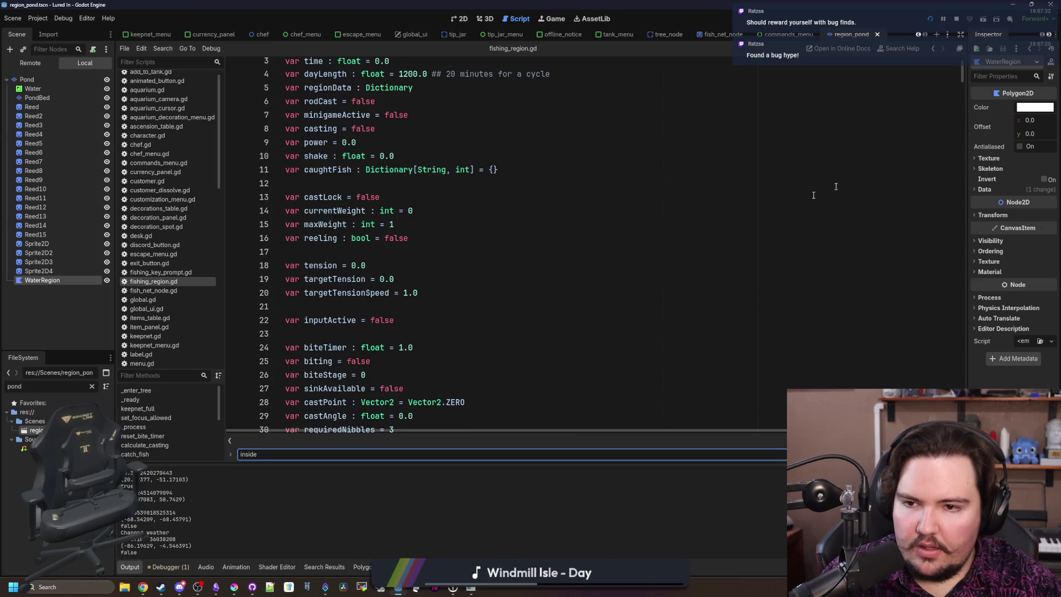
scroll(814, 195, "up", 1)
left_click(438, 236)
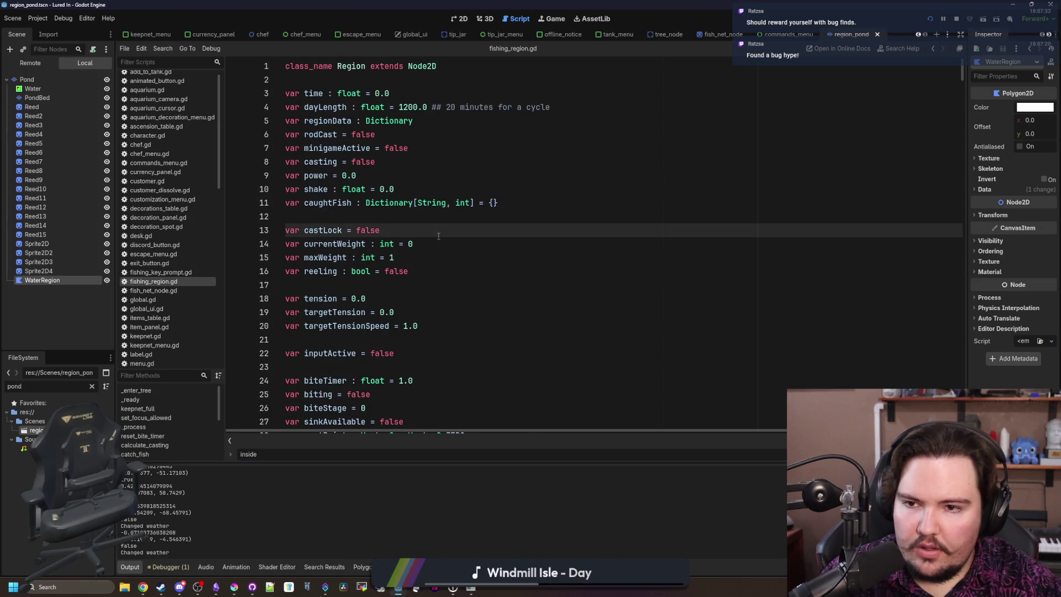
scroll(438, 236, "down", 2)
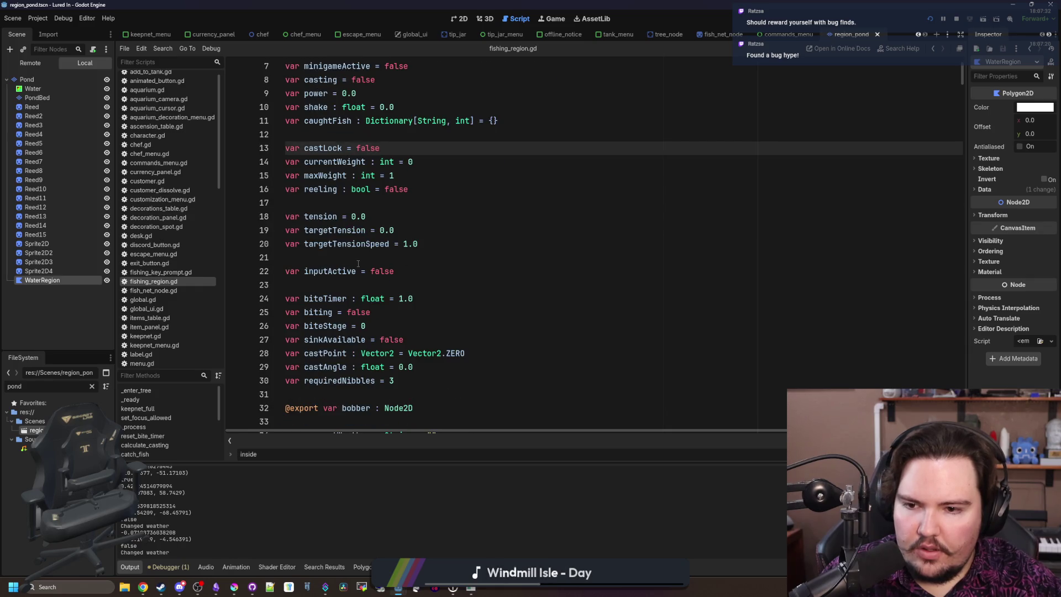
scroll(358, 264, "down", 4)
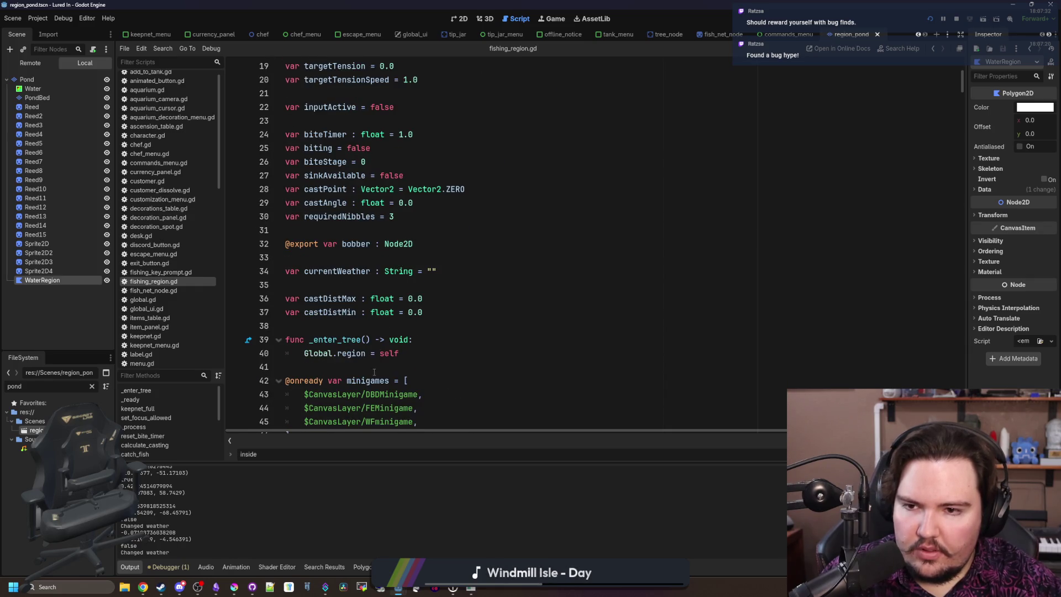
scroll(365, 309, "up", 6)
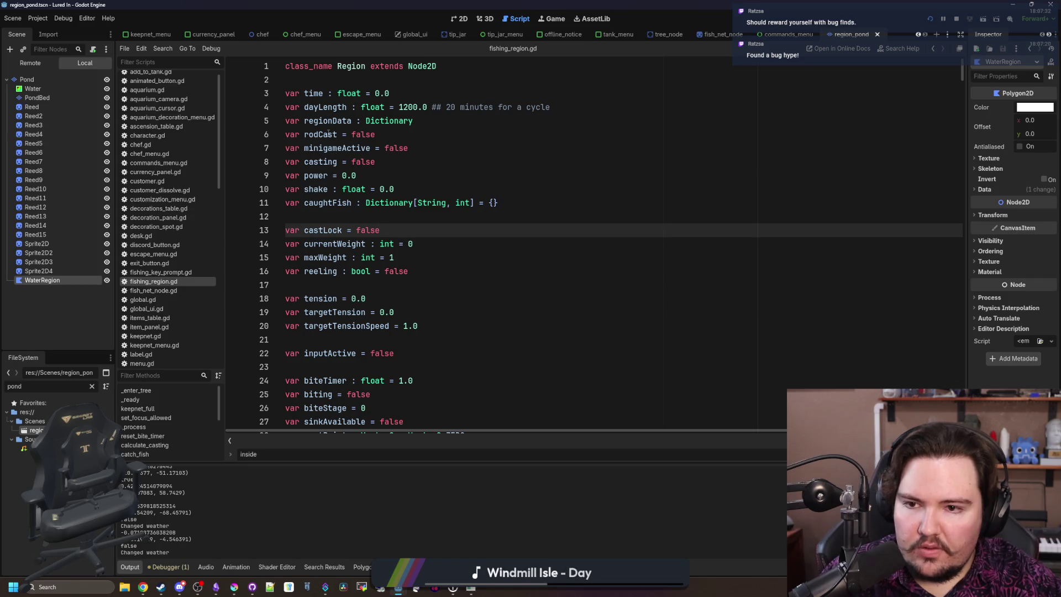
scroll(410, 250, "down", 3)
left_click(458, 243)
Step: Search the script for 'action_pressed' to reach the cast && inputActive check on line 301
key("ctrl+f")
type("_in")
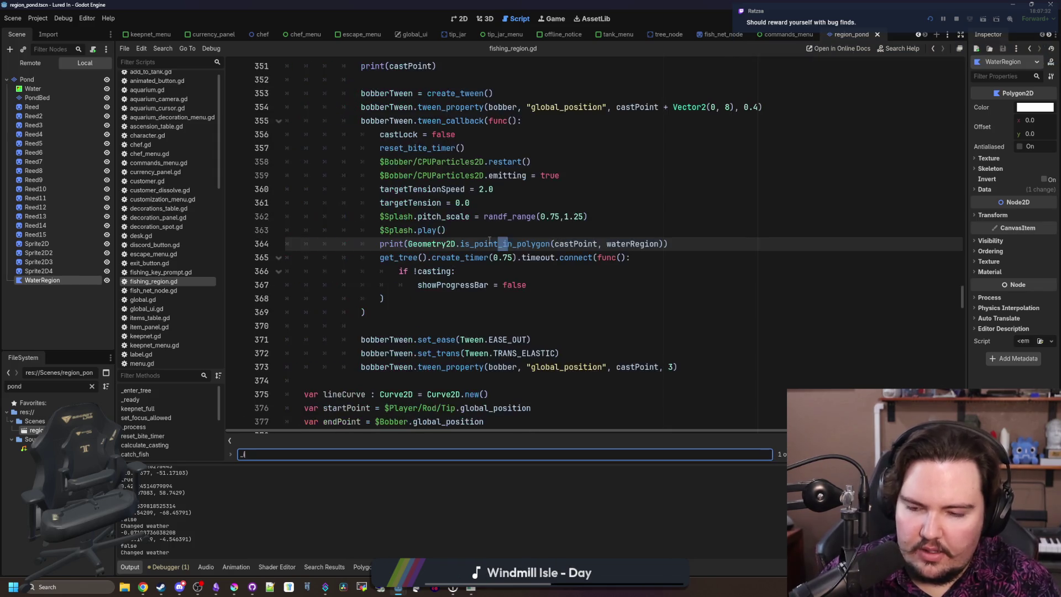
key("BackSpace")
key("BackSpace")
key("BackSpace")
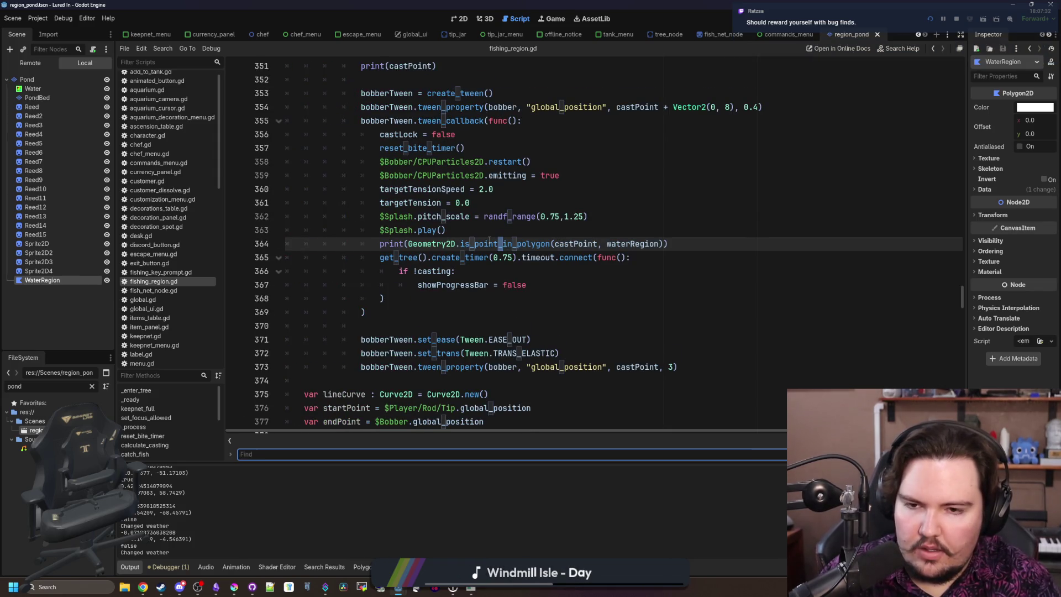
type("us_input")
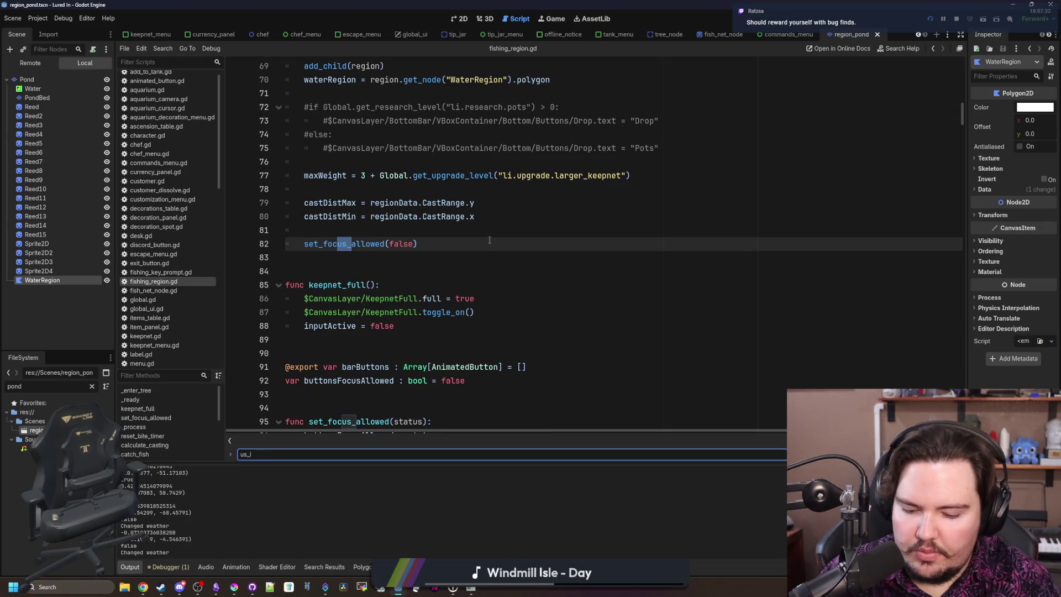
key("BackSpace")
key("BackSpace")
key("BackSpace")
type("is_npu")
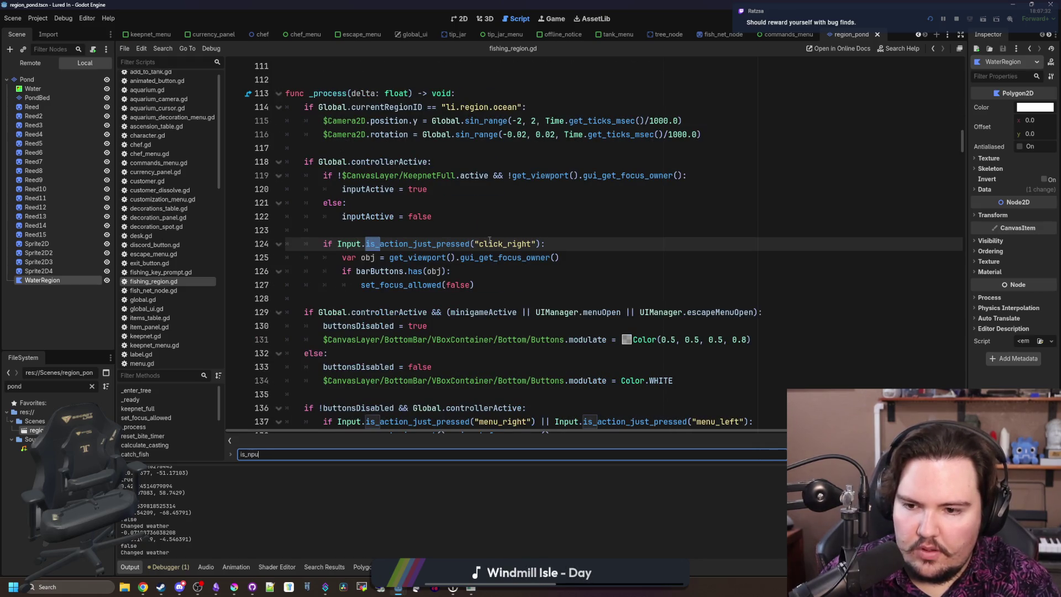
key("BackSpace")
key("BackSpace")
key("BackSpace")
type("inp")
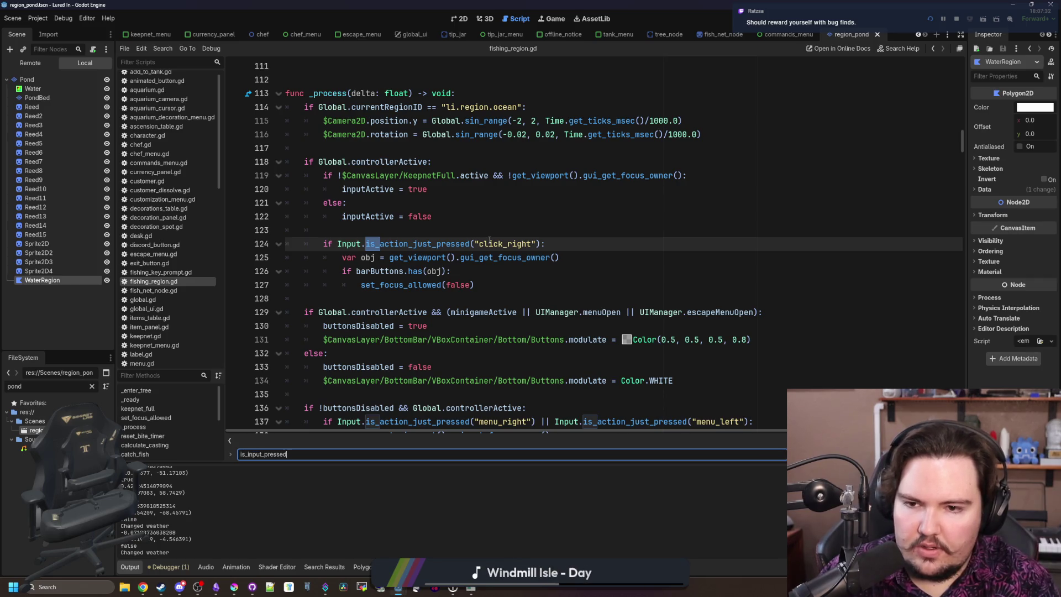
key("BackSpace")
key("BackSpace")
key("BackSpace")
type("action_pressed")
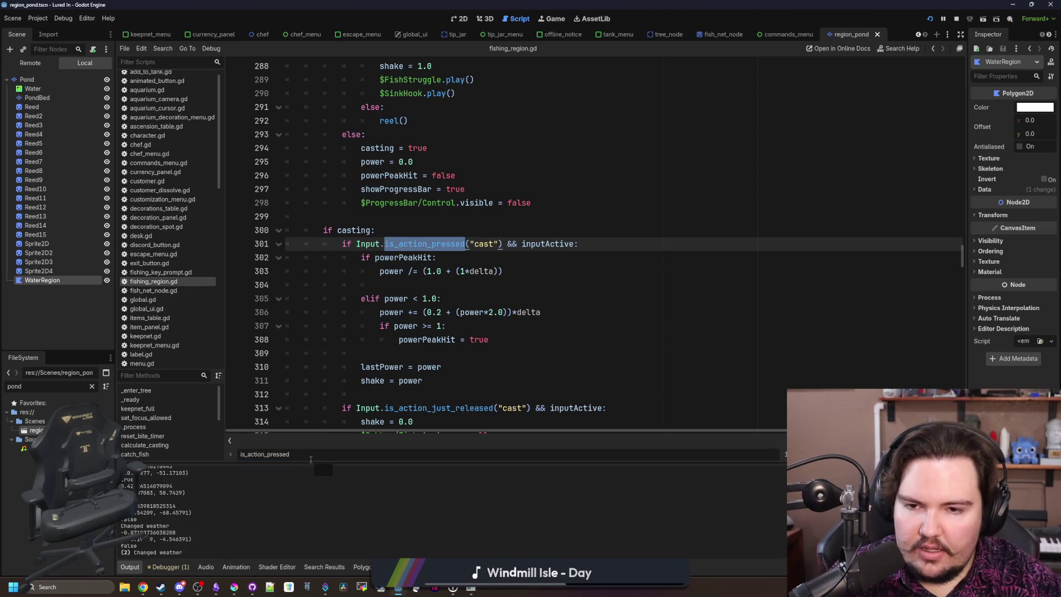
Step: Try deleting inputActive from the line 301 cast check, then undo the change
scroll(551, 287, "up", 1)
left_click(551, 298)
double_click(552, 285)
key("BackSpace")
key("BackSpace")
key("BackSpace")
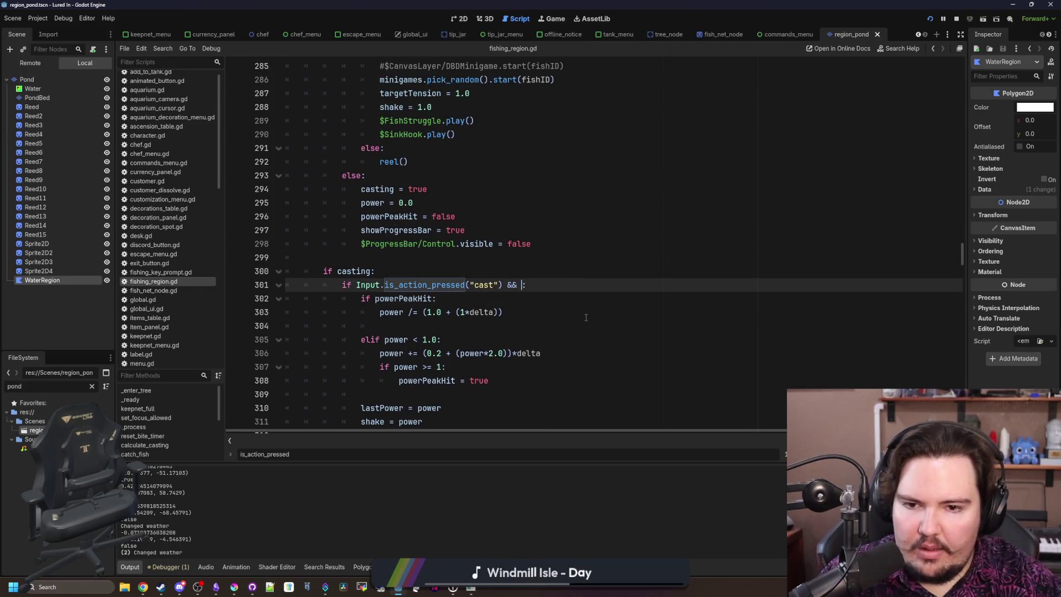
left_click(586, 318)
key("ctrl+f")
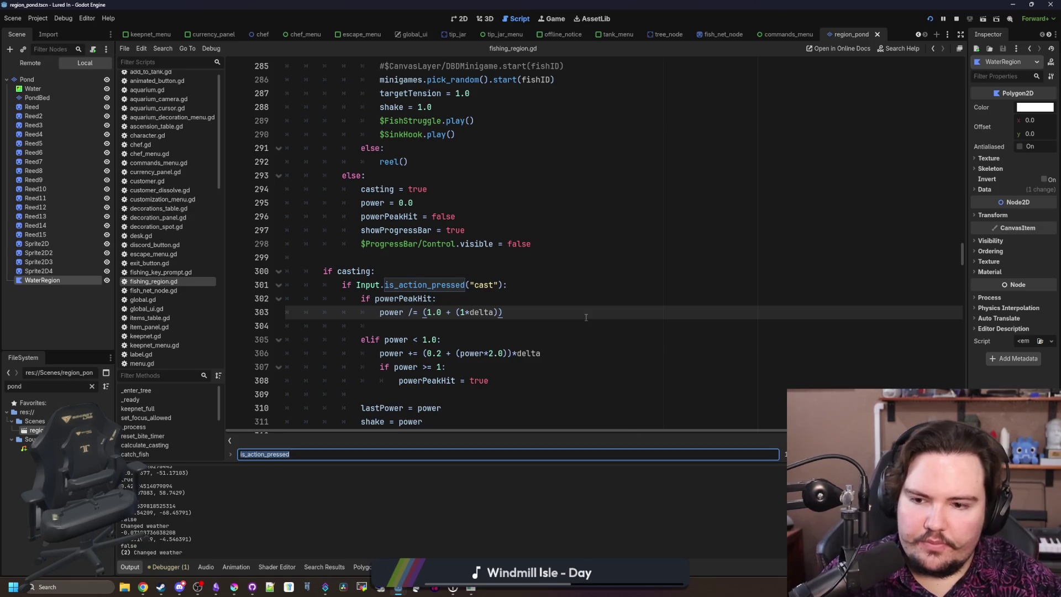
left_click(586, 317)
key("ctrl+z")
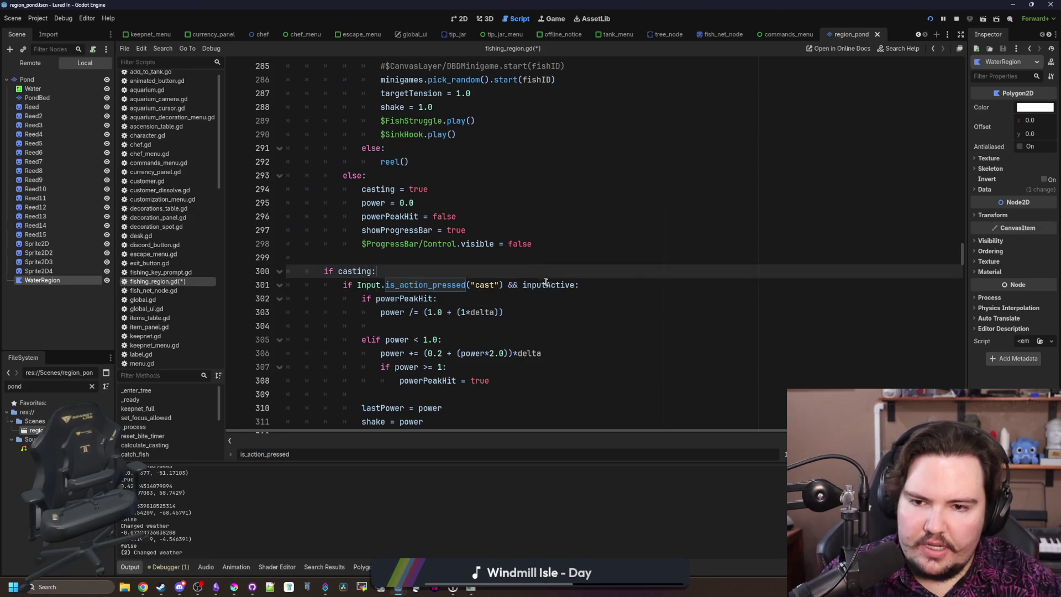
Step: Jump to the inputActive declaration and search the script for 'inputActive'
left_click(551, 284, "ctrl")
key("ctrl+f")
type("inputActive")
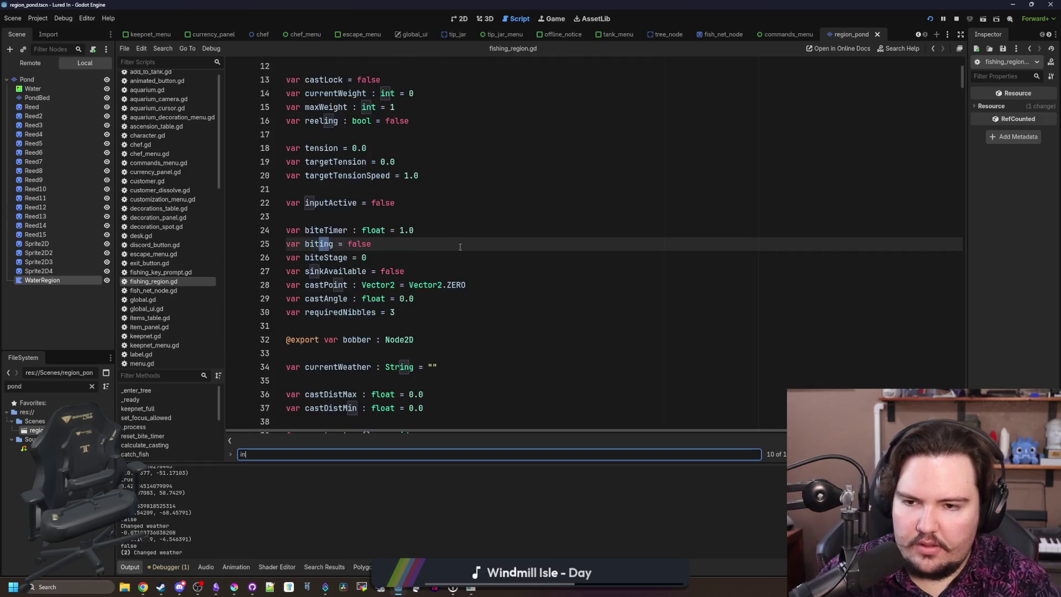
key("Return")
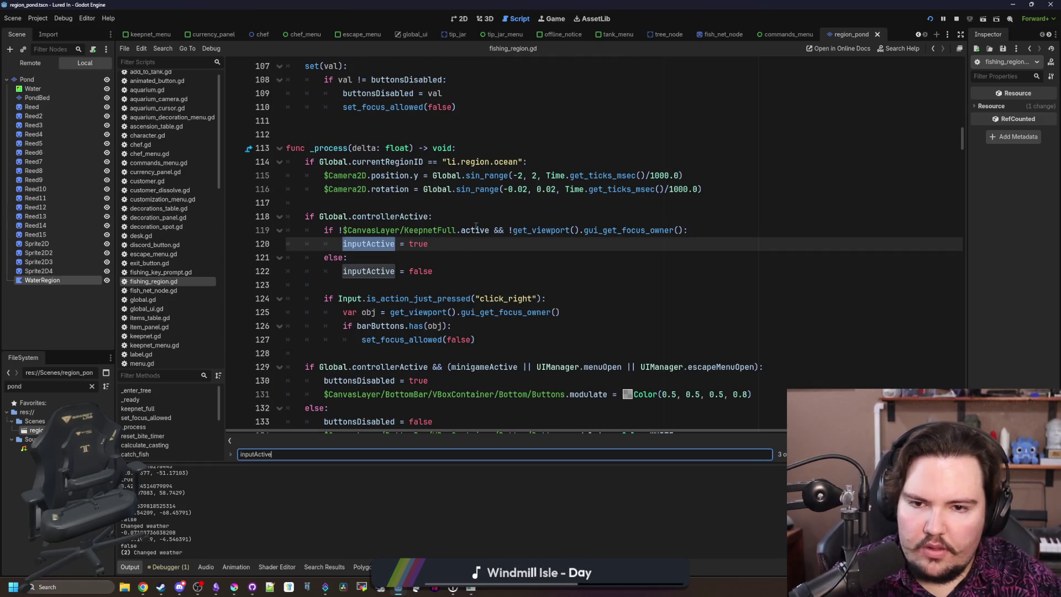
key("Return")
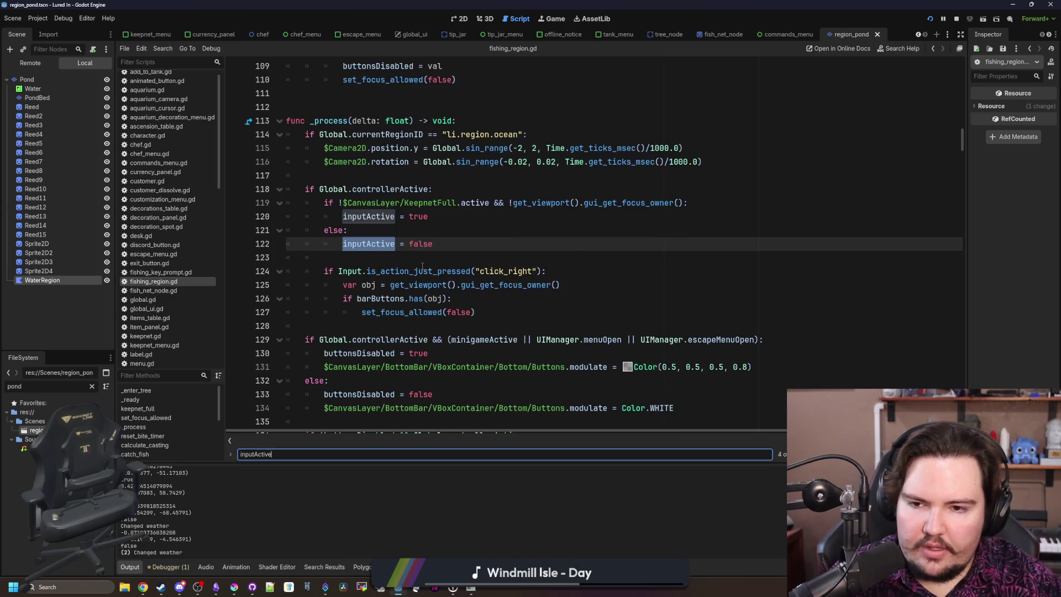
key("Return")
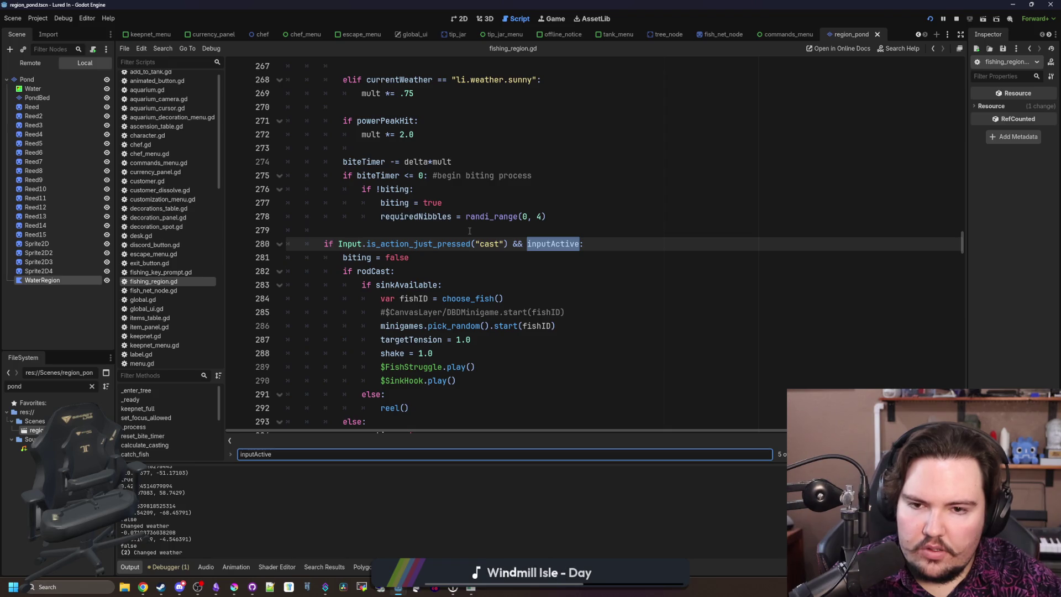
key("Return")
key("Return")
key("Return")
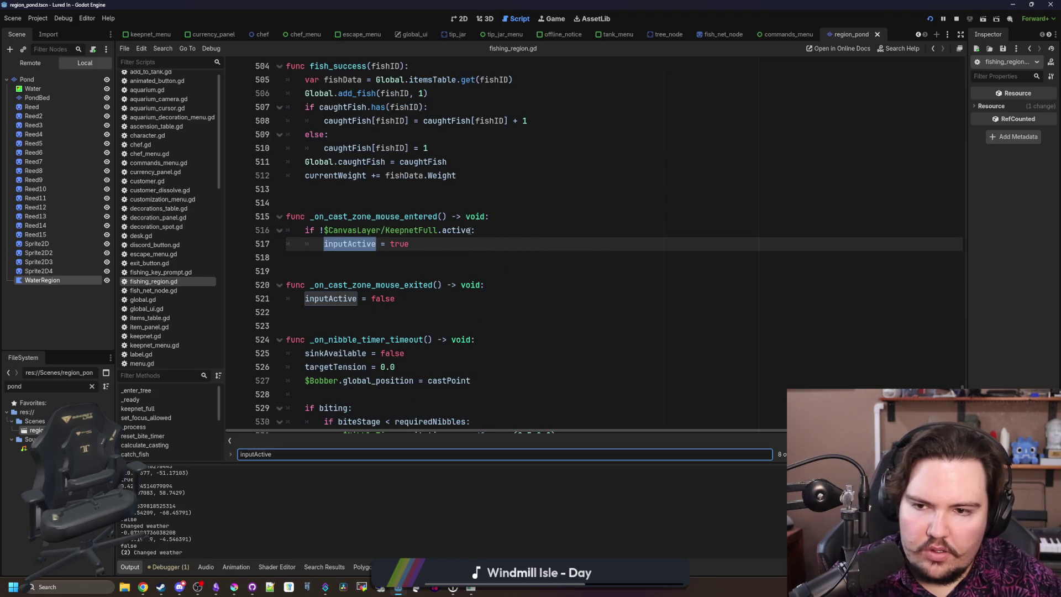
key("Return")
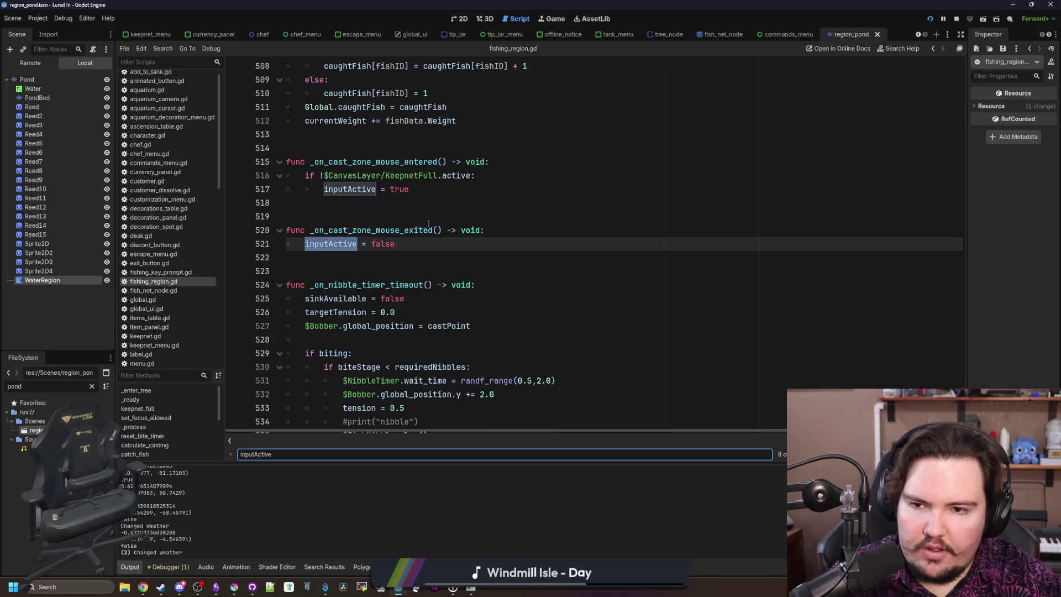
scroll(574, 305, "up", 1)
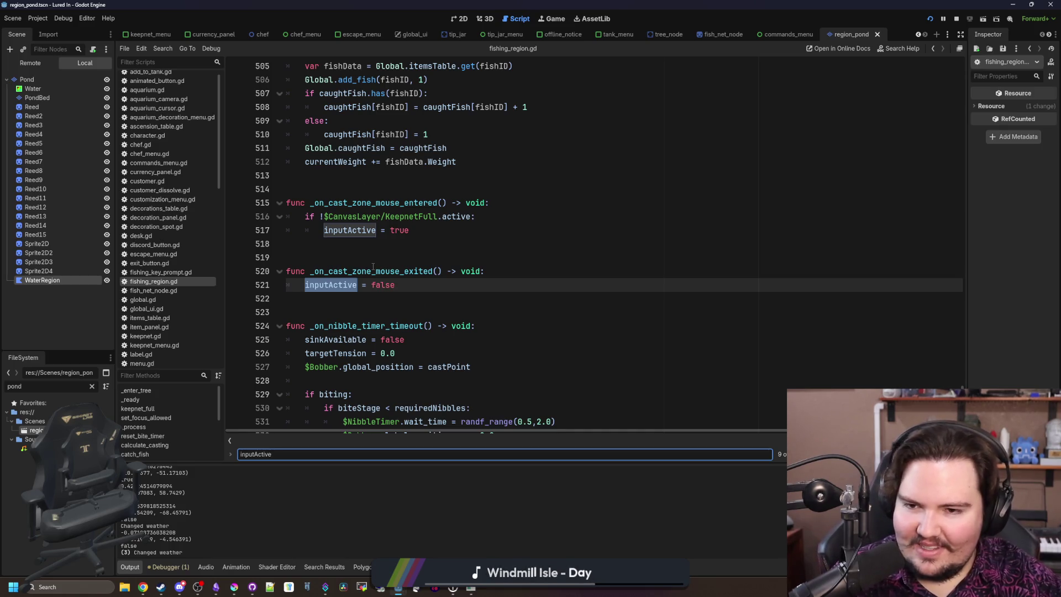
key("Return")
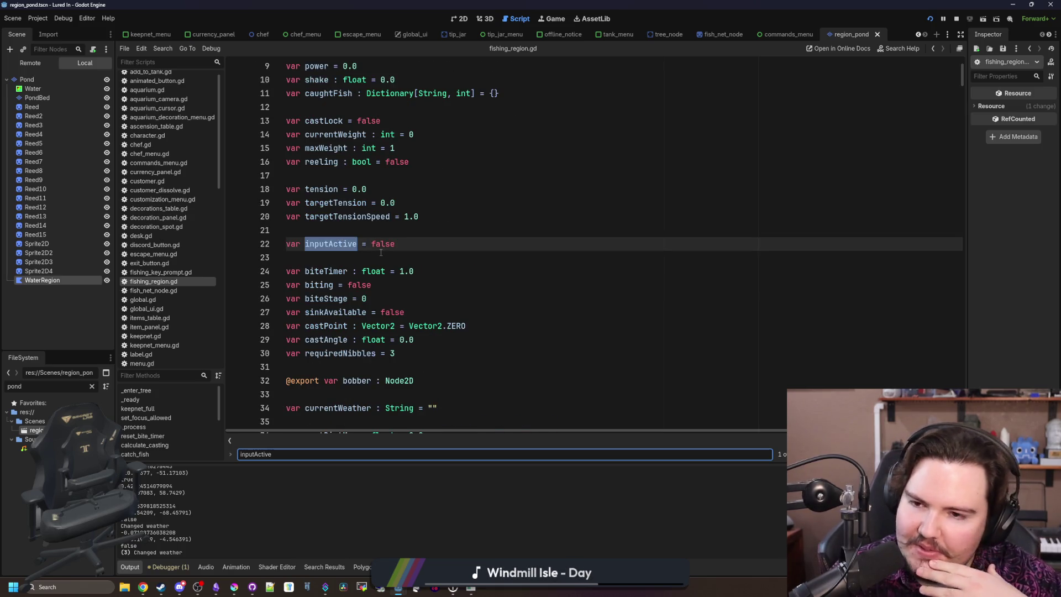
key("Return")
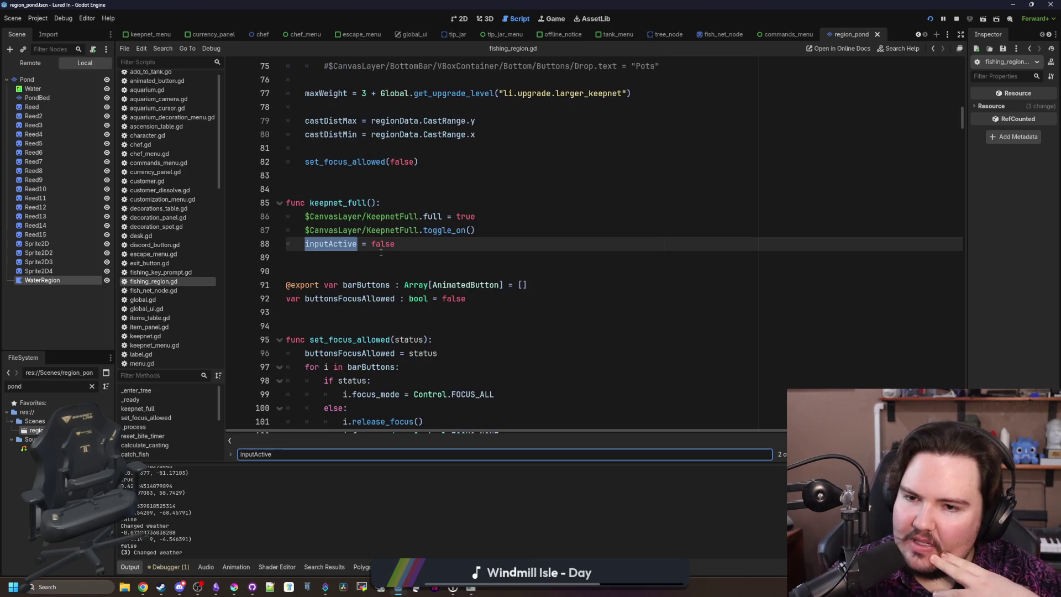
key("Return")
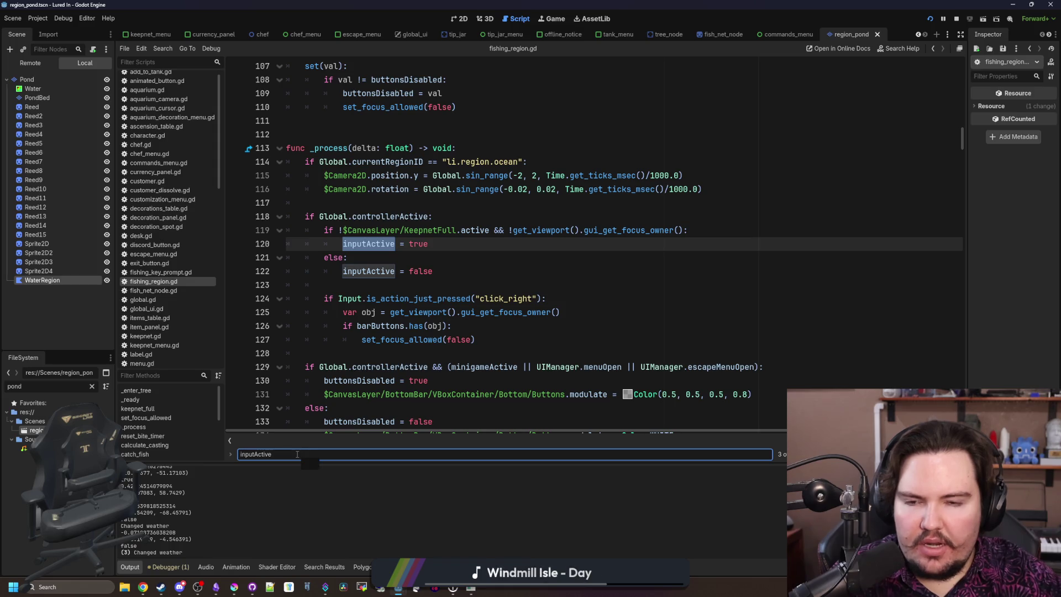
key("ctrl+a")
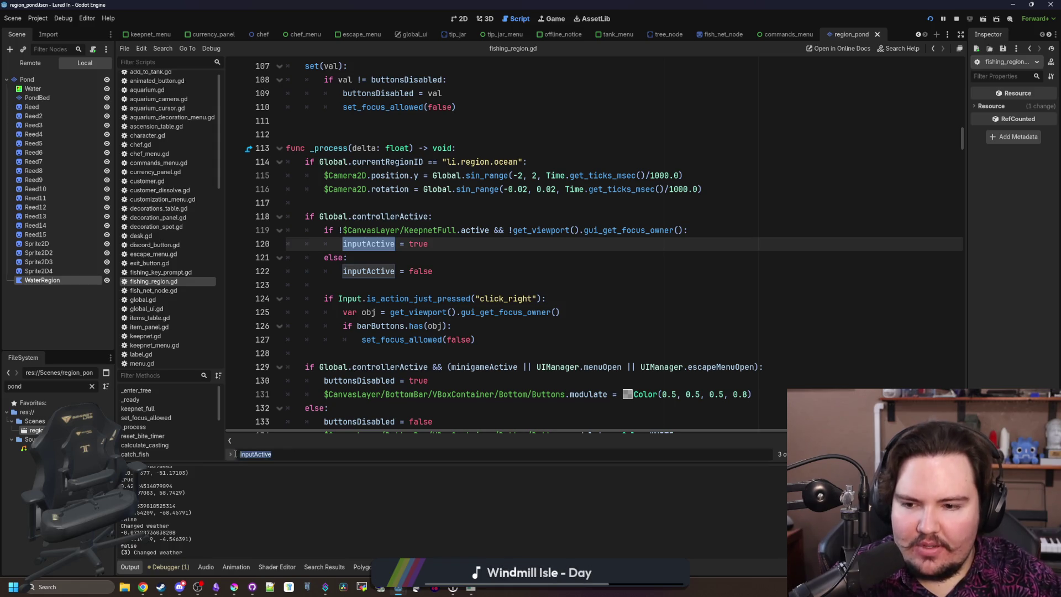
Step: Find 'pressed', remove inputActive from the line 301 cast check, and save
type("pressed")
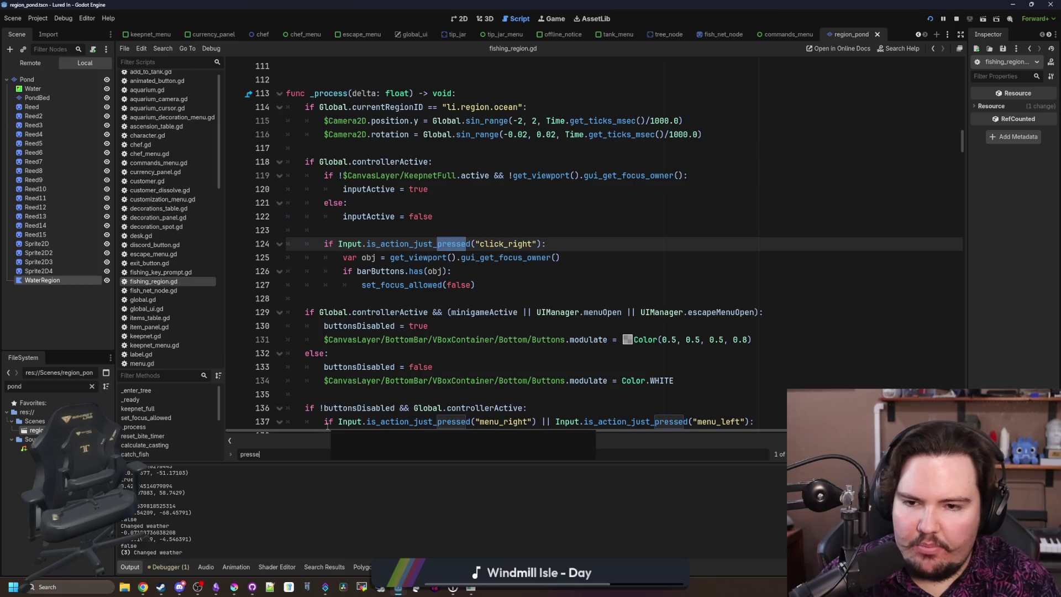
key("Return")
key("Return")
key("Return")
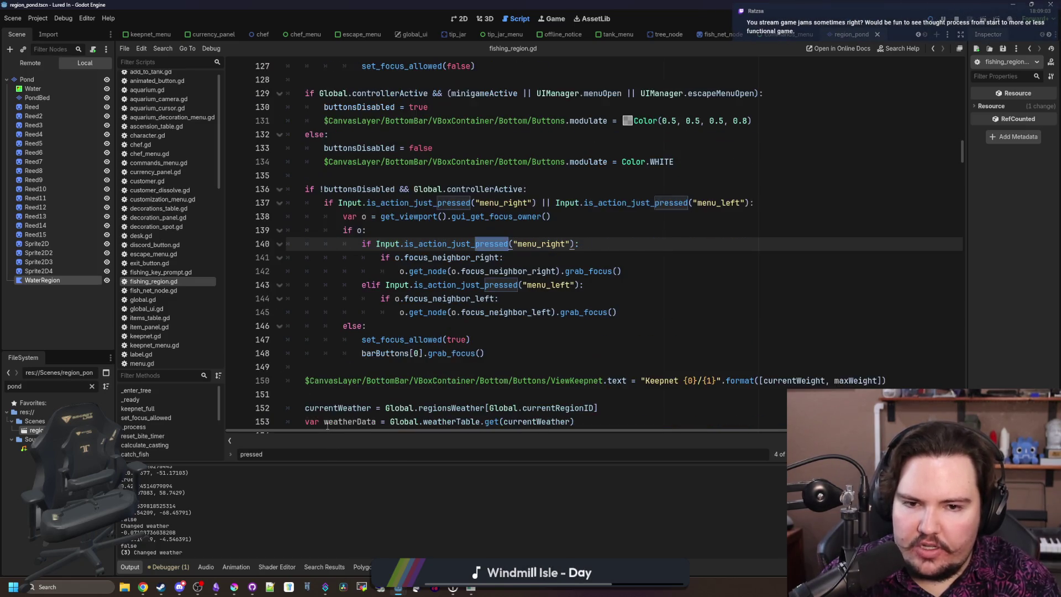
key("Return")
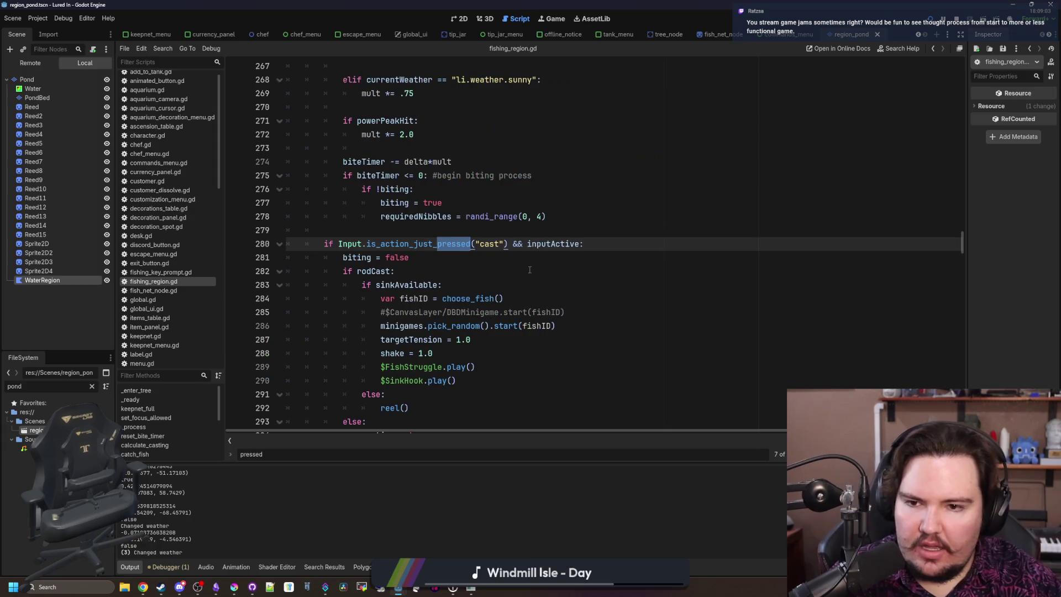
key("Return")
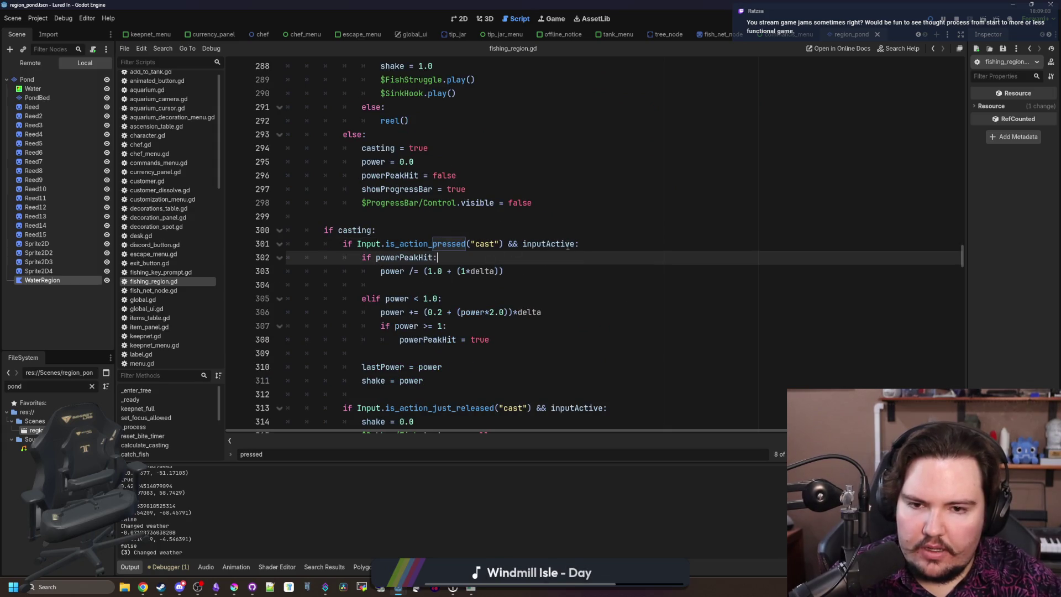
double_click(522, 244)
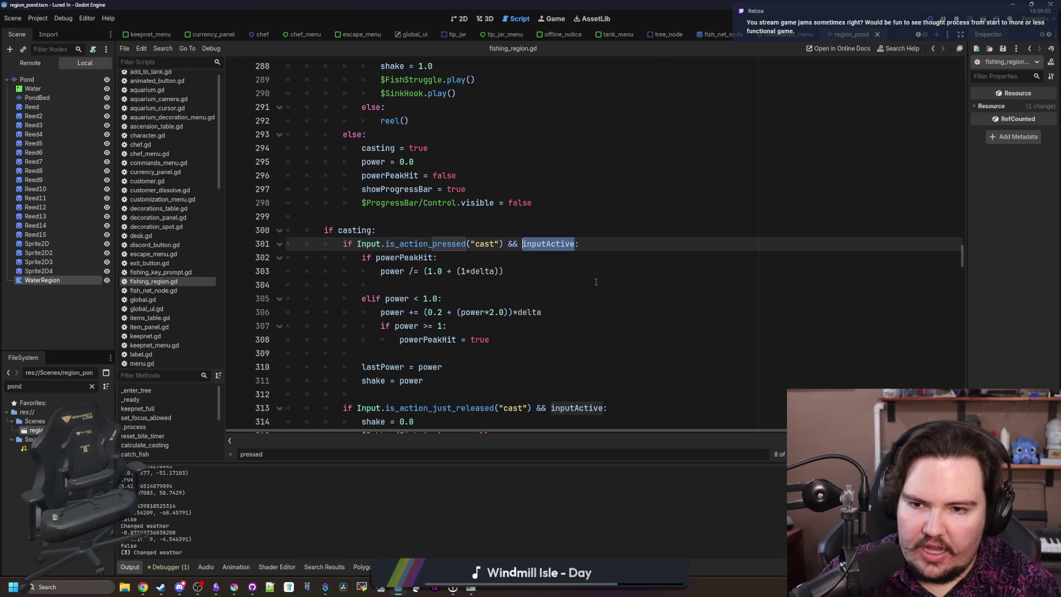
key("BackSpace")
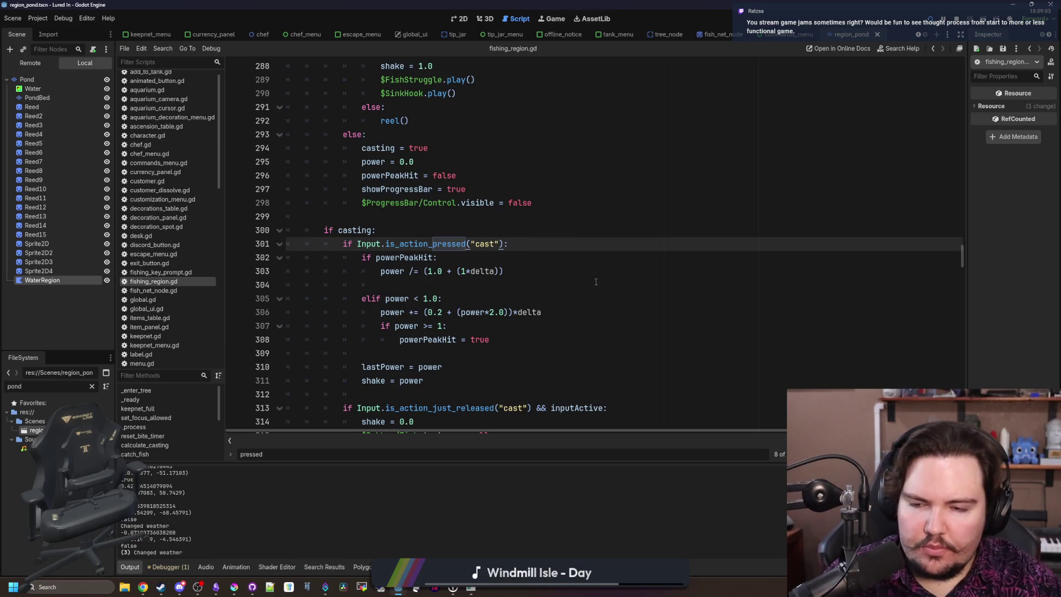
left_click(415, 218)
key("ctrl+s")
Step: Remove inputActive from the line 313 cast release check and save the script
key("ctrl+shift+f")
left_click(628, 240)
scroll(596, 294, "down", 2)
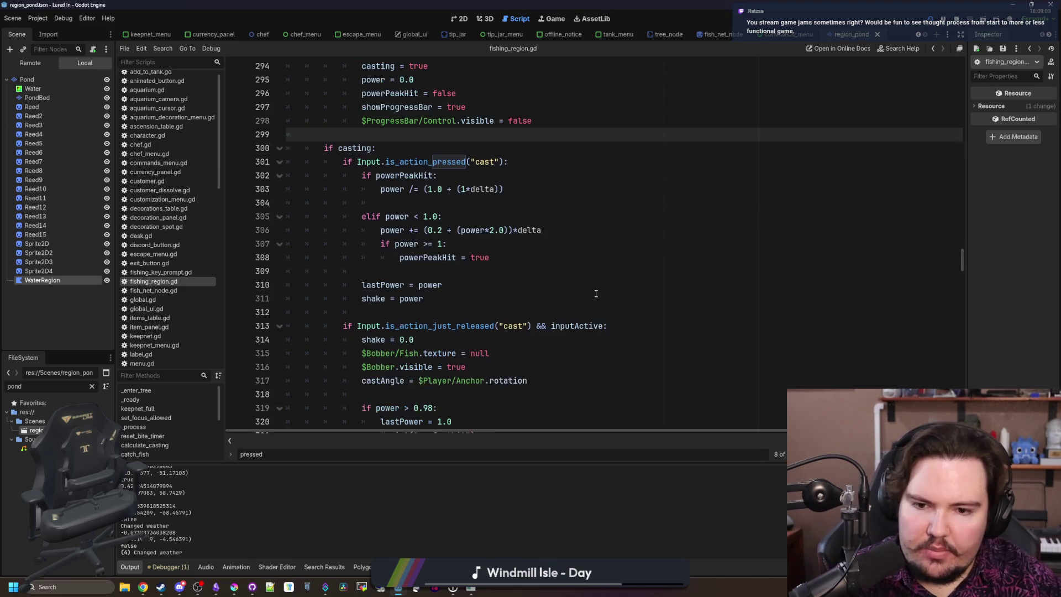
double_click(593, 326)
key("BackSpace")
key("BackSpace")
key("BackSpace")
key("BackSpace")
left_click(531, 285)
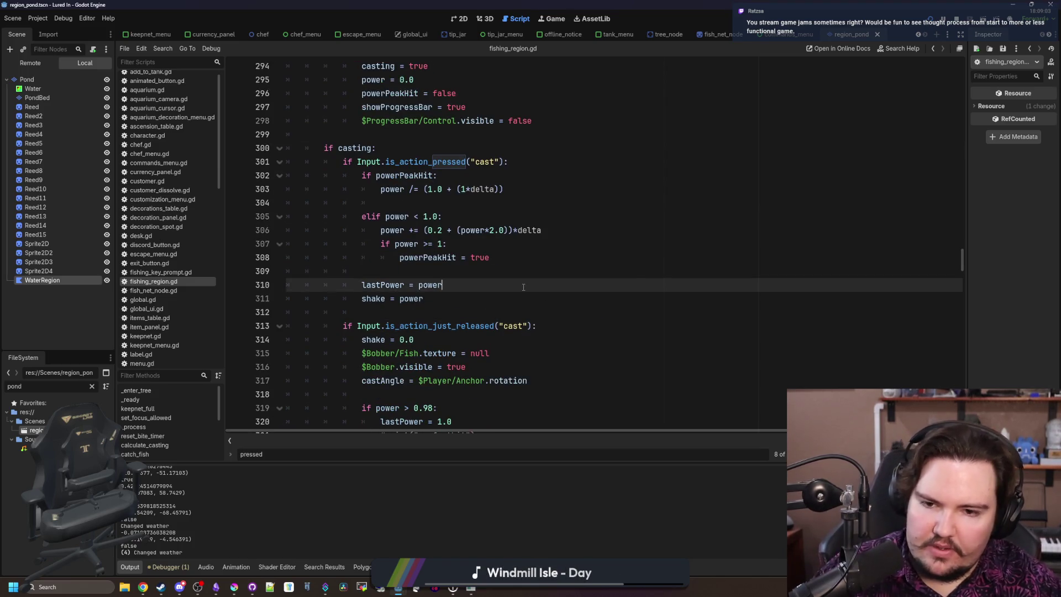
key("ctrl+s")
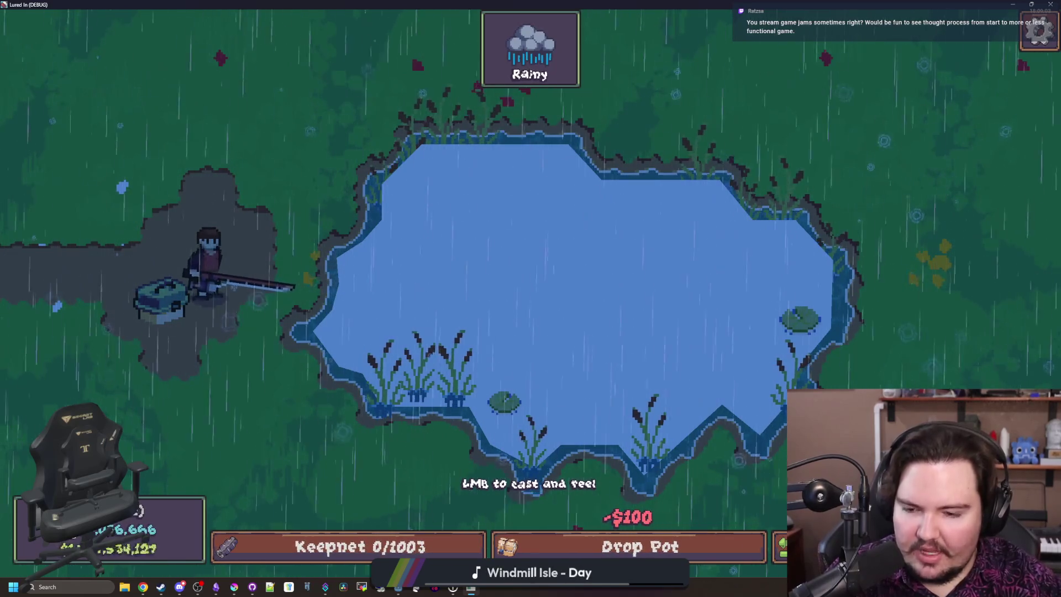
Step: Open and close the Keepnet contents in the running game to check them
left_click(353, 547)
left_click(352, 547)
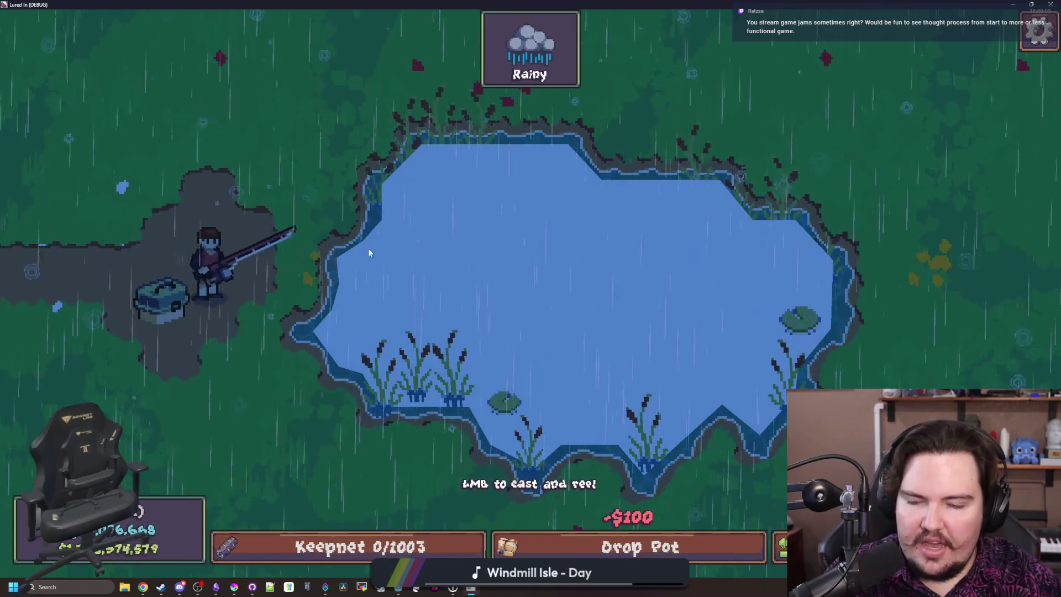
left_click(353, 547)
left_click(349, 161)
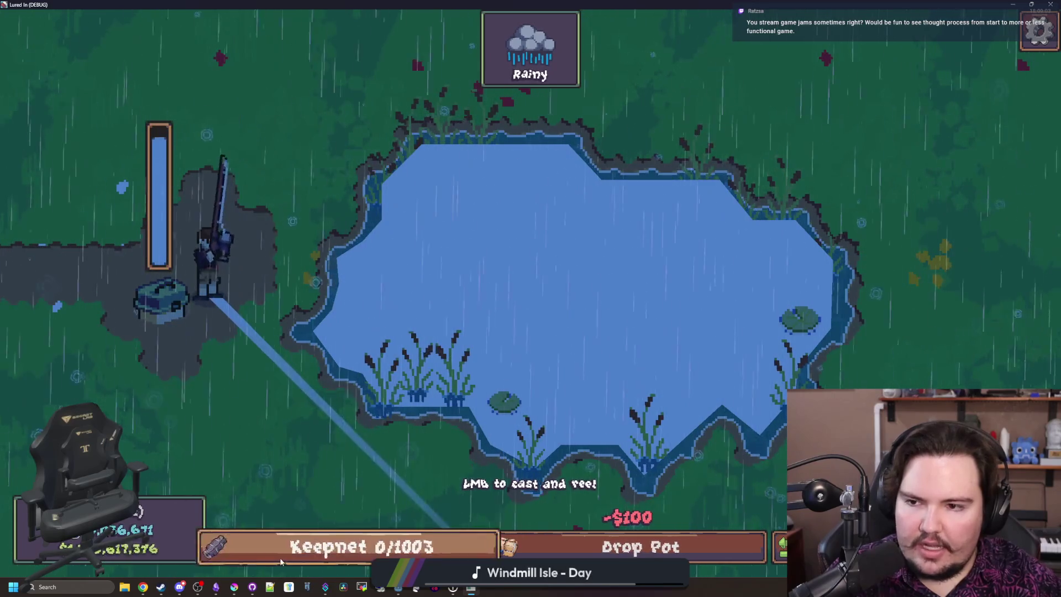
Step: Cast toward the lower-left shore, mid-pond and far across the pond, reeling in each time
left_click(592, 527)
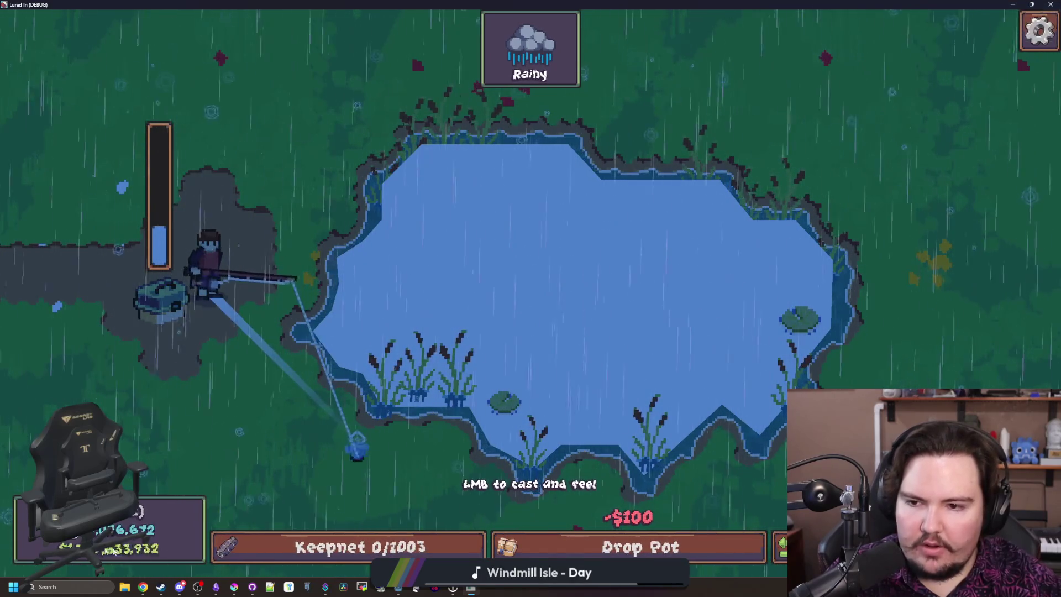
left_click(466, 225)
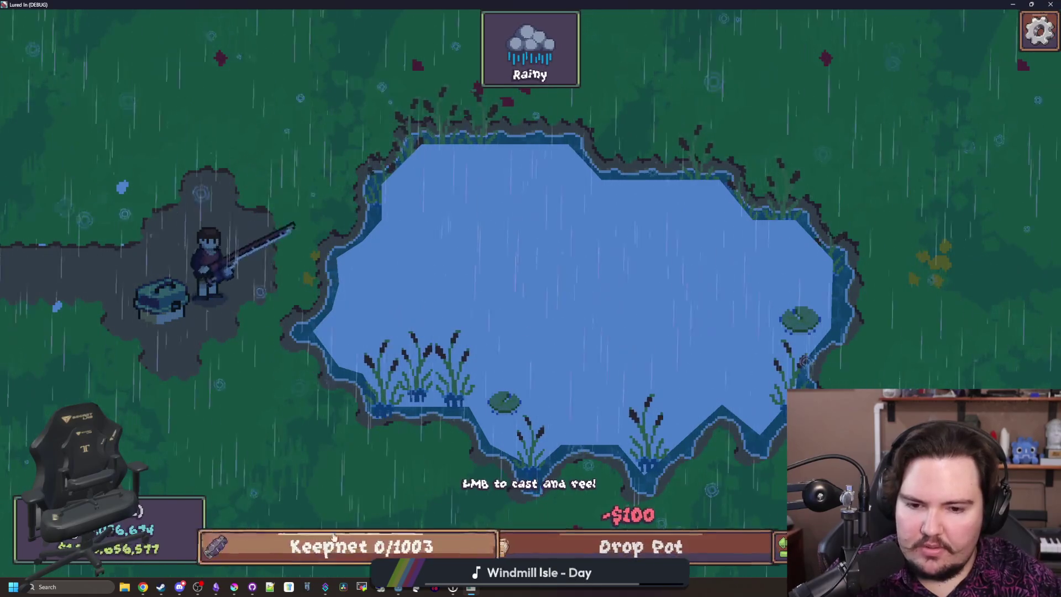
left_click(407, 288)
left_click(407, 288)
left_click(483, 283)
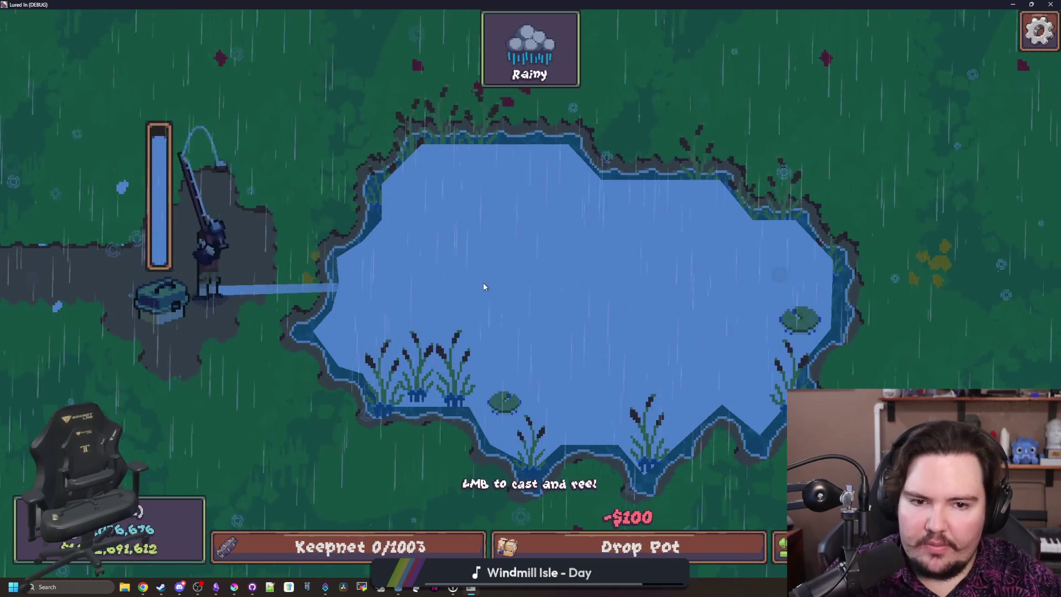
left_click(483, 283)
left_click(483, 284)
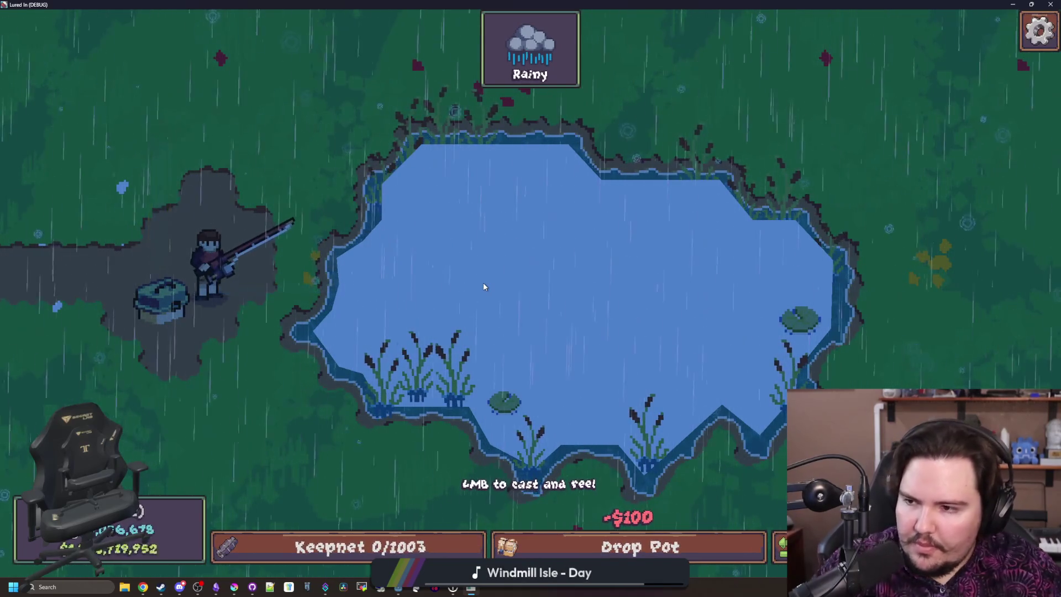
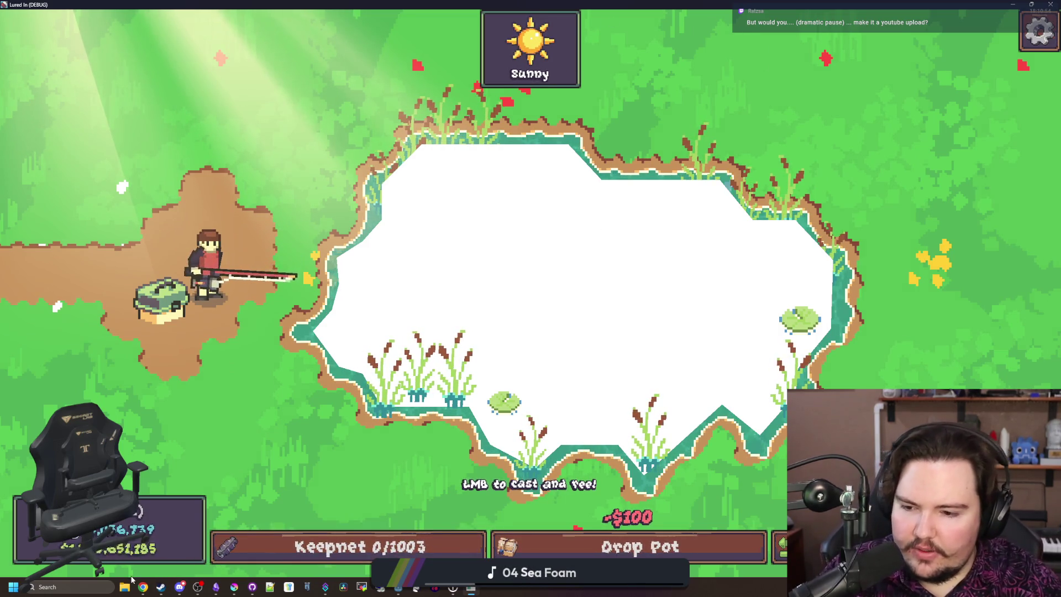
Step: Bring a Chrome window with a blank new tab up over the running Lured In game
mouse_move(142, 587)
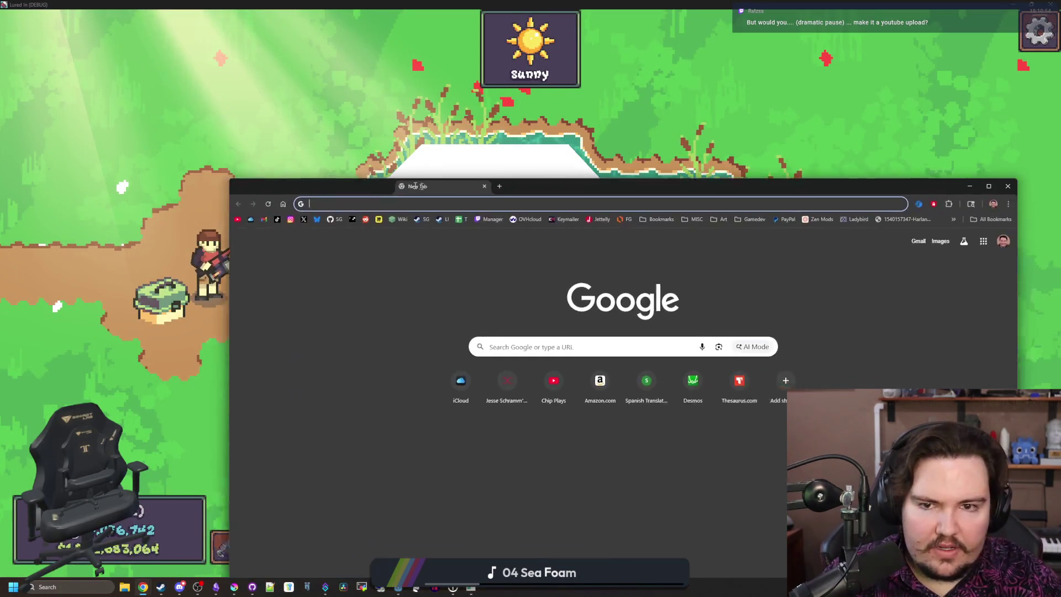
Step: Open the Big Boy Games YouTube channel, maximize Chrome, and show the channel's Videos tab
left_click_drag(428, 179, 358, 142)
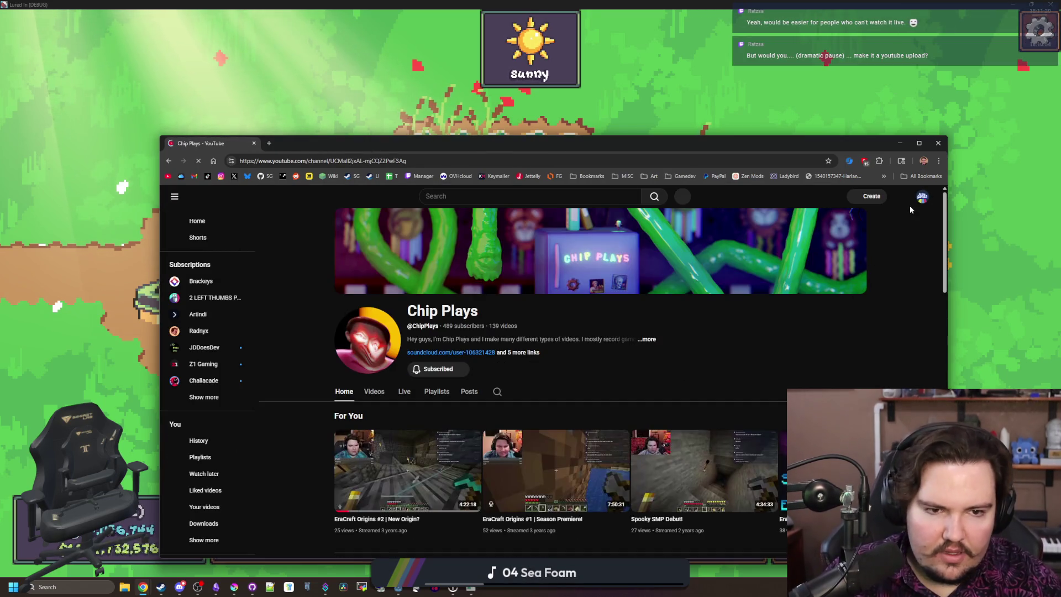
left_click(922, 196)
left_click(859, 239)
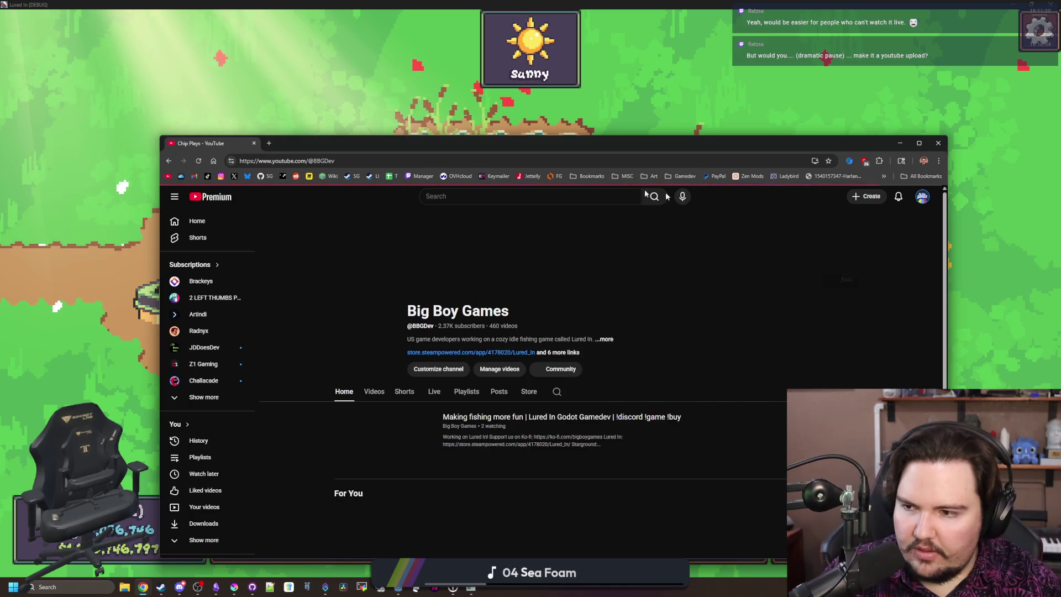
double_click(458, 144)
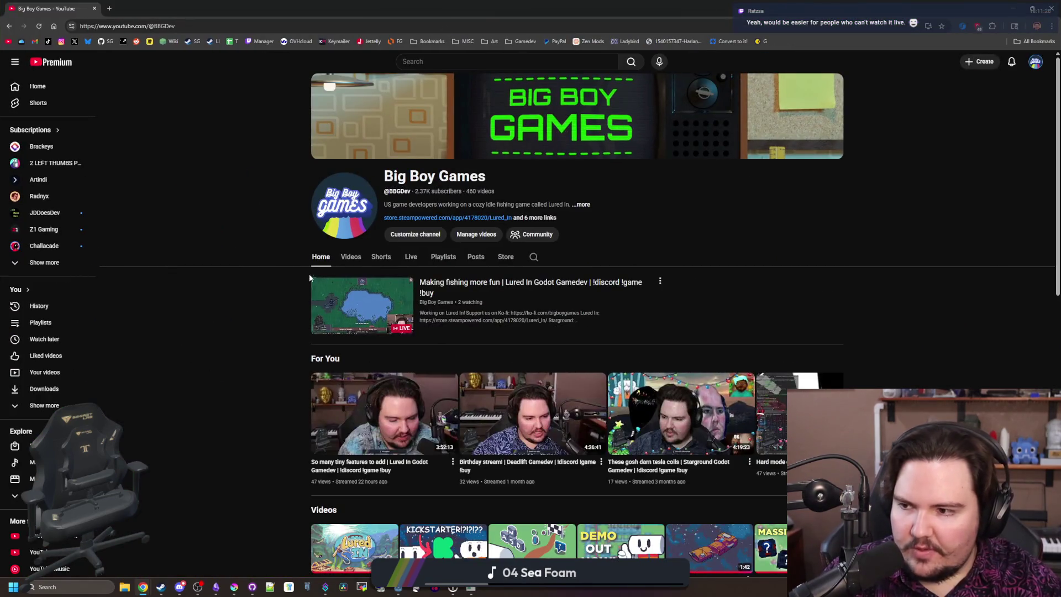
left_click(349, 257)
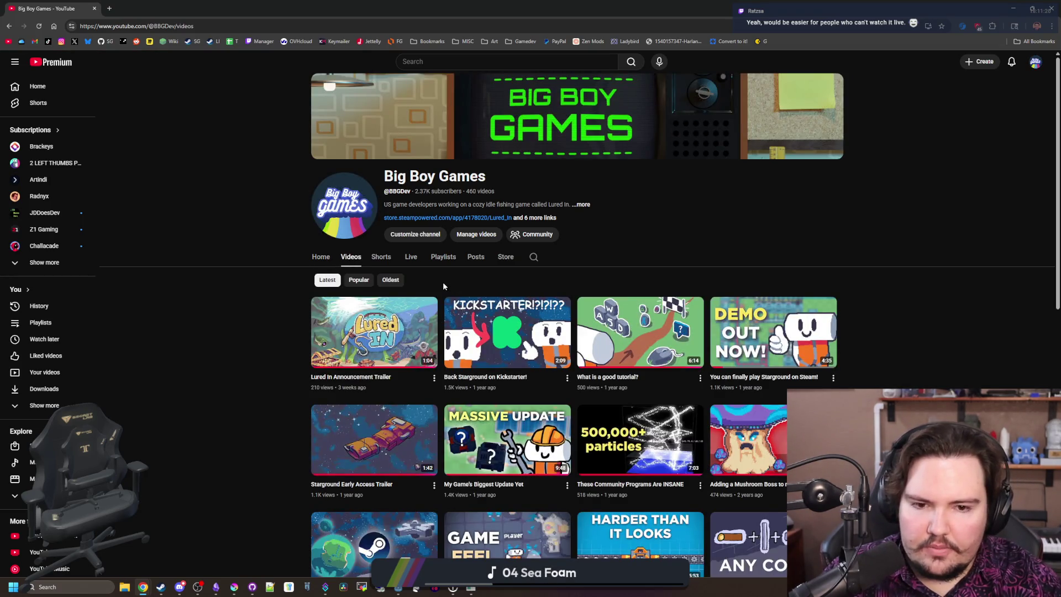
Step: Scroll down through the Big Boy Games video uploads, then back up to the top
scroll(443, 286, "down", 3)
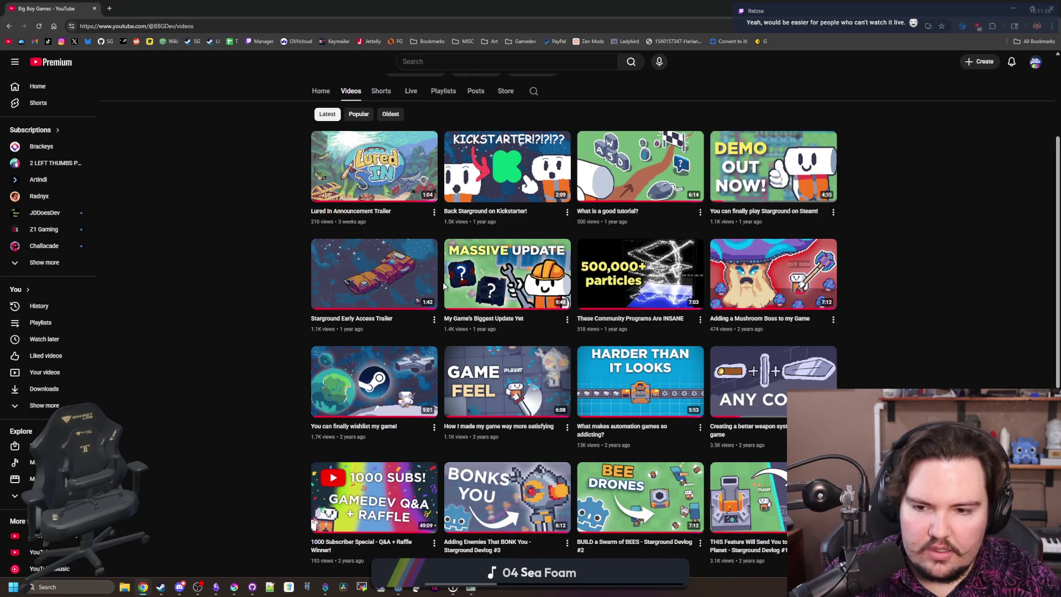
scroll(442, 286, "down", 7)
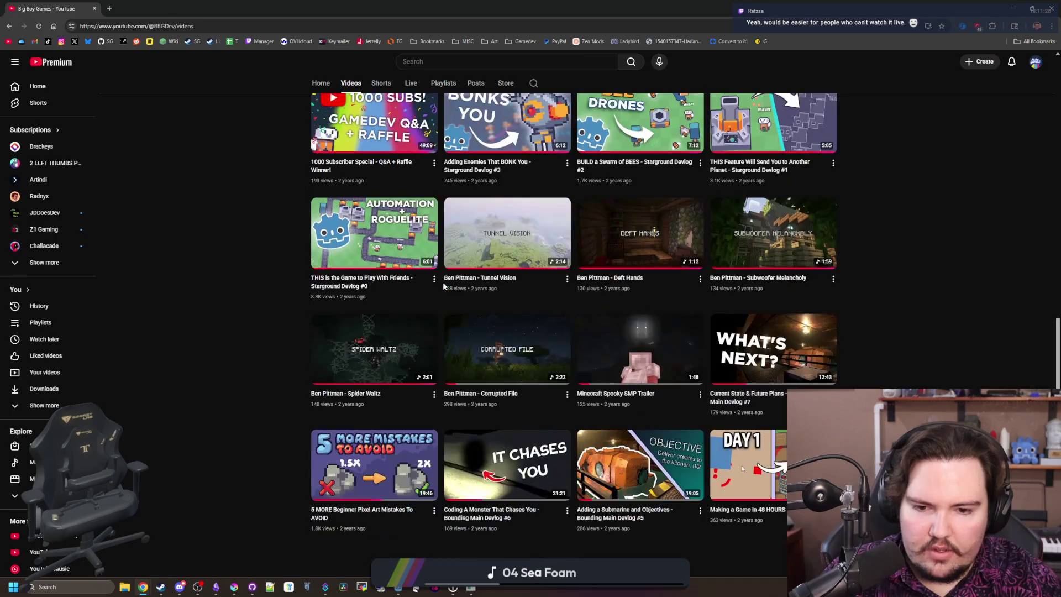
scroll(442, 286, "down", 2)
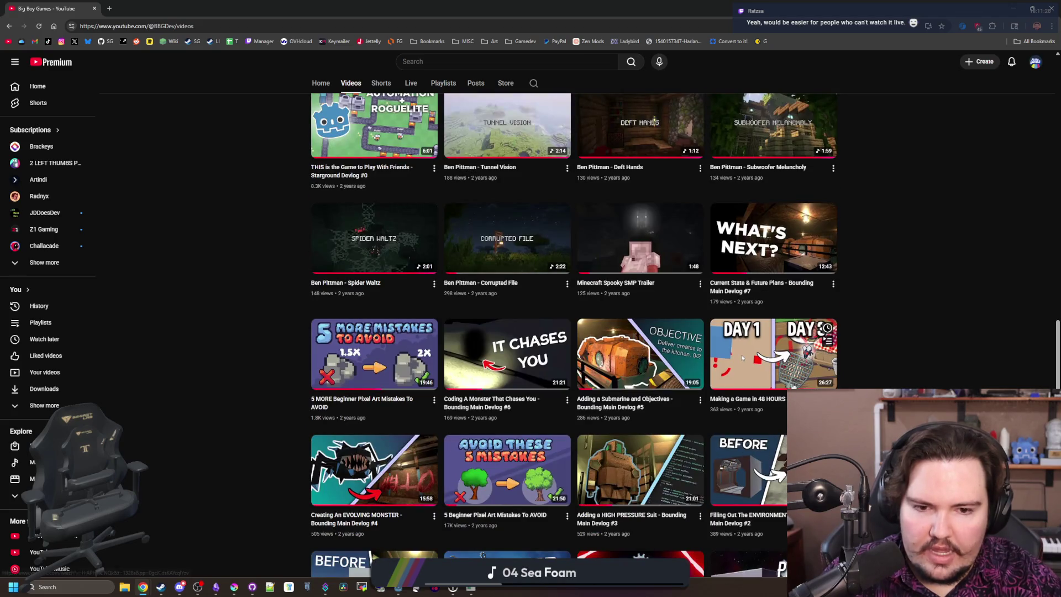
mouse_move(794, 379)
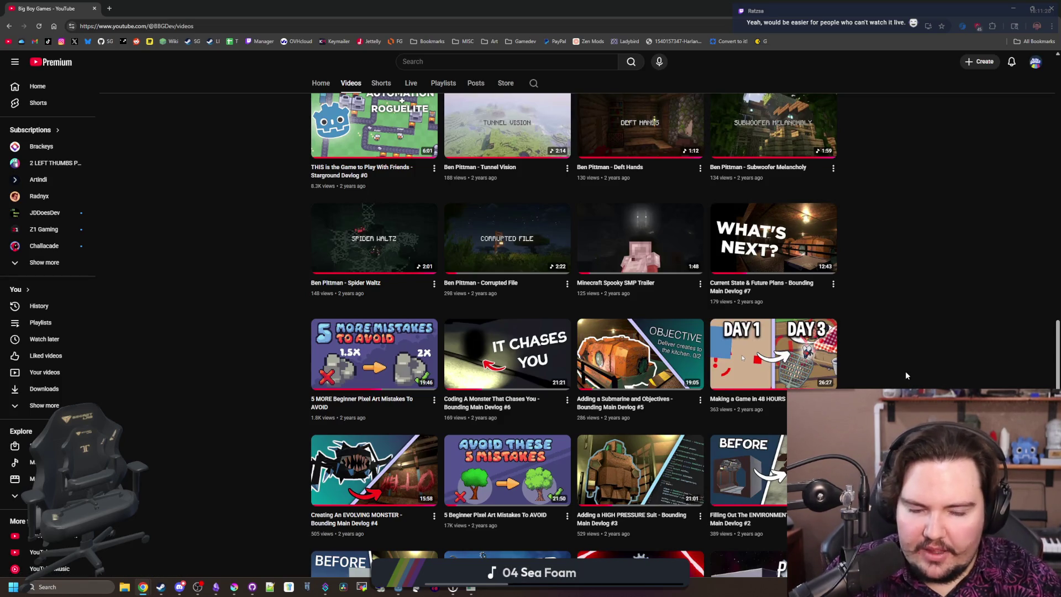
scroll(901, 372, "down", 2)
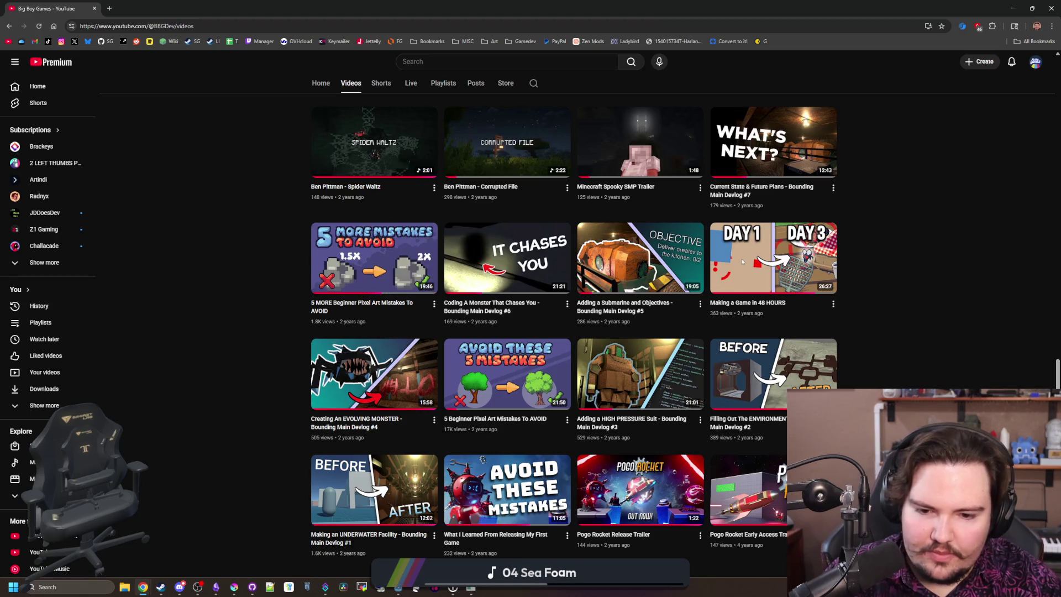
scroll(743, 262, "up", 6)
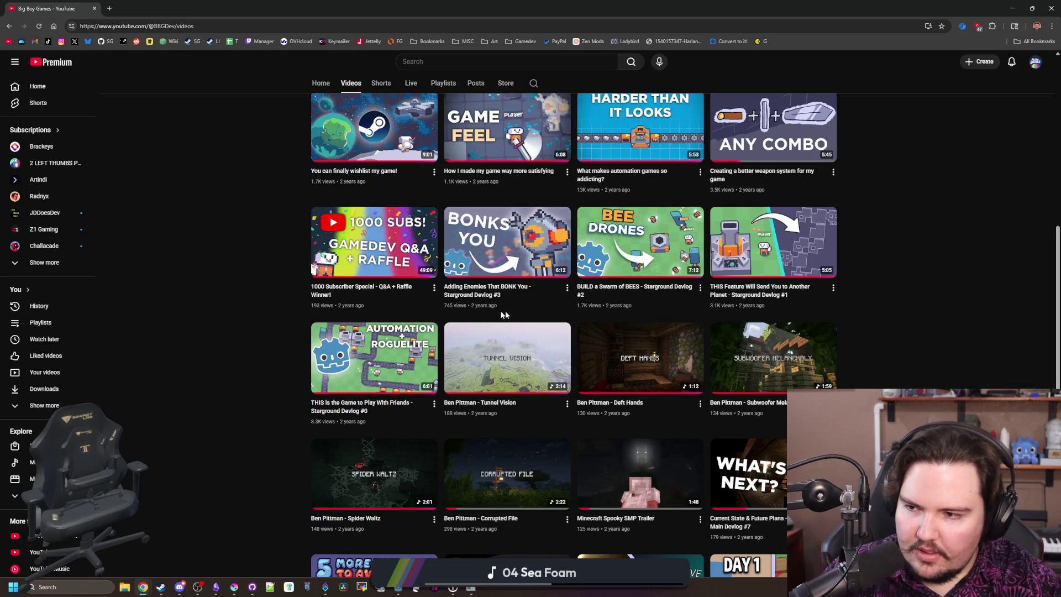
scroll(393, 376, "up", 3)
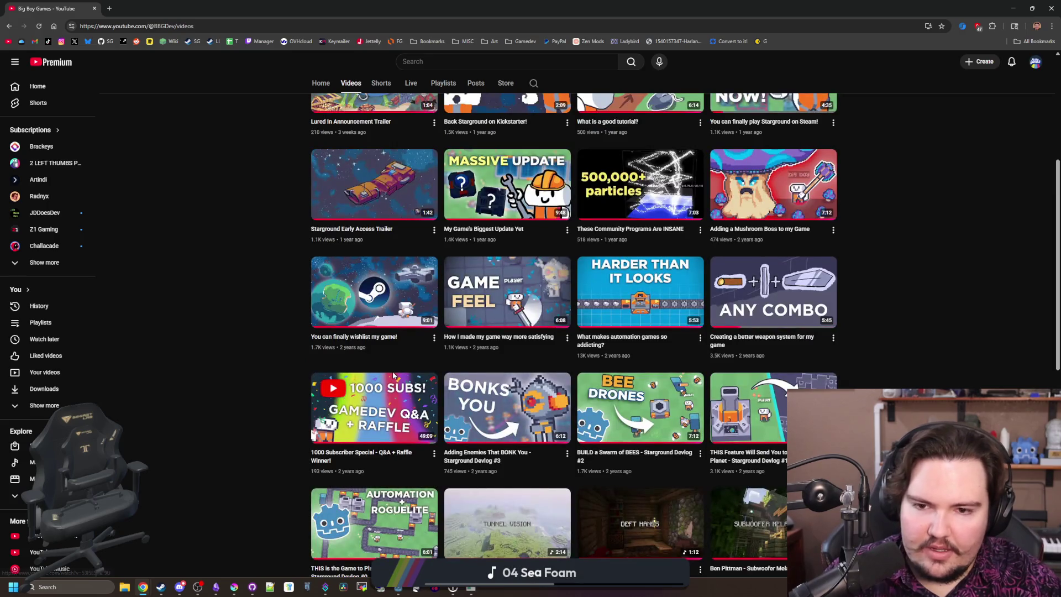
scroll(393, 376, "up", 2)
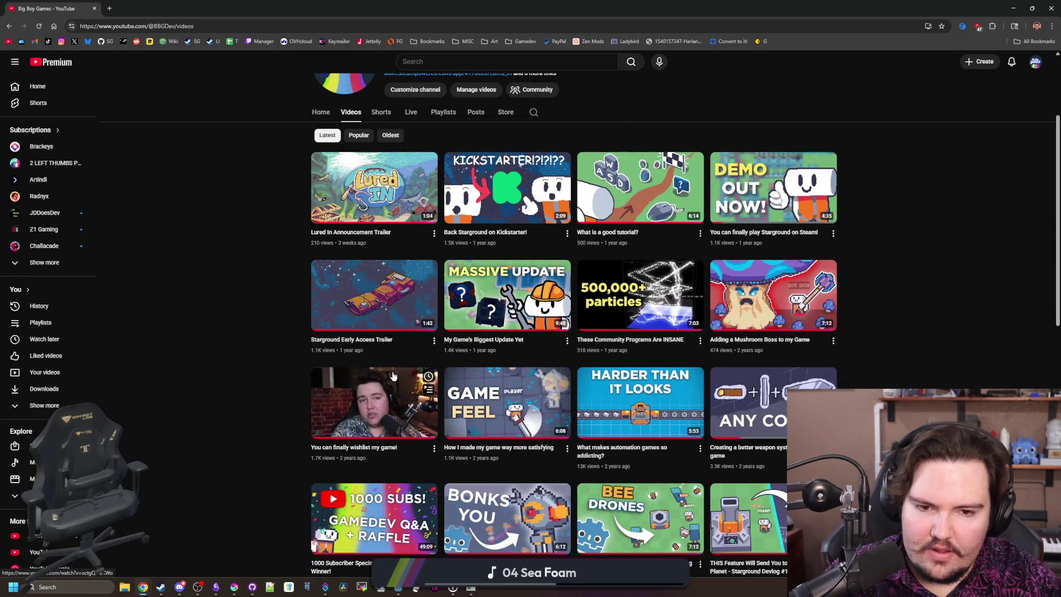
scroll(393, 376, "up", 3)
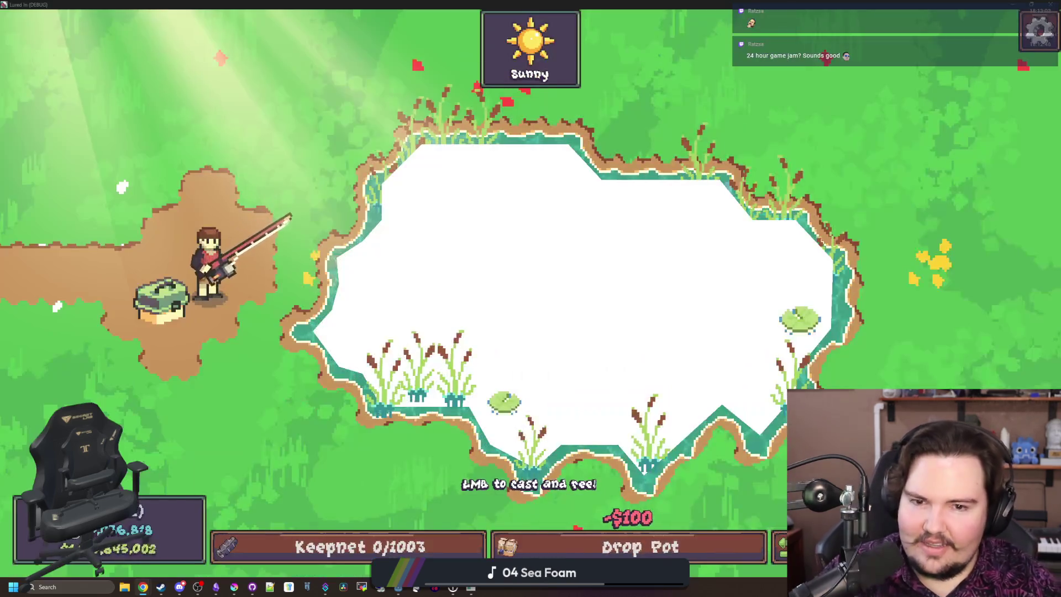
Step: Charge and release a cast so the bobber lands in the pond, then return to Godot
left_click(562, 311)
left_click(589, 203)
key("alt+Tab")
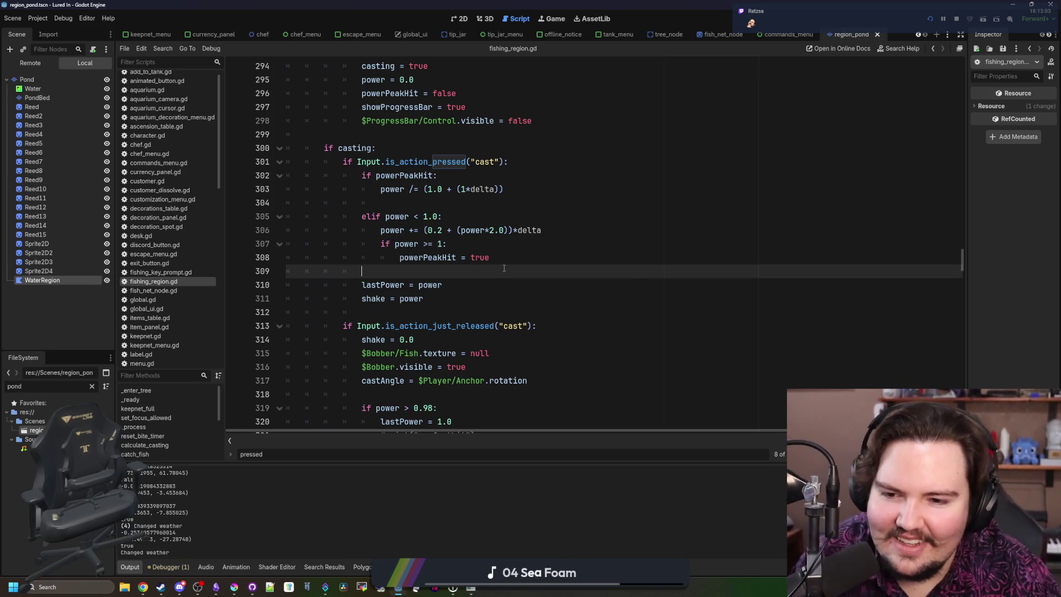
Step: Go to the cast-release check on line 313 of fishing_region.gd, then place the cursor on line 314
scroll(504, 268, "down", 2)
left_click(538, 246)
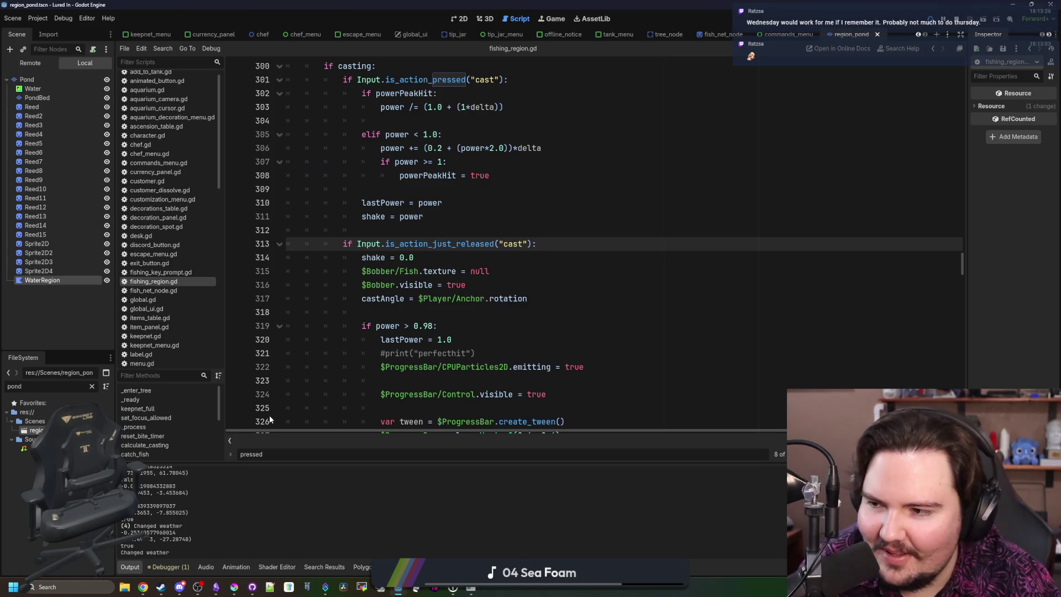
left_click(561, 254)
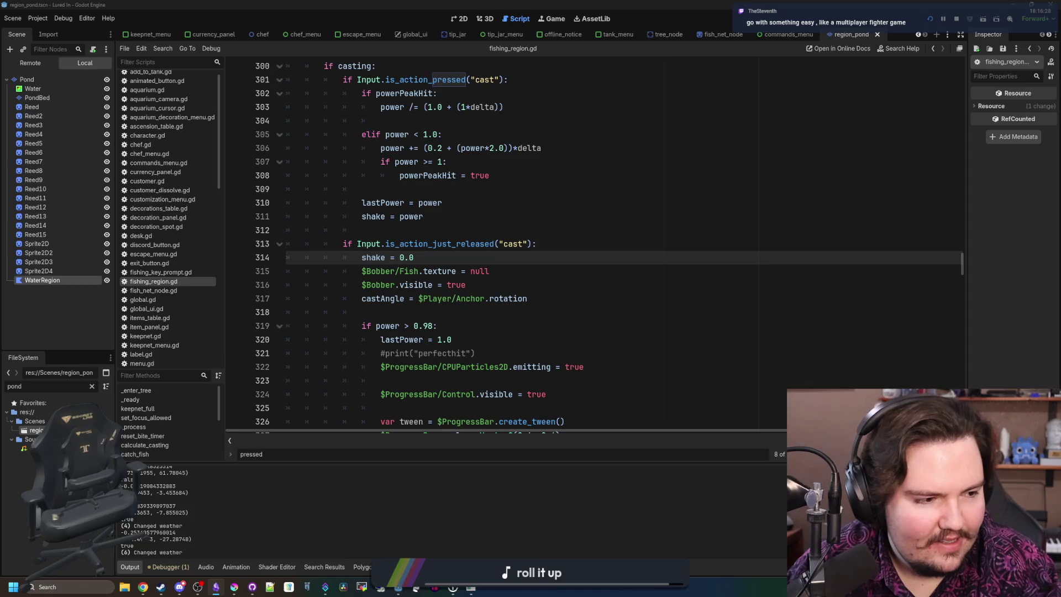
left_click(677, 301)
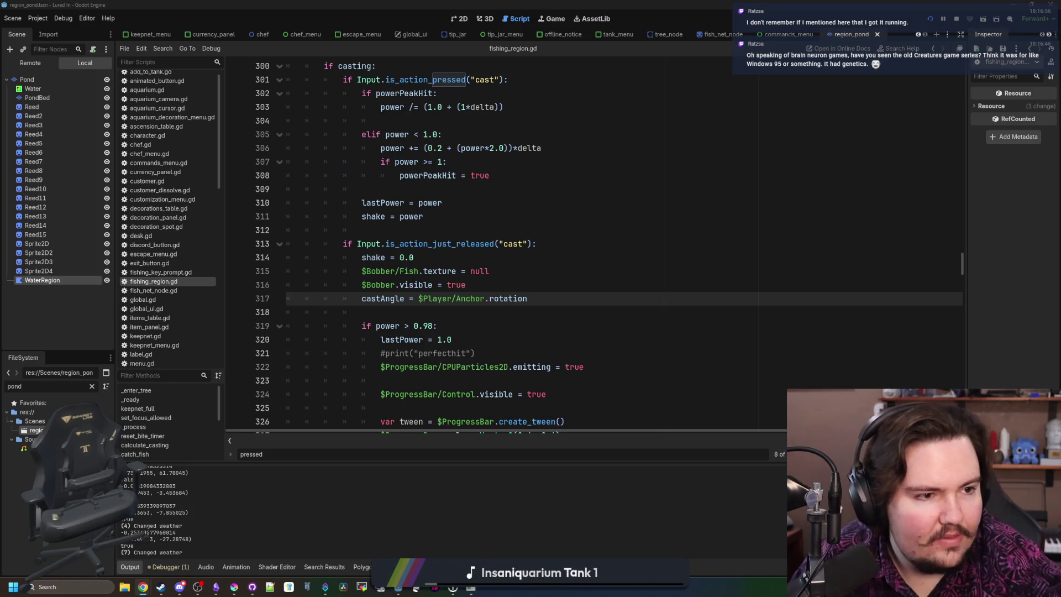
key("alt+Tab")
left_click_drag(519, 116, 520, 4)
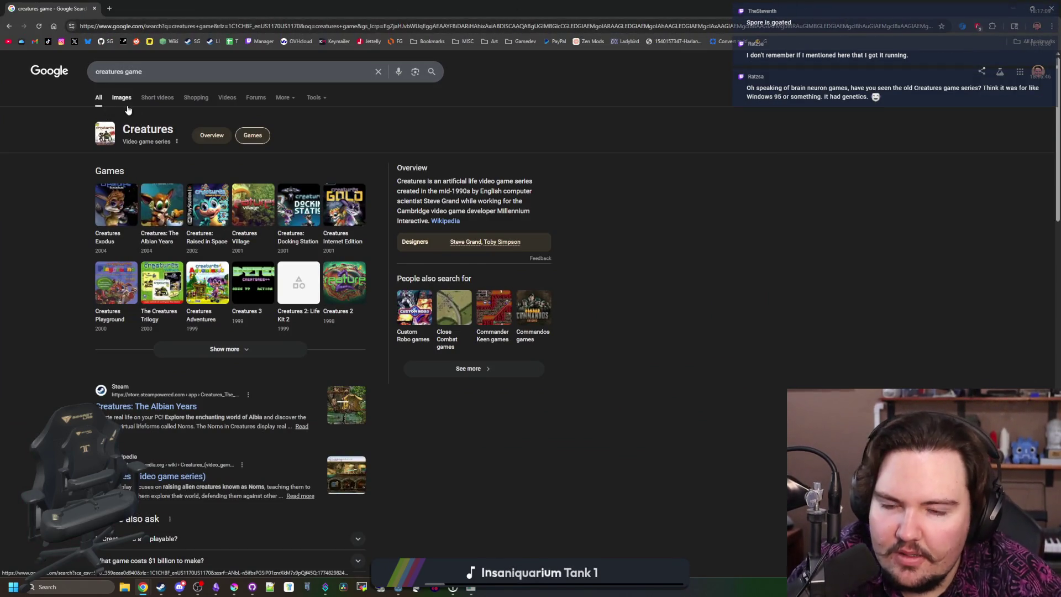
Step: Open the Steve Grand and Toby Simpson results in background tabs, glance at them, then close both
middle_click(467, 242)
middle_click(506, 242)
key("ctrl+Tab")
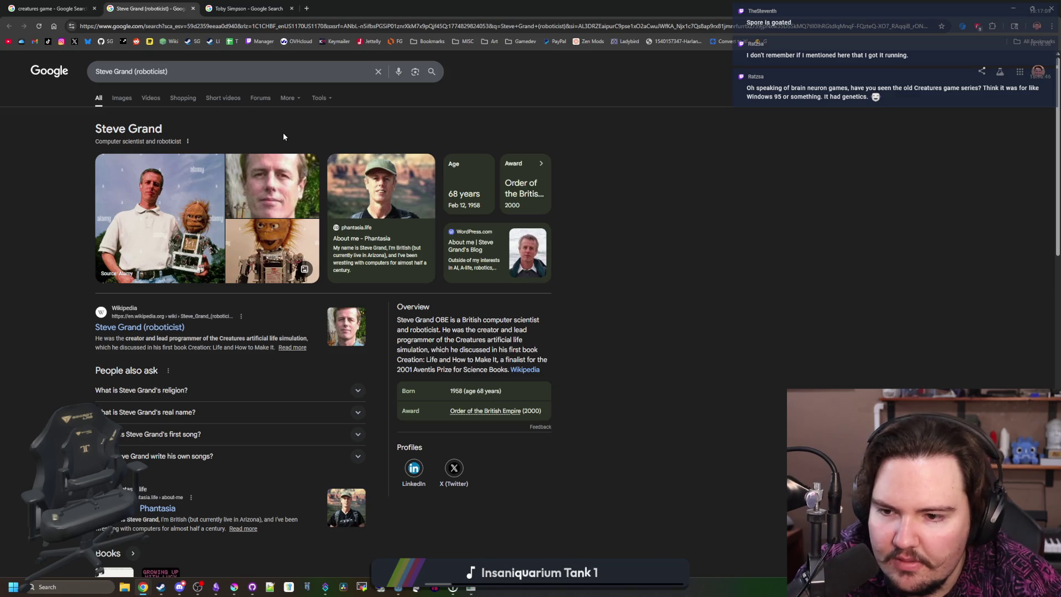
key("ctrl+Tab")
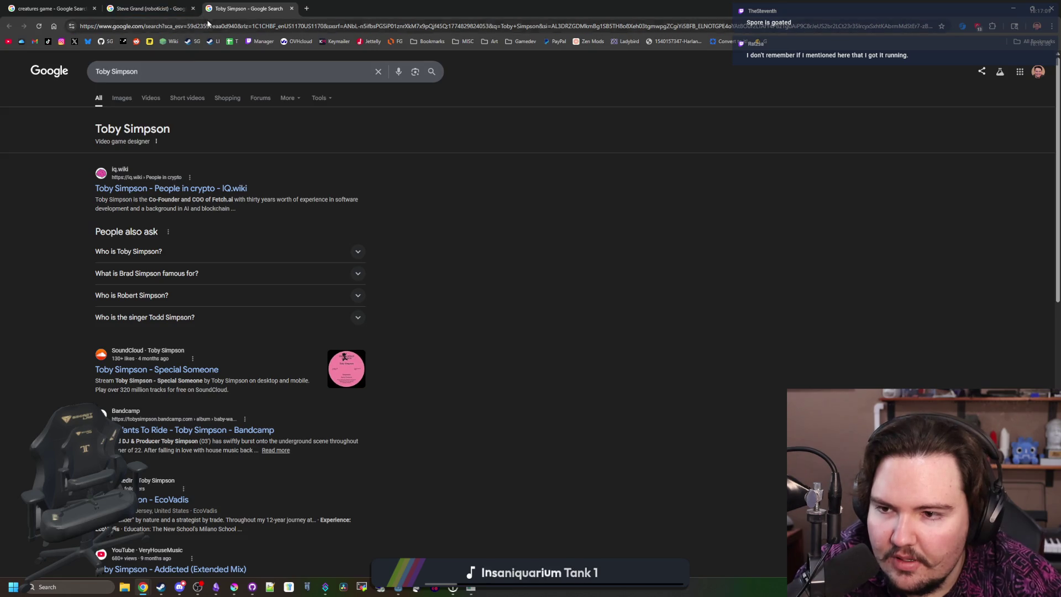
left_click(193, 9)
left_click(193, 9)
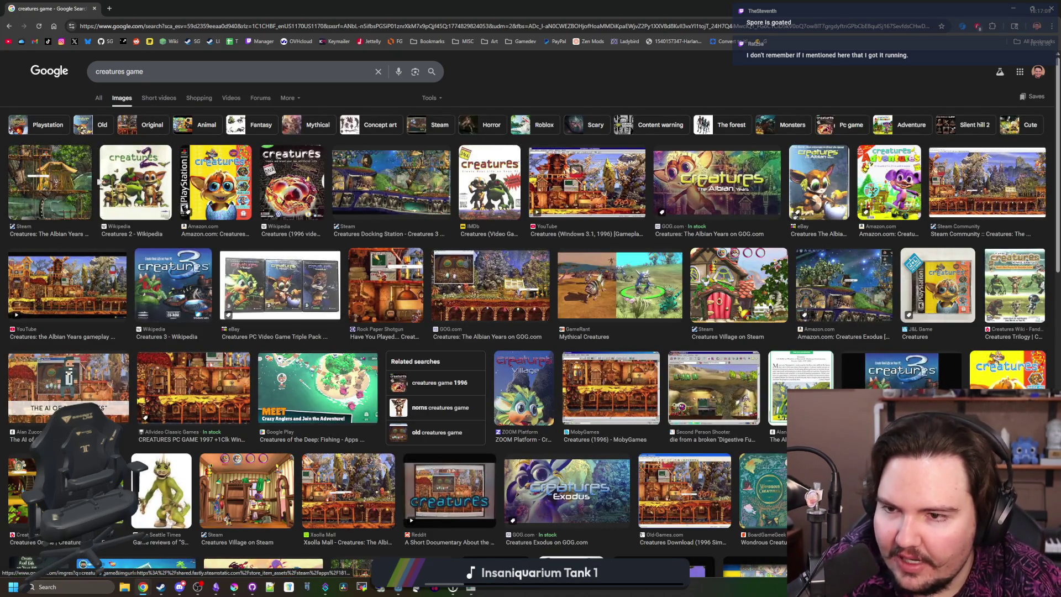
Step: Preview several Creatures image results, settling on the Creatures Docking Station screenshot
left_click(127, 177)
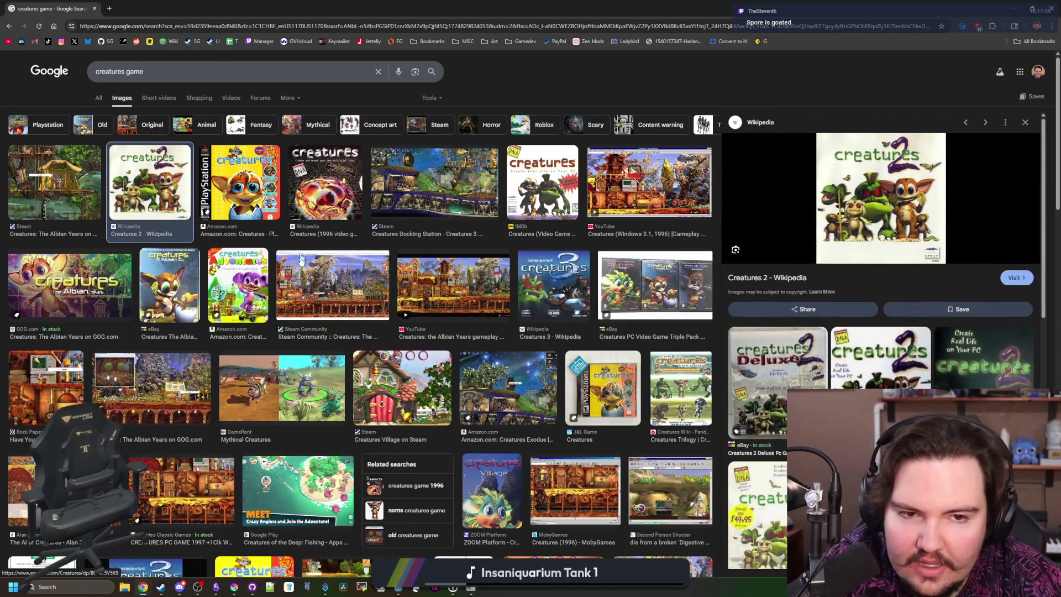
left_click(265, 185)
left_click(309, 185)
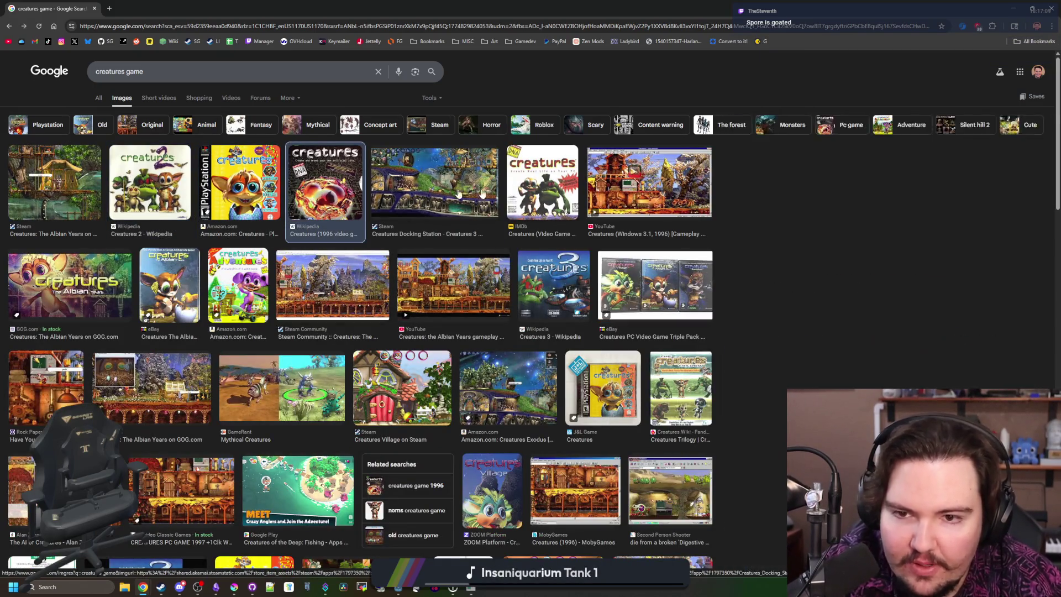
left_click(437, 182)
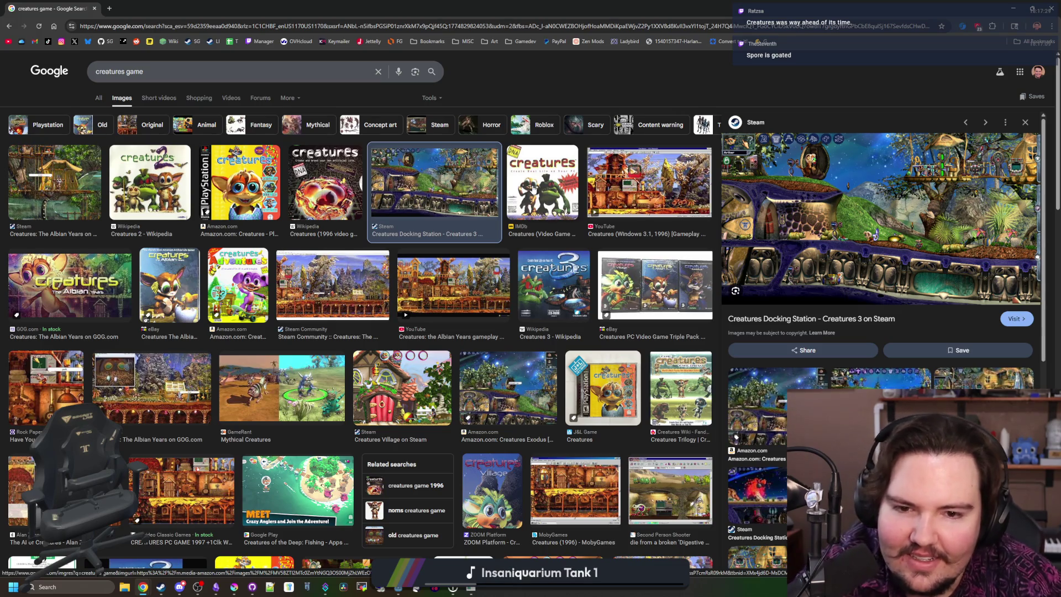
left_click(533, 187)
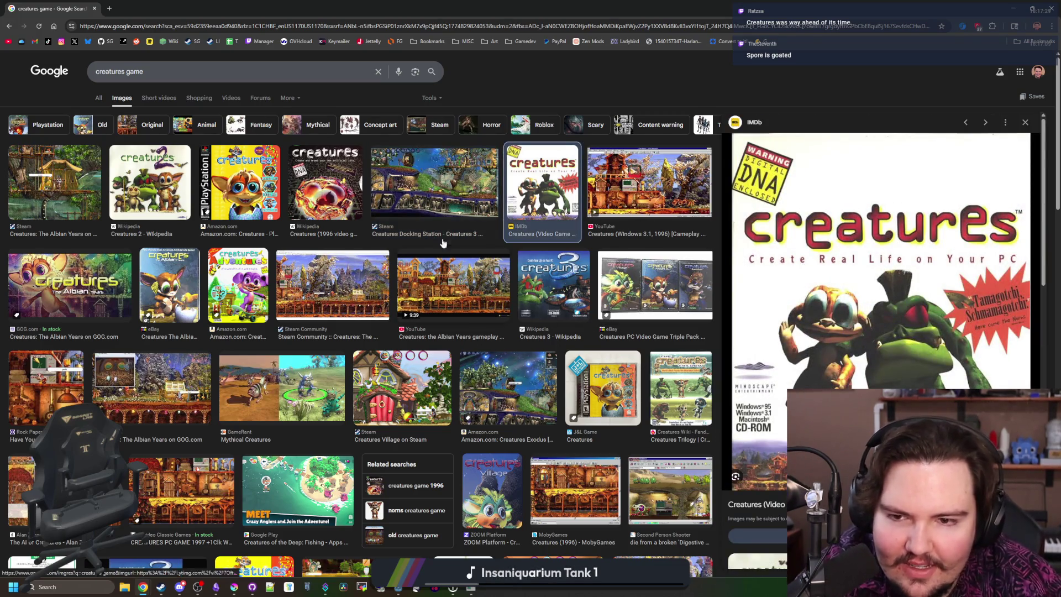
left_click(435, 194)
Step: Open the Docking Station screenshot full-size in its own tab at 150% zoom, then start a new tab with 'scott cawthon'
right_click(879, 249)
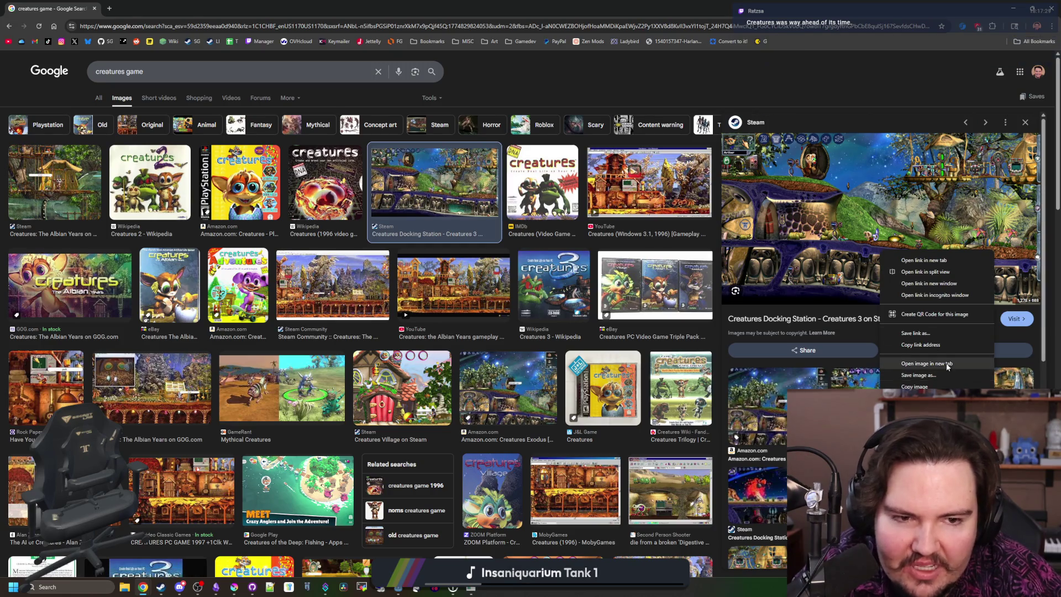
left_click(912, 364)
left_click(170, 4)
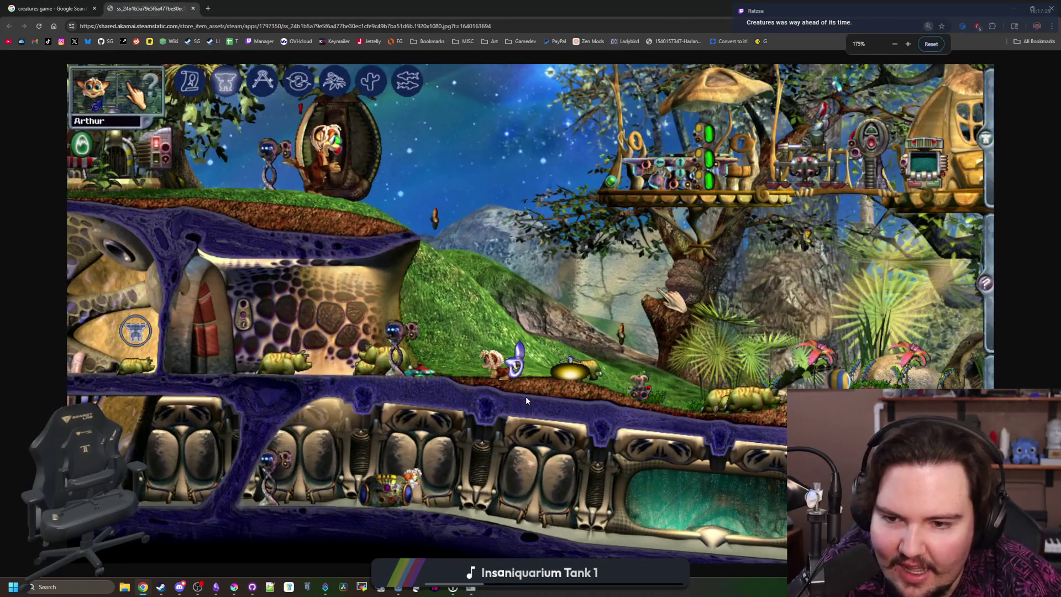
key("ctrl+minus")
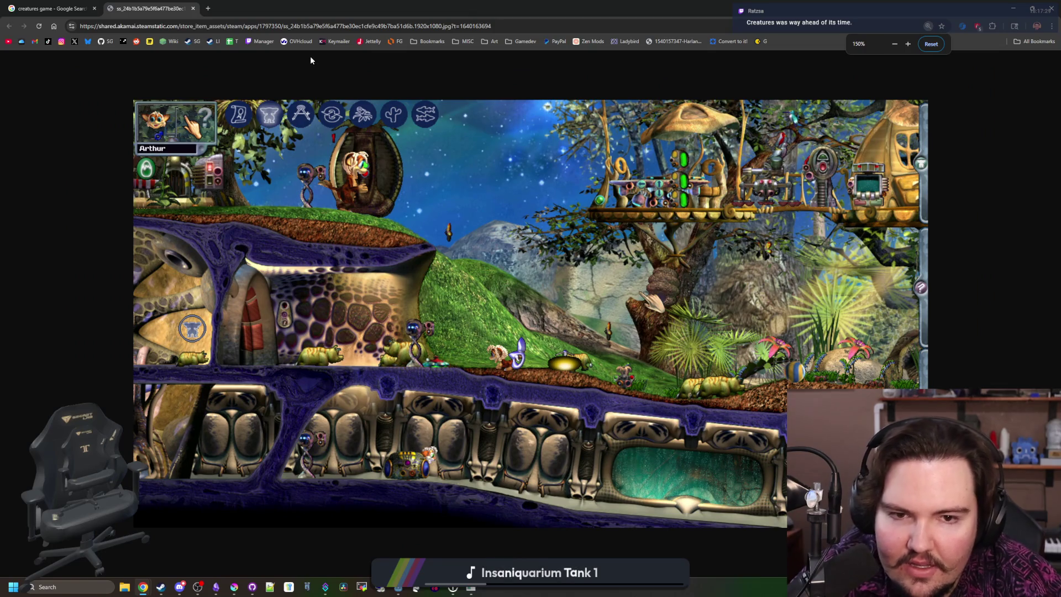
left_click(209, 9)
type("s")
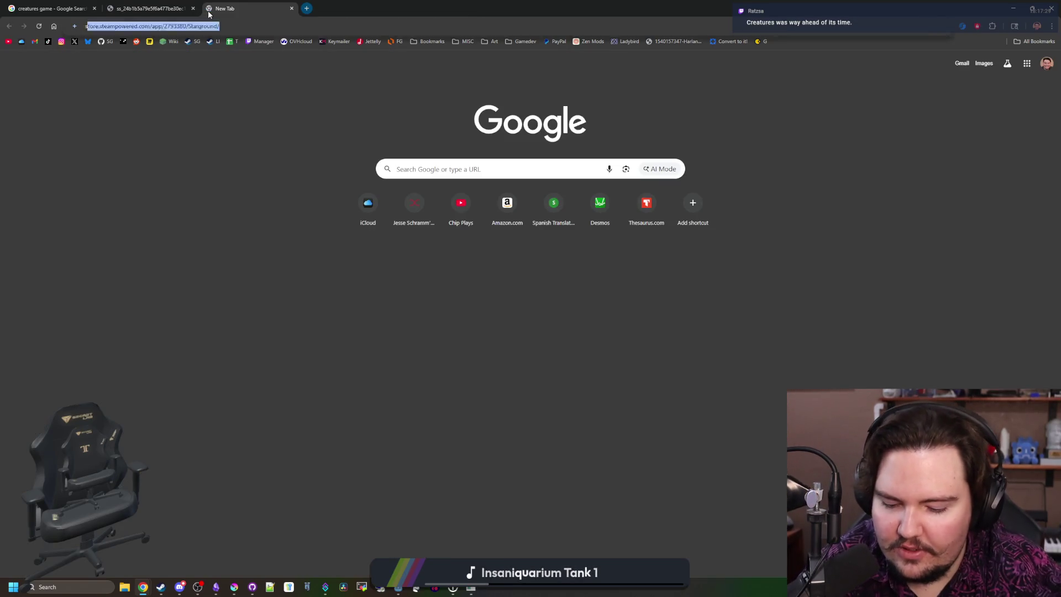
type("cott cawthon")
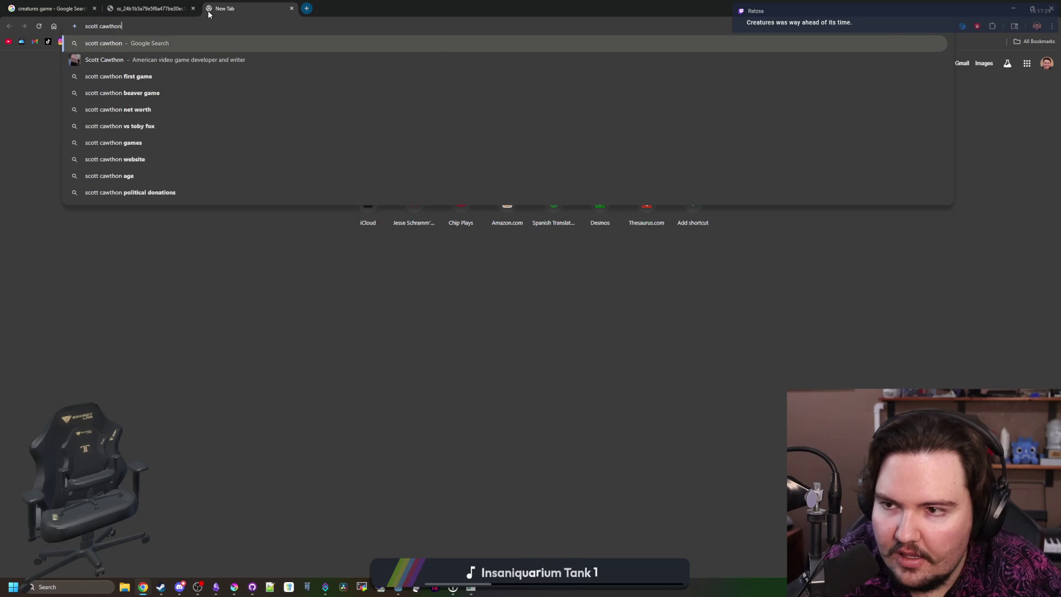
Step: Search 'scott cawthon games', then search 'the desolate' and open The Desolate Hope's Steam page
key("Return")
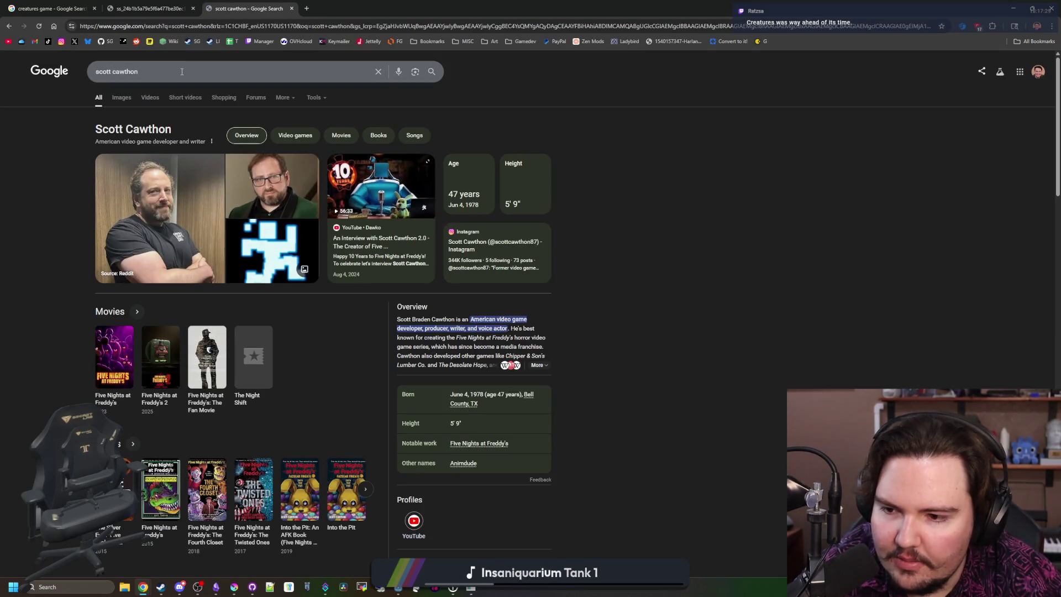
type("games")
key("Return")
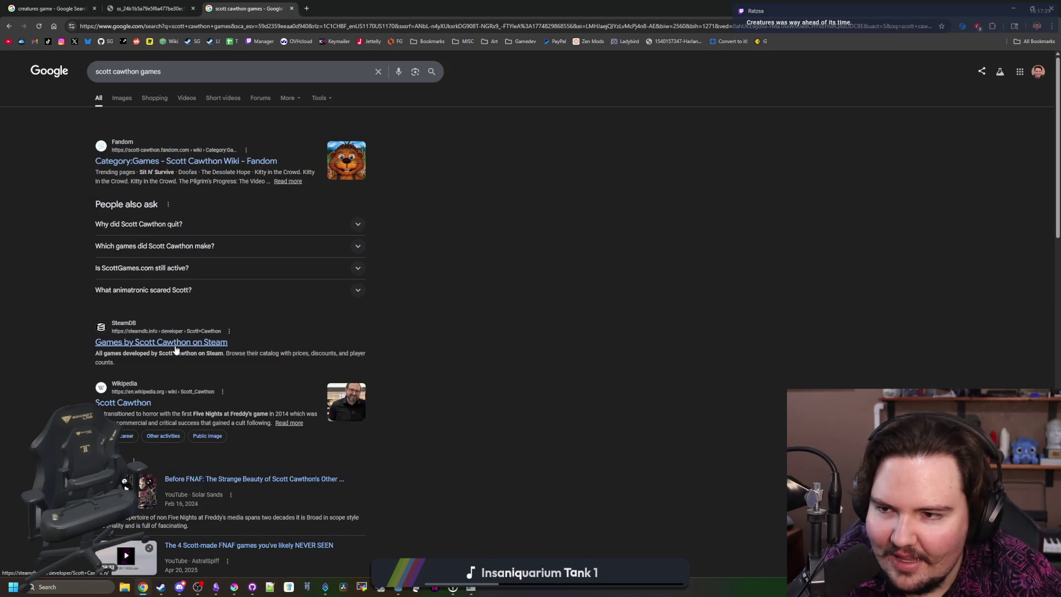
left_click(212, 21)
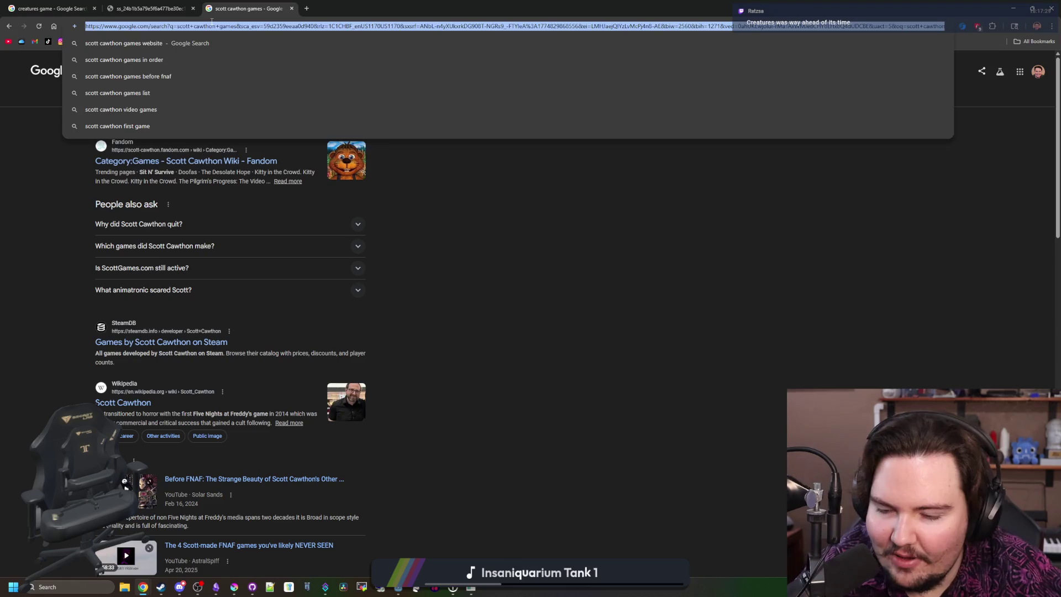
type("the desolate")
key("Return")
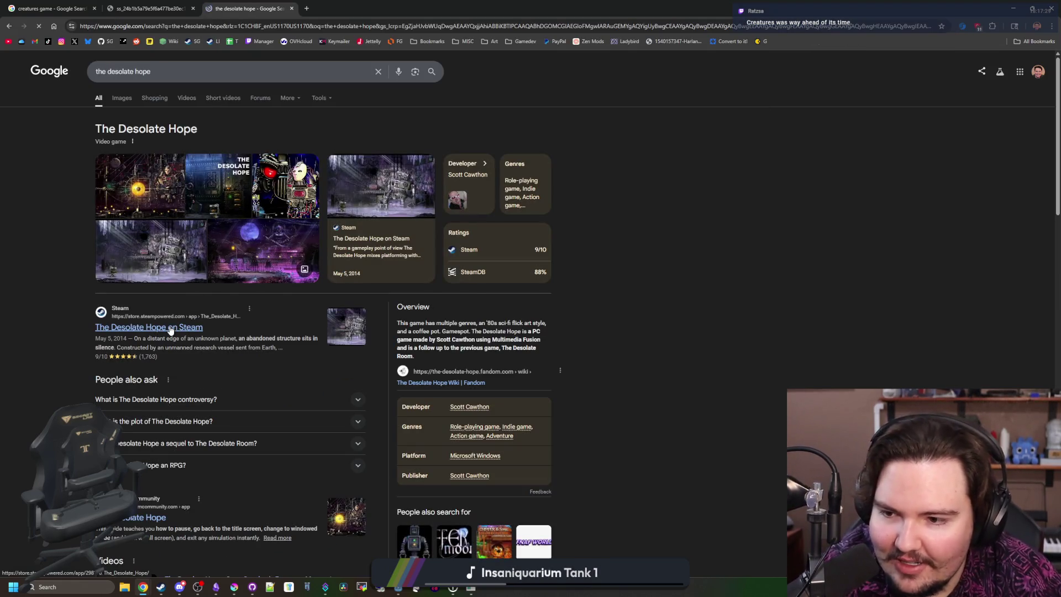
left_click(171, 330)
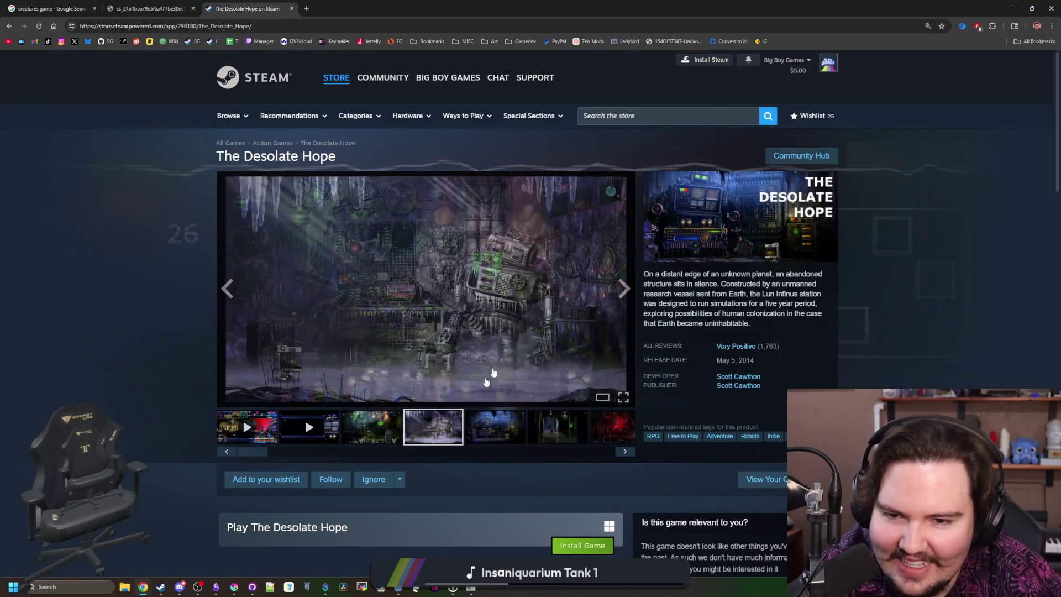
Step: Enlarge The Desolate Hope's screenshot and advance through five more in the gallery
left_click(626, 280)
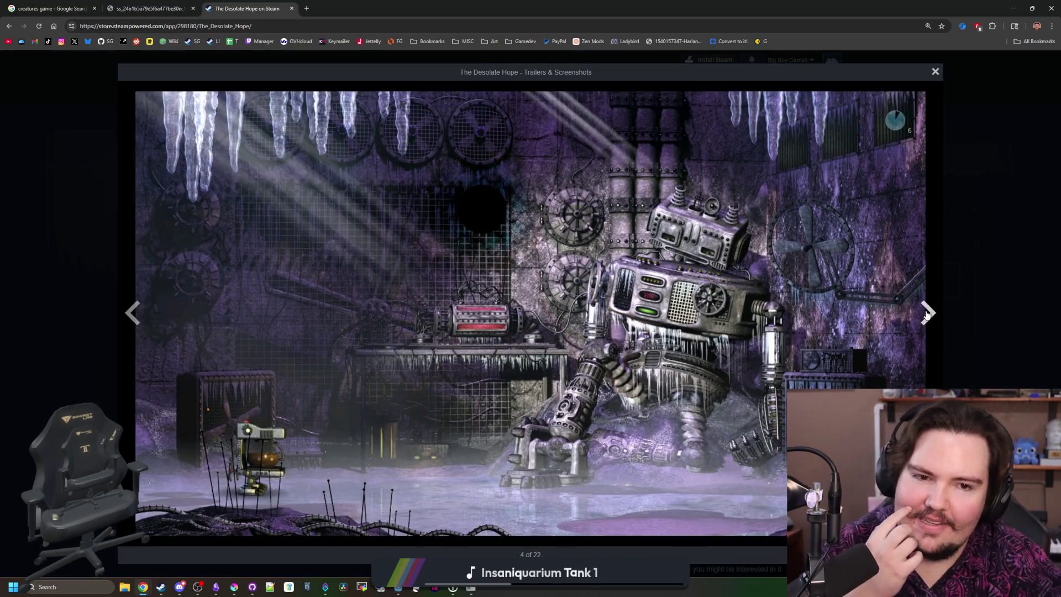
left_click(927, 313)
left_click(927, 313)
left_click(927, 313)
left_click(927, 313)
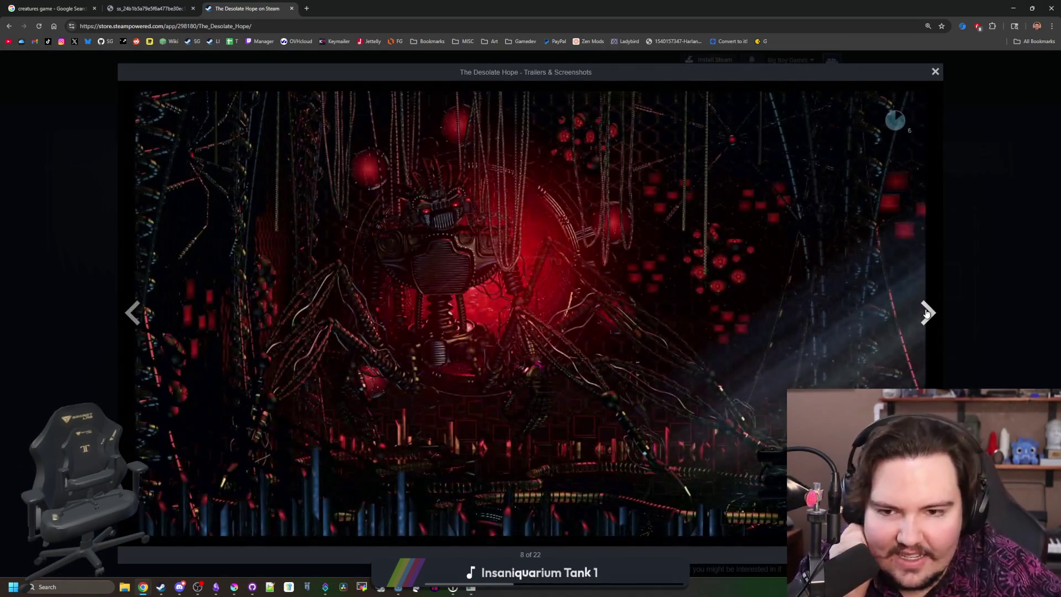
left_click(927, 314)
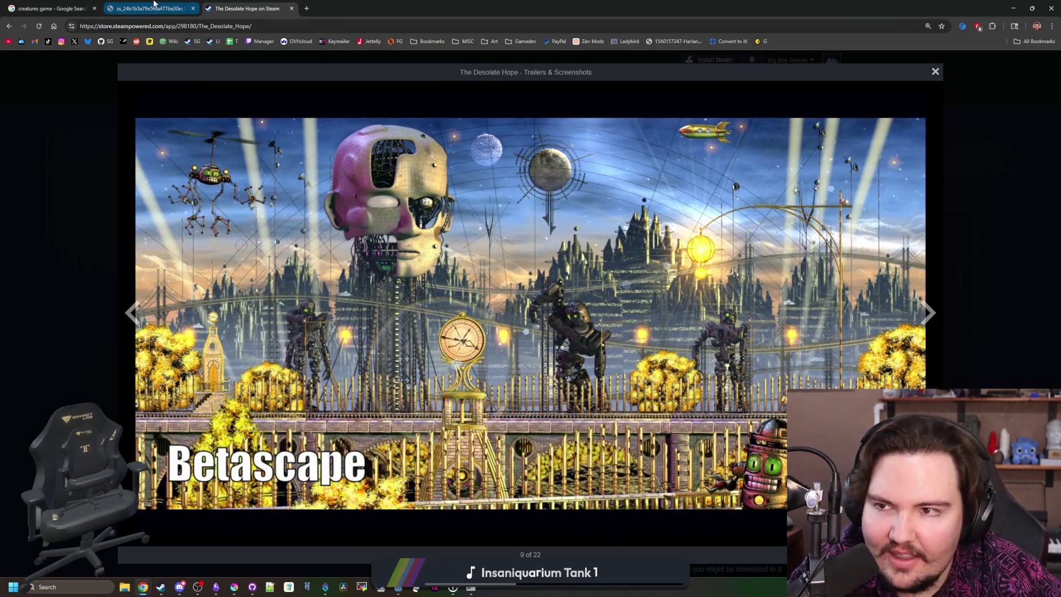
Step: Glance through the open tabs at the Creatures screenshot, then return to the creatures game image results
left_click(153, 6)
left_click(224, 5)
left_click(176, 7)
left_click(257, 6)
left_click(166, 7)
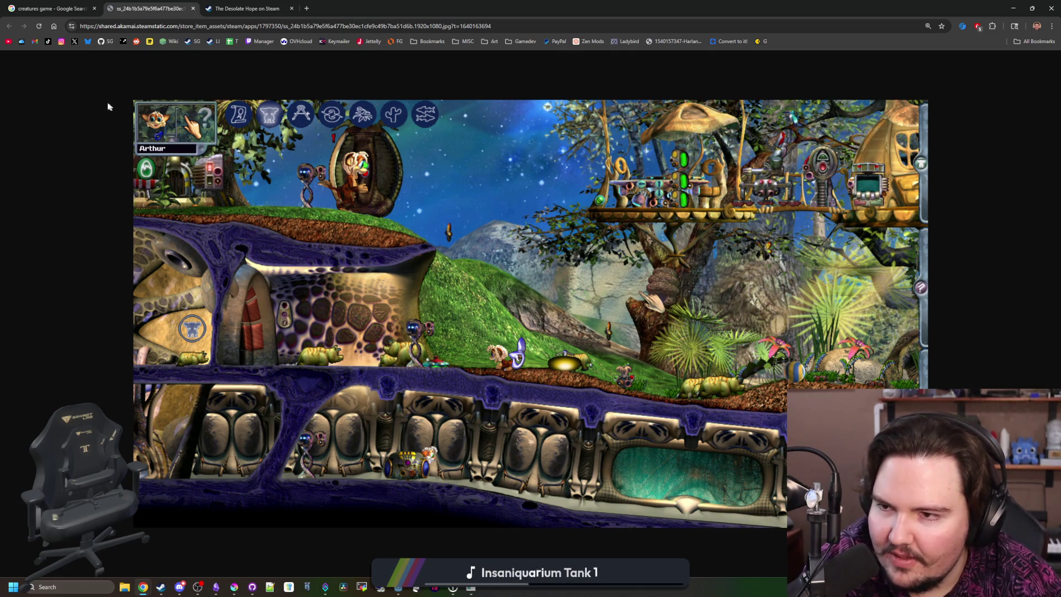
left_click(55, 8)
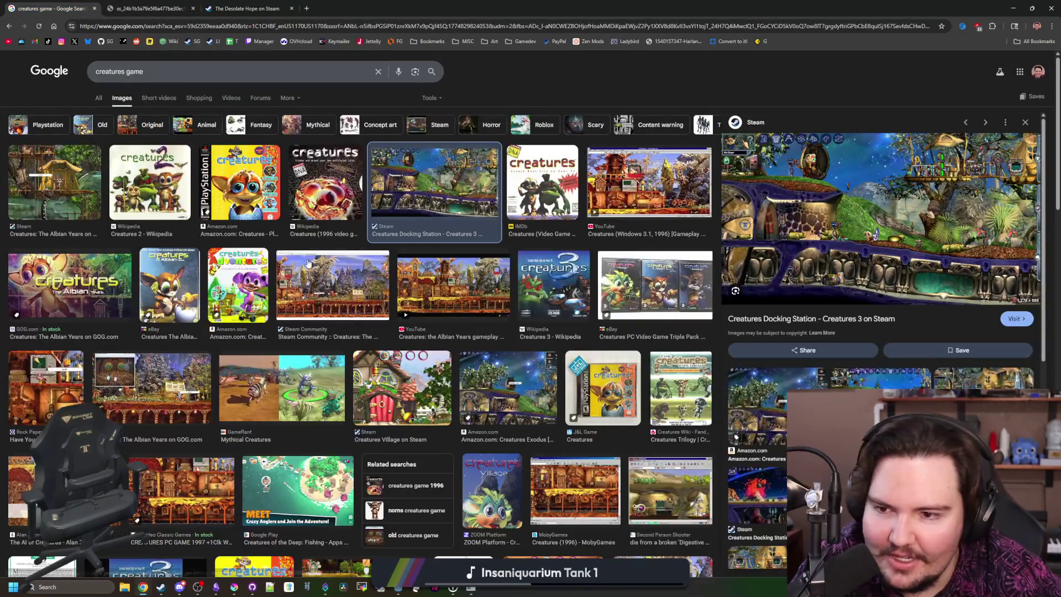
Step: Show All results for 'creatures game' and open the Creatures: The Albian Years Steam page in a new tab
left_click(98, 98)
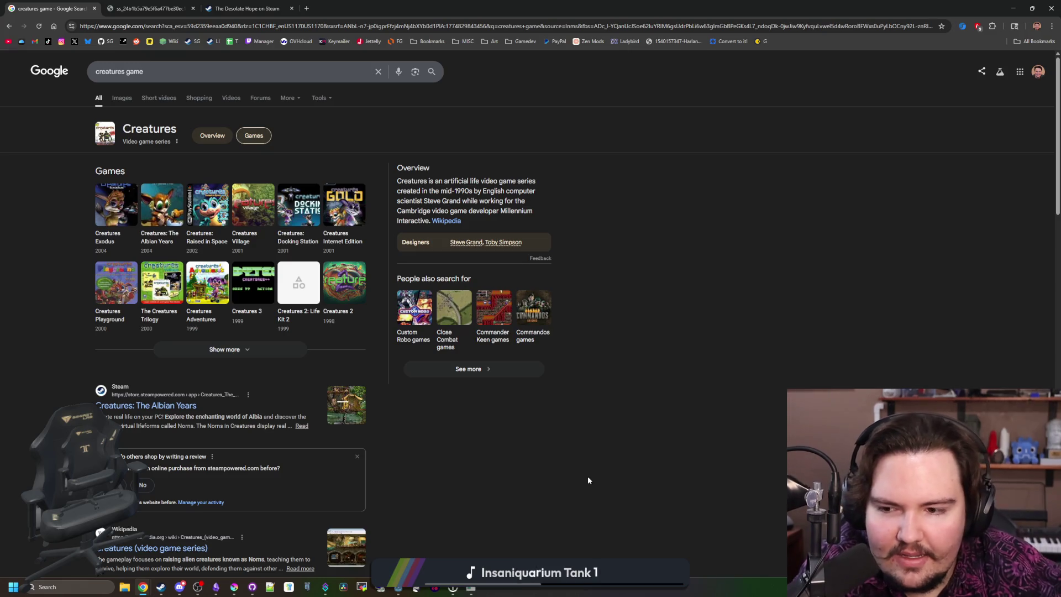
middle_click(143, 410)
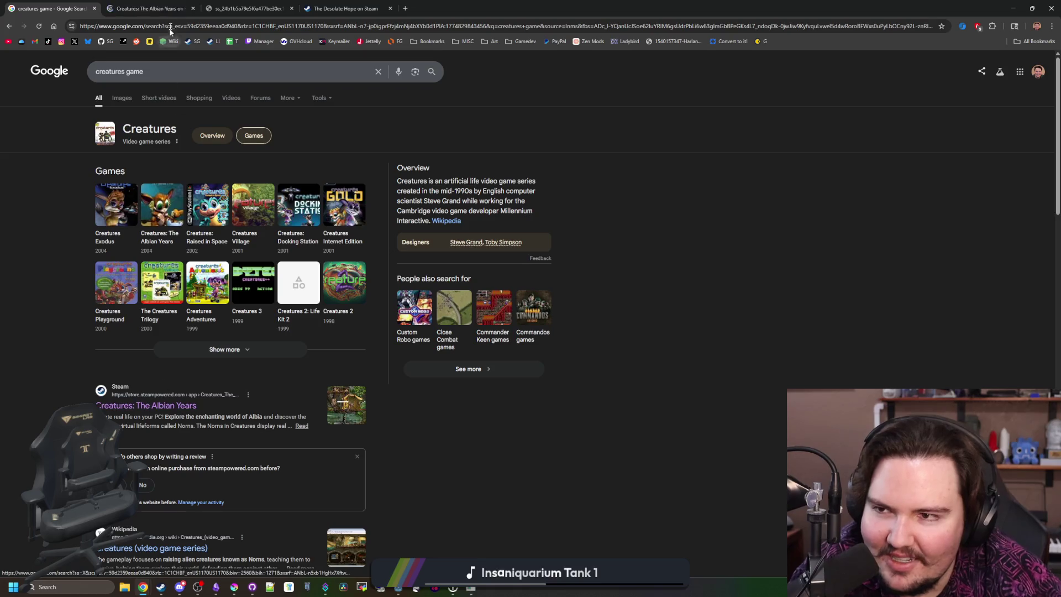
key("ctrl+Tab")
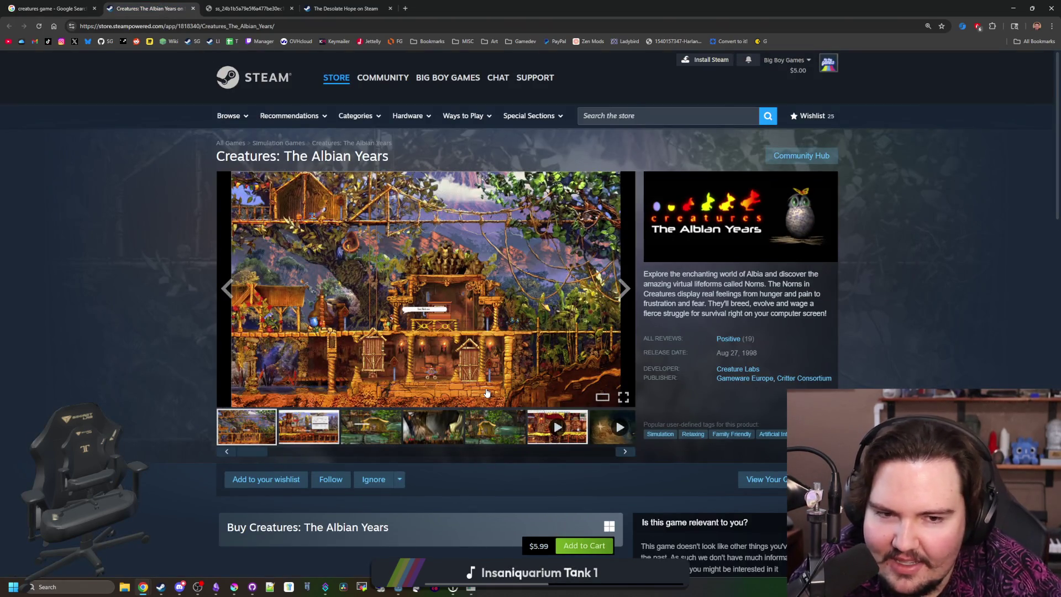
Step: View the Creatures: The Albian Years screenshots two through four in the enlarged viewer
mouse_move(670, 343)
middle_click(958, 219)
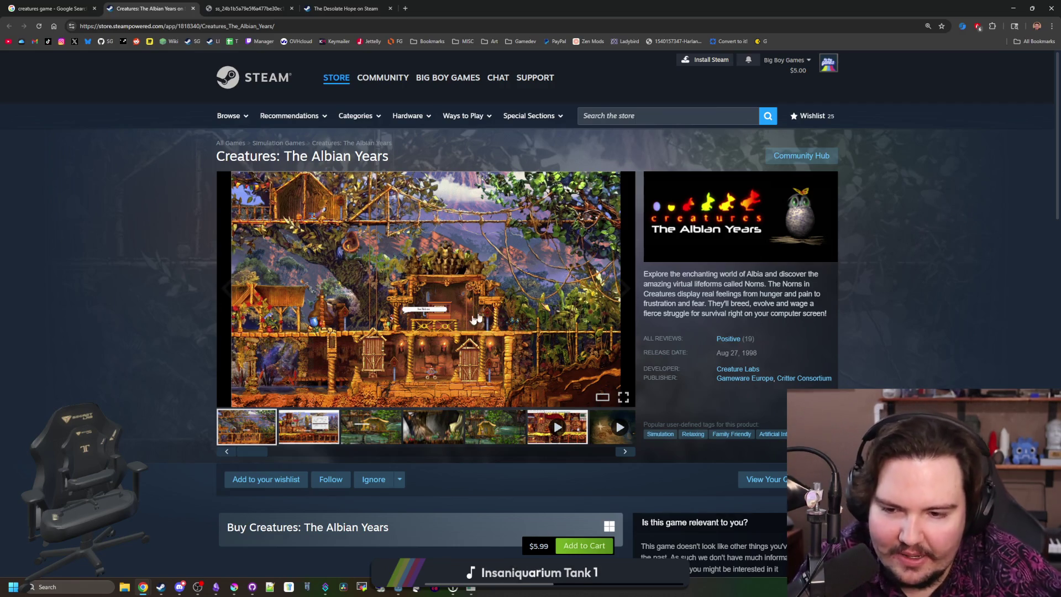
left_click(334, 418)
left_click(393, 293)
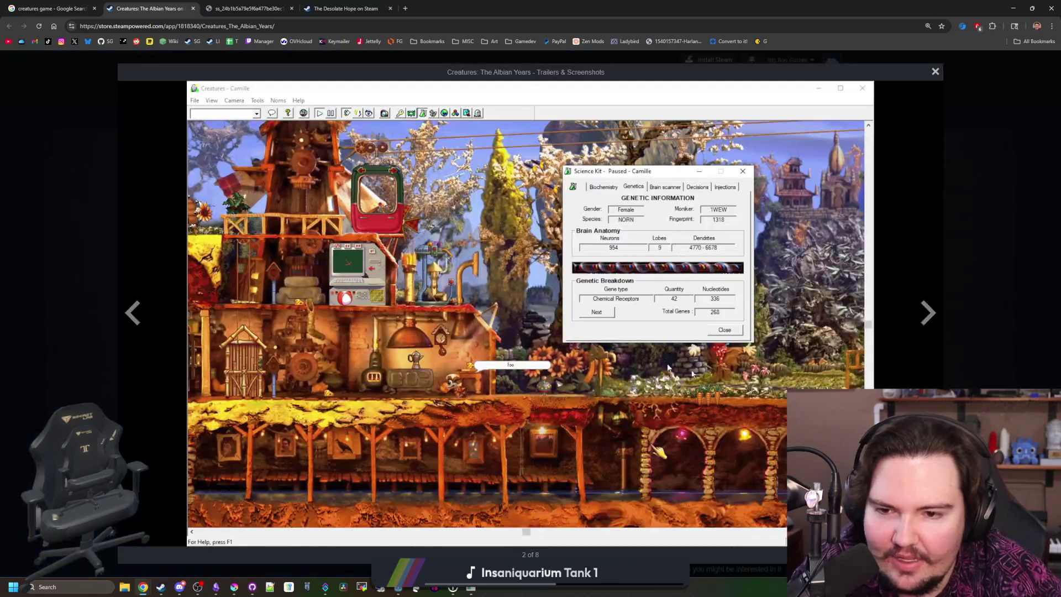
left_click(922, 300)
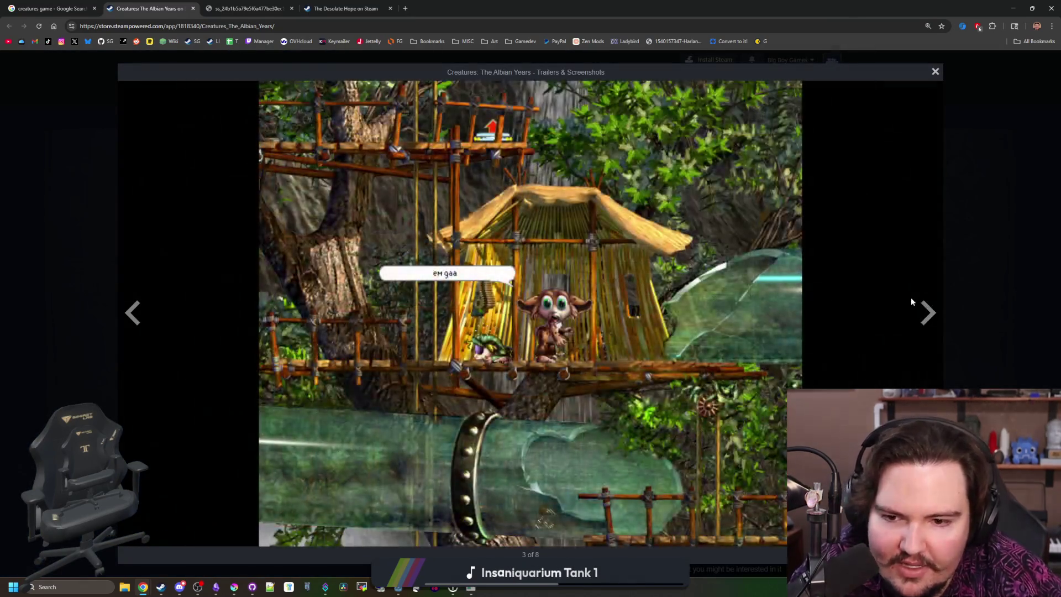
left_click(928, 313)
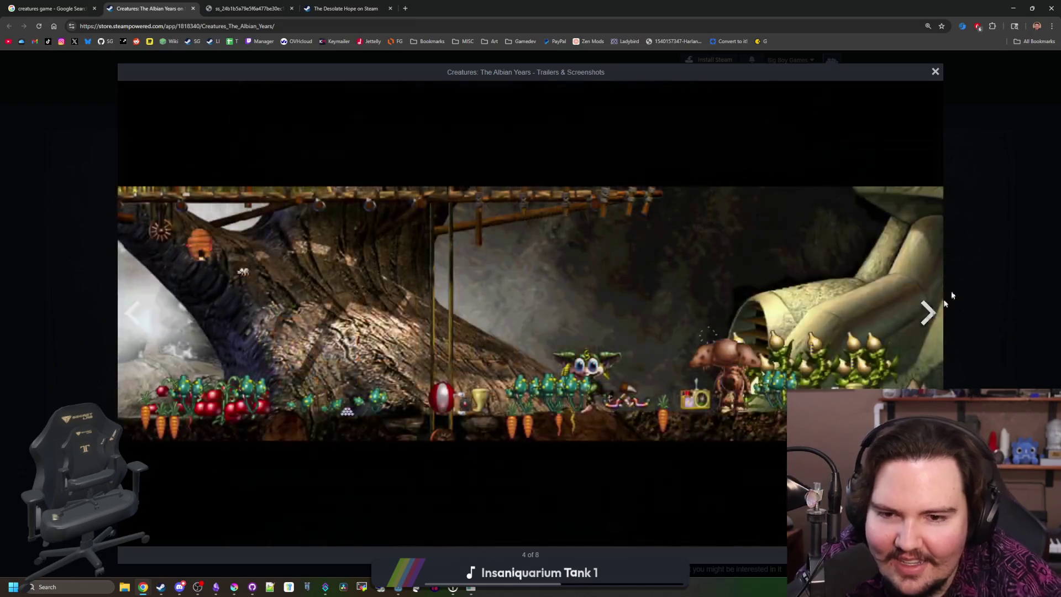
left_click(973, 268)
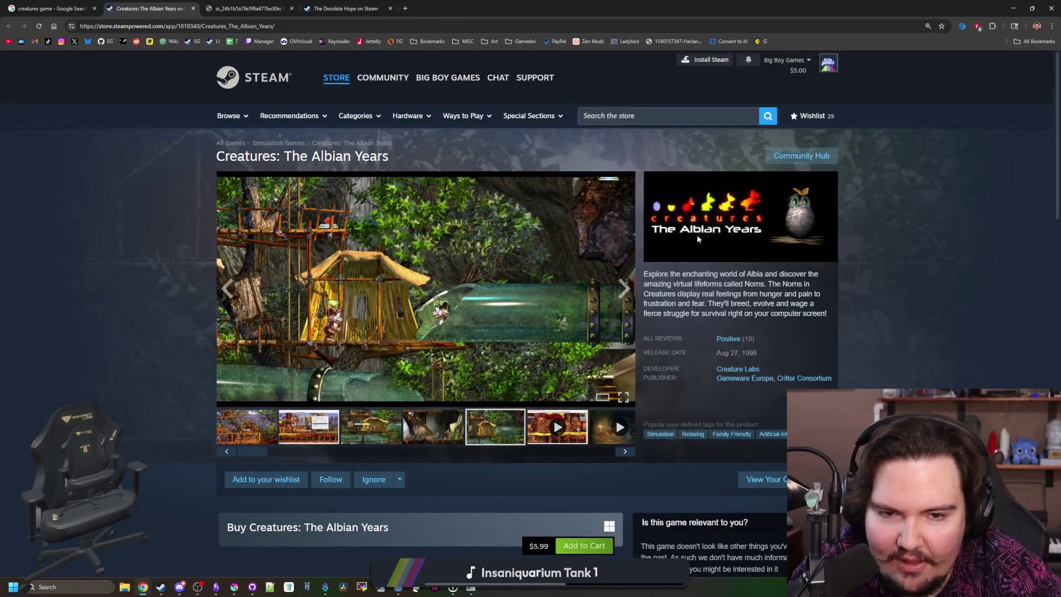
Step: Enlarge and close the fifth screenshot, then return to the creatures game search results
left_click(427, 330)
left_click(963, 280)
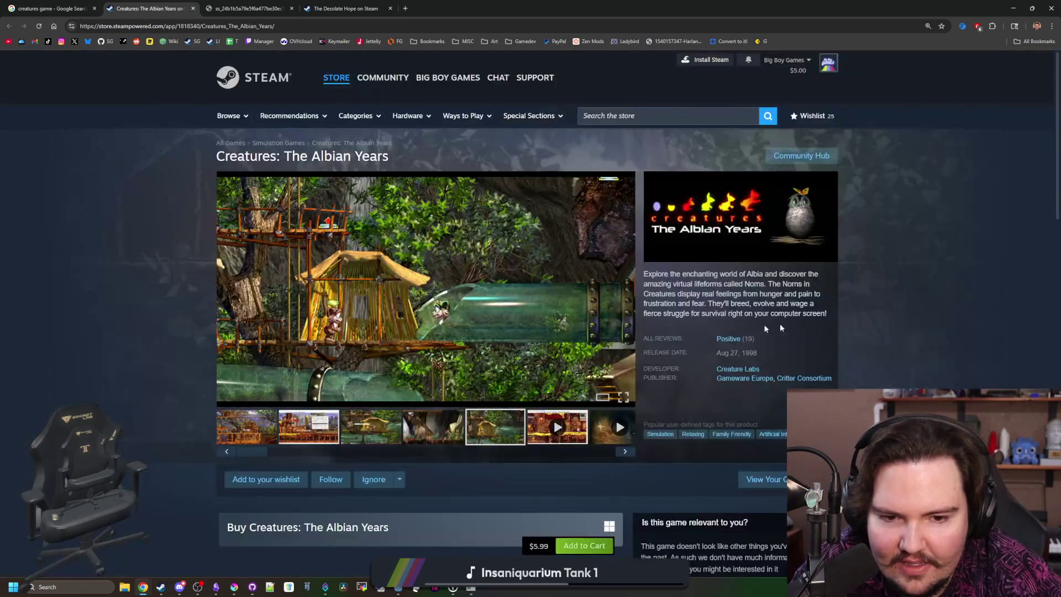
scroll(719, 326, "down", 5)
scroll(194, 204, "up", 5)
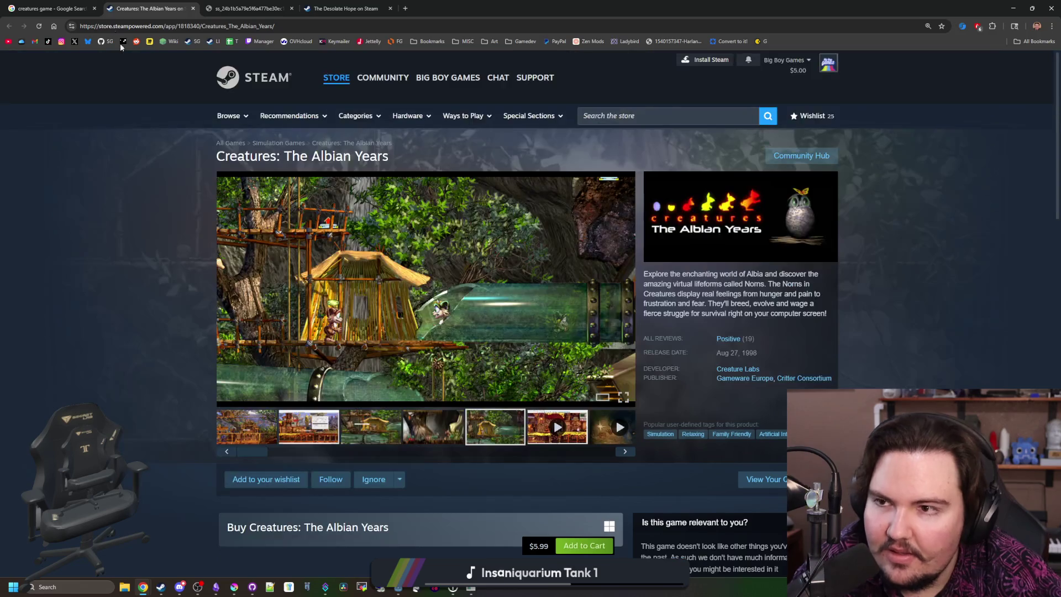
left_click(54, 6)
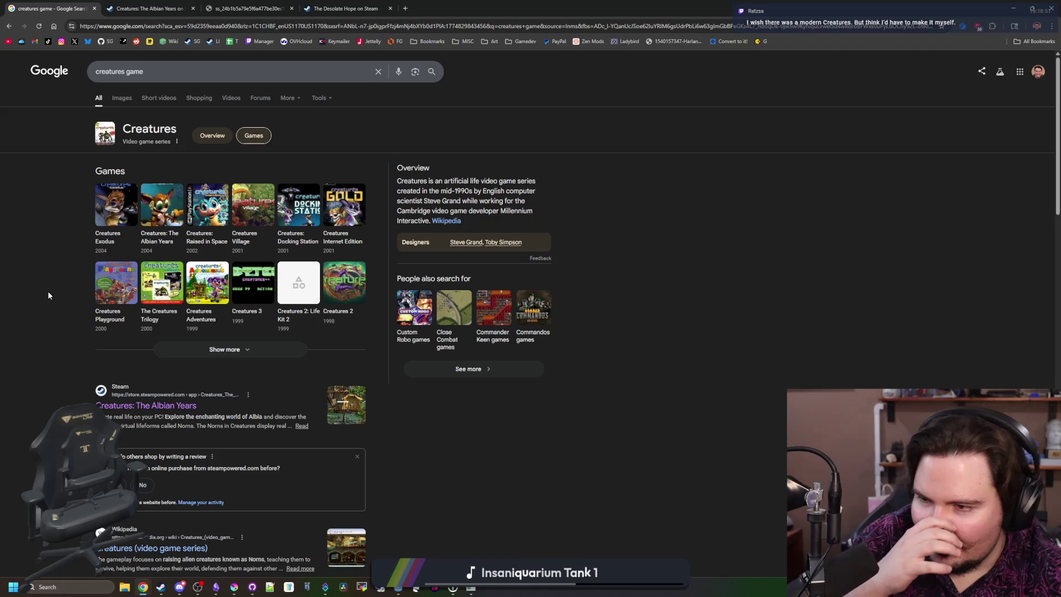
Step: Show more Creatures games and select Creatures Internet Edition (2001, Creature Labs)
left_click(232, 350)
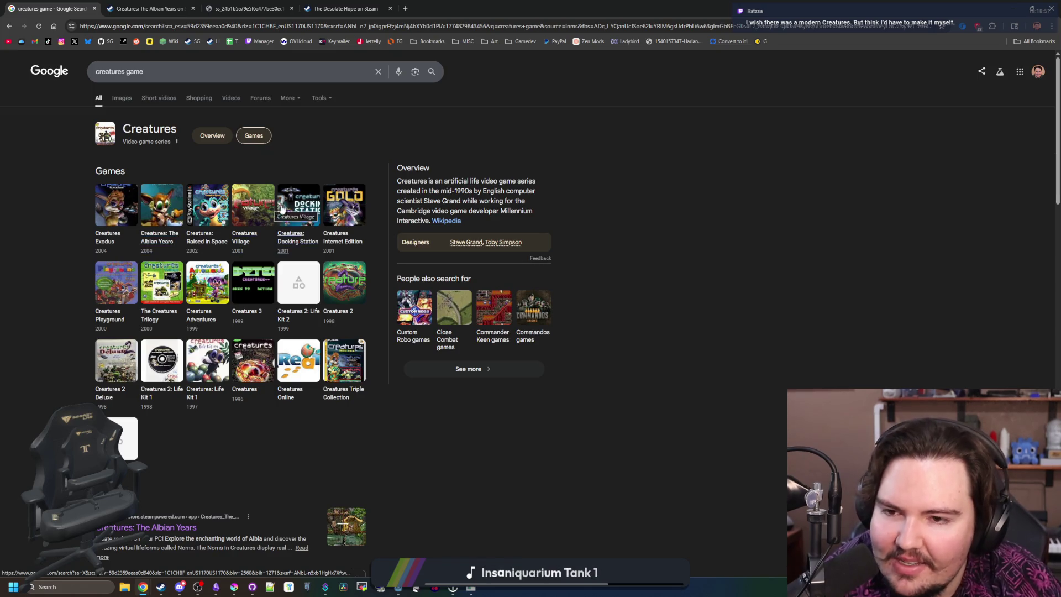
left_click(346, 203)
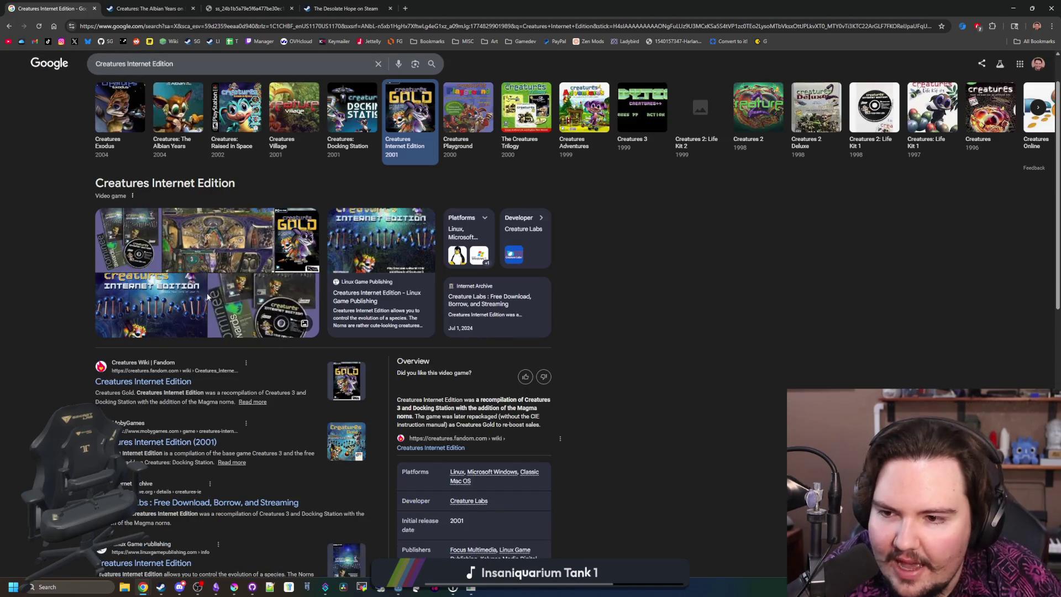
Step: Browse Creatures Internet Edition image results, previewing the Albian Years GOG and Steam screenshots
left_click(184, 235)
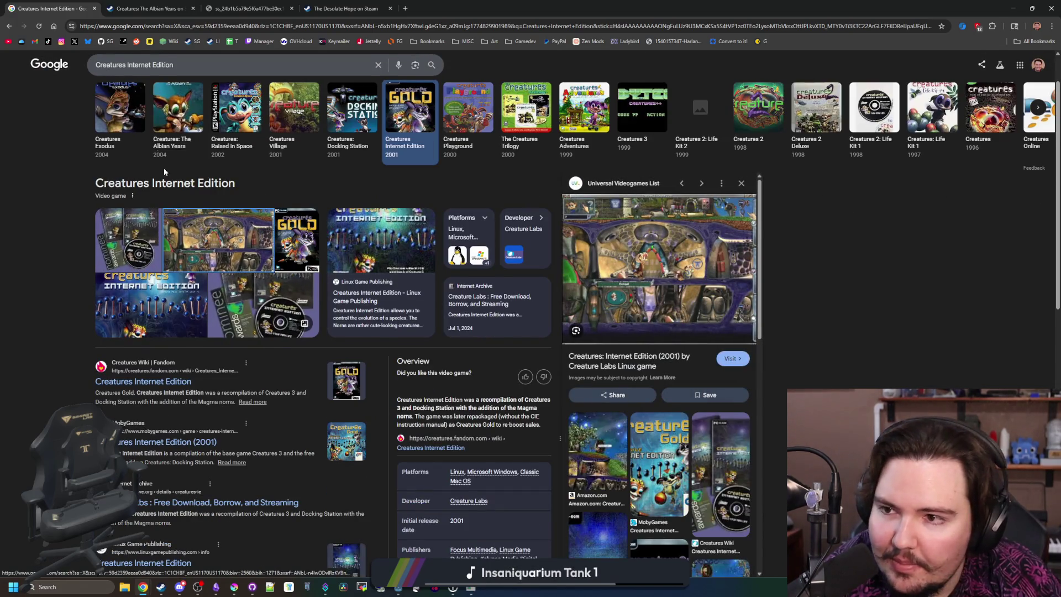
scroll(157, 108, "up", 1)
left_click(154, 102)
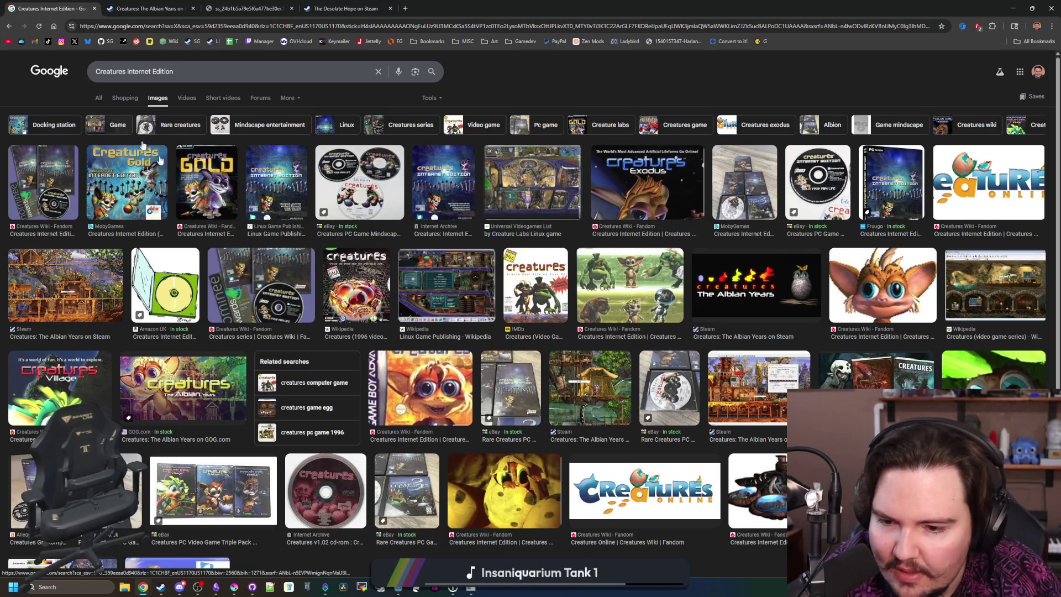
scroll(750, 374, "down", 2)
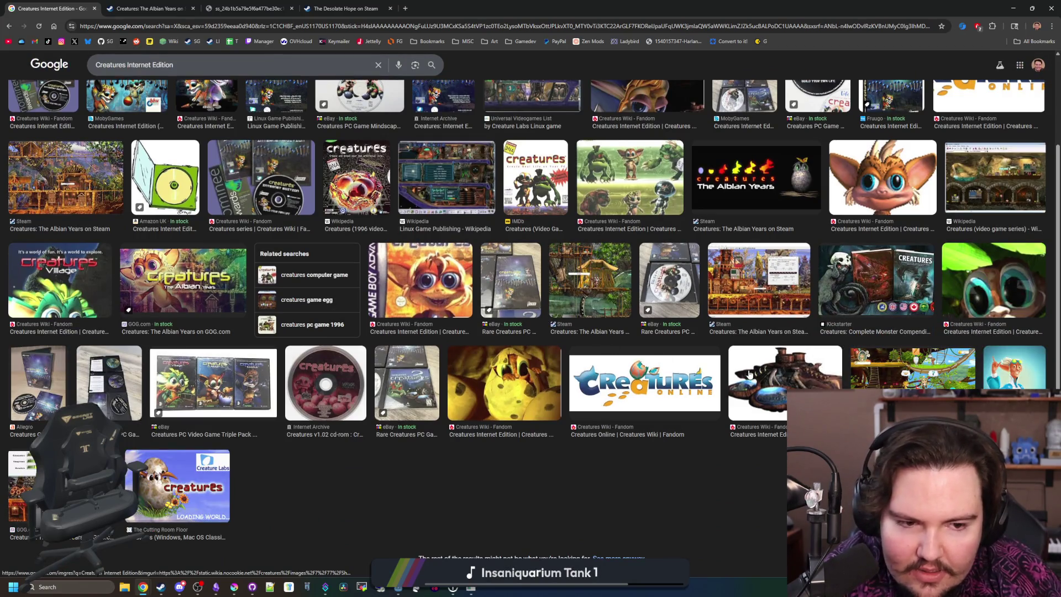
left_click(182, 285)
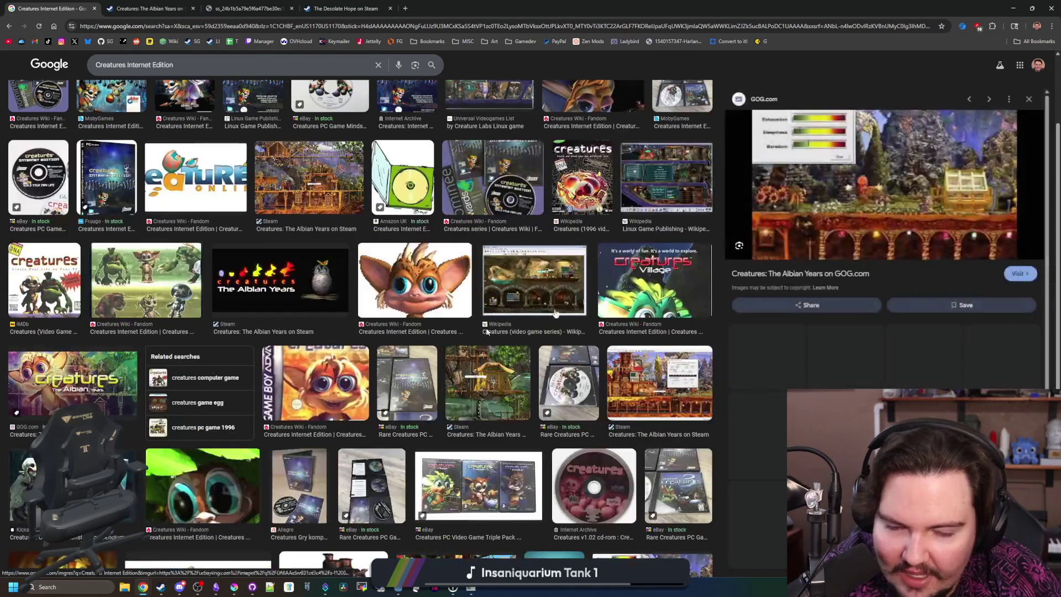
scroll(487, 330, "down", 2)
left_click(630, 312)
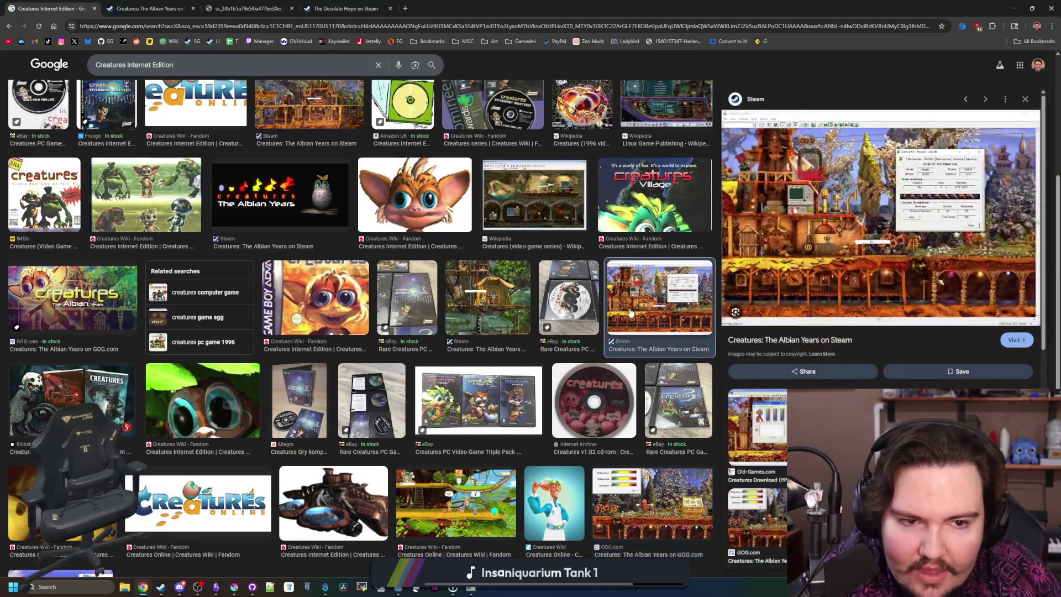
scroll(630, 312, "up", 5)
Step: Return to all results and pick the original 1996 Creatures game from the carousel
left_click(100, 99)
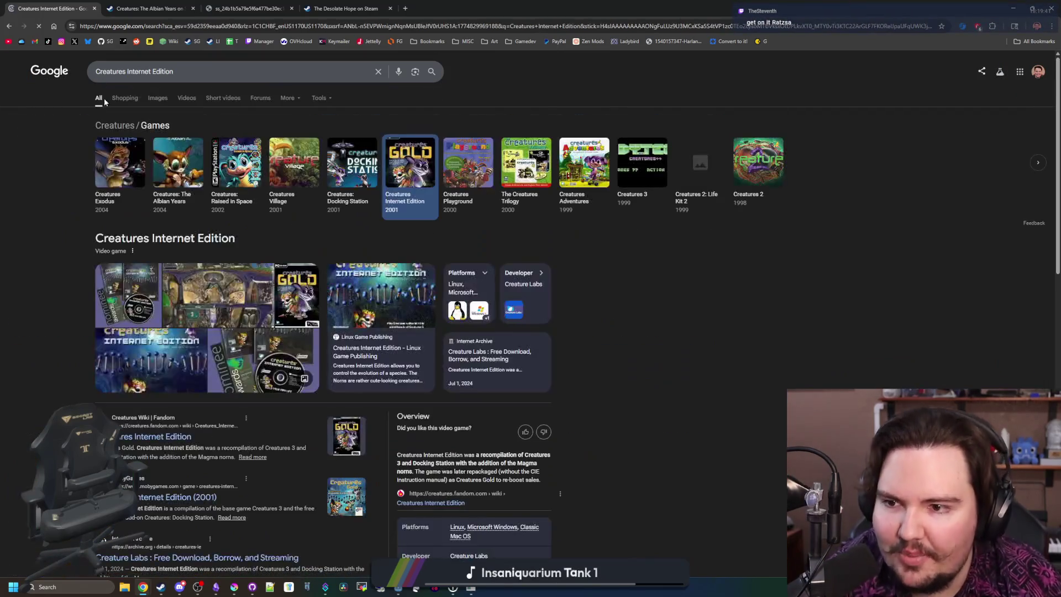
scroll(219, 331, "down", 5)
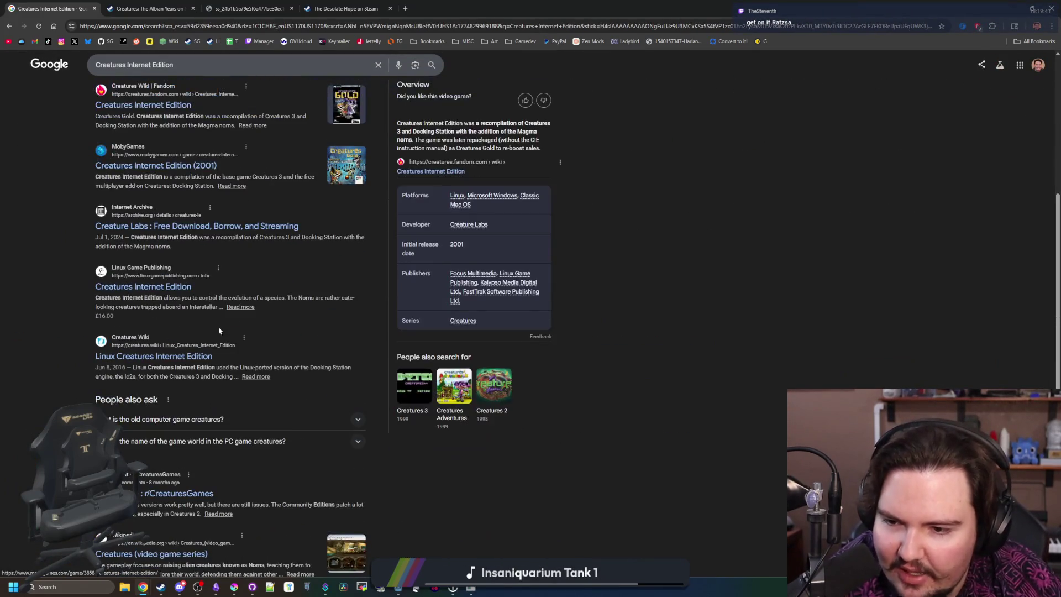
scroll(456, 284, "up", 1)
scroll(462, 304, "up", 2)
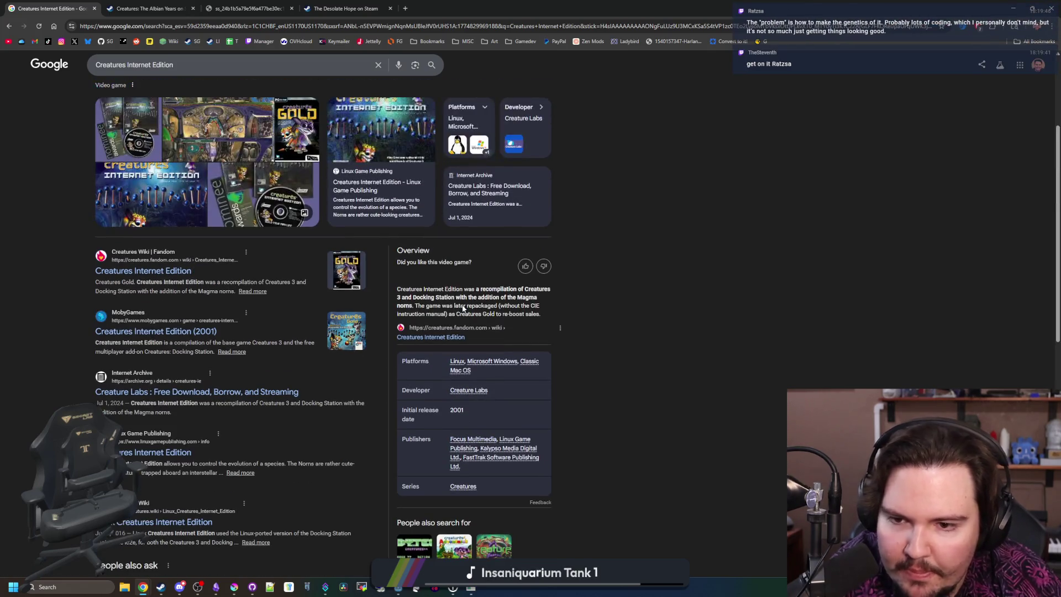
scroll(463, 308, "up", 2)
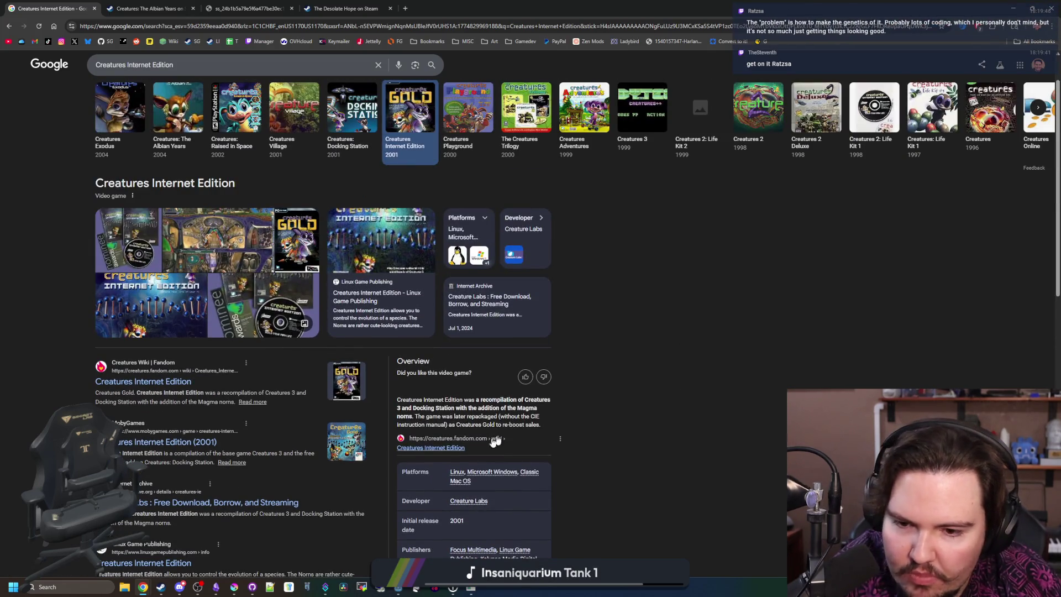
scroll(469, 518, "up", 1)
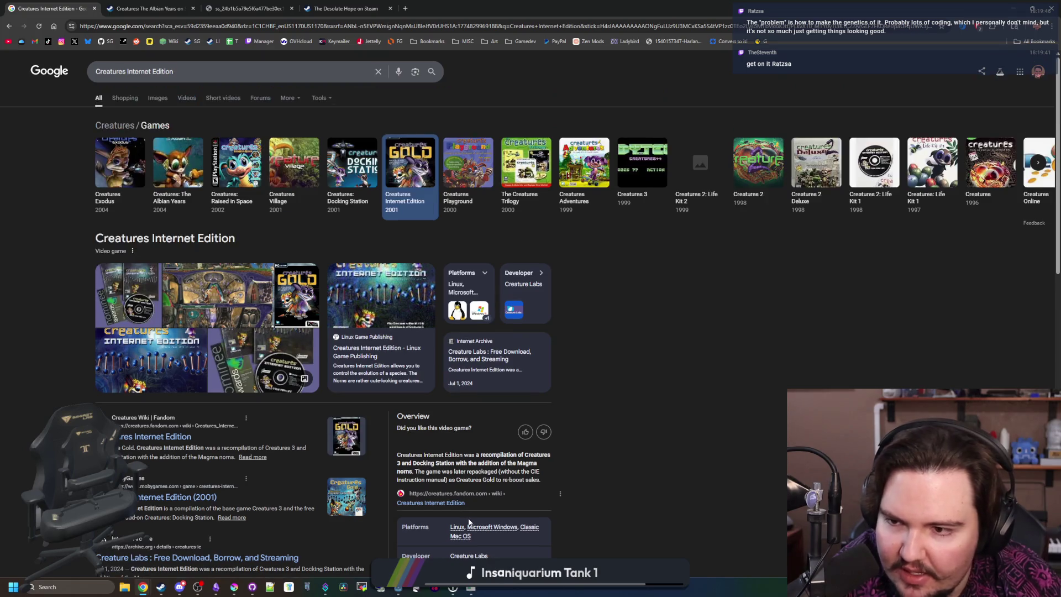
scroll(616, 311, "down", 1)
scroll(736, 365, "up", 1)
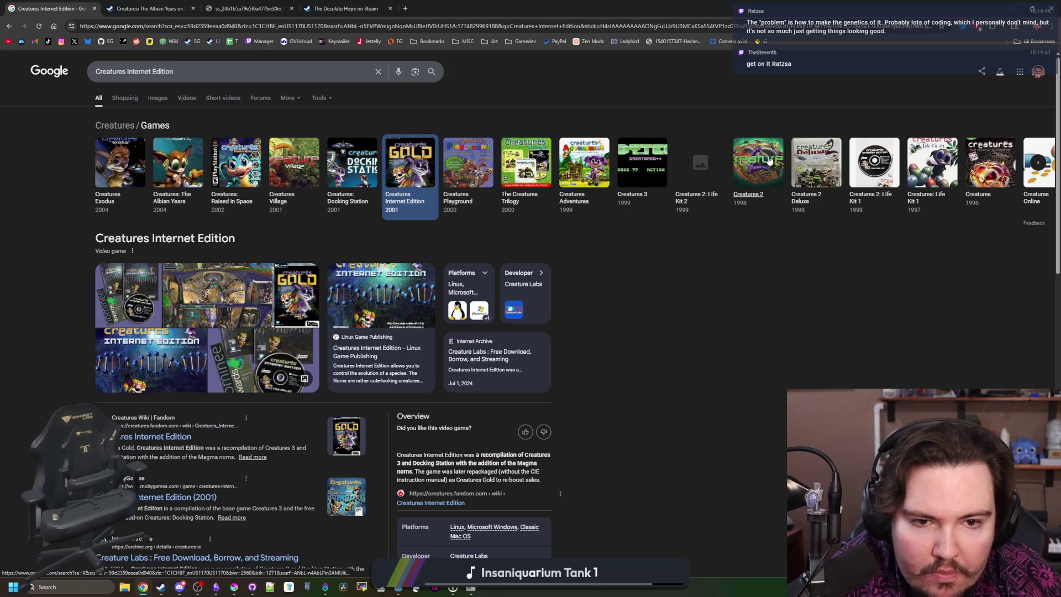
left_click(937, 166)
left_click(866, 162)
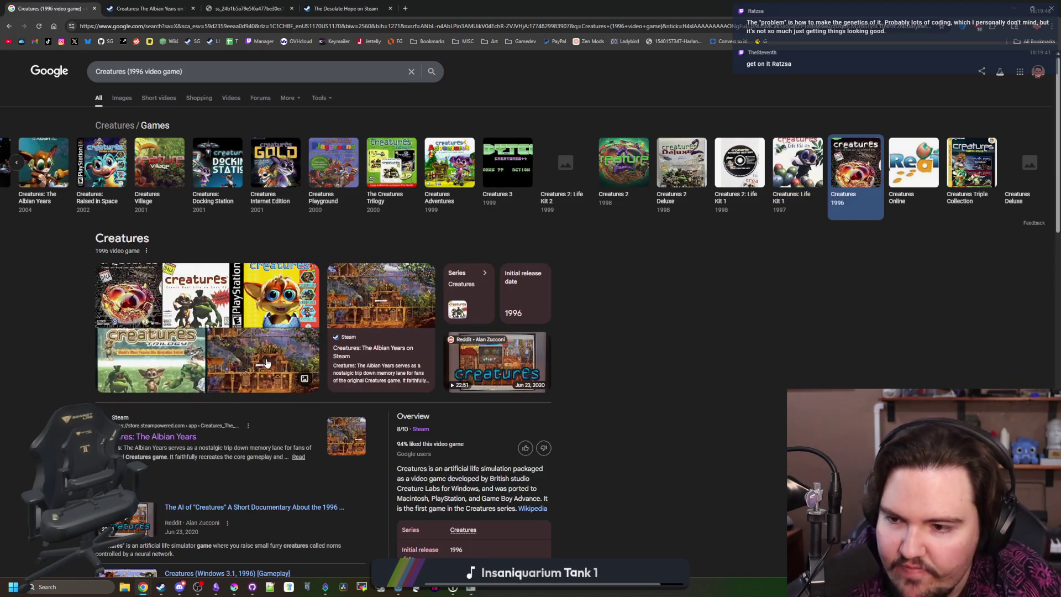
Step: Enlarge and close an Albian Years screenshot, then show Images results for Creatures (1996 video game)
left_click(267, 363)
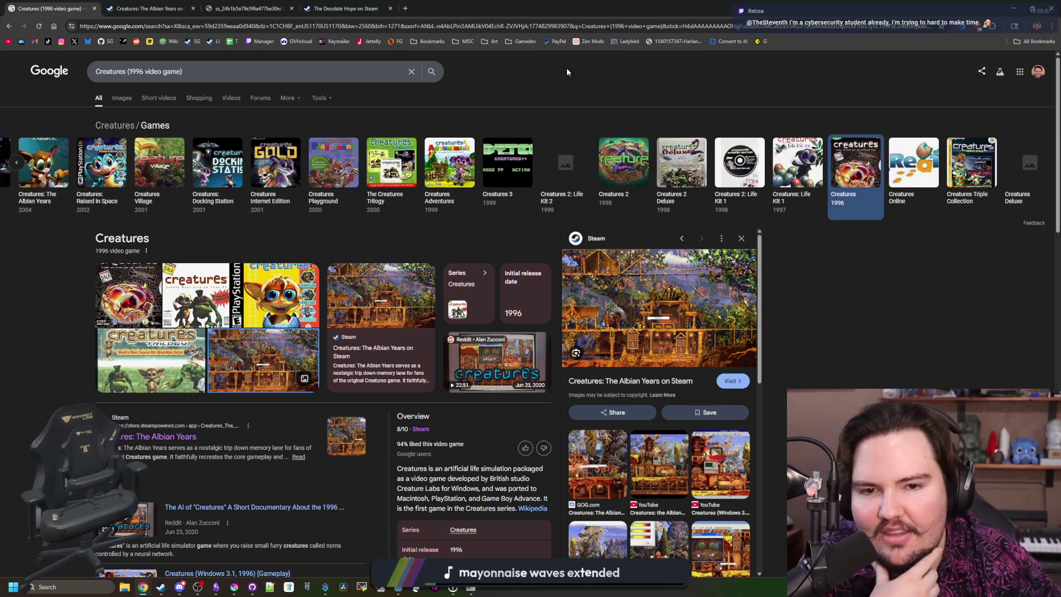
left_click(738, 240)
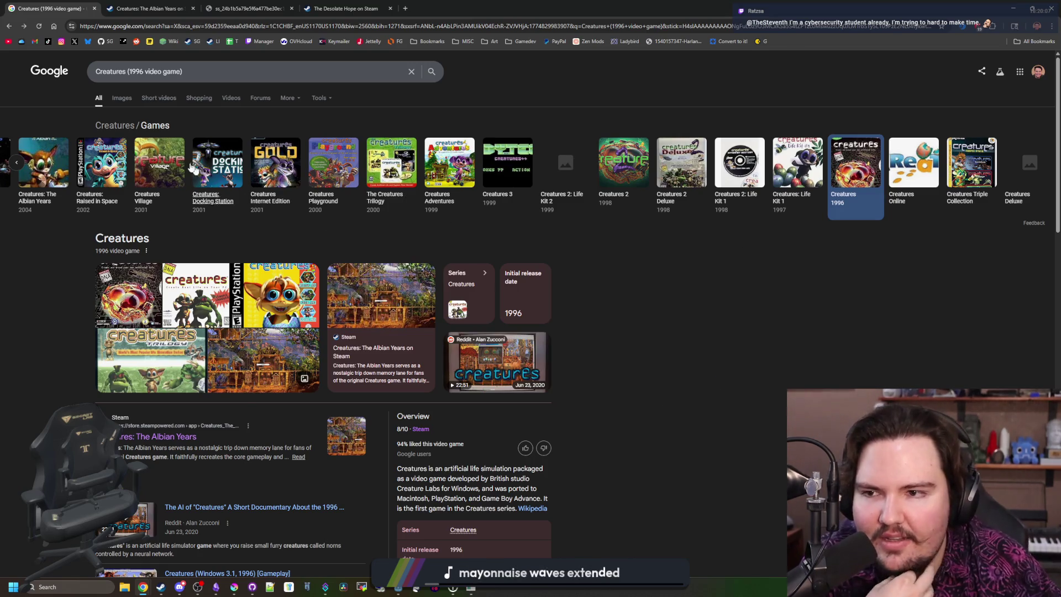
left_click(128, 96)
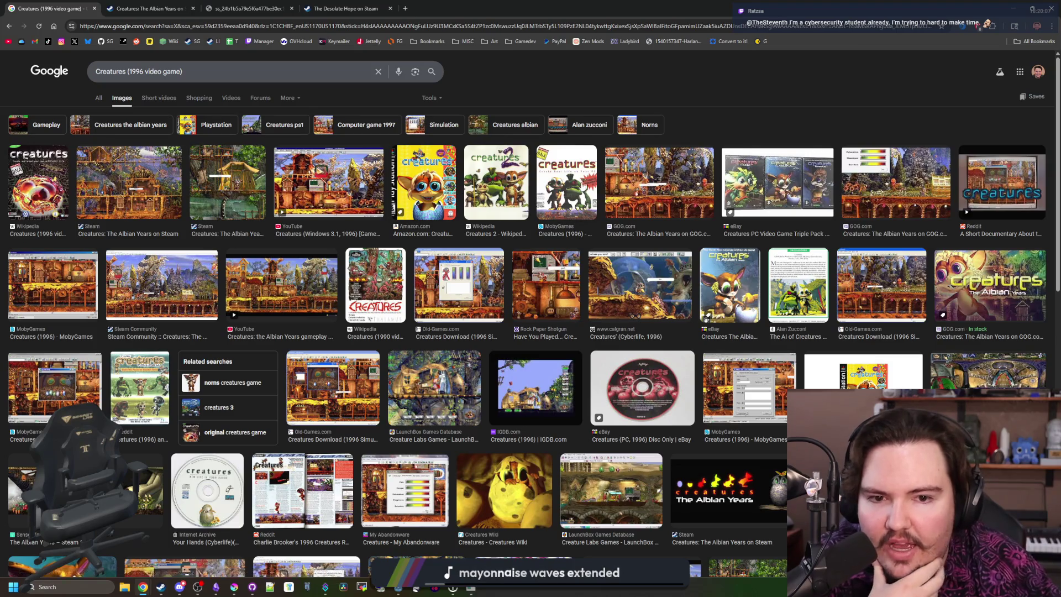
Step: Preview the MobyGames box art plus GOG, YouTube and Steam Albian Years images
left_click(594, 182)
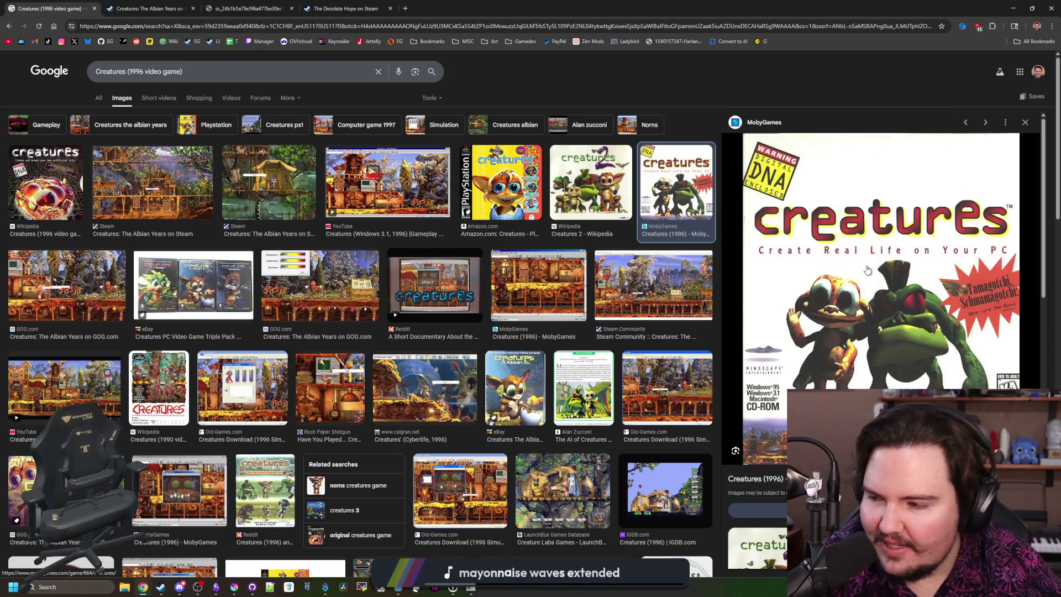
left_click(310, 293)
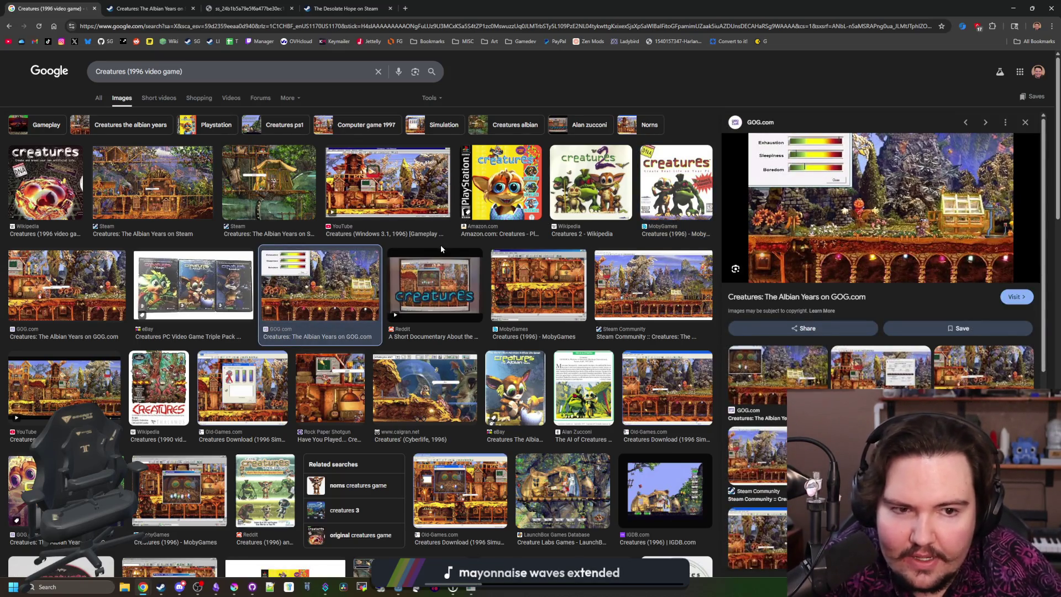
left_click(371, 181)
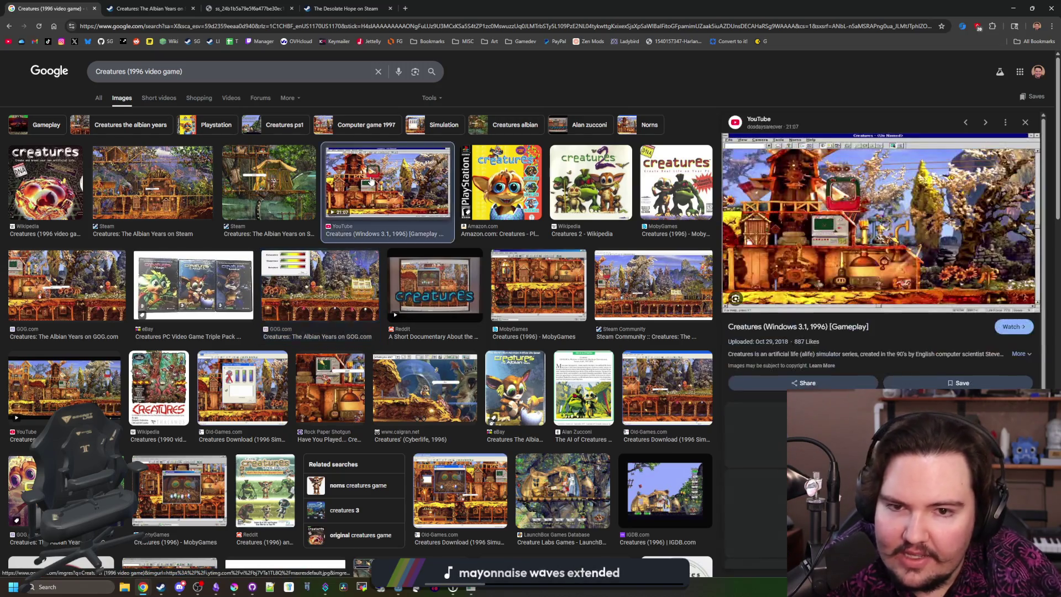
left_click(153, 186)
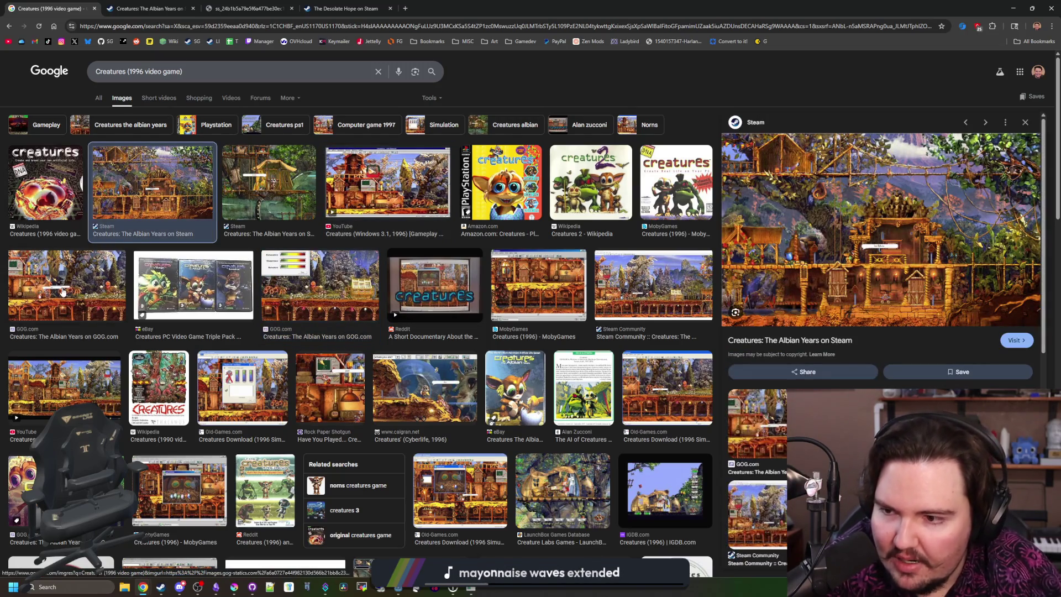
left_click(64, 287)
left_click(114, 376)
Step: Scroll the Creatures image results, revisiting the Steam Albian Years screenshot
scroll(114, 376, "down", 1)
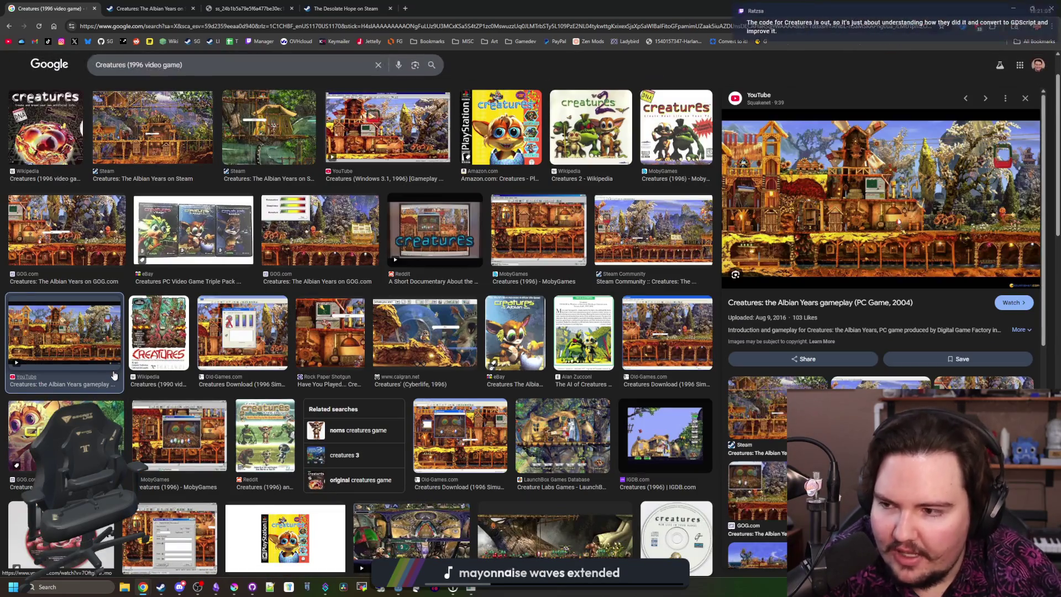
scroll(114, 376, "down", 3)
scroll(145, 376, "up", 4)
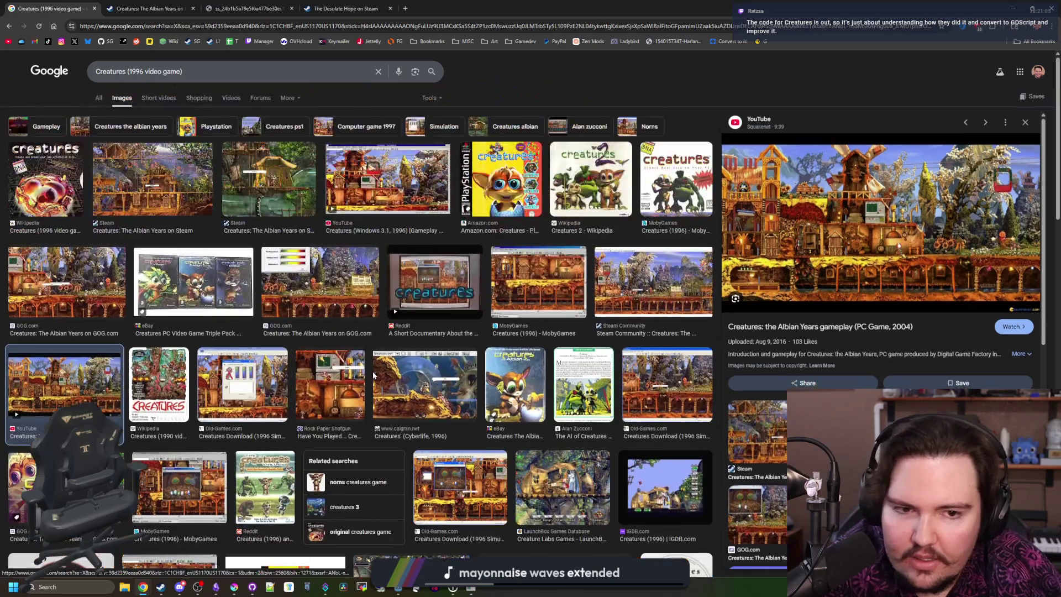
left_click(161, 173)
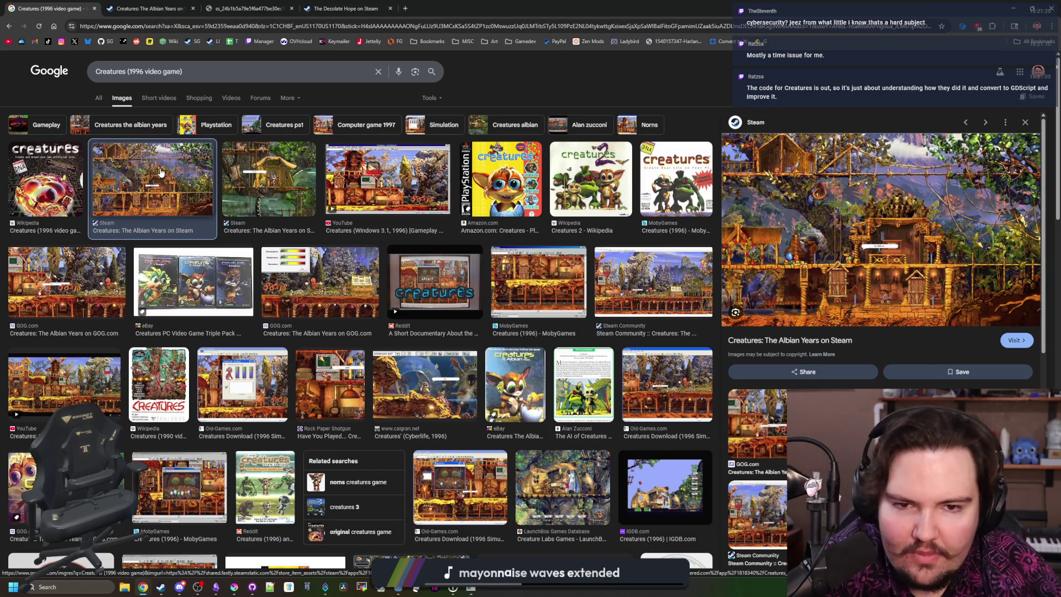
scroll(221, 276, "down", 5)
scroll(258, 362, "down", 5)
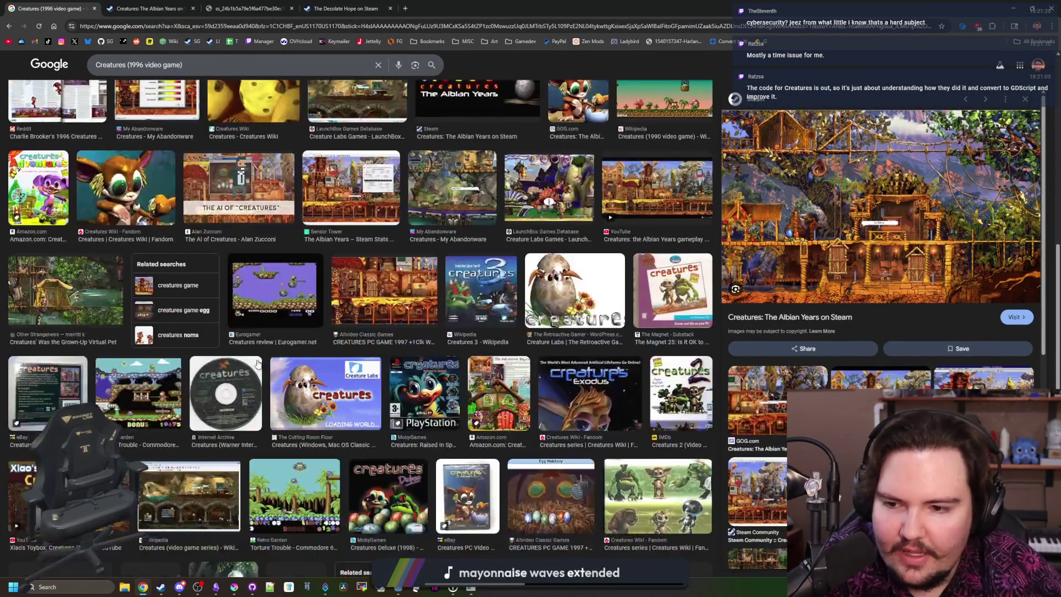
scroll(255, 233, "down", 10)
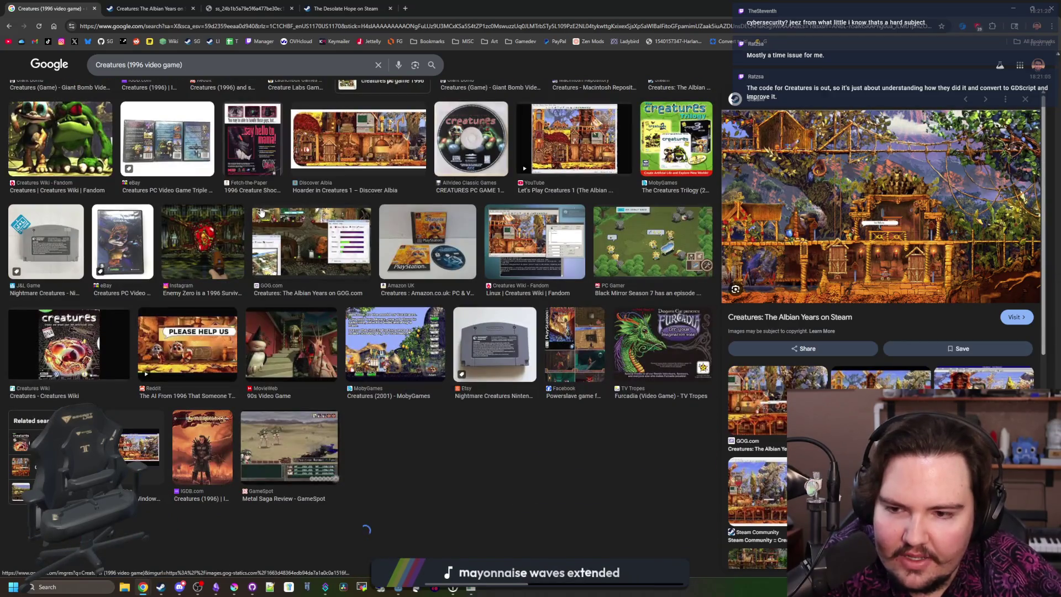
scroll(261, 212, "down", 7)
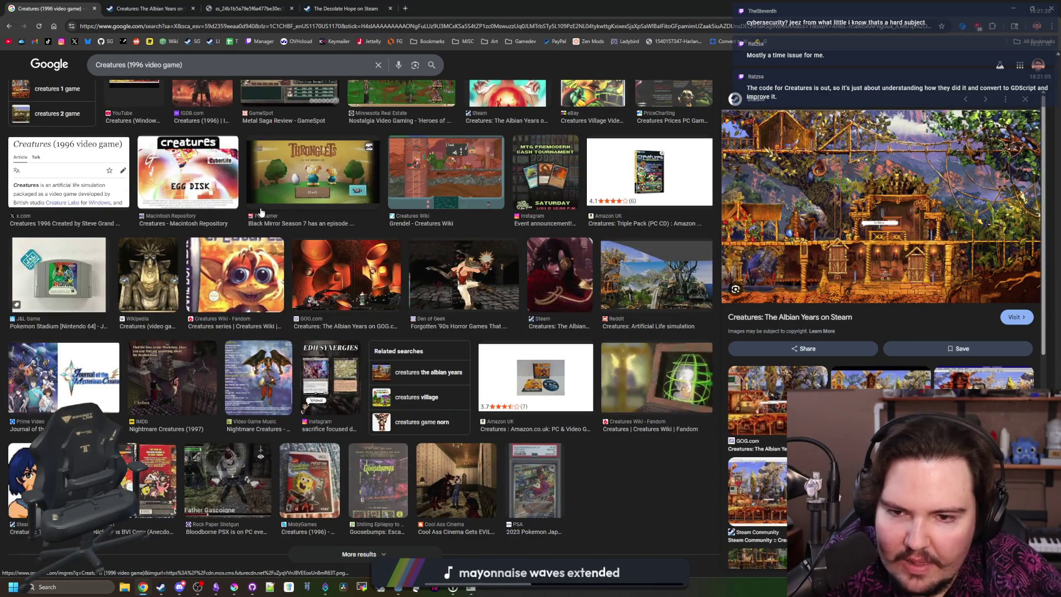
scroll(261, 212, "up", 20)
Step: Run a new Google search for 'total'
left_click(196, 26)
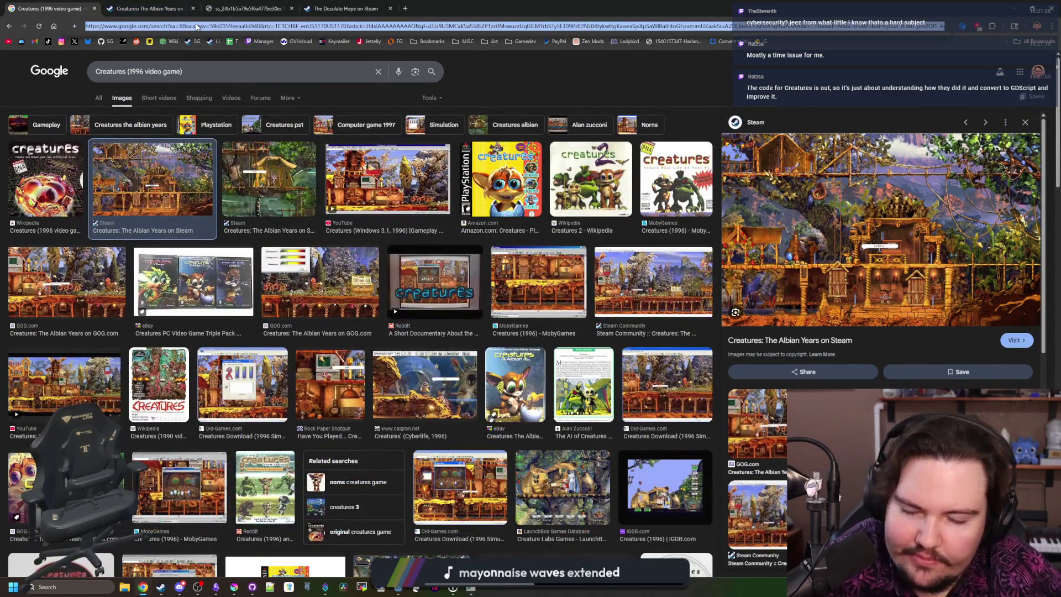
type("total")
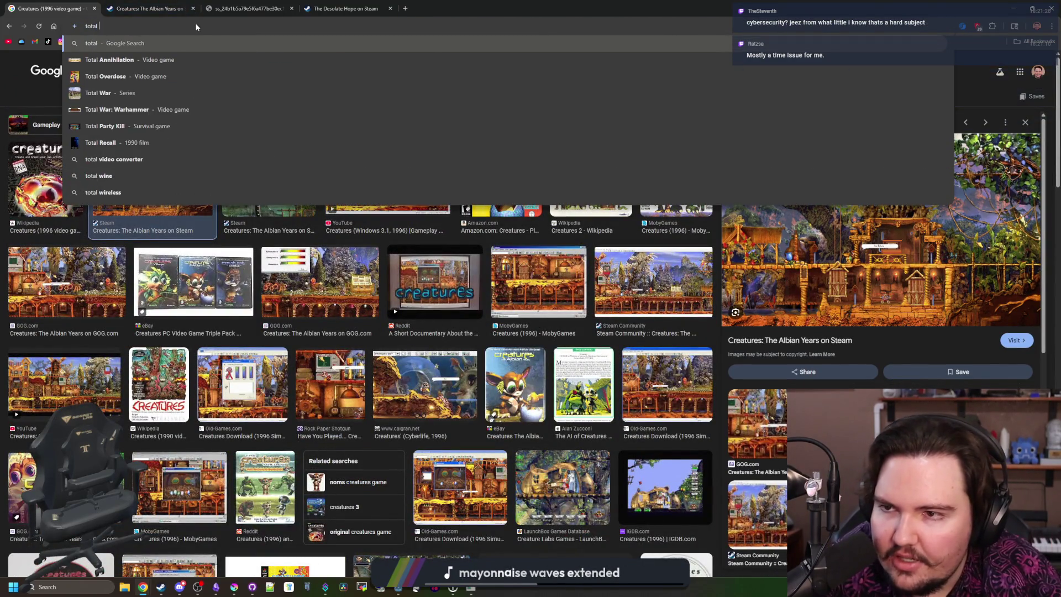
key("Return")
left_click(151, 71)
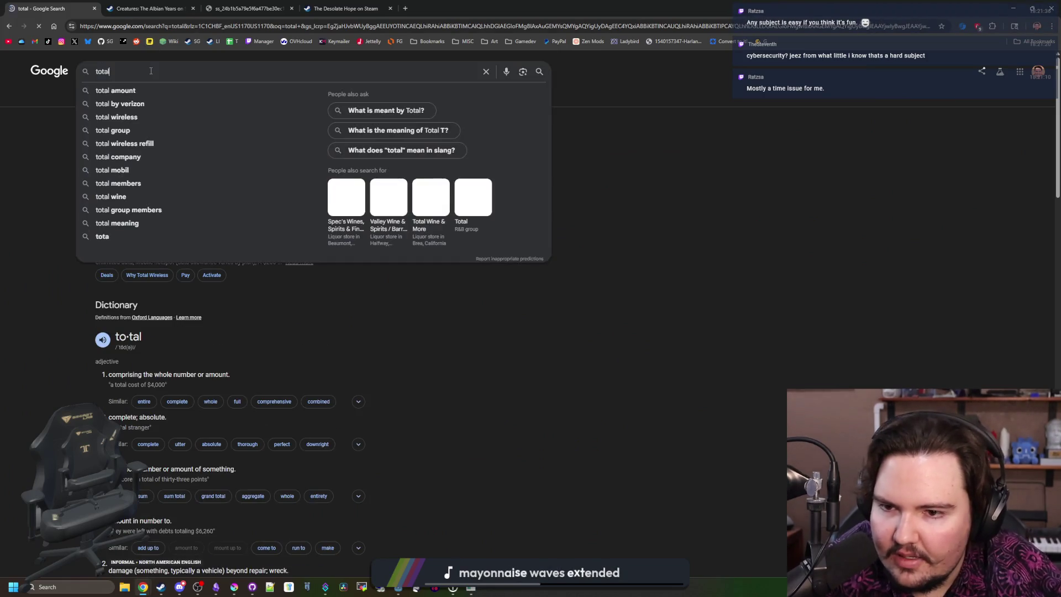
Step: Extend the query to 'total annihjilation game' and look over the results
type(" ann")
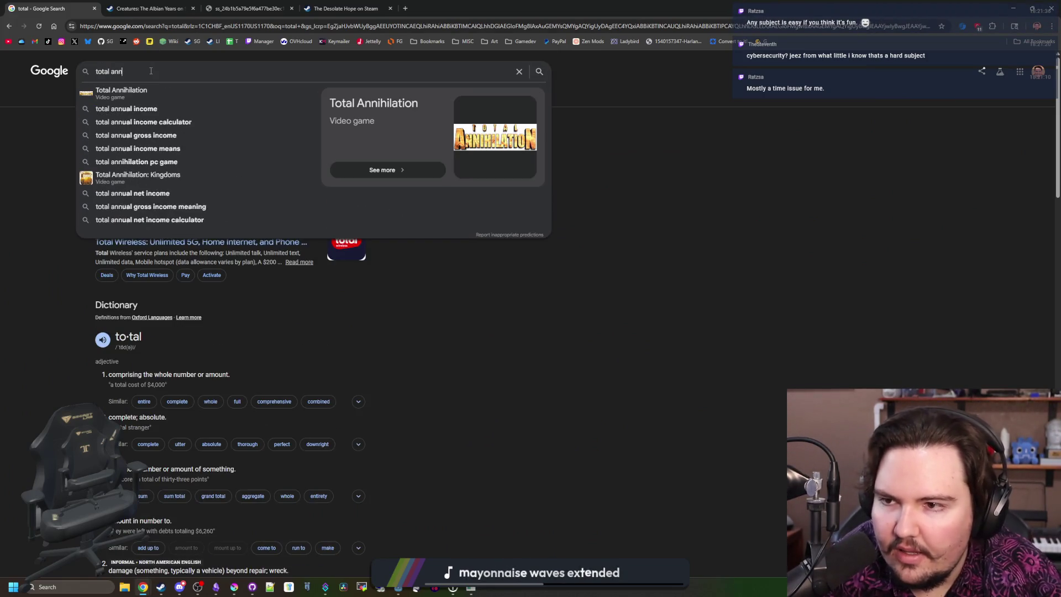
type("ihjilation game")
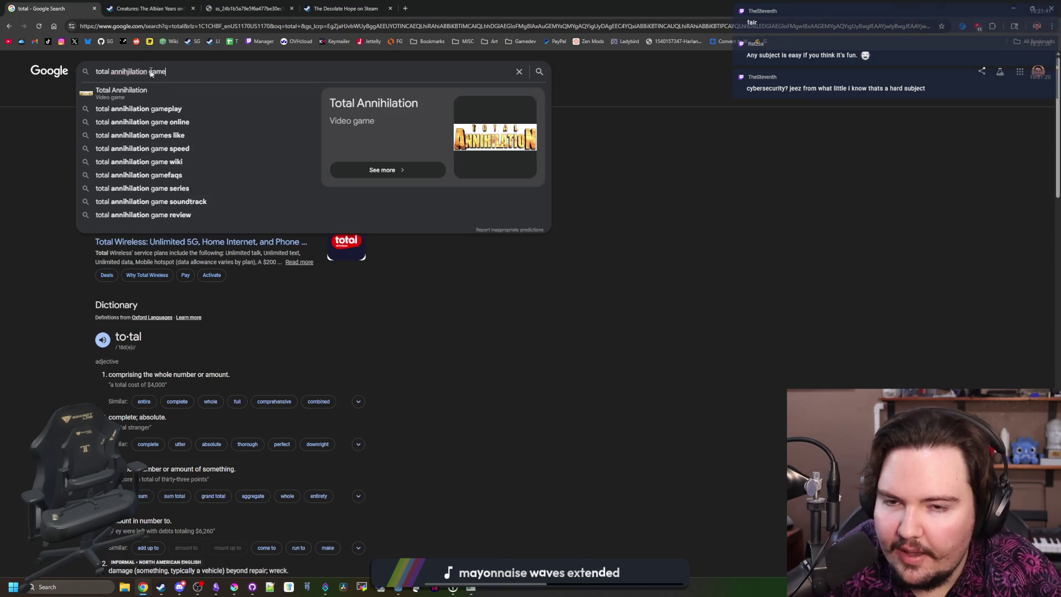
key("Return")
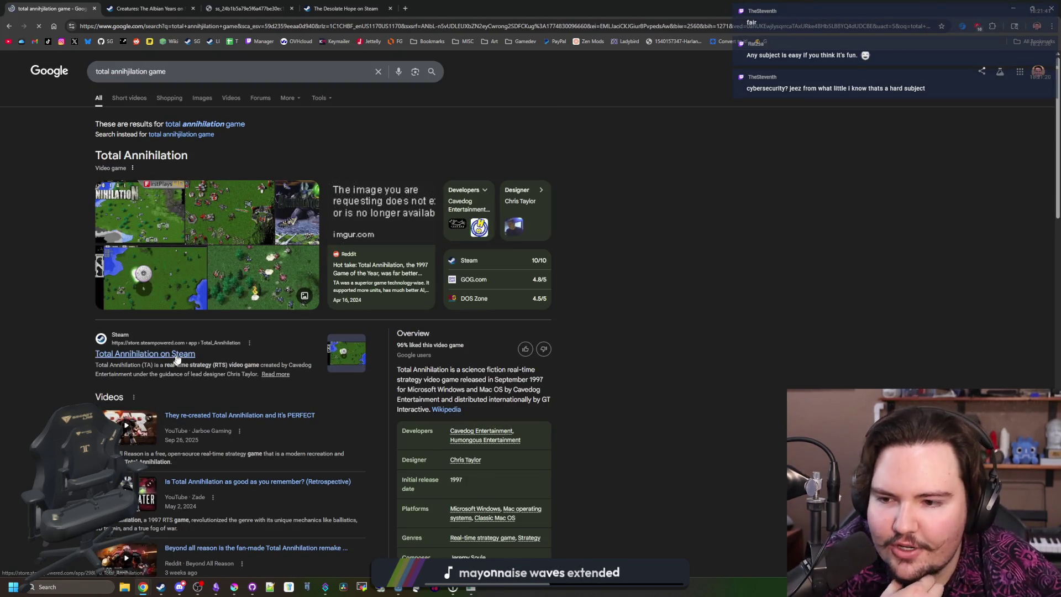
scroll(145, 200, "down", 5)
scroll(158, 218, "up", 5)
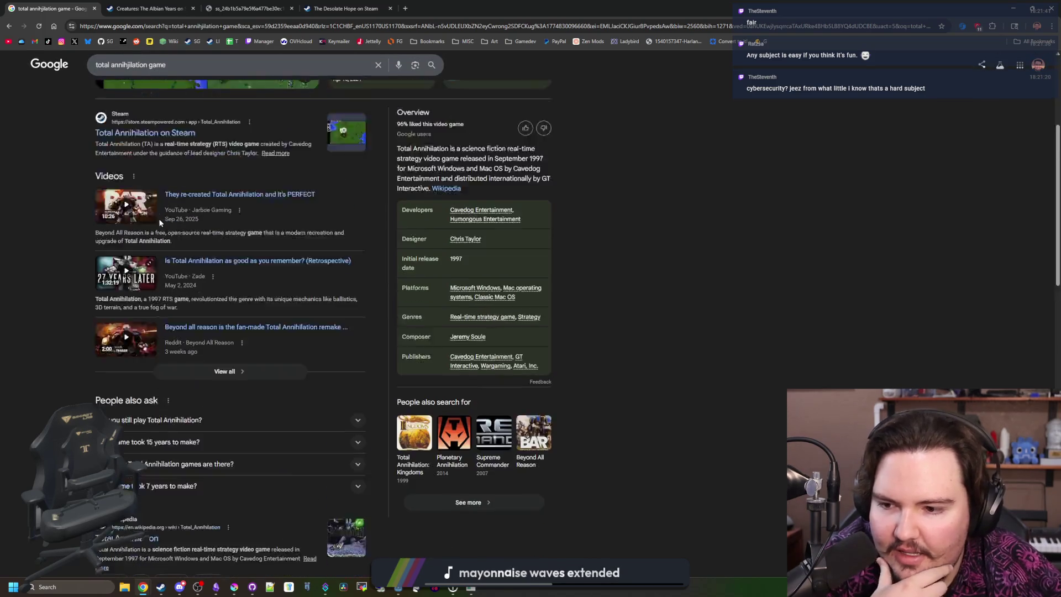
Step: In a new tab, search 'planetary ann' and open the Planetary Annihilation: TITANS Steam page
left_click(405, 8)
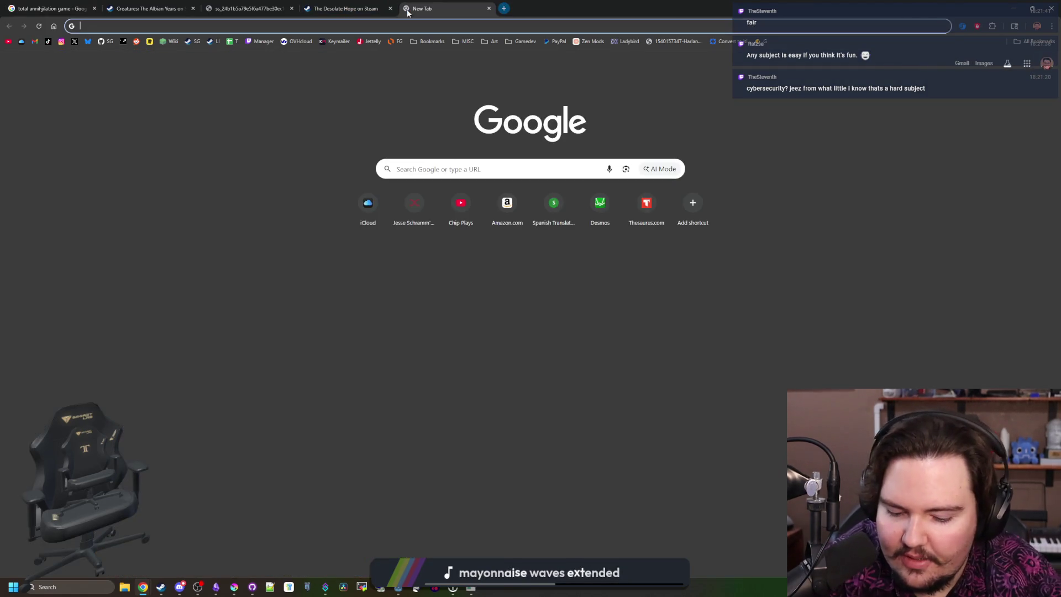
type("planetary ann")
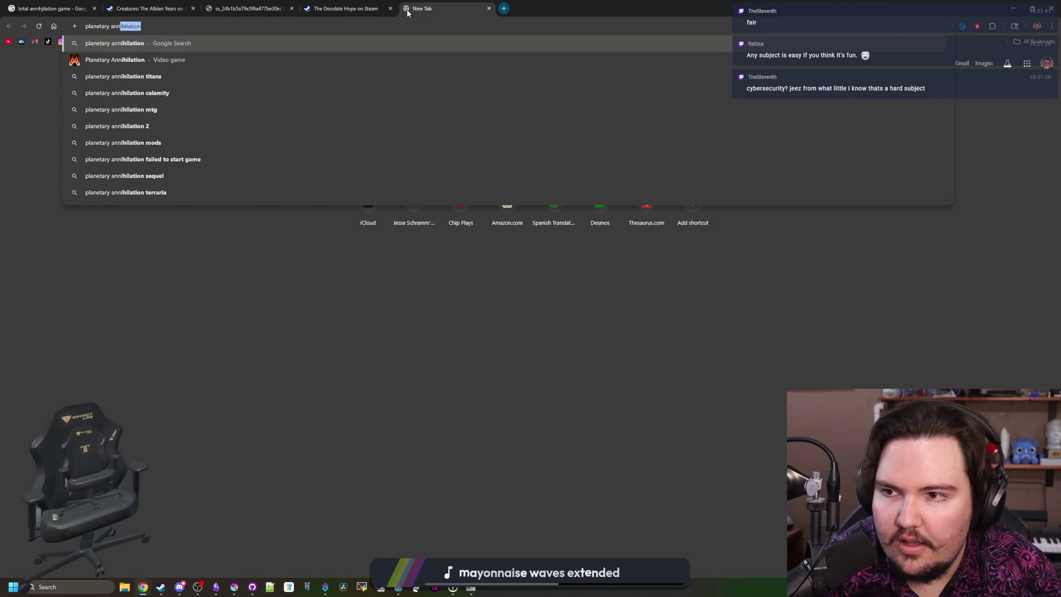
key("Return")
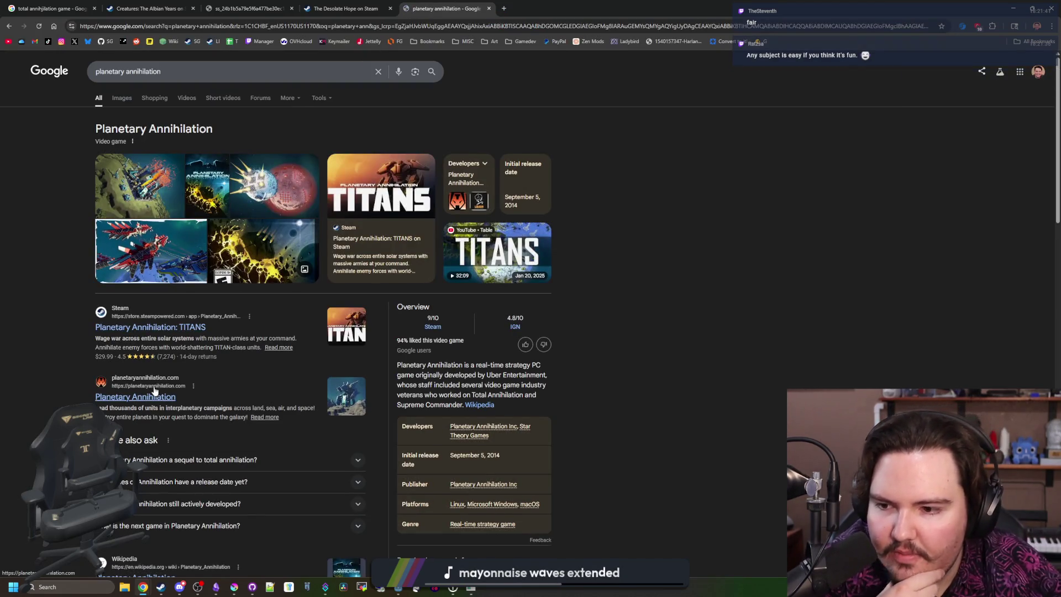
left_click(167, 331)
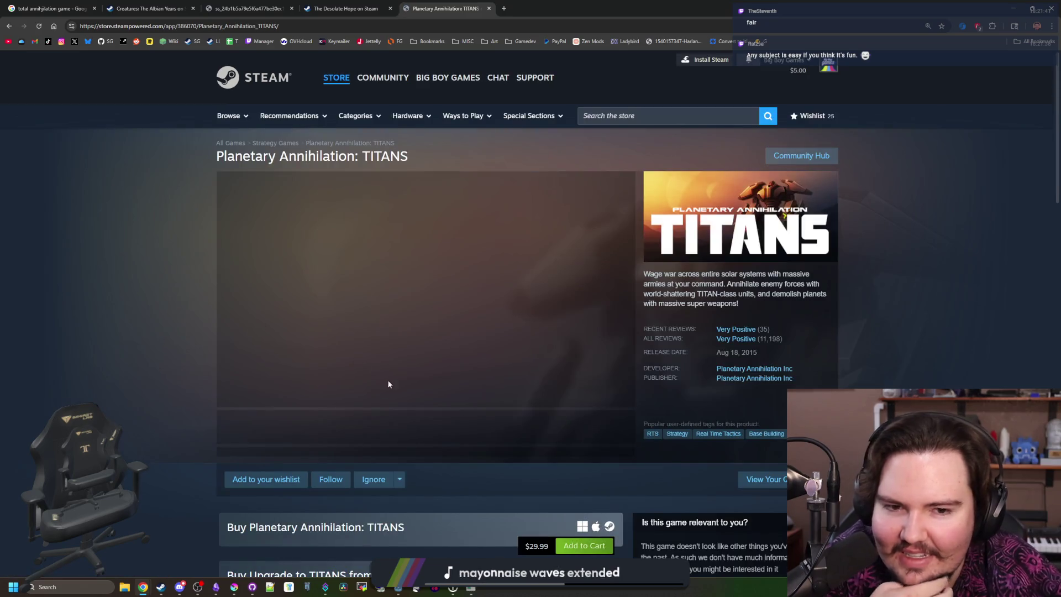
Step: Page through the Planetary Annihilation: TITANS screenshot gallery, then close the viewer
left_click(546, 313)
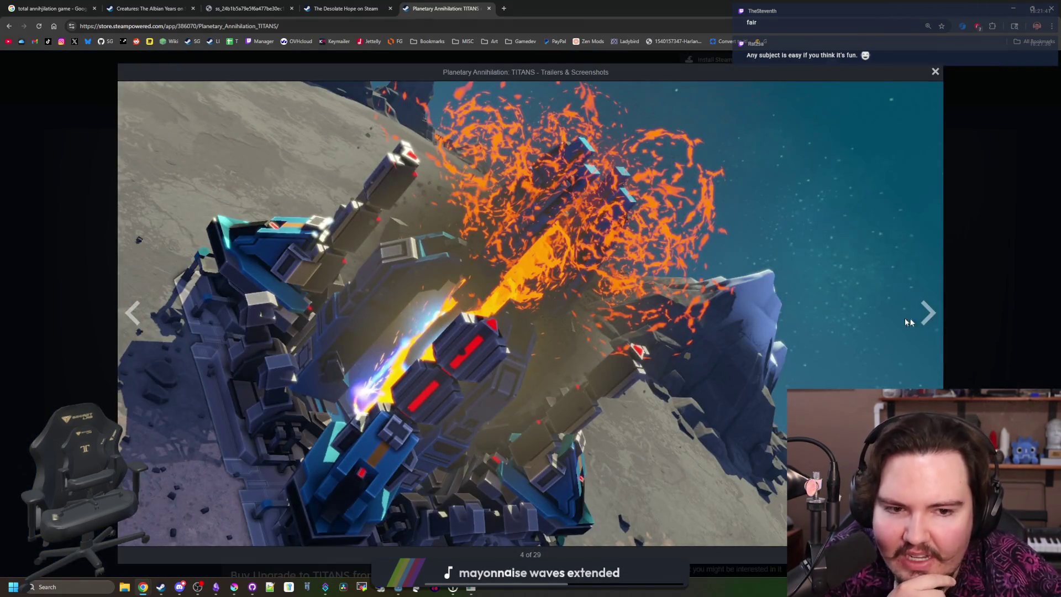
left_click(927, 314)
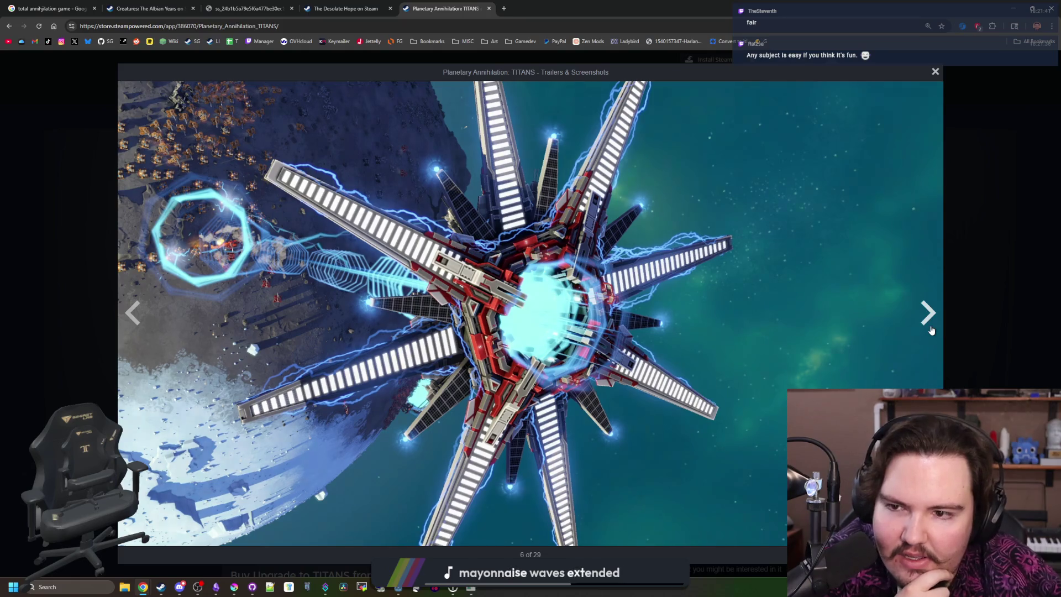
left_click(930, 326)
left_click(928, 315)
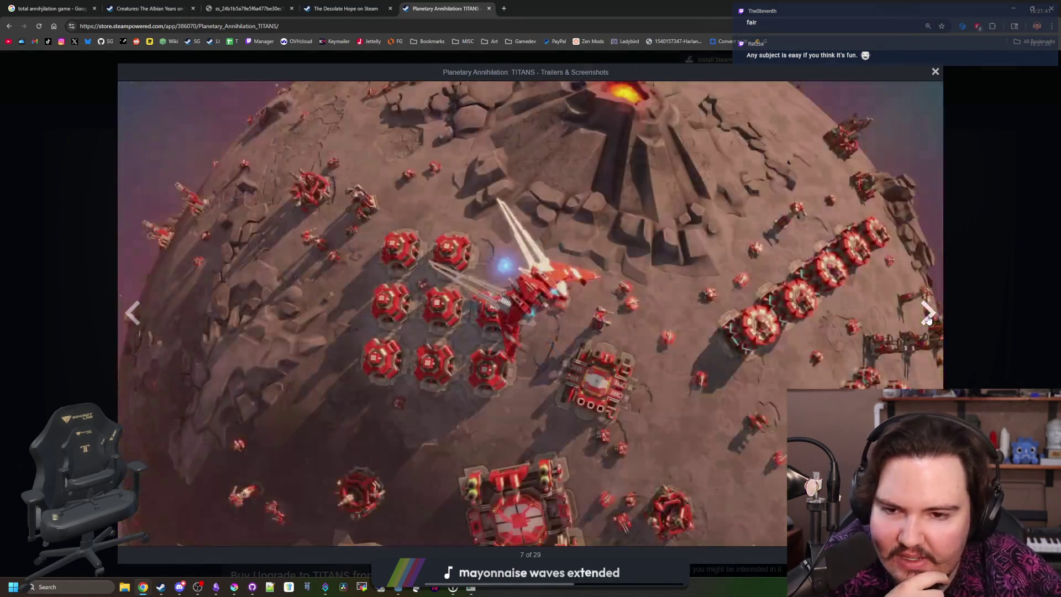
left_click(929, 316)
left_click(929, 318)
left_click(929, 319)
left_click(929, 319)
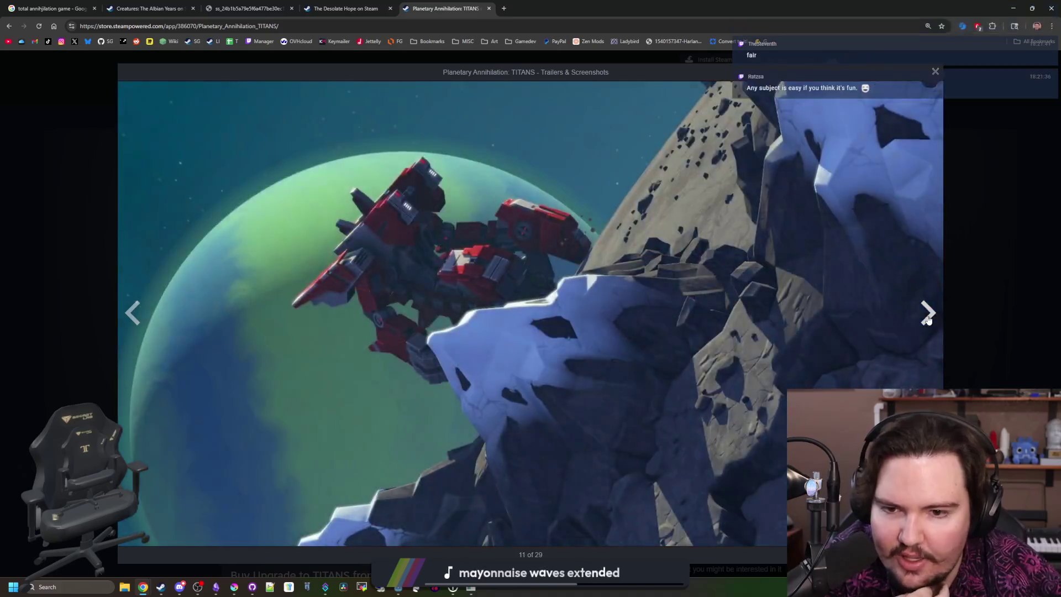
left_click(929, 319)
left_click(929, 320)
left_click(929, 320)
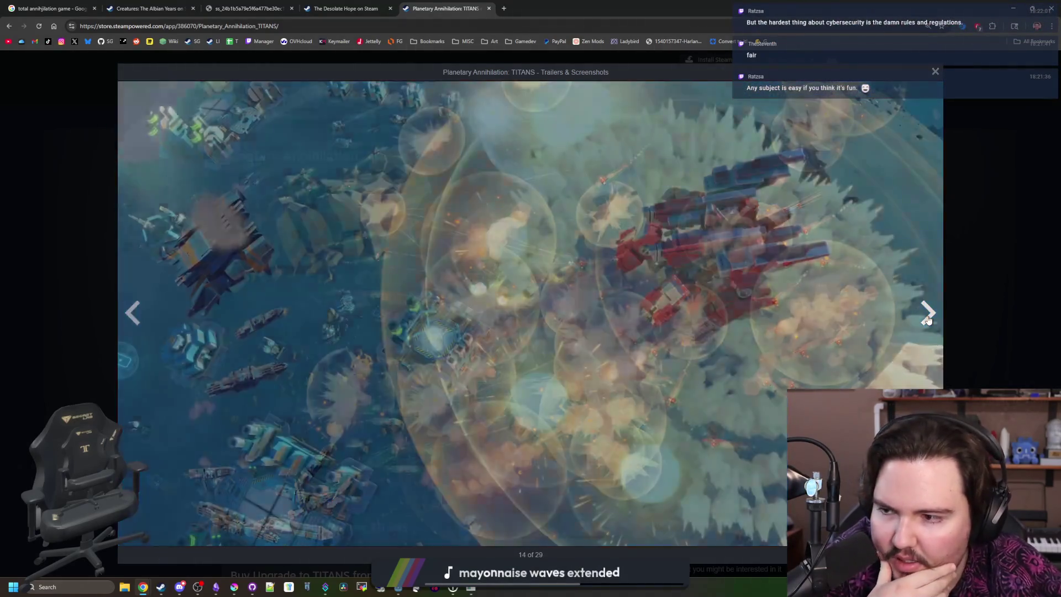
left_click(929, 320)
left_click(929, 320)
left_click(929, 319)
left_click(928, 319)
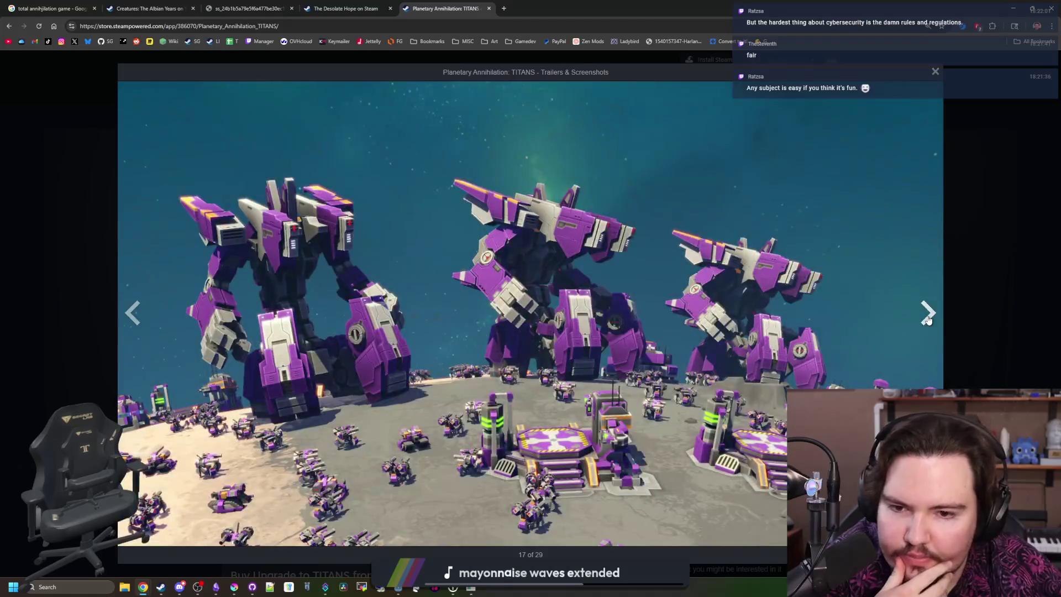
left_click(929, 319)
left_click(929, 320)
left_click(929, 320)
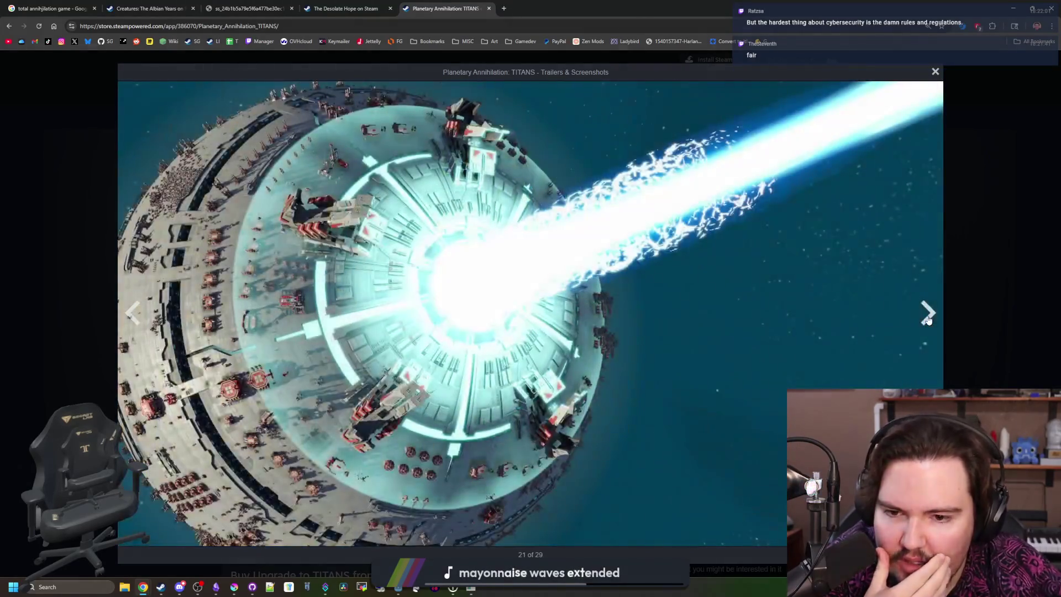
left_click(929, 319)
left_click(929, 320)
left_click(928, 320)
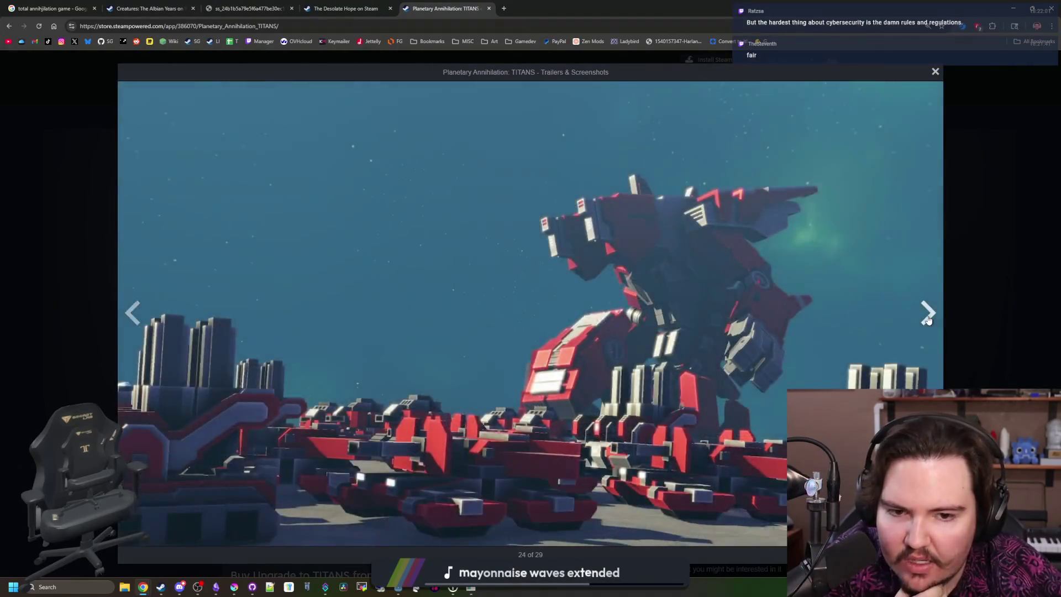
left_click(928, 320)
left_click(962, 287)
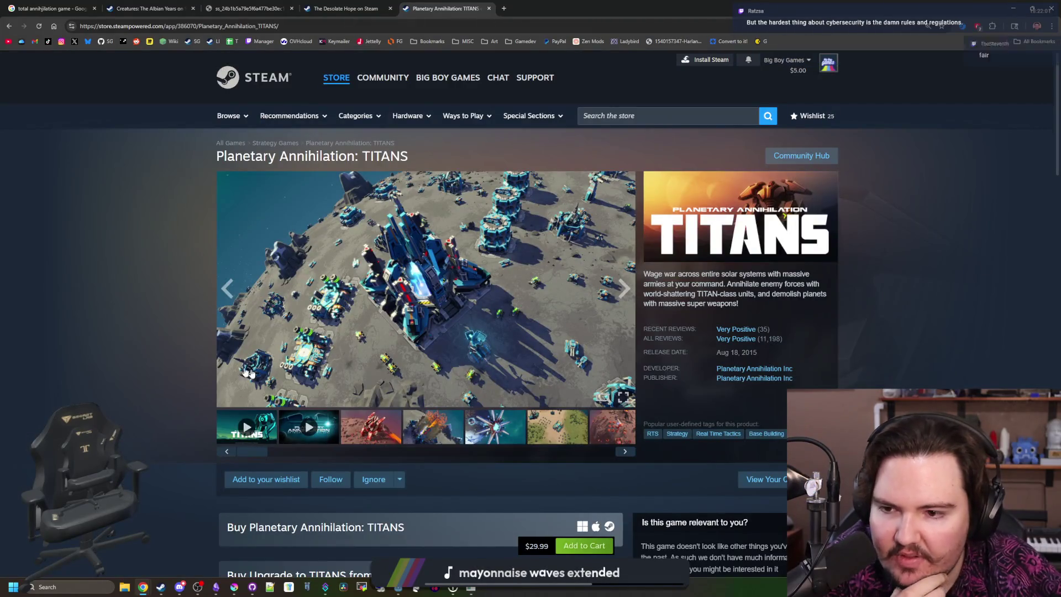
Step: Close The Desolate Hope, Google and remaining browser tabs, returning to fishing_region.gd line 318
left_click(379, 7)
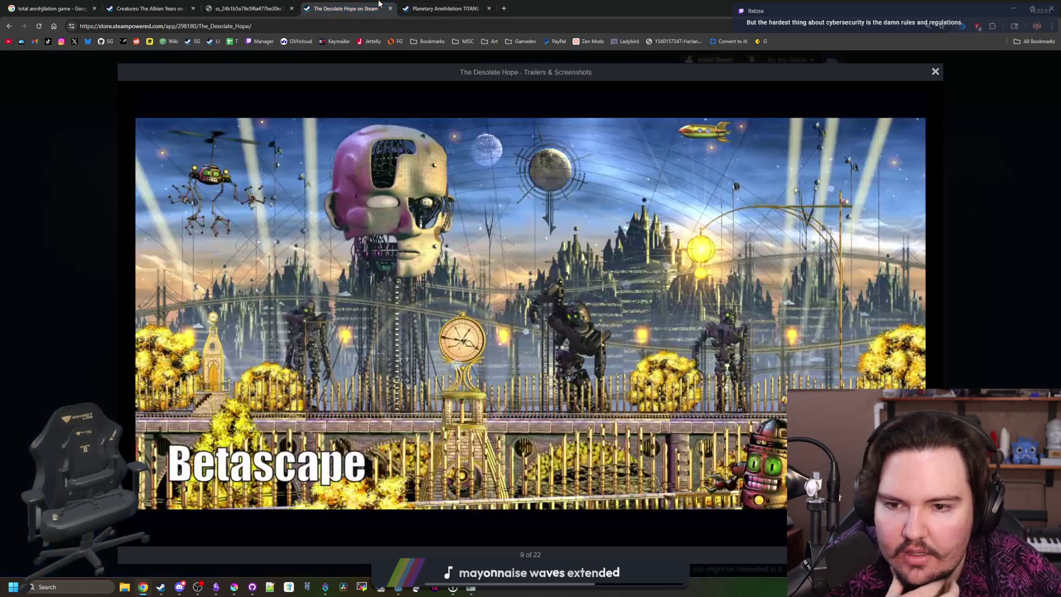
left_click(394, 8)
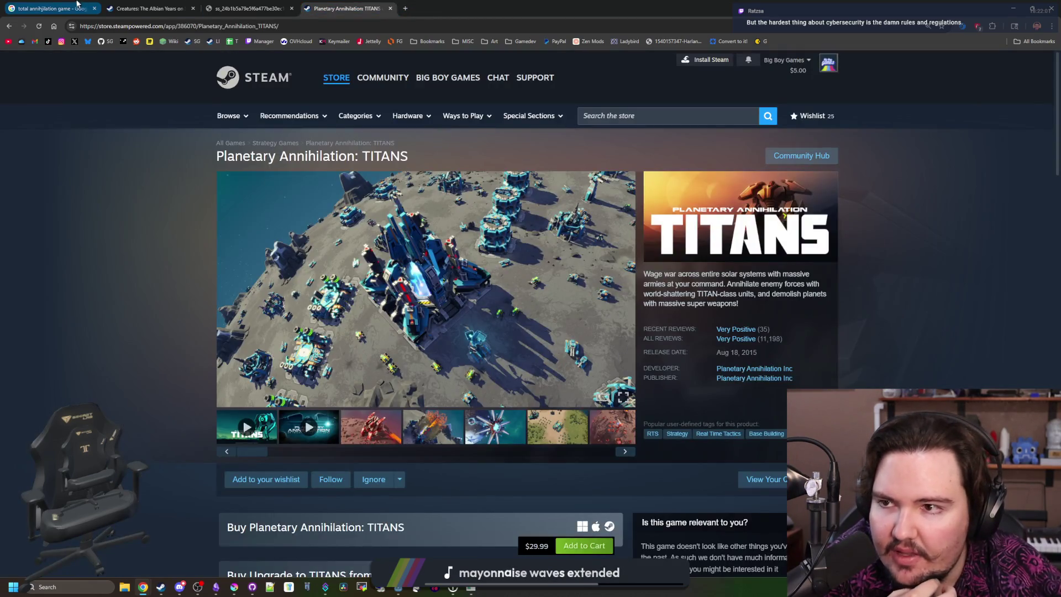
left_click(77, 8)
left_click(94, 9)
left_click(93, 8)
left_click(93, 8)
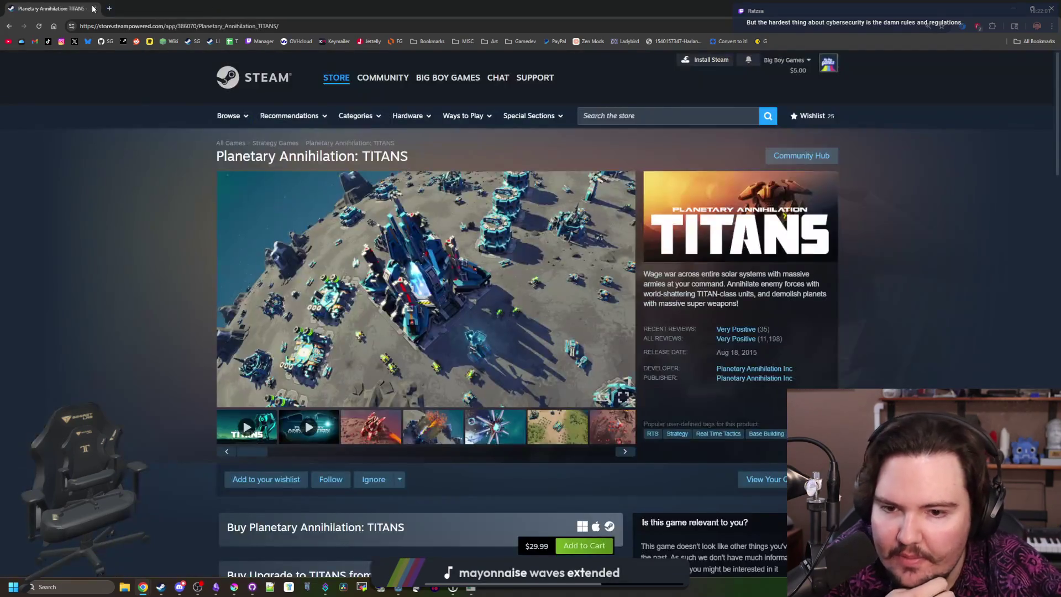
left_click(94, 8)
left_click(465, 321)
left_click(469, 315)
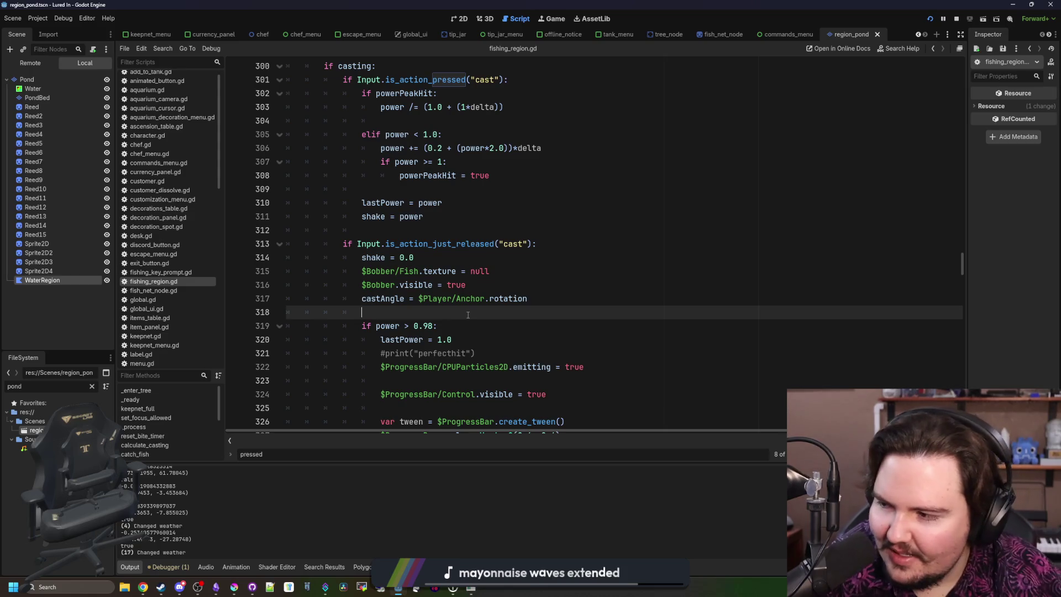
left_click(690, 257)
key("F5")
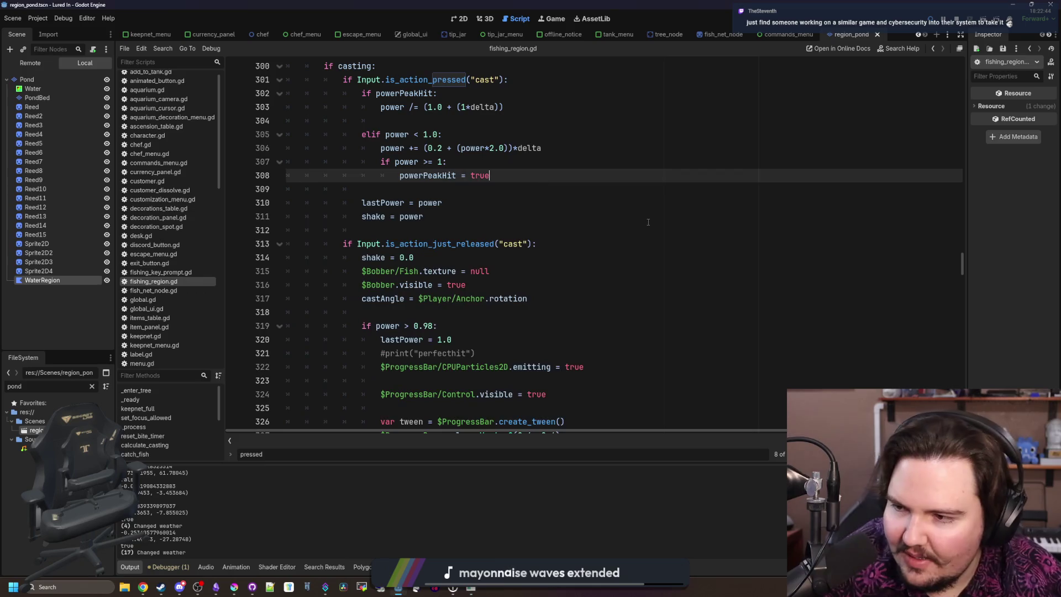
left_click(648, 221)
key("ctrl+s")
scroll(648, 222, "up", 10)
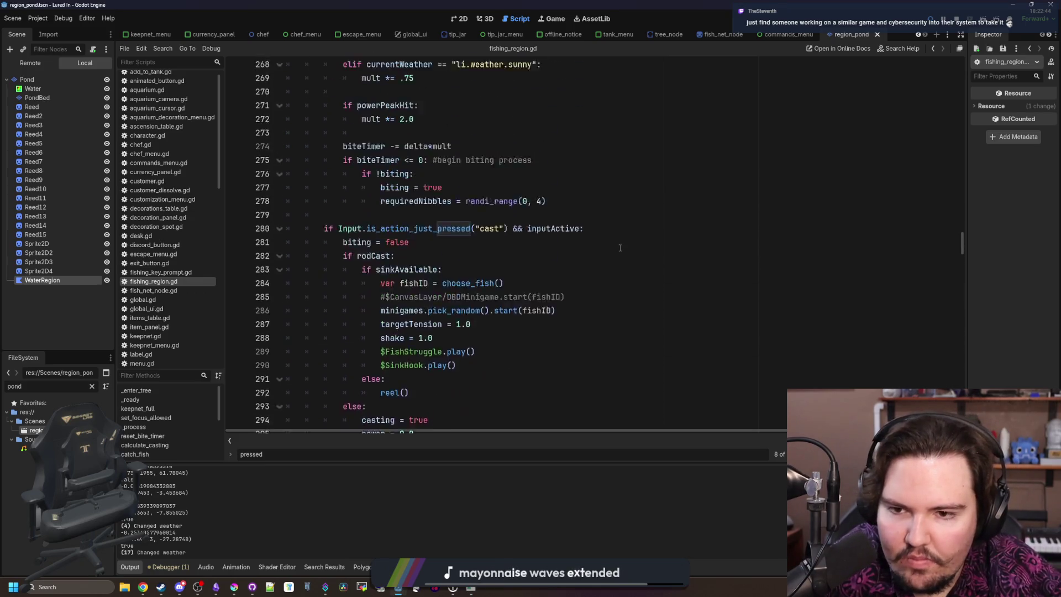
left_click(620, 248)
Step: Find _ready and rewrite line 70 as var poly = region.get_node("WaterRegion")
key("ctrl+f")
type("_ready")
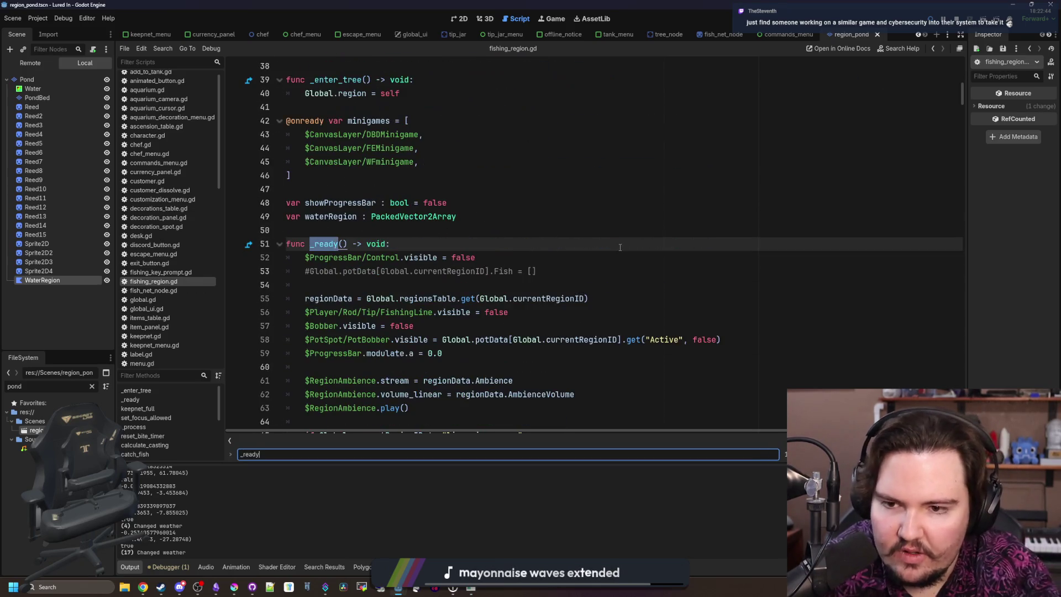
scroll(620, 248, "down", 7)
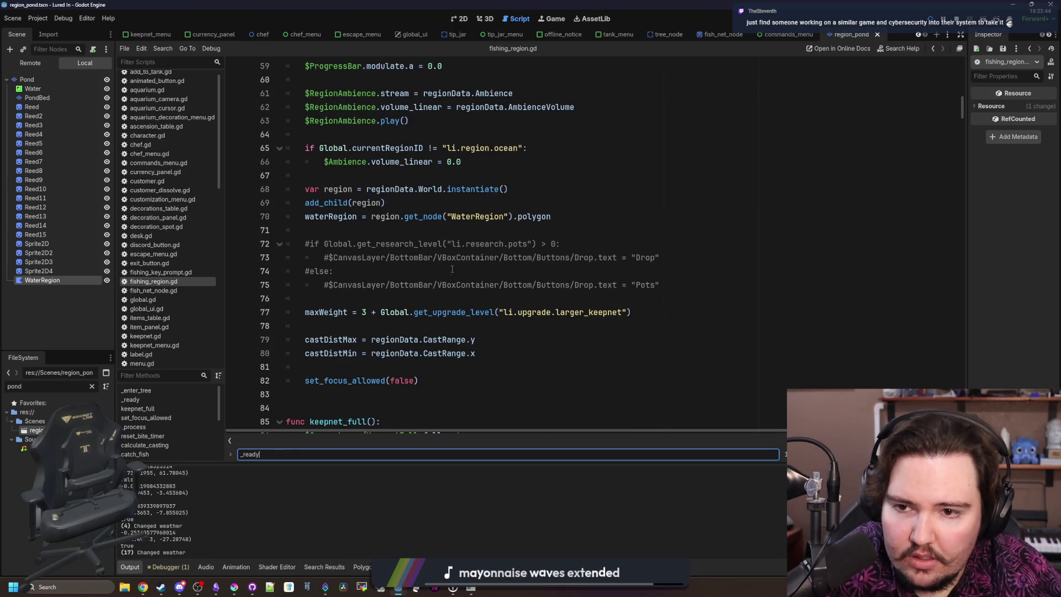
left_click(577, 220)
scroll(590, 225, "up", 2)
left_click_drag(510, 299, 305, 298)
key("Return")
type("var")
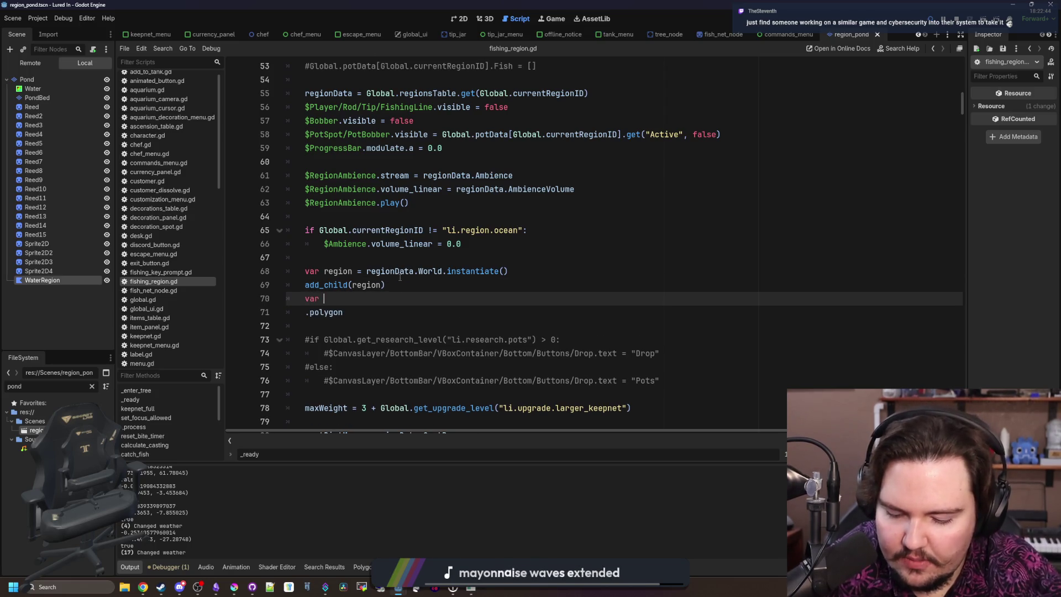
type("=")
type("waterRegion = region.get_node(\"WaterRegion\")")
Step: Make the next line waterRegion = poly.polygon and delete the stray waterRegion = on line 70
key("Down")
key("Home")
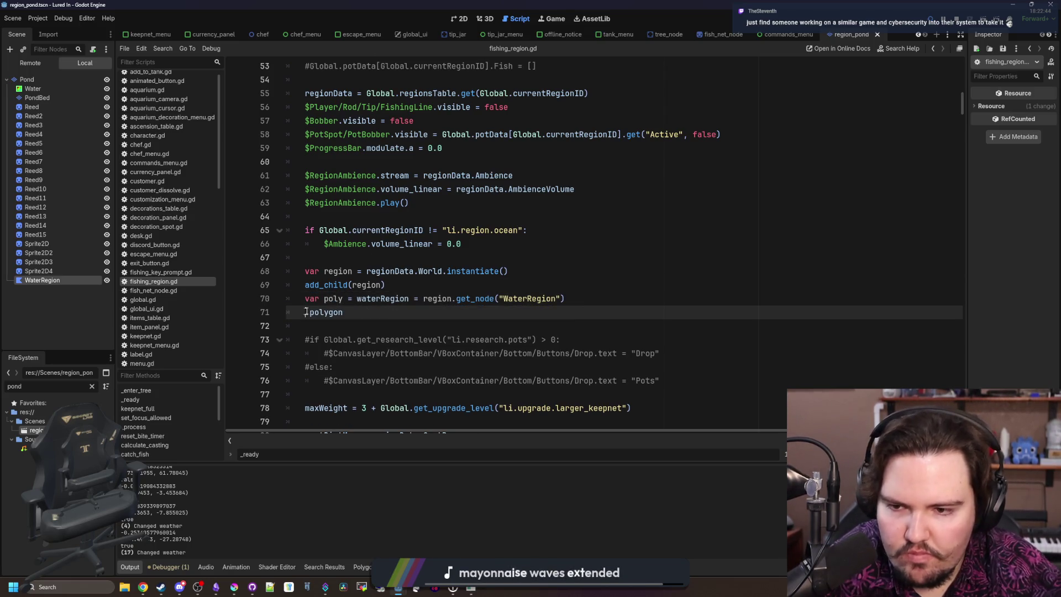
type("poly.")
scroll(380, 286, "right", 2)
scroll(375, 313, "left", 2)
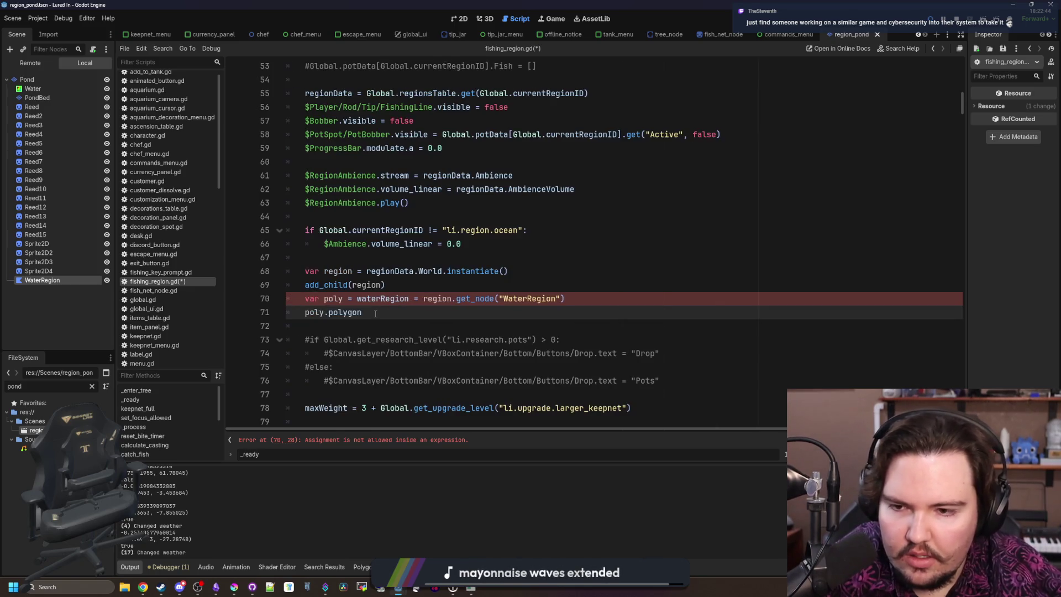
type("waterRegion =")
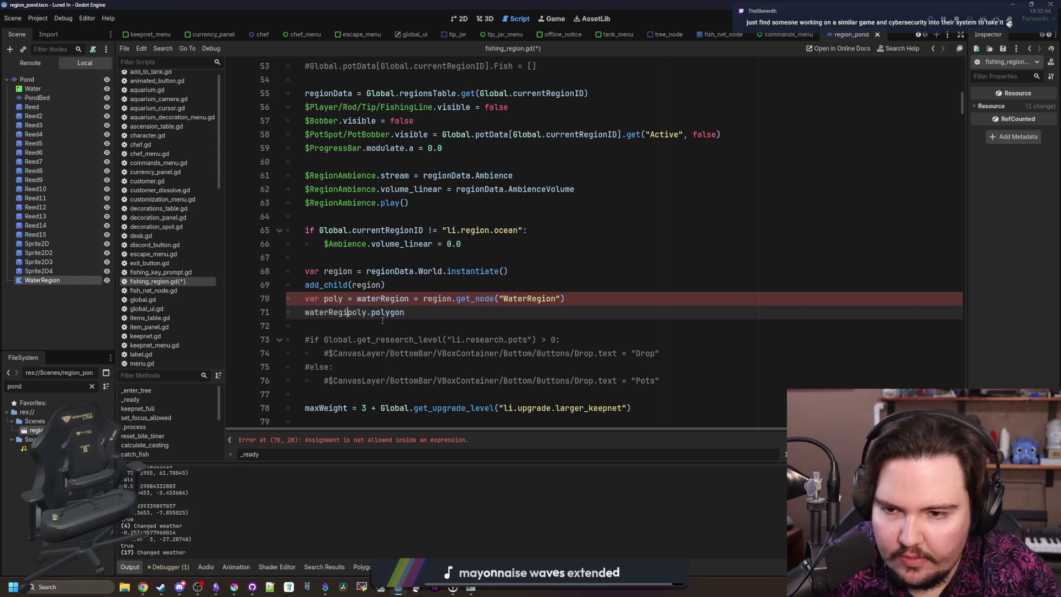
left_click(423, 298)
left_click_drag(424, 298, 357, 298)
key("BackSpace")
Step: Add poly.visible = false after the poly line and save the script
left_click(514, 303)
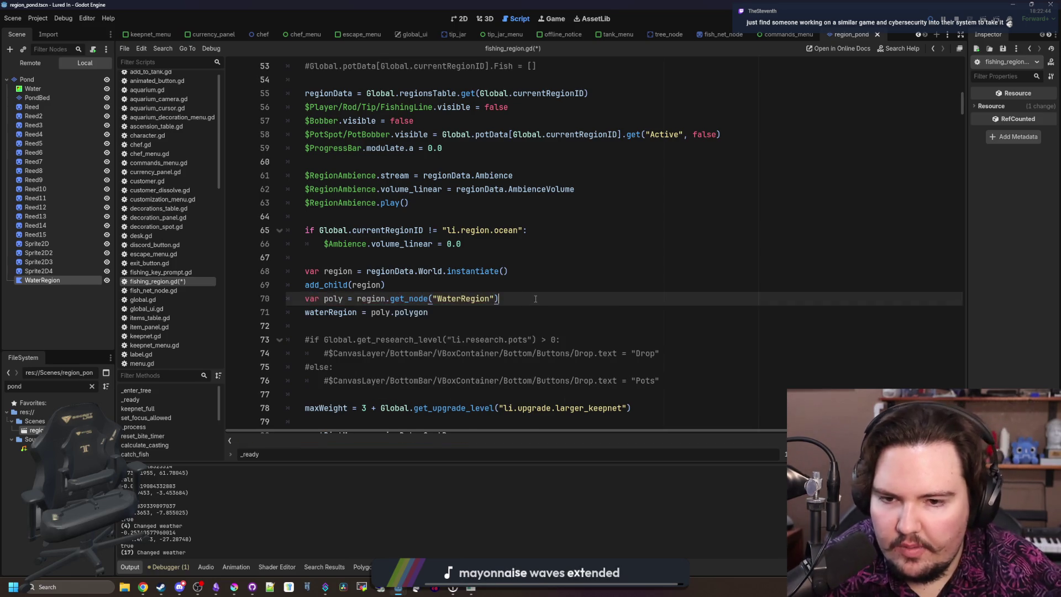
key("Return")
type("poly.visible = false")
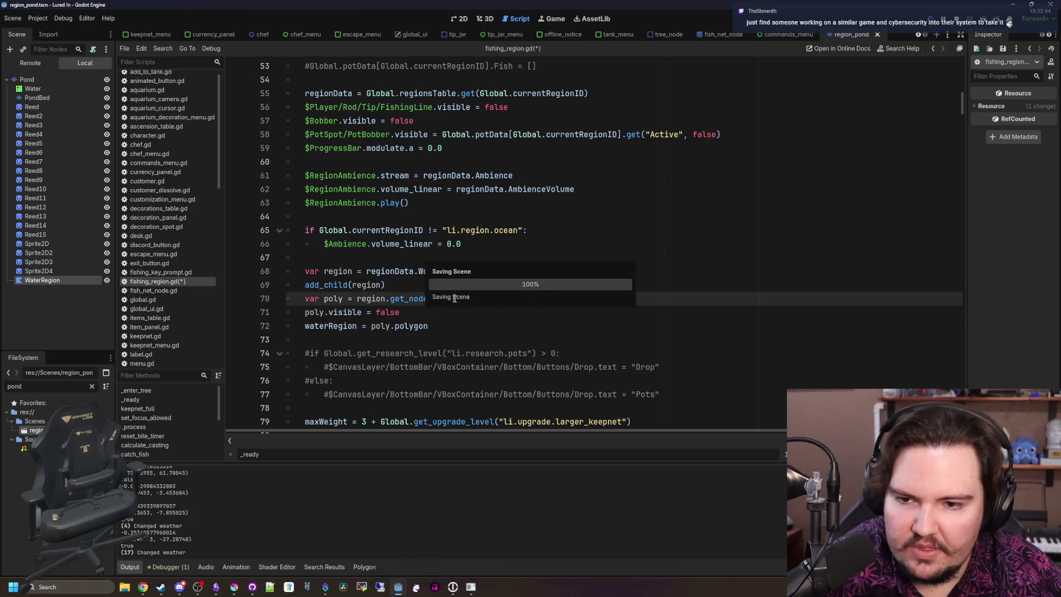
left_click(413, 285)
key("ctrl+s")
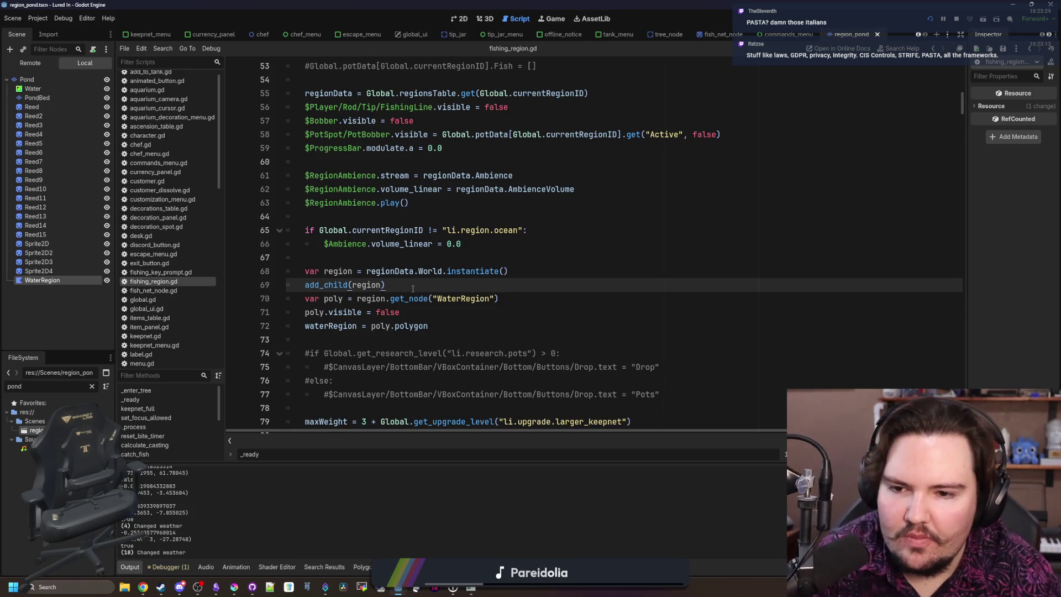
left_click(387, 339)
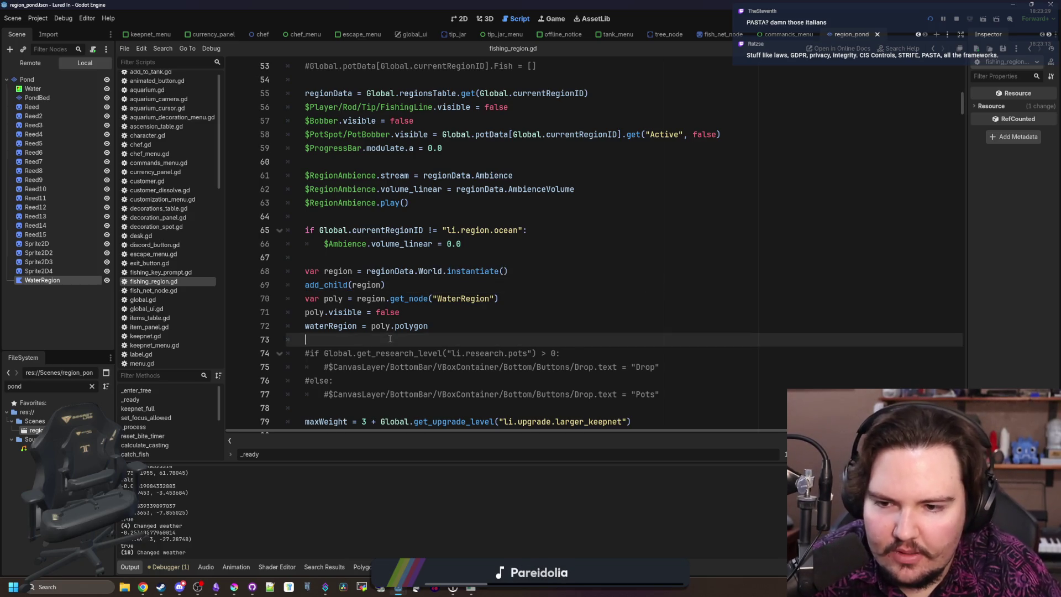
scroll(384, 271, "down", 2)
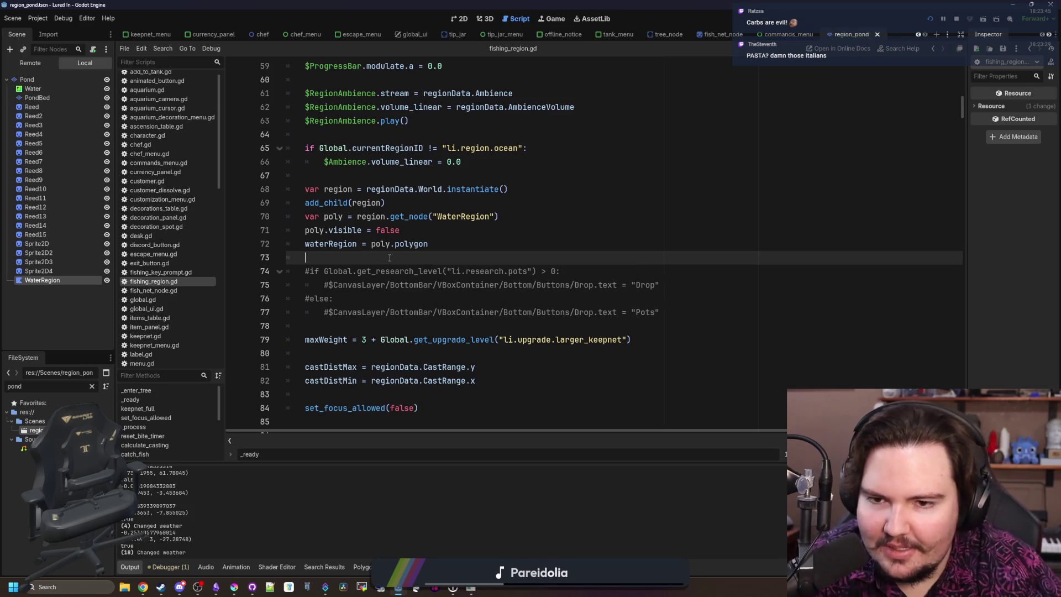
scroll(398, 257, "up", 2)
scroll(411, 257, "up", 5)
scroll(399, 238, "down", 11)
scroll(388, 233, "down", 20)
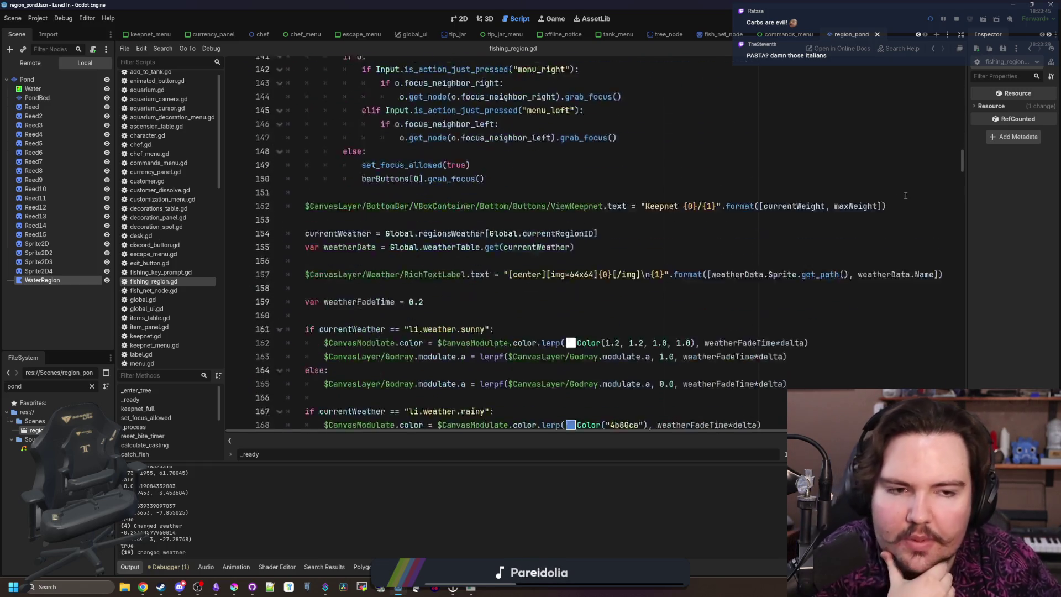
scroll(905, 196, "down", 2)
Step: Find the $Splash lines and turn the print line after them into a 'var isWater =' declaration
left_click(619, 219)
key("ctrl+f")
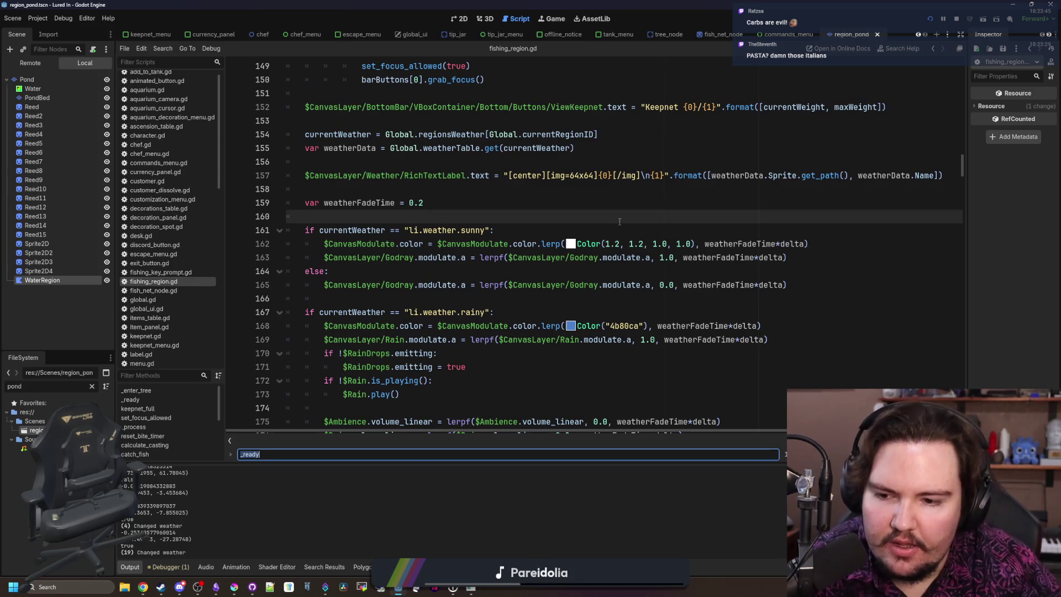
type("splash")
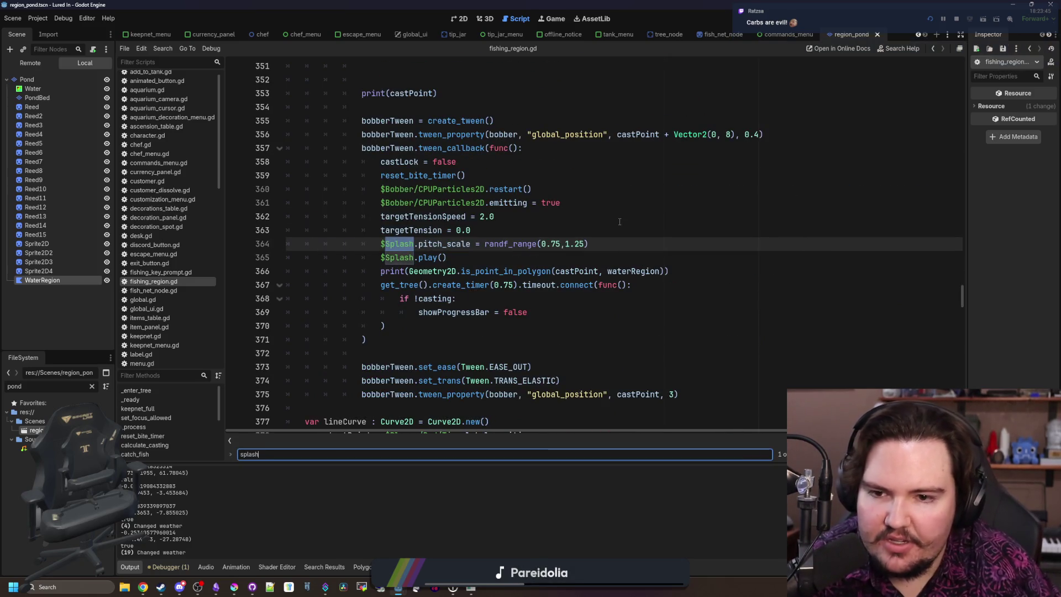
left_click(436, 258)
key("Return")
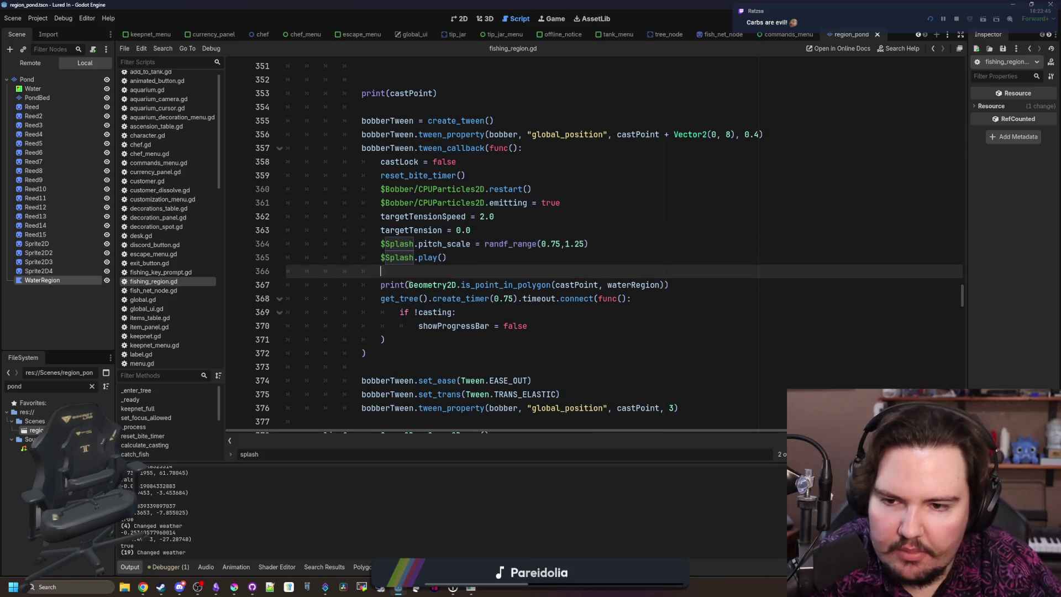
left_click_drag(380, 285, 409, 284)
key("BackSpace")
type("is wat")
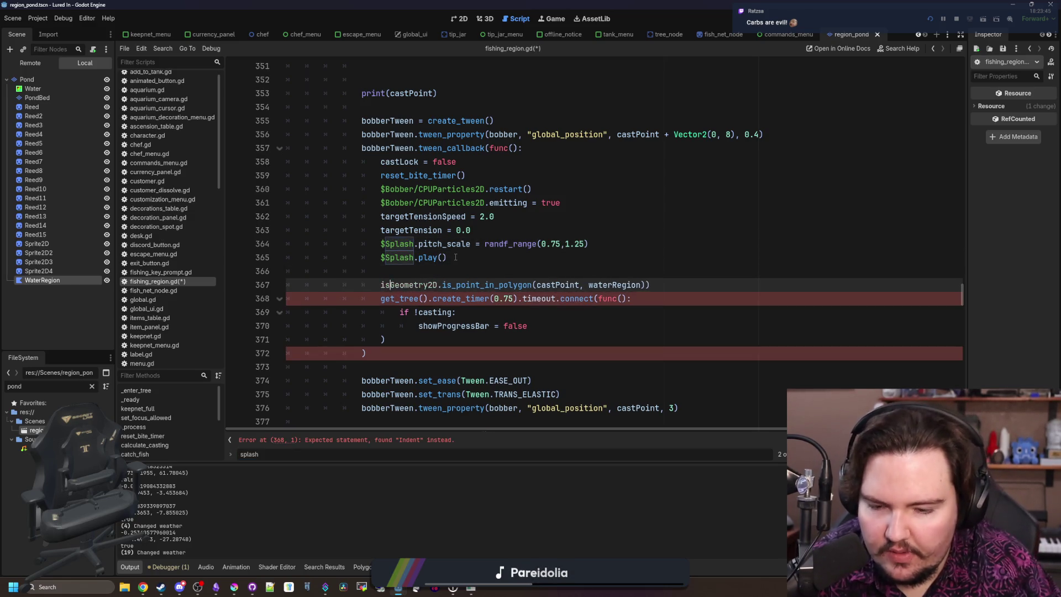
key("BackSpace")
key("BackSpace")
key("BackSpace")
type("var ")
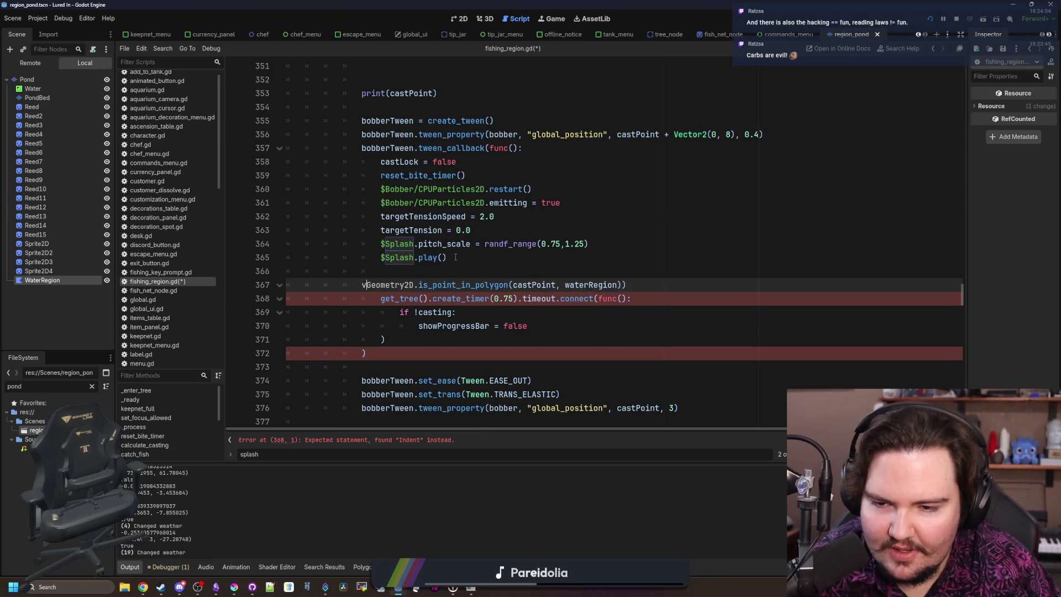
type("isWater =")
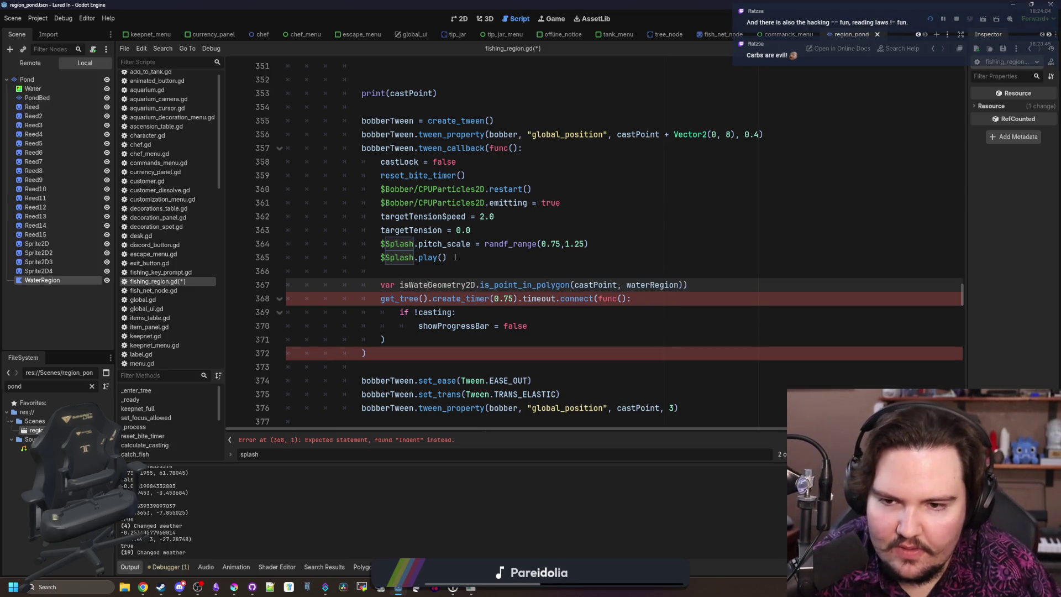
key("End")
key("BackSpace")
key("Return")
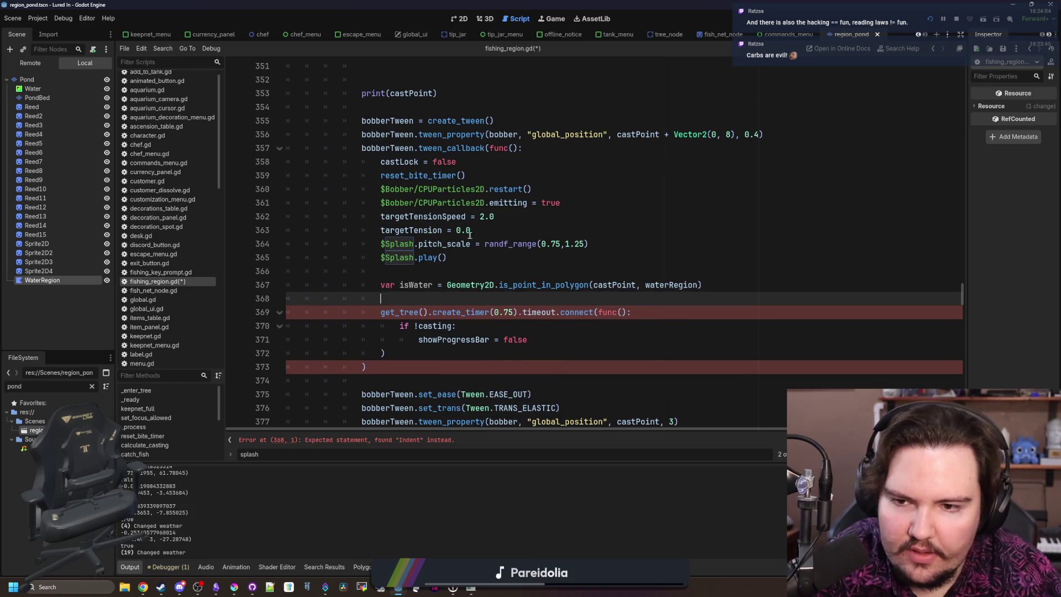
Step: Move the isWater declaration up to just below reset_bite_timer()
left_click(475, 257)
left_click_drag(458, 255, 268, 250)
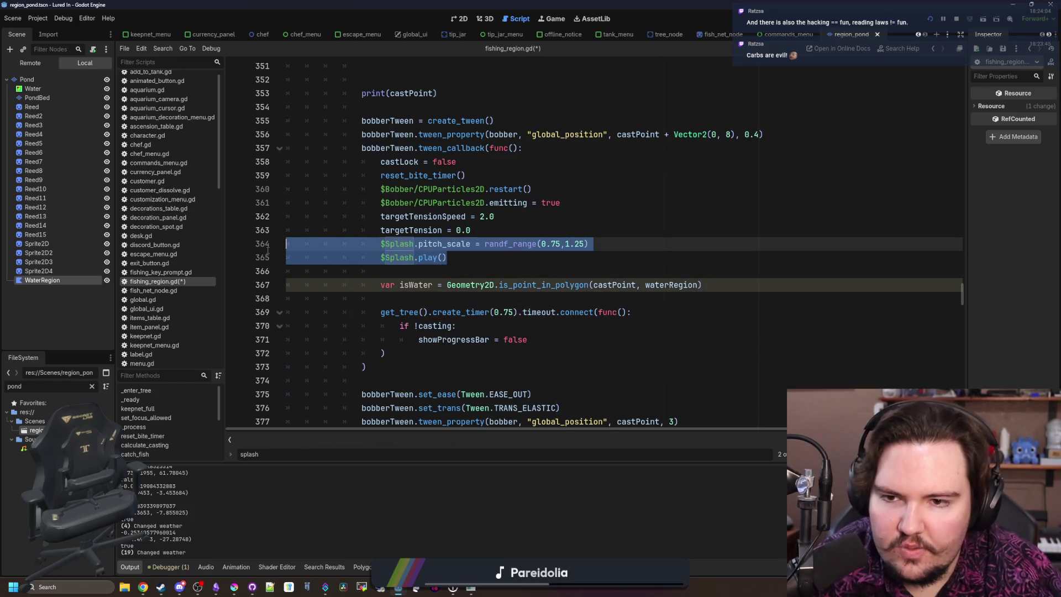
scroll(463, 259, "up", 1)
left_click_drag(703, 326, 381, 326)
key("ctrl+c")
key("BackSpace")
left_click(505, 212)
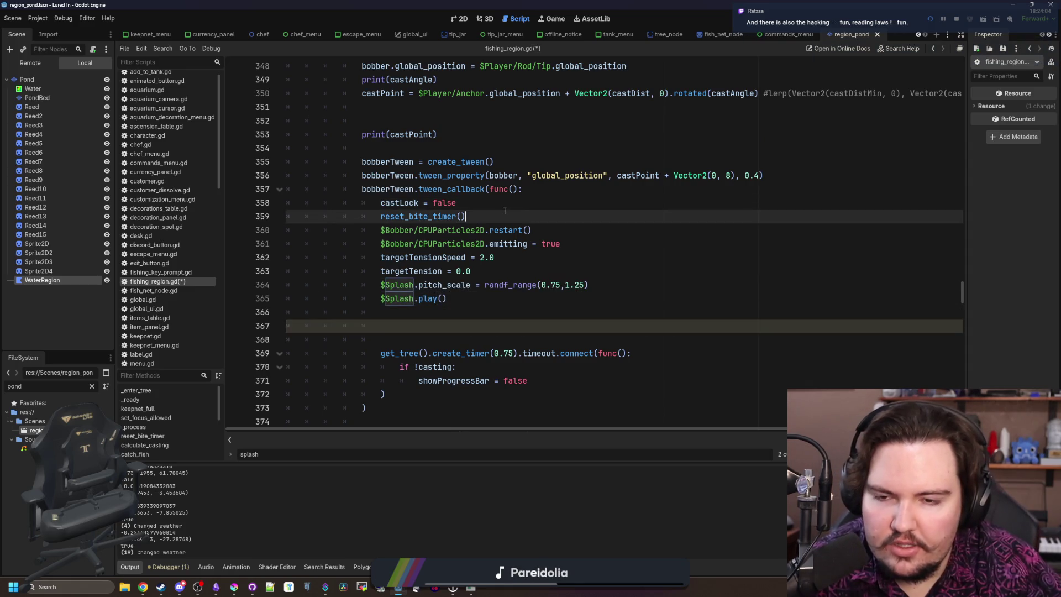
key("Return")
key("ctrl+v")
key("Return")
Step: Add an 'if isWater:' check with an 'else: reel("")' branch
key("Return")
key("Up")
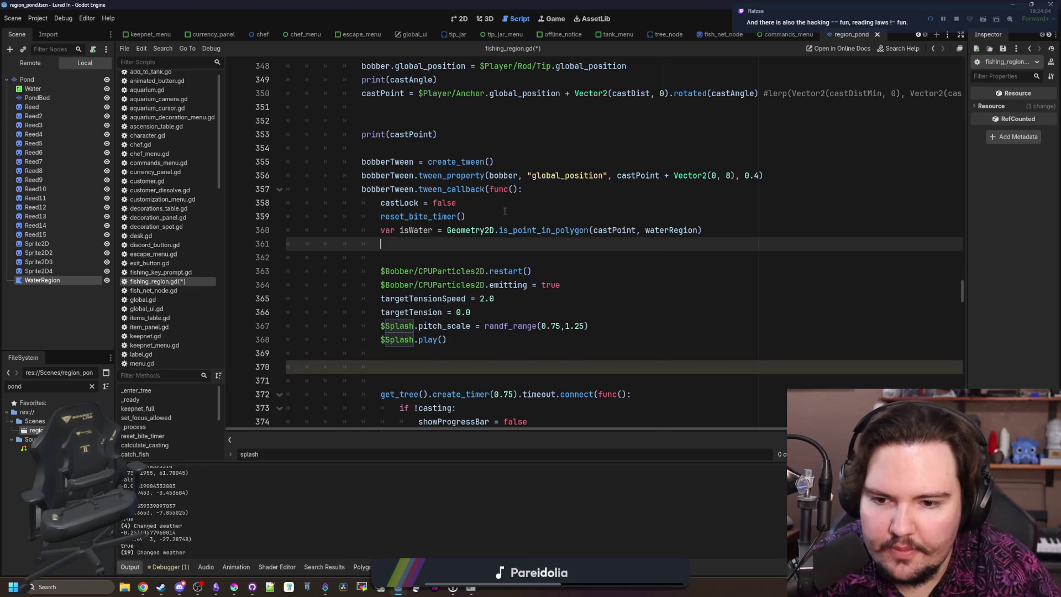
scroll(505, 211, "down", 1)
key("Return")
type("i")
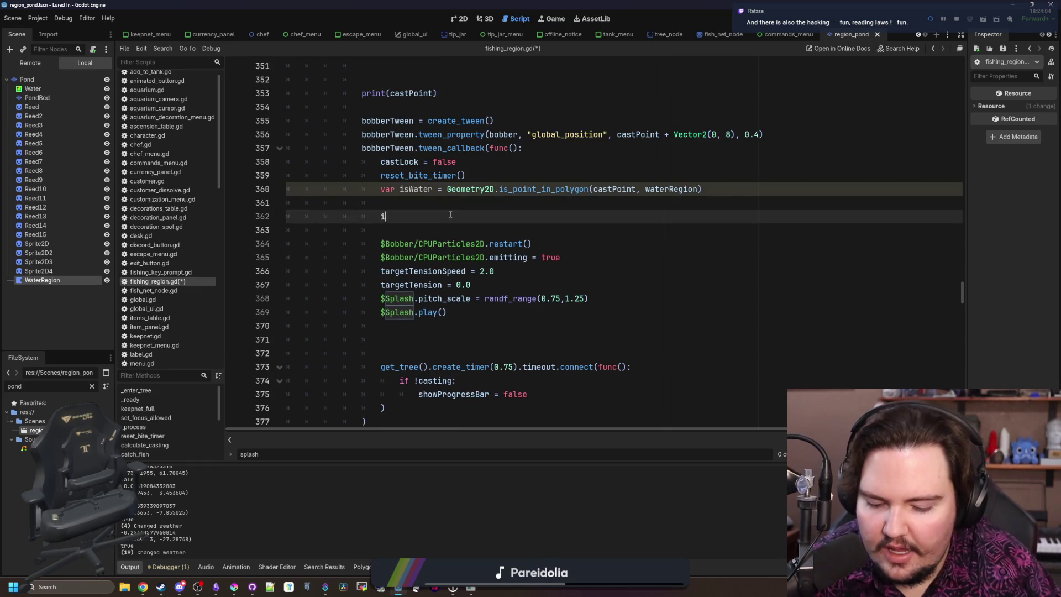
type("f isWater:")
key("Return")
key("Return")
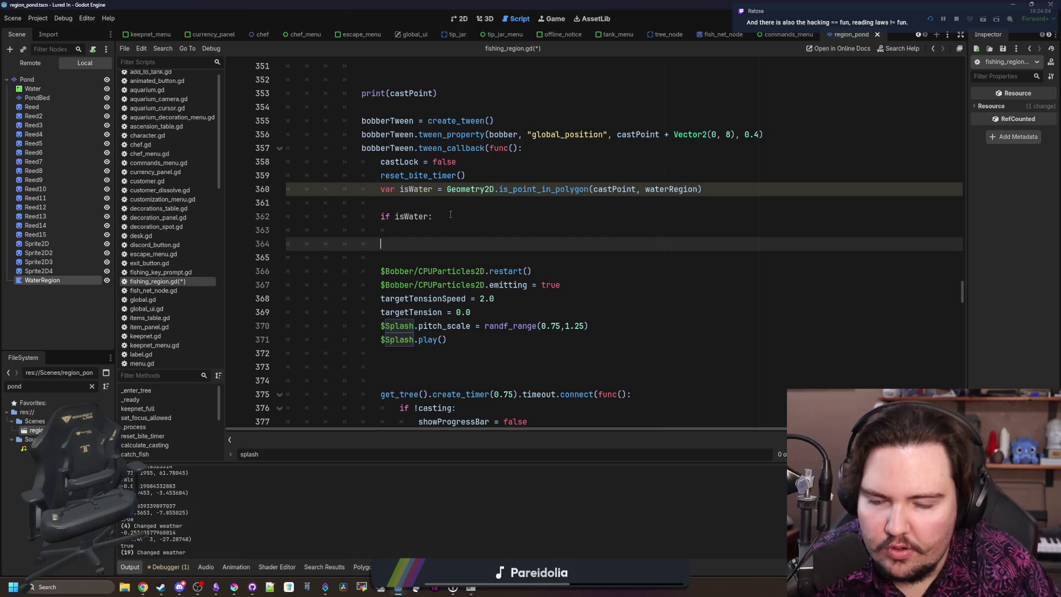
type("else:")
key("Return")
type("reel")
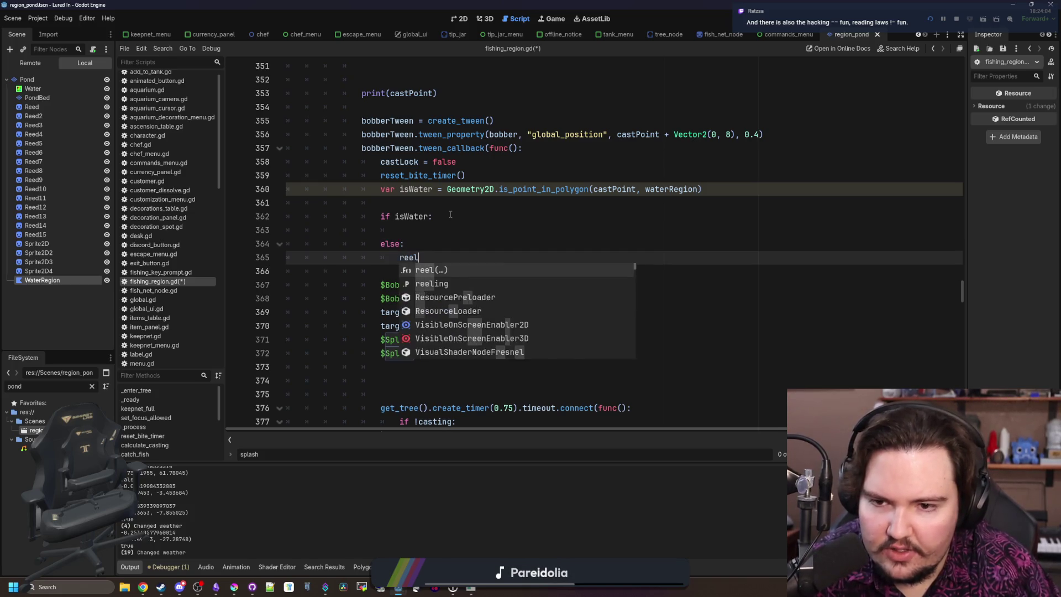
key("Return")
Step: Move the particle and splash lines inside the 'if isWater:' block and indent them
scroll(450, 214, "down", 1)
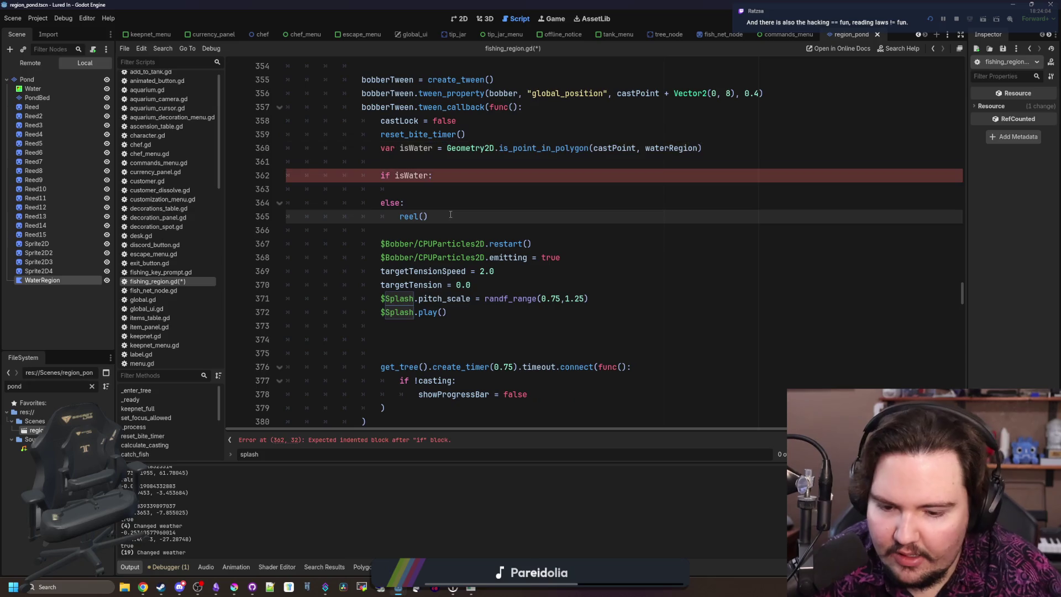
left_click(448, 312)
left_click(287, 244, "shift")
key("ctrl+x")
left_click(456, 189)
key("ctrl+v")
left_click(493, 189)
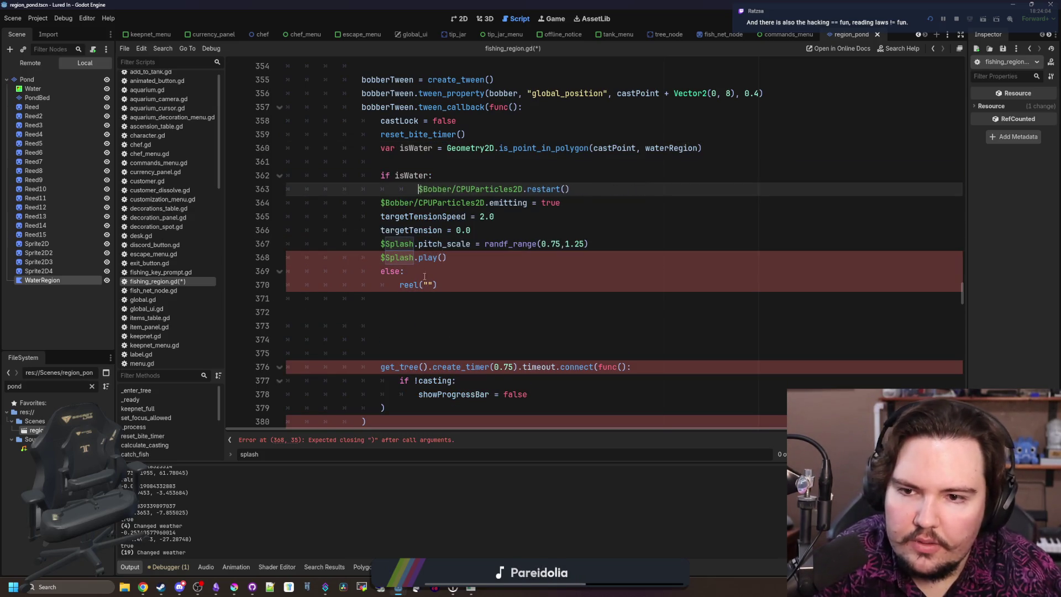
left_click_drag(468, 260, 380, 202)
key("Tab")
Step: Delete the leftover empty lines above the timer block
scroll(489, 286, "down", 1)
left_click(489, 286)
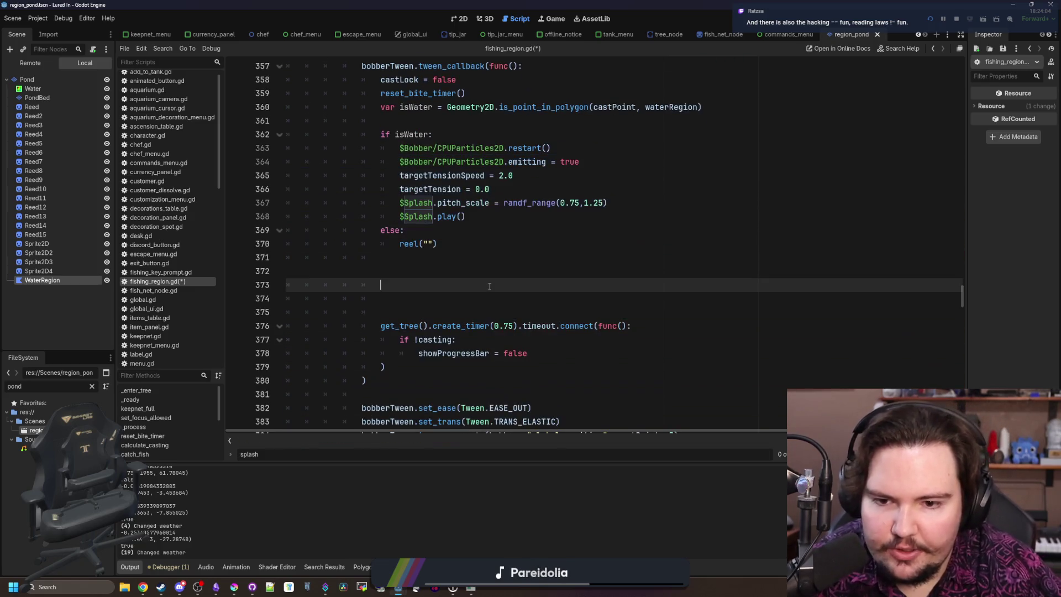
scroll(470, 347, "up", 1)
mouse_move(385, 408)
left_mouse_down()
mouse_move(284, 354)
mouse_move(280, 367)
left_mouse_up()
left_click_drag(437, 348, 392, 297)
key("BackSpace")
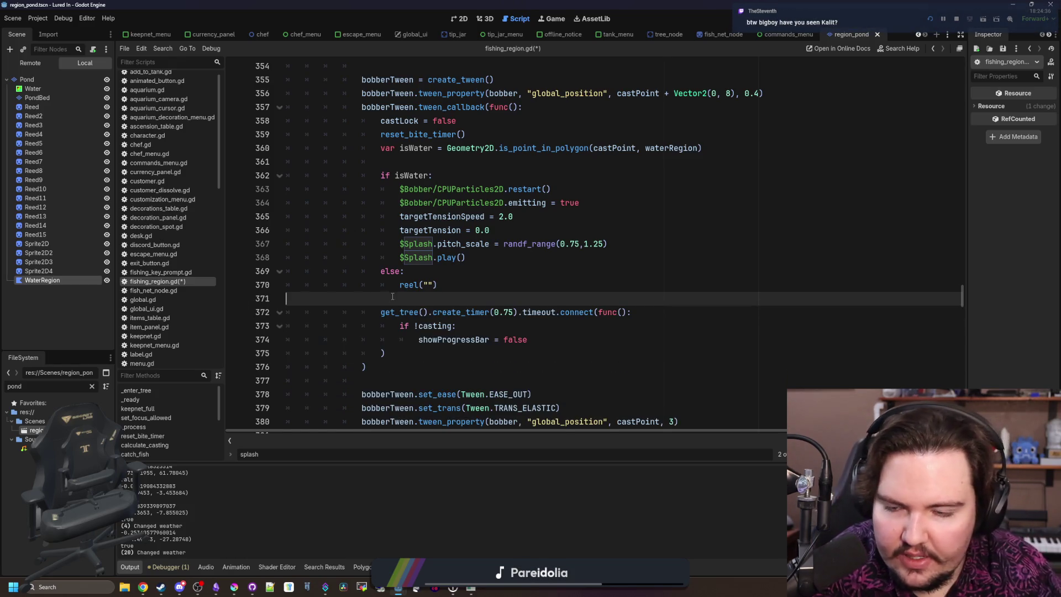
Step: Save fishing_region.gd and run the game with F5
key("ctrl+s")
left_click(447, 285)
left_click(452, 267)
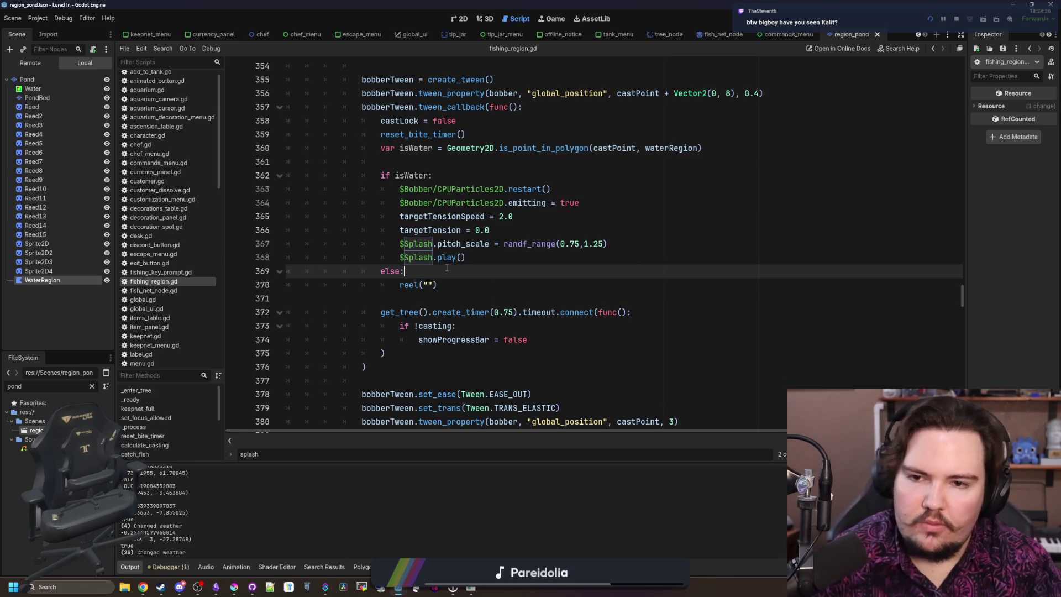
key("F5")
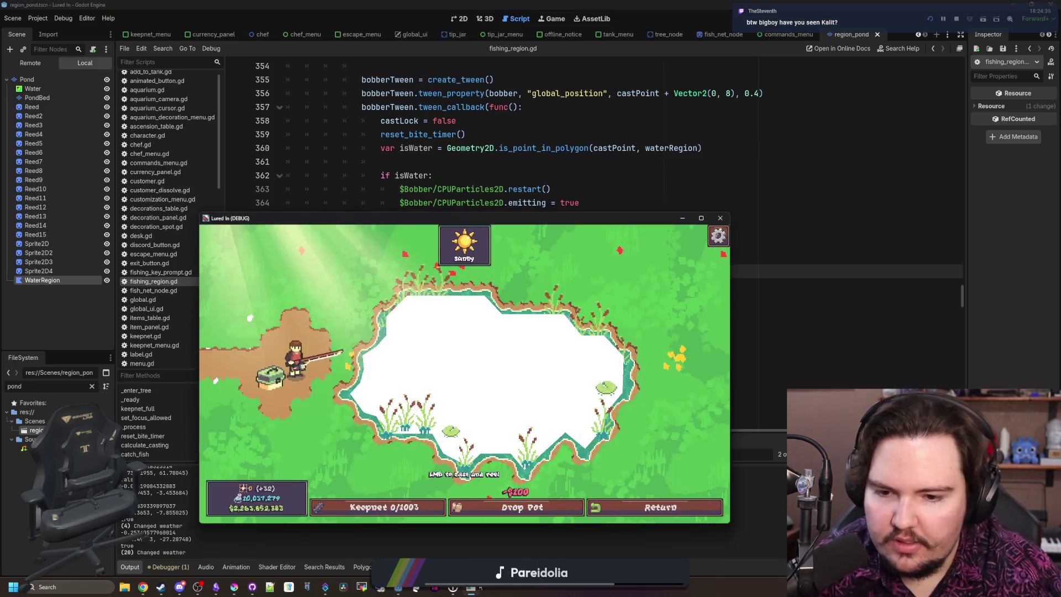
Step: Maximise the game and test-cast short of the pond, into it, then full power top-right
left_click_drag(505, 209, 544, 4)
left_click_drag(297, 107, 286, 446)
left_click(363, 437)
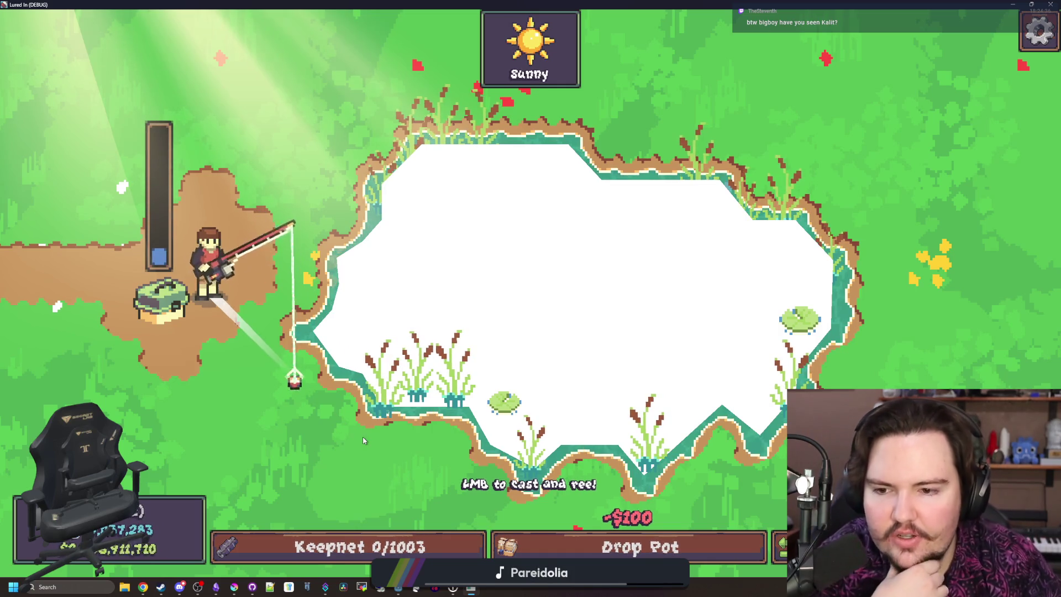
mouse_move(390, 455)
left_mouse_down()
mouse_move(423, 466)
mouse_move(376, 318)
left_mouse_up()
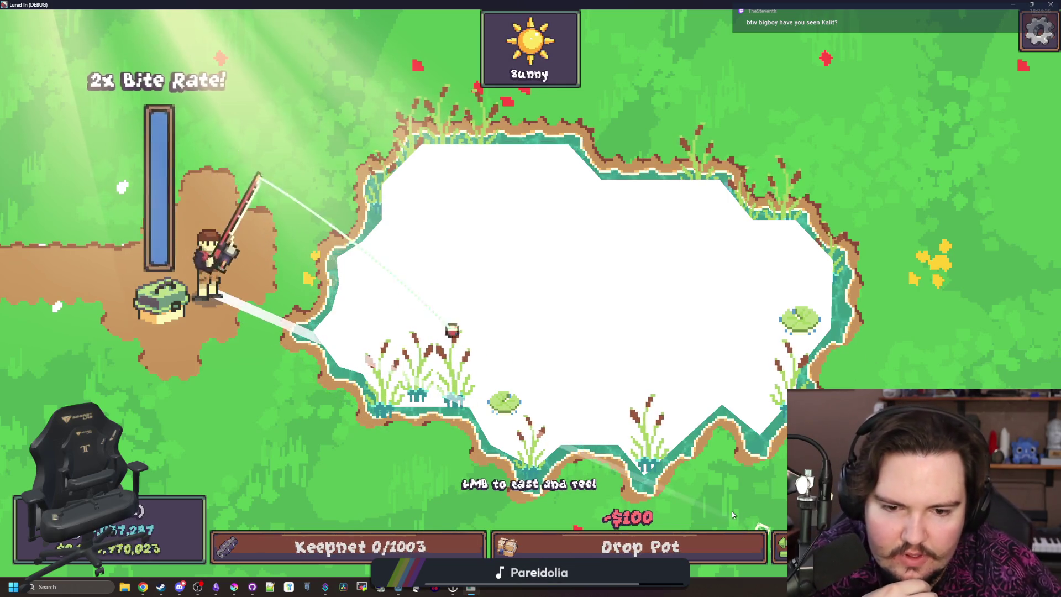
left_click(479, 190)
mouse_move(479, 190)
left_mouse_down()
mouse_move(642, 116)
mouse_move(433, 267)
mouse_move(367, 446)
mouse_move(319, 489)
mouse_move(387, 498)
mouse_move(497, 249)
mouse_move(553, 243)
left_mouse_up()
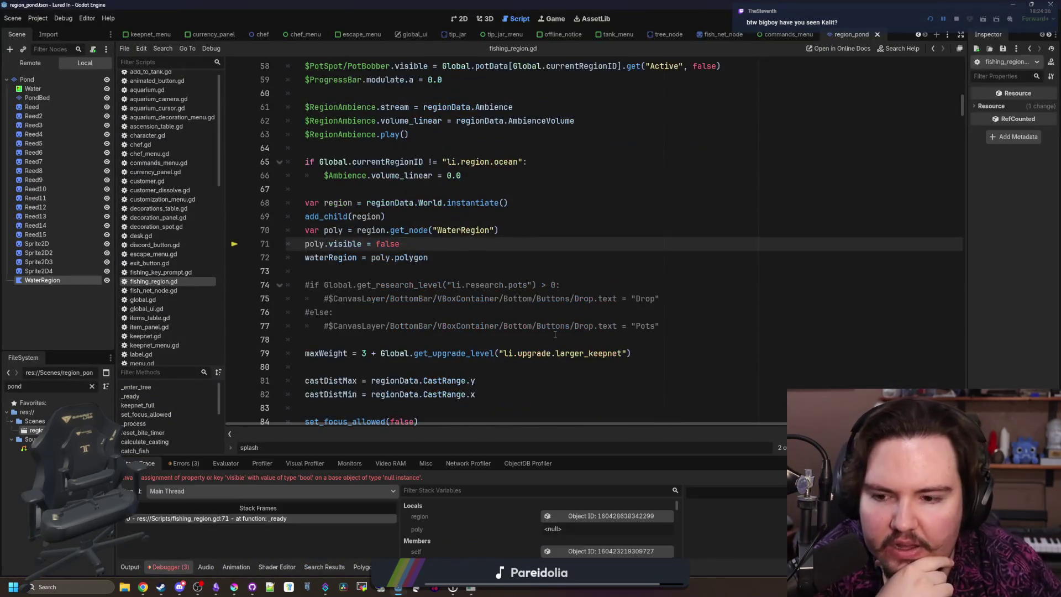
Step: Inspect the null-instance error line, stop the game and show the pond scene in 2D
left_click(558, 226)
left_click(566, 259)
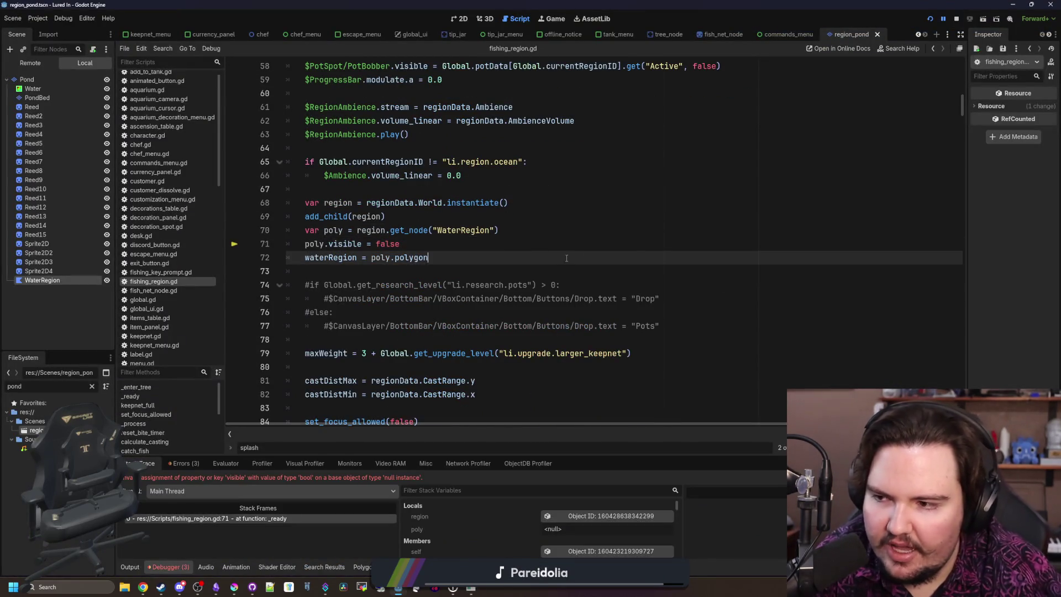
left_click(958, 22)
left_click(464, 21)
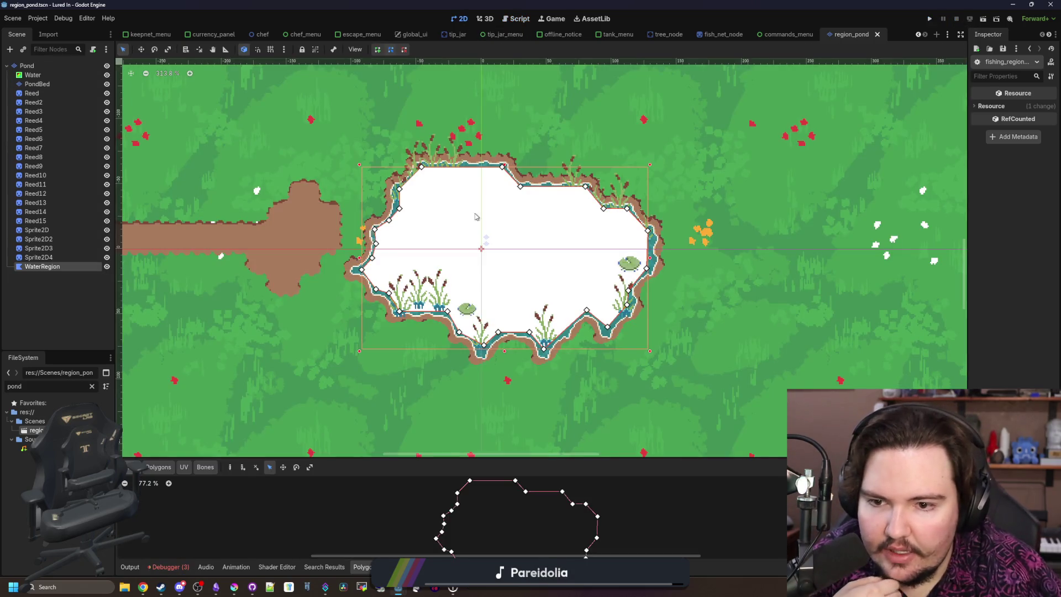
Step: Drag the bottom-bank dip and flat-bank vertices of WaterRegion onto the pond's water edge
scroll(475, 217, "down", 2)
scroll(479, 370, "up", 10)
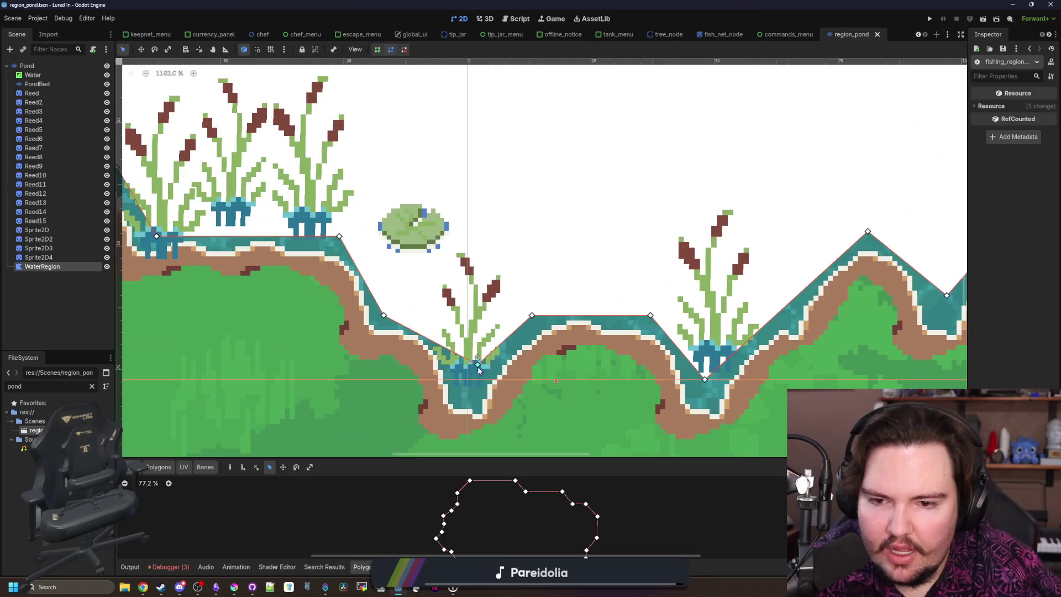
left_click_drag(475, 380, 473, 387)
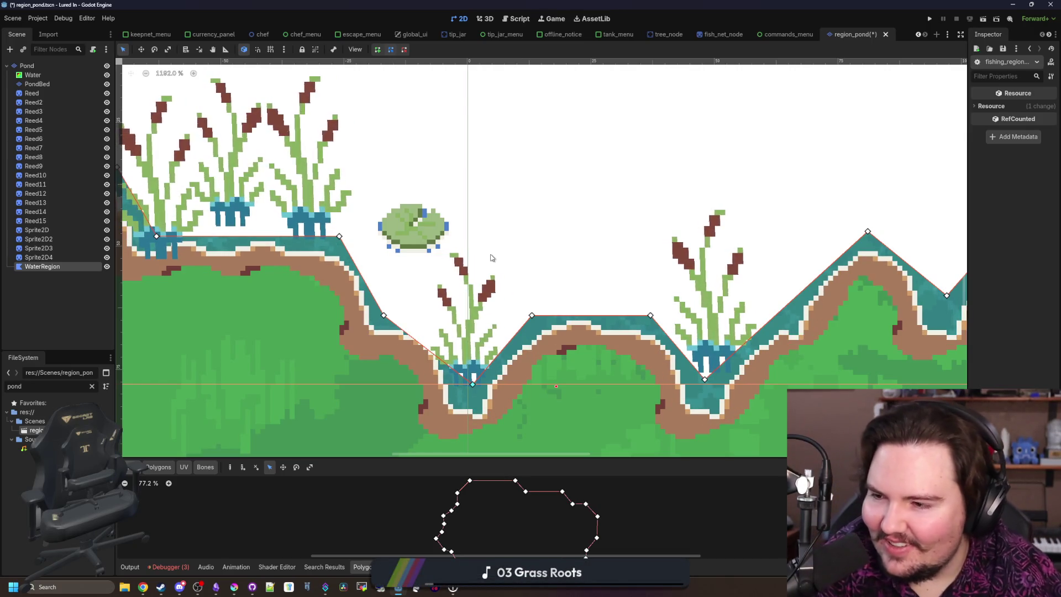
scroll(390, 256, "down", 2)
scroll(515, 271, "up", 2)
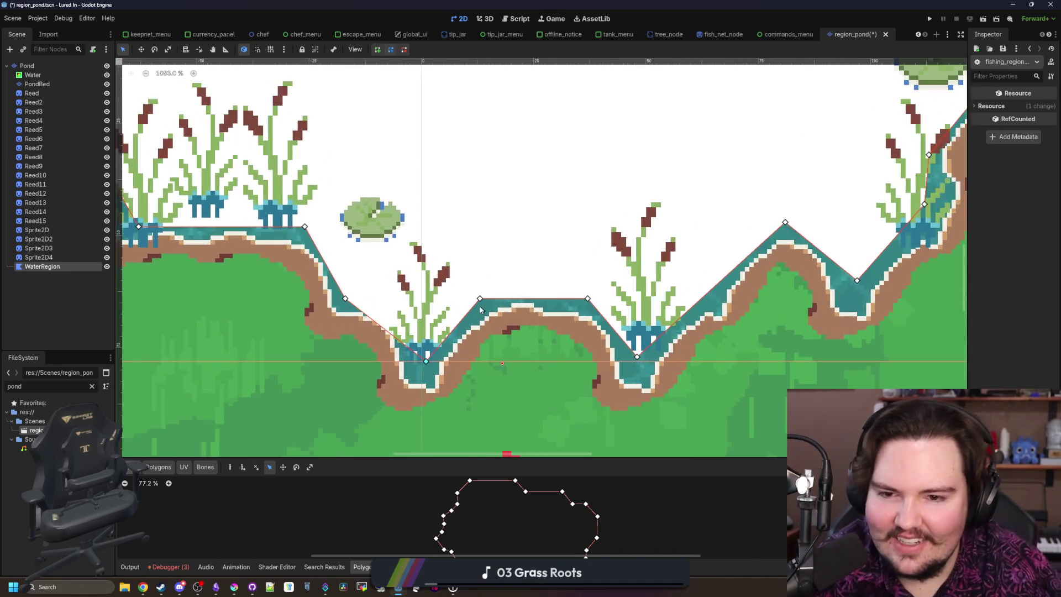
left_click_drag(479, 301, 488, 308)
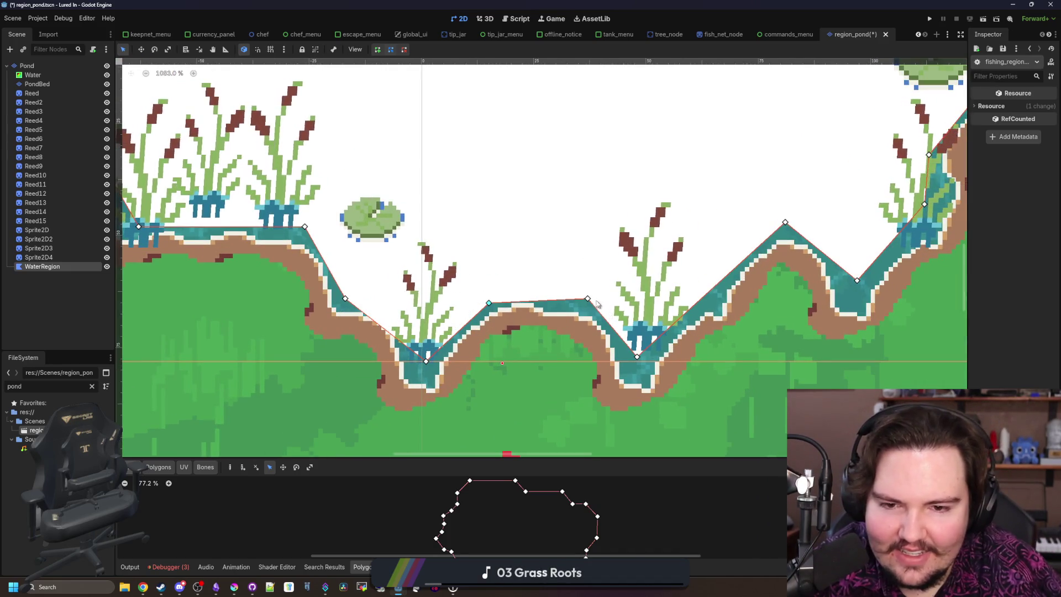
left_click_drag(584, 301, 579, 303)
scroll(488, 307, "down", 2)
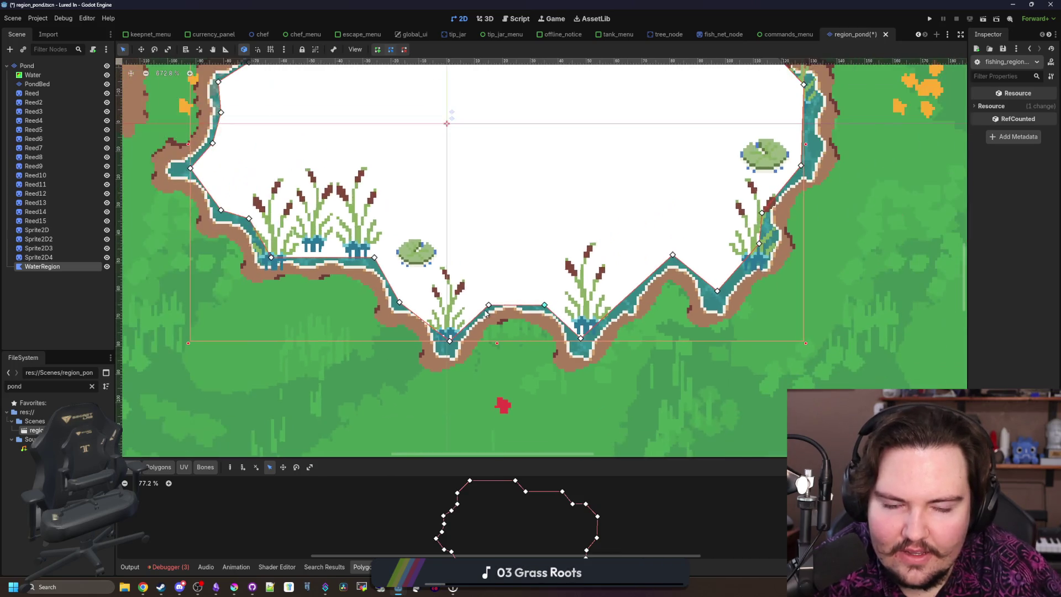
scroll(610, 368, "down", 2)
scroll(683, 330, "up", 4)
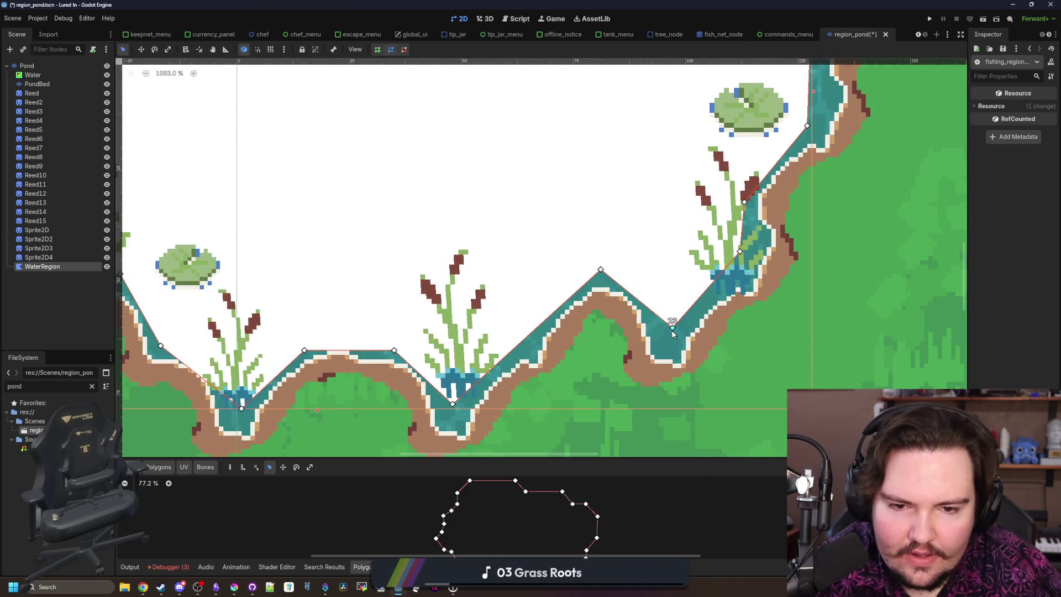
left_click_drag(669, 343, 673, 331)
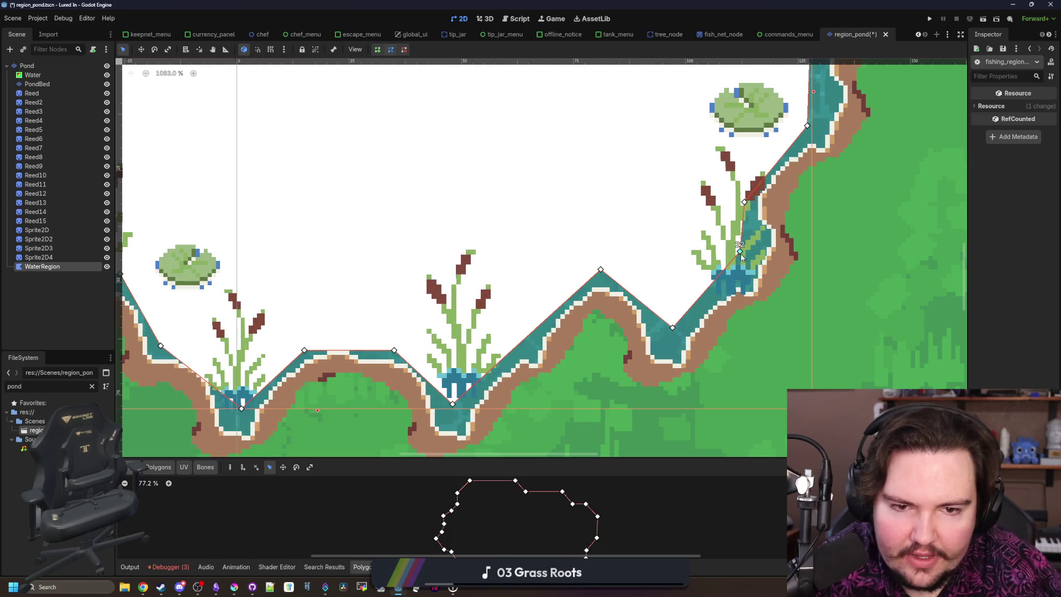
Step: Fit the right, top and left bank vertices to the shoreline and save the pond scene
mouse_move(761, 271)
left_mouse_down()
mouse_move(753, 261)
mouse_move(715, 277)
mouse_move(739, 244)
left_mouse_up()
scroll(753, 261, "down", 8)
scroll(721, 285, "up", 9)
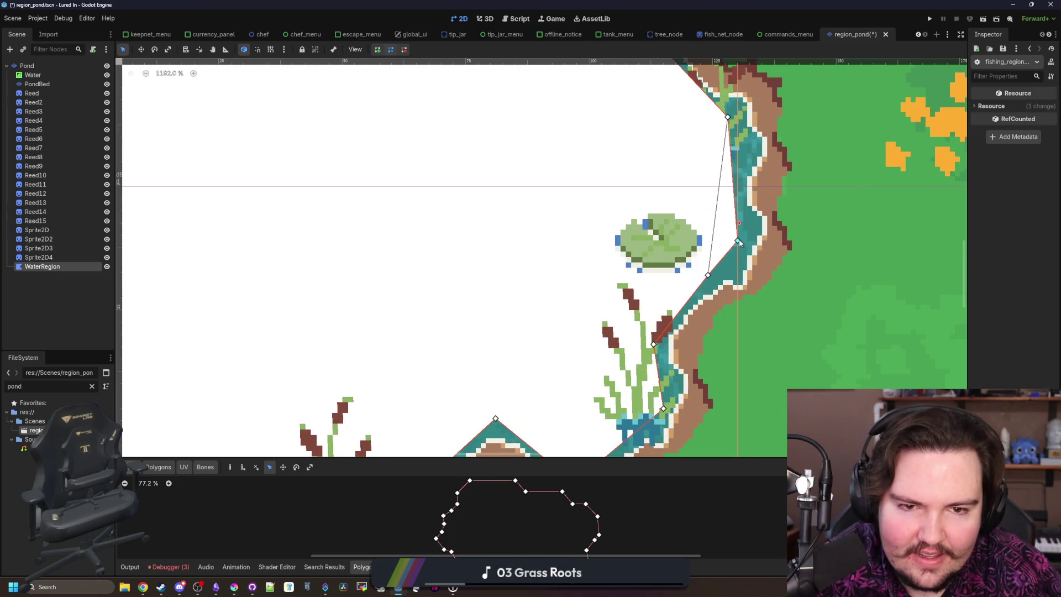
scroll(730, 275, "down", 8)
scroll(491, 254, "up", 8)
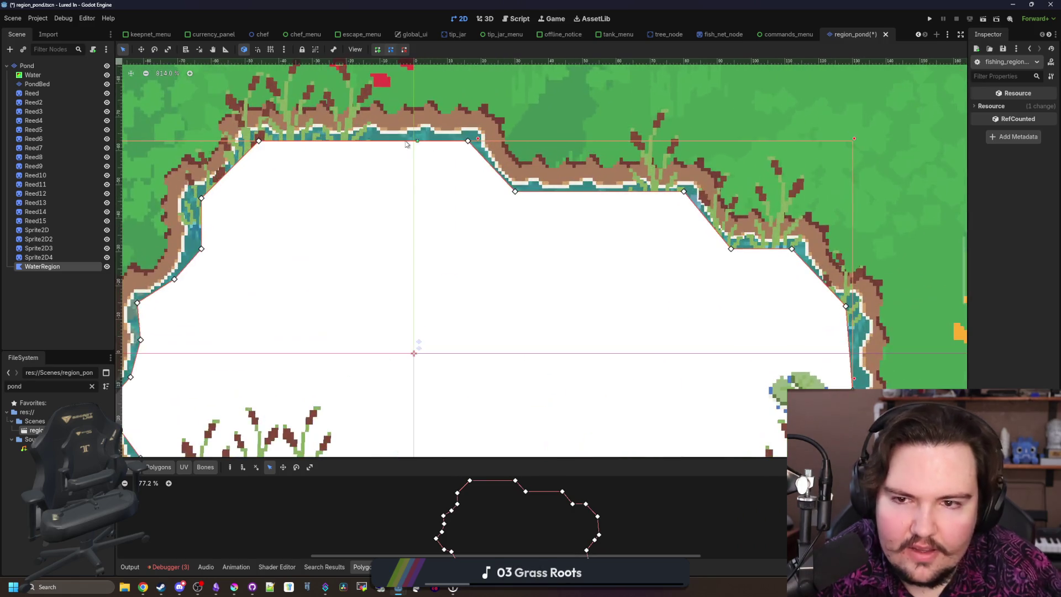
left_click_drag(540, 152, 540, 148)
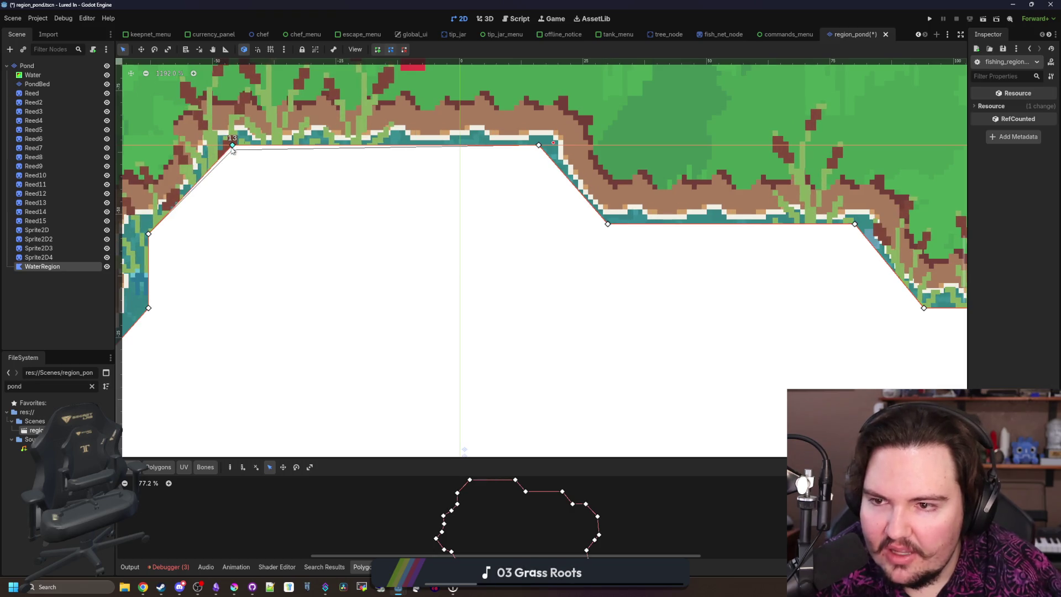
scroll(260, 216, "down", 5)
scroll(260, 216, "up", 6)
left_click_drag(293, 192, 277, 192)
left_click_drag(293, 273, 282, 274)
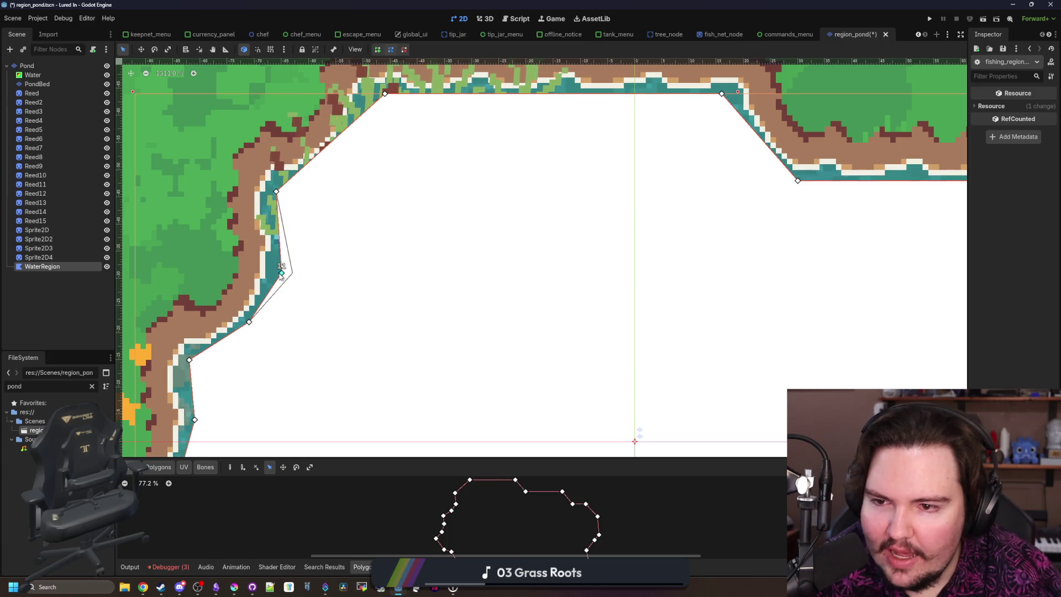
scroll(276, 273, "down", 10)
scroll(275, 308, "up", 10)
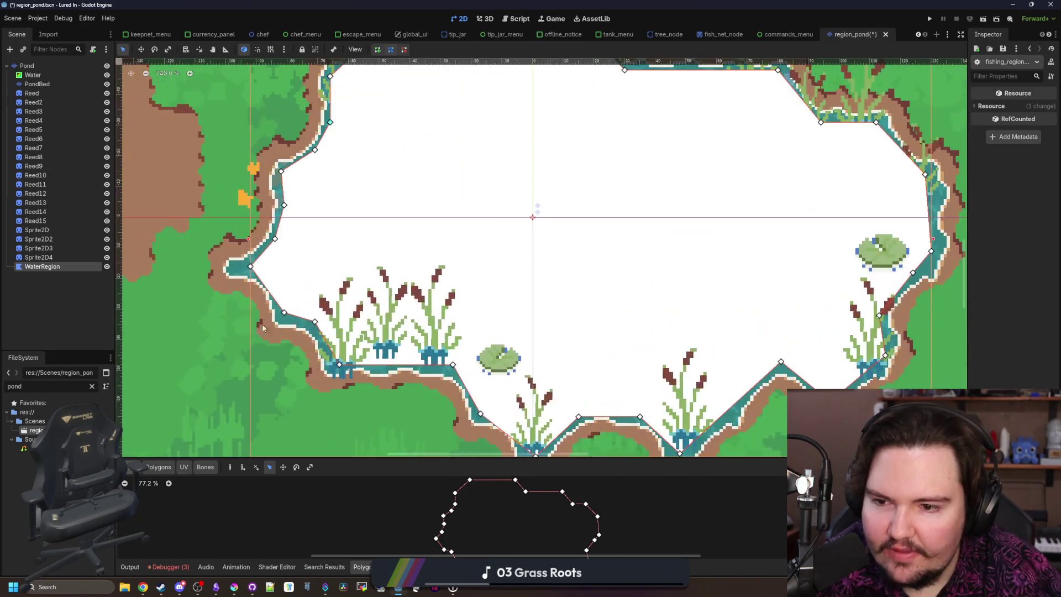
scroll(274, 307, "up", 3)
left_click_drag(268, 311, 278, 319)
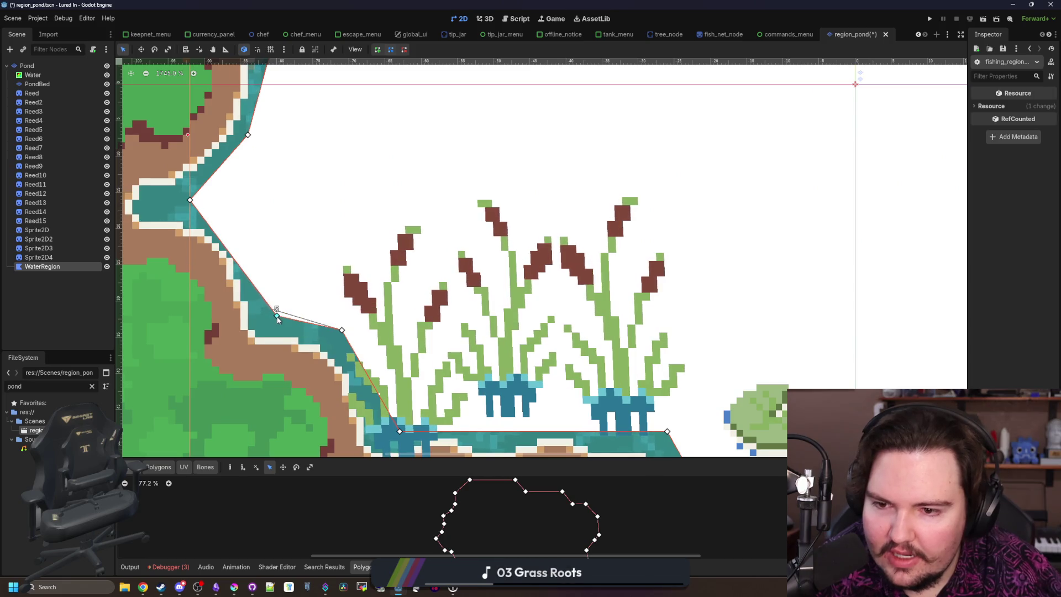
scroll(266, 314, "down", 14)
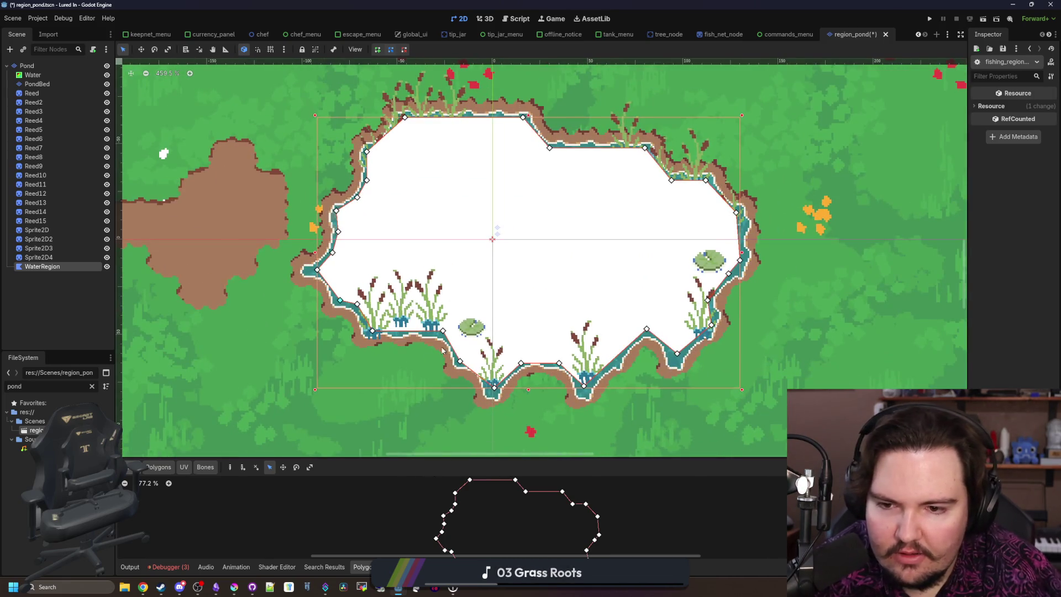
scroll(444, 324, "up", 7)
scroll(444, 324, "down", 3)
scroll(444, 323, "down", 3)
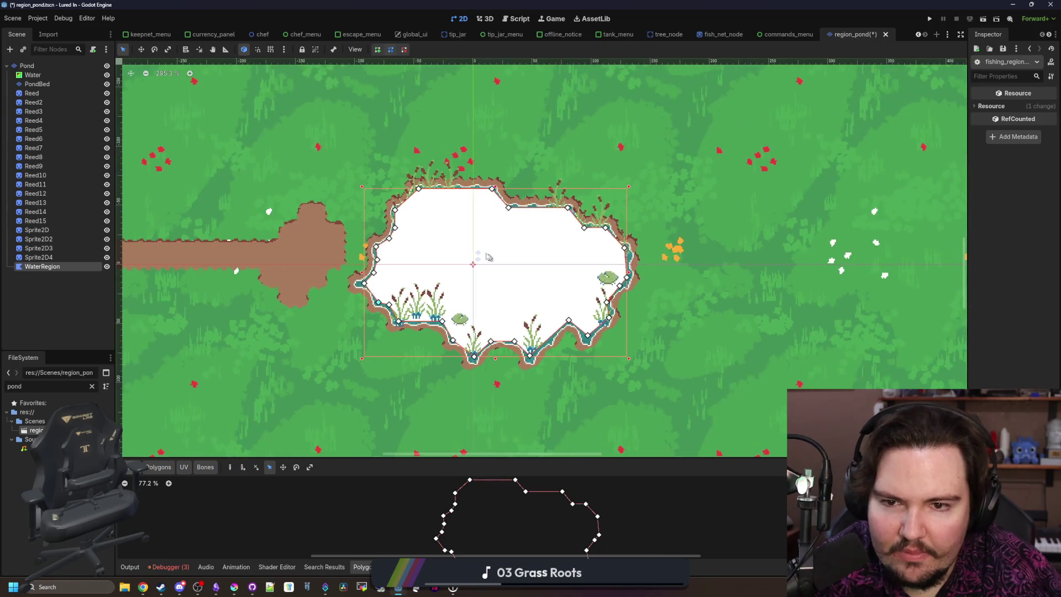
scroll(476, 335, "up", 2)
key("ctrl+s")
Step: Shift one more bottom-bank vertex onto the water edge, save, and switch to Chrome's kalit results
scroll(477, 335, "up", 1)
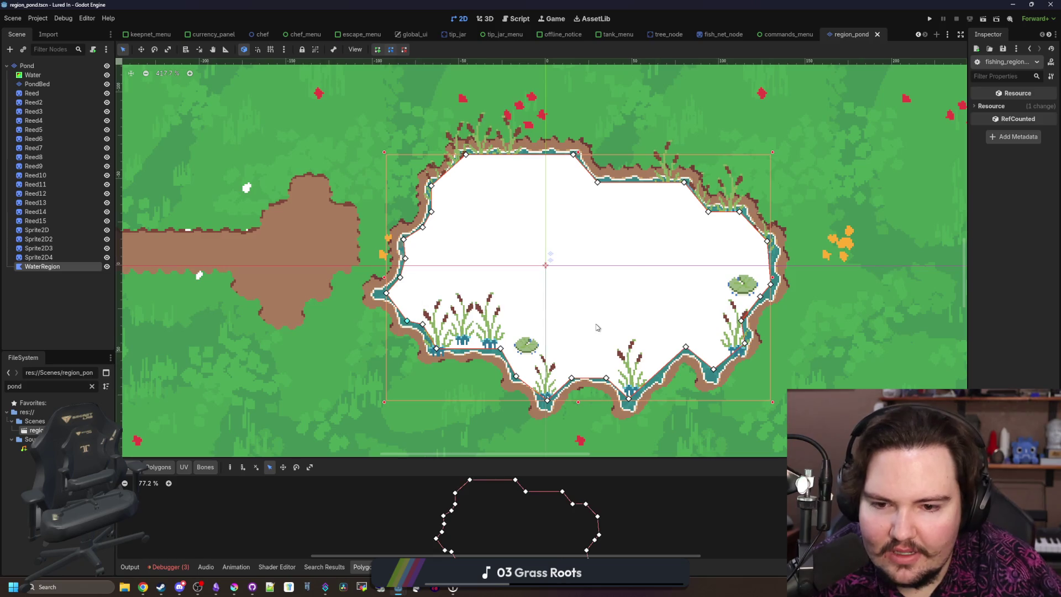
scroll(536, 392, "up", 19)
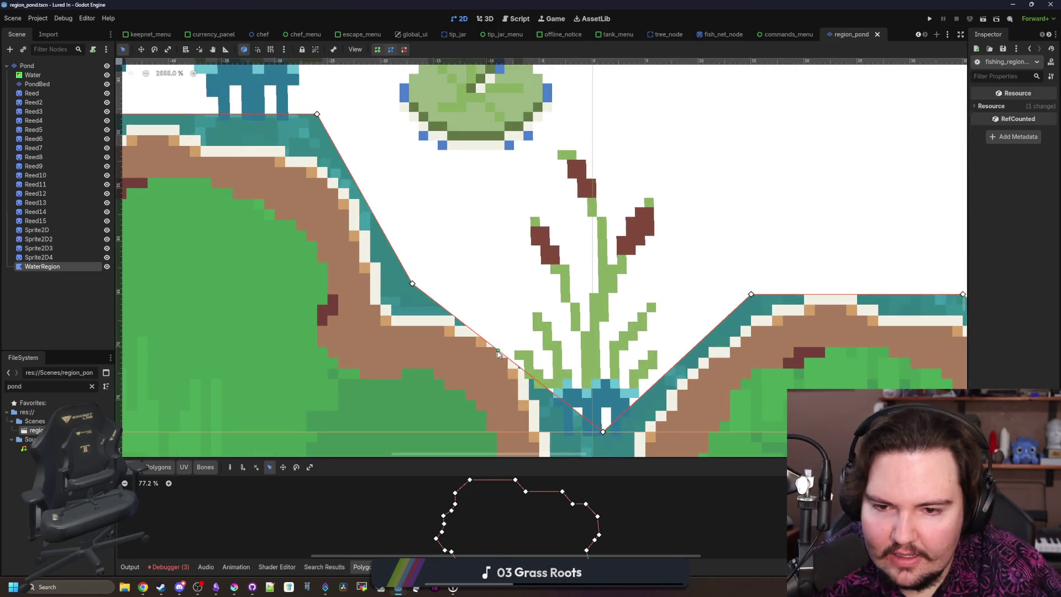
left_click_drag(512, 330, 516, 327)
scroll(515, 327, "down", 19)
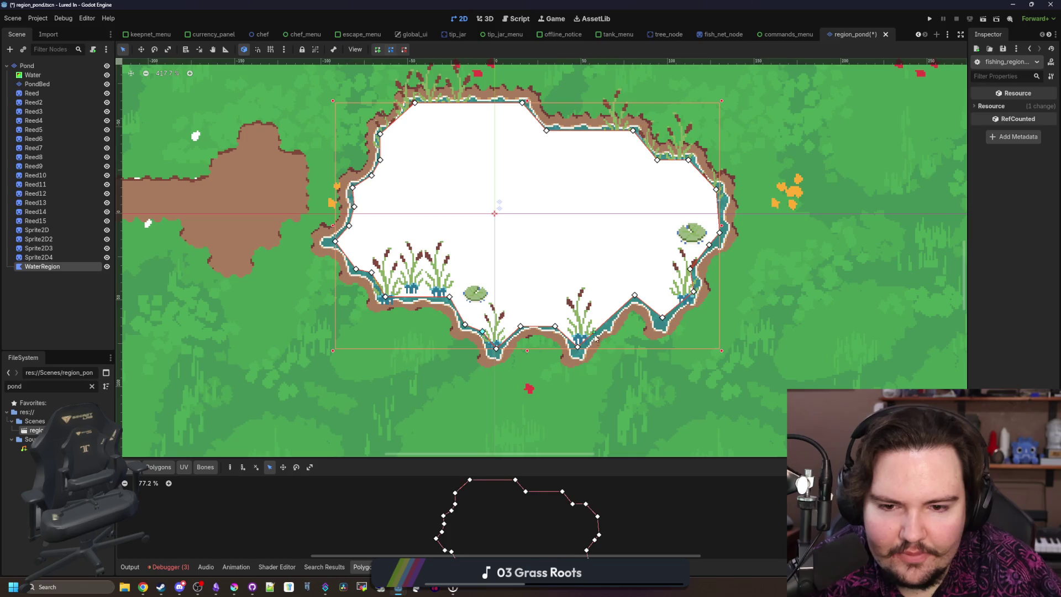
scroll(562, 354, "down", 1)
key("ctrl+s")
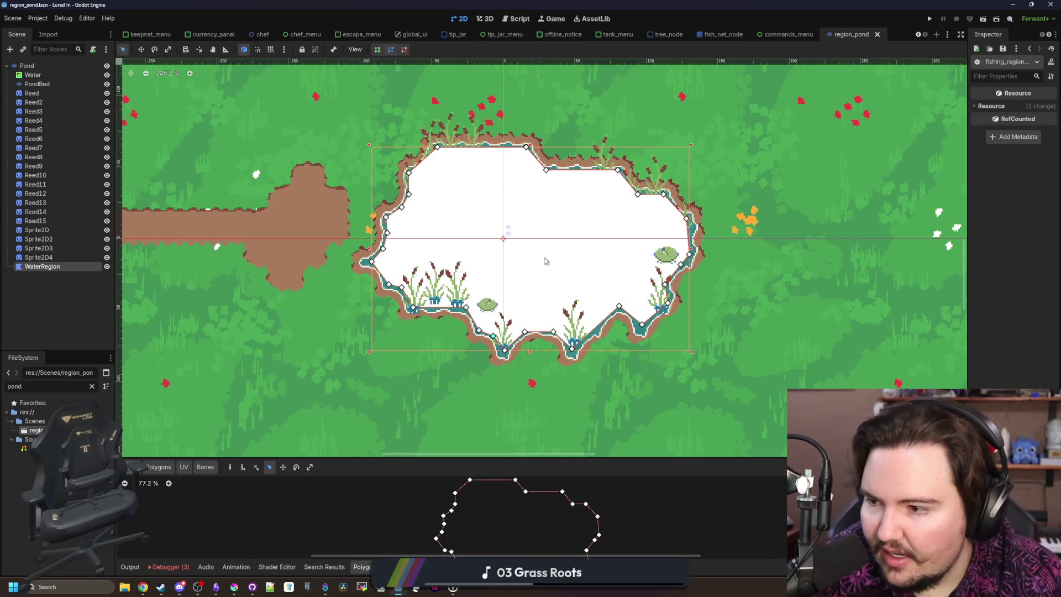
key("alt+Tab")
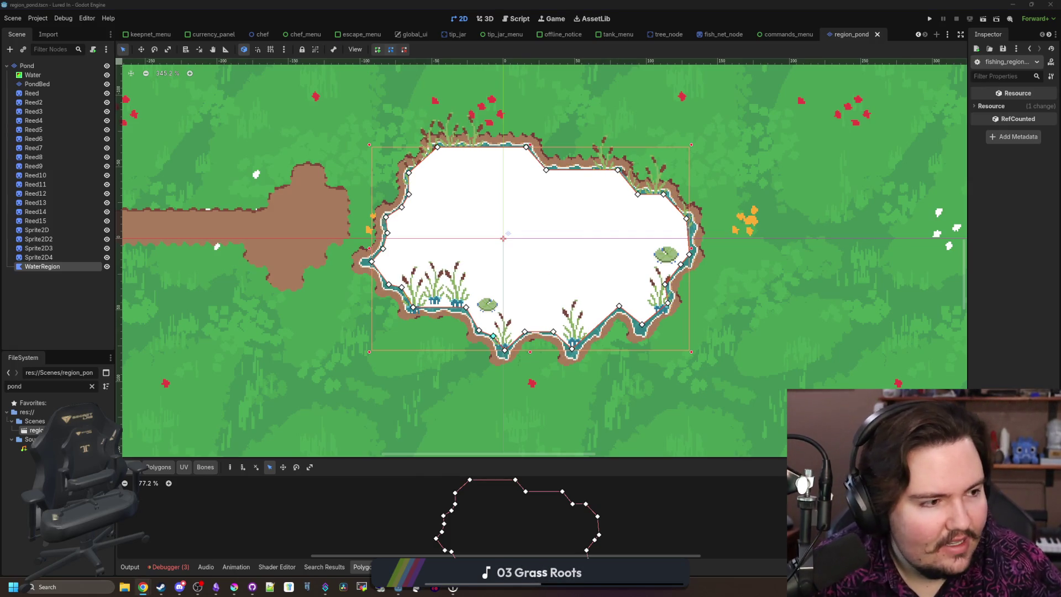
key("alt+Tab")
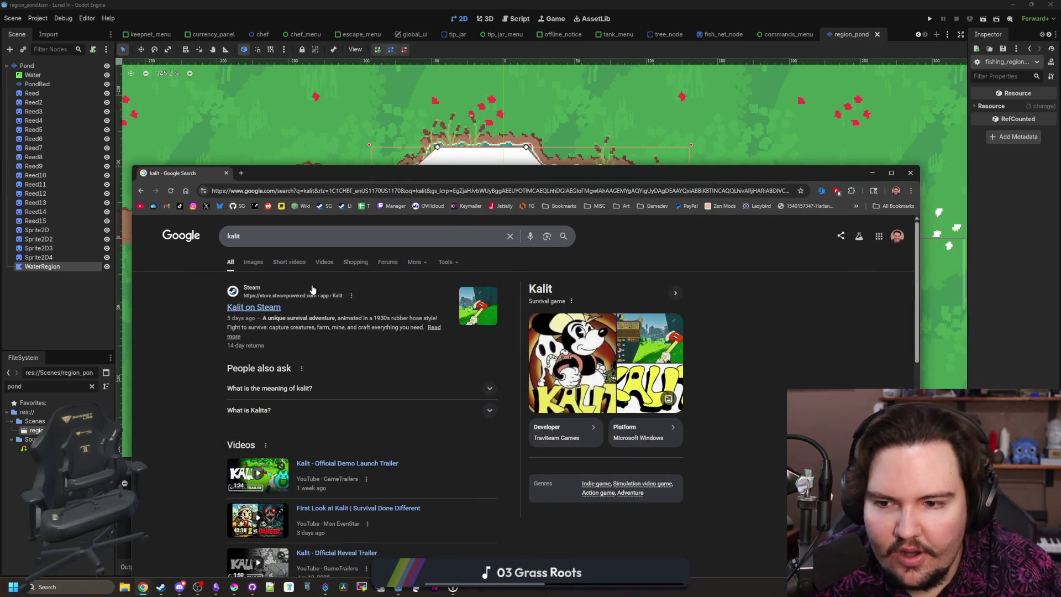
Step: Open the 'Kalit on Steam' store page maximised and view the third screenshot full size
left_click(274, 311)
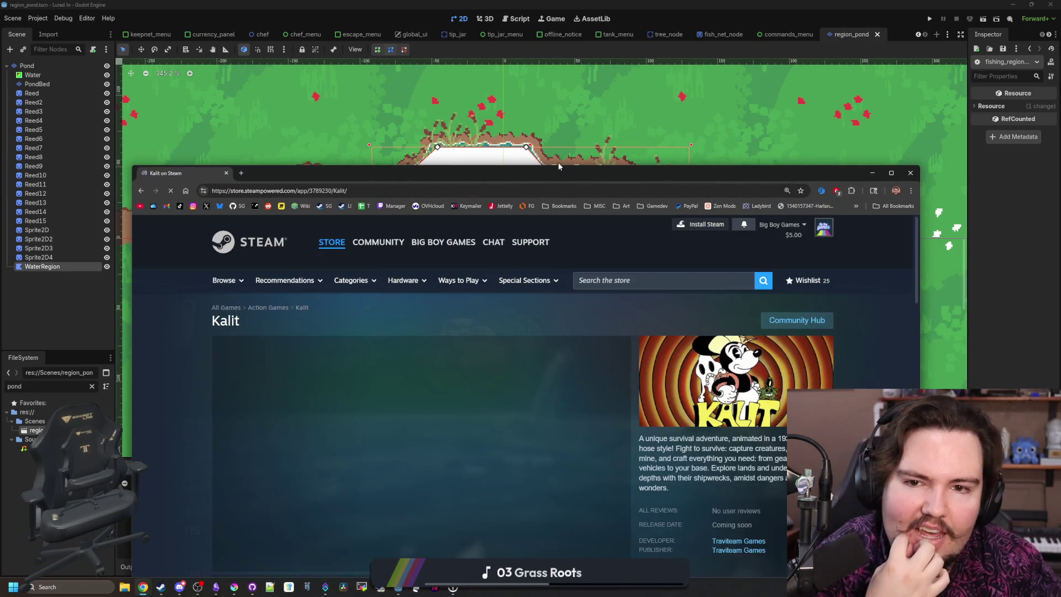
double_click(529, 187)
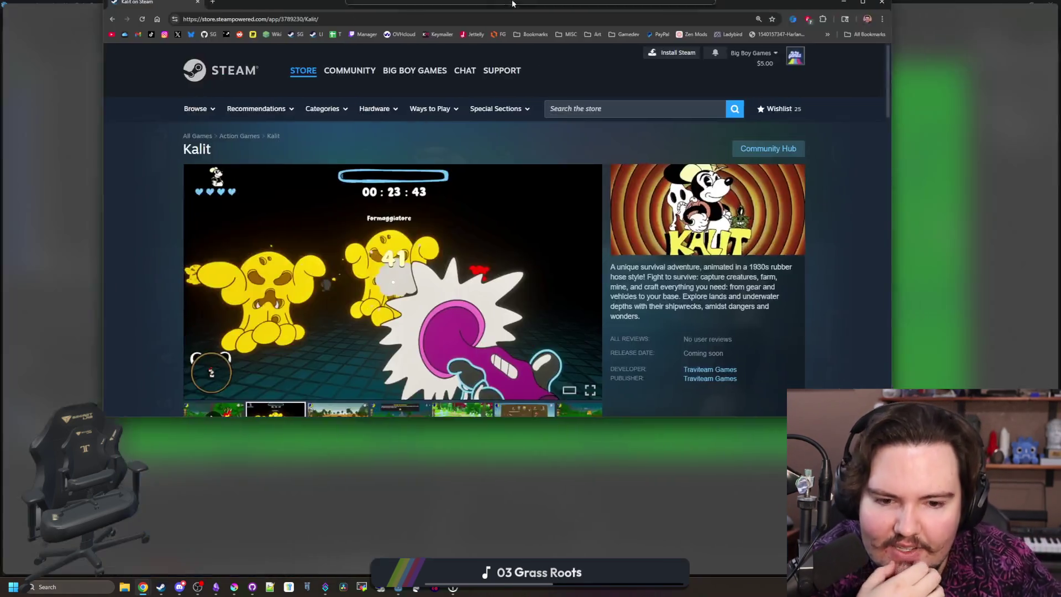
left_click(369, 430)
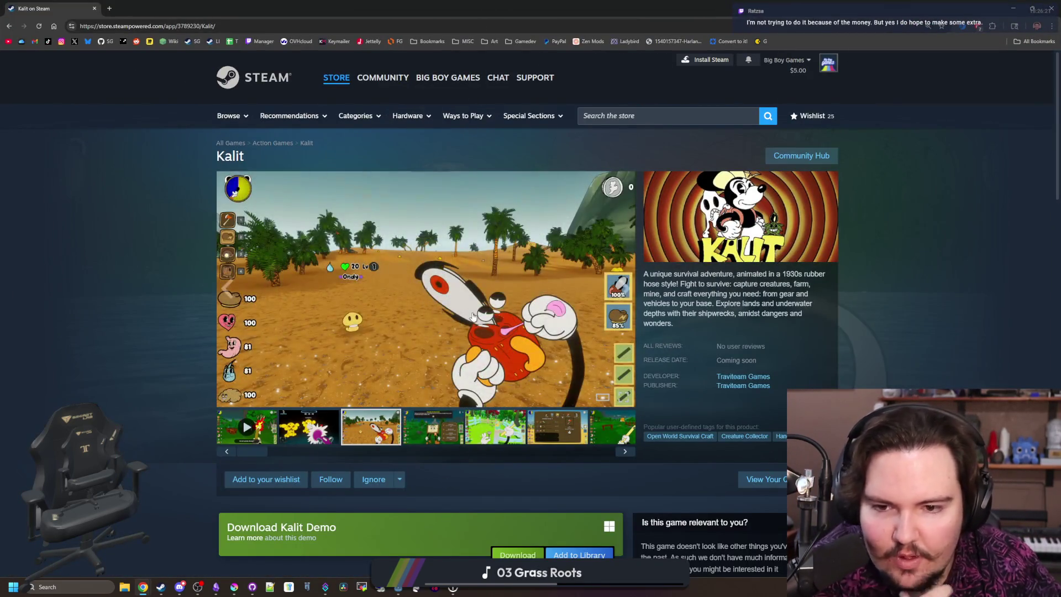
left_click(473, 315)
Step: Step through the Kalit screenshots to the fishing image, then close the viewer
left_click(921, 317)
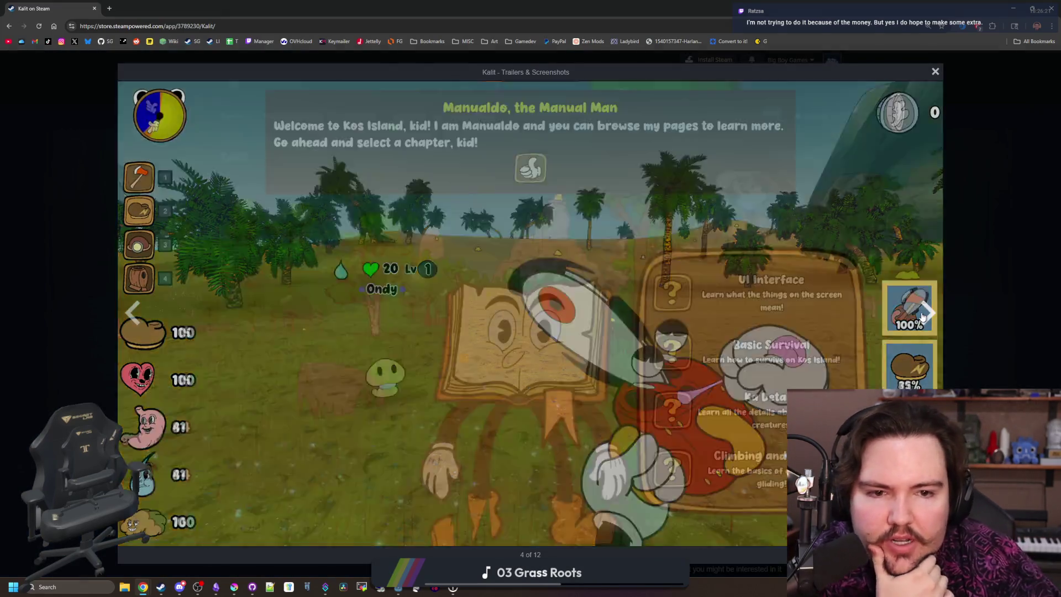
left_click(922, 317)
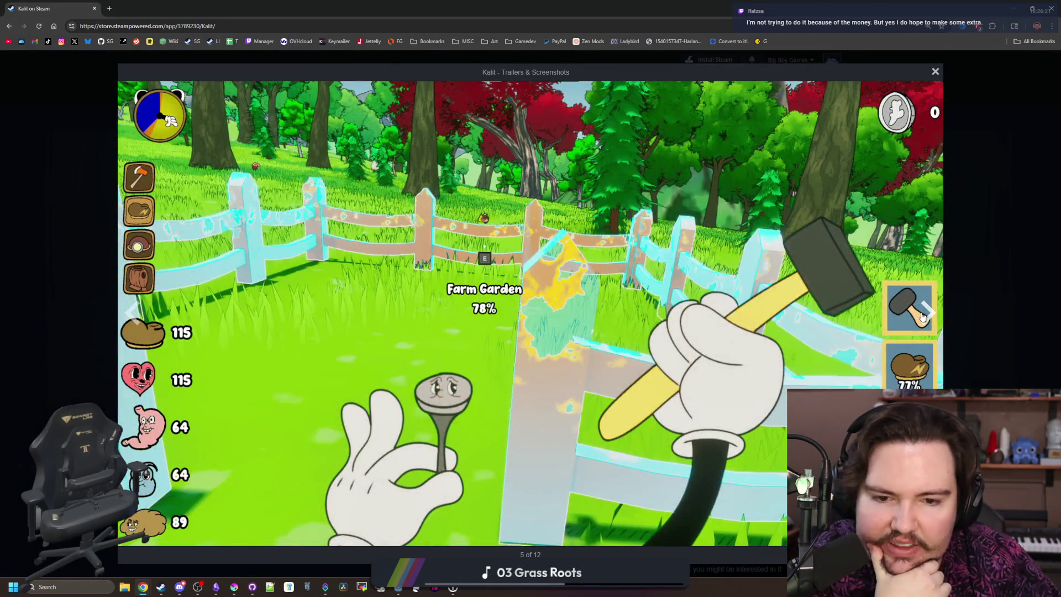
left_click(922, 317)
left_click(922, 317)
left_click(923, 316)
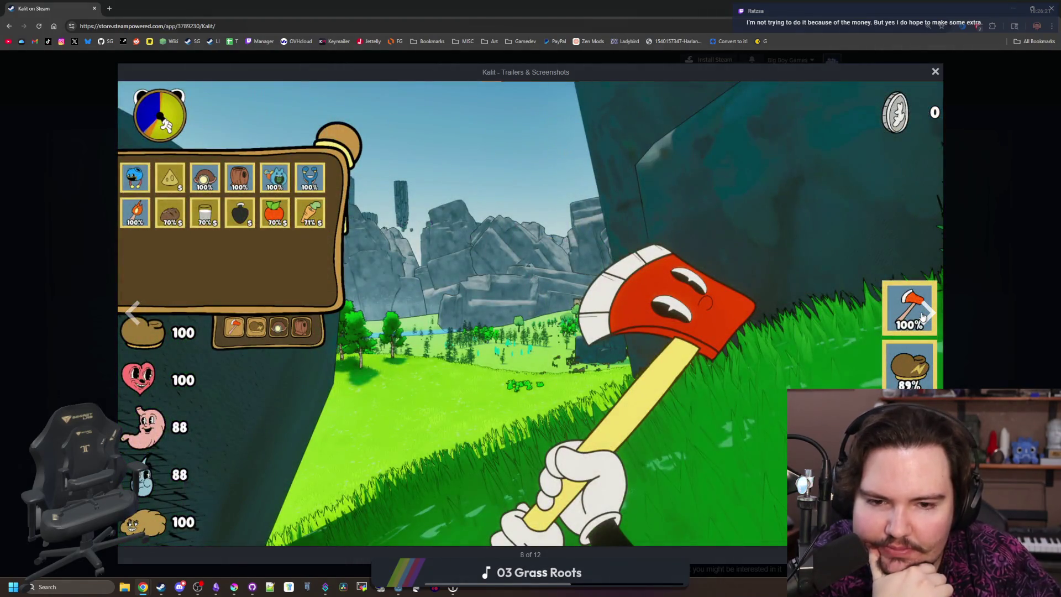
left_click(922, 317)
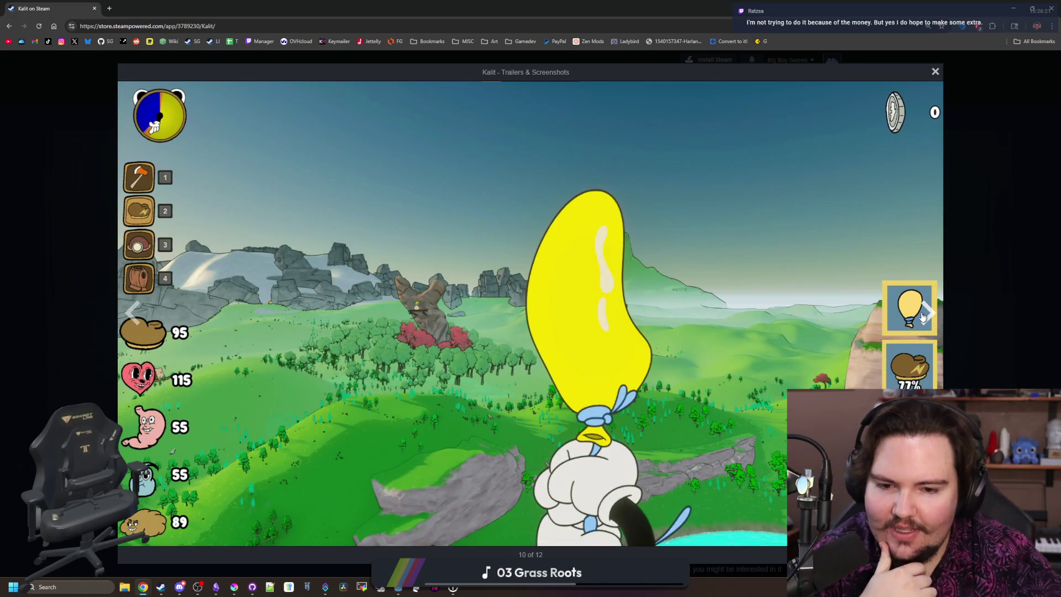
left_click(922, 317)
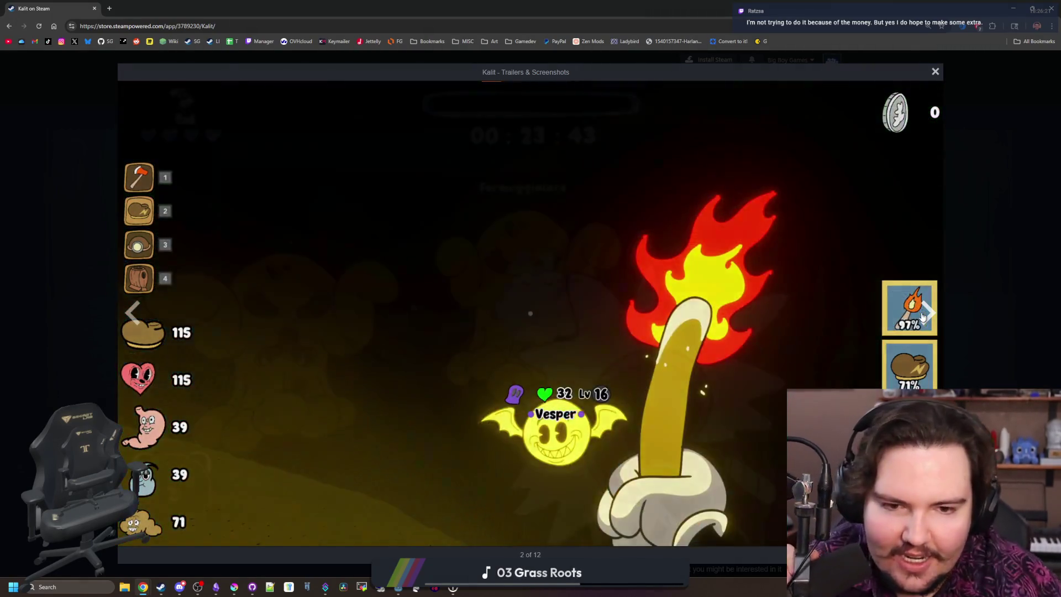
left_click(922, 316)
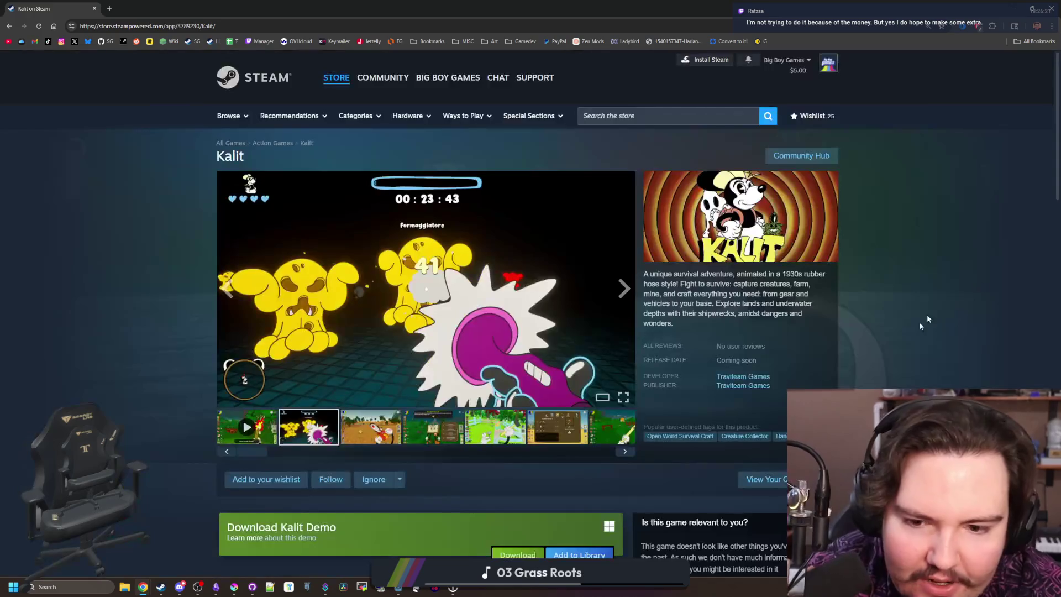
Step: Scroll through the Kalit store page details and reopen the screenshot gallery
scroll(510, 399, "down", 2)
scroll(525, 336, "down", 3)
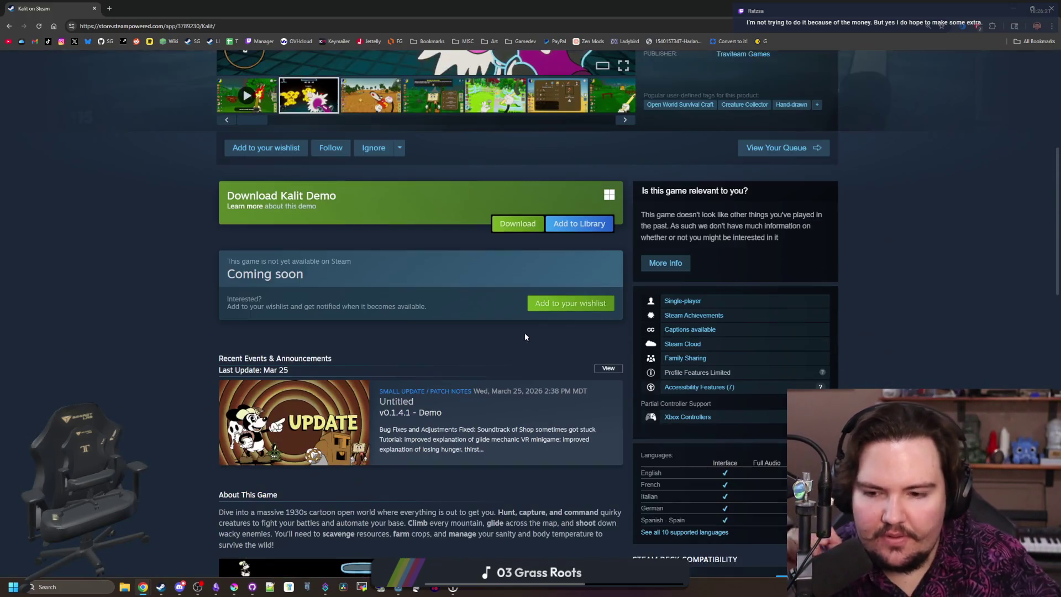
scroll(474, 347, "up", 6)
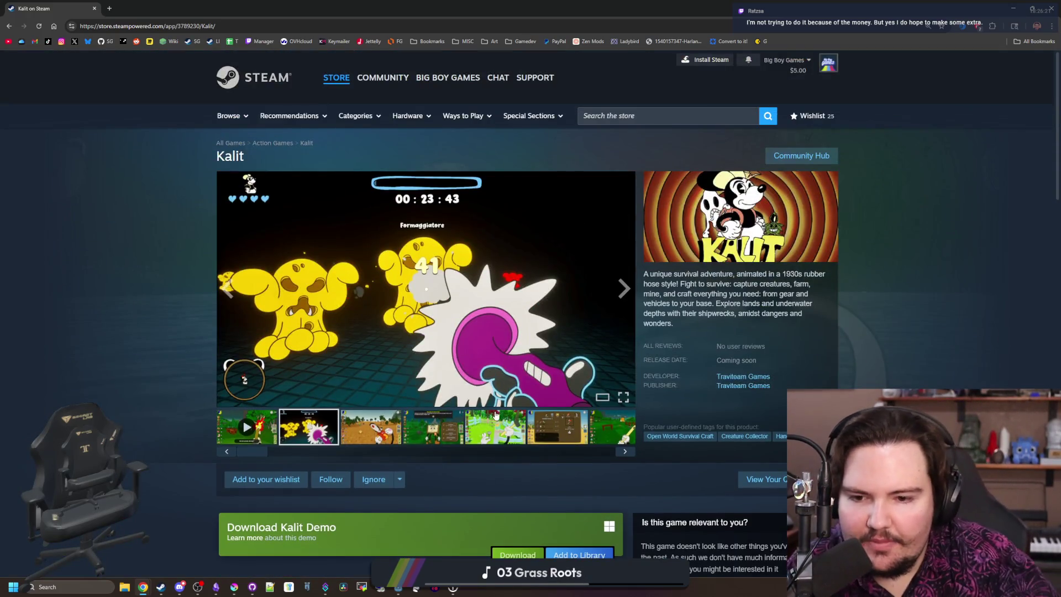
scroll(496, 416, "down", 7)
scroll(530, 350, "down", 9)
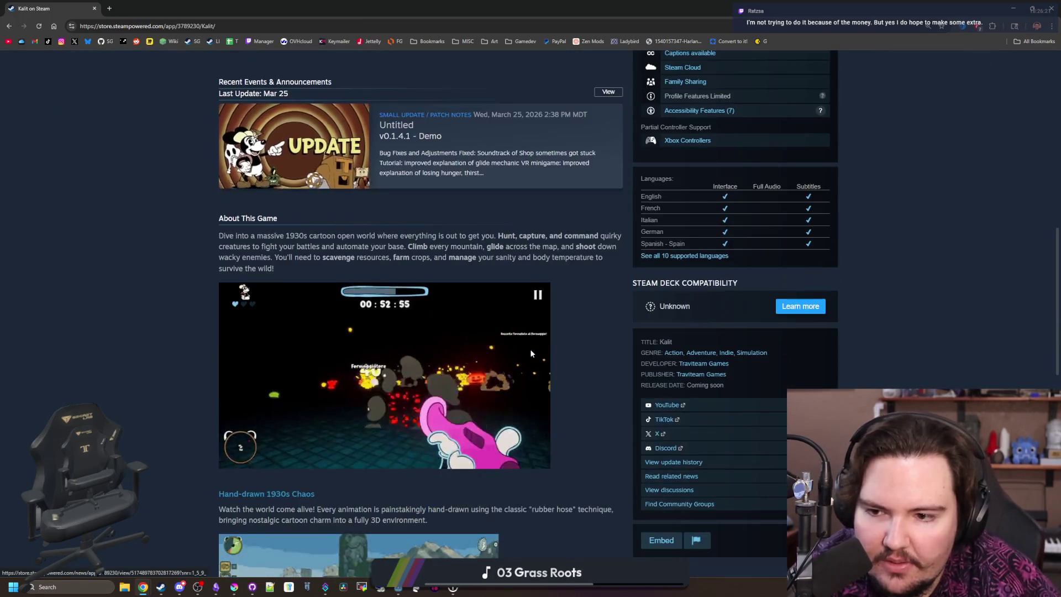
scroll(420, 375, "down", 6)
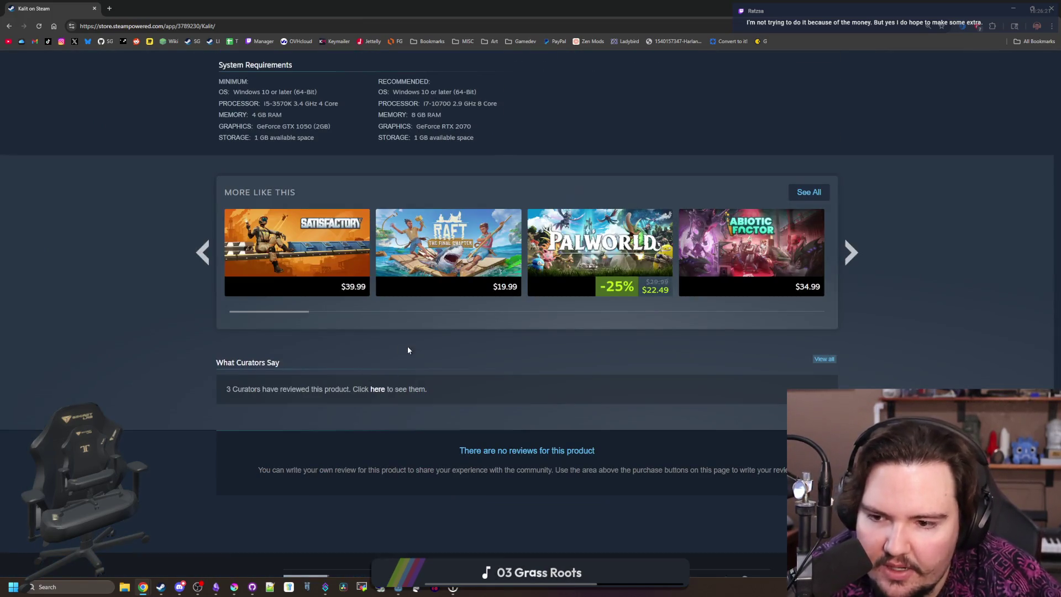
scroll(408, 349, "up", 20)
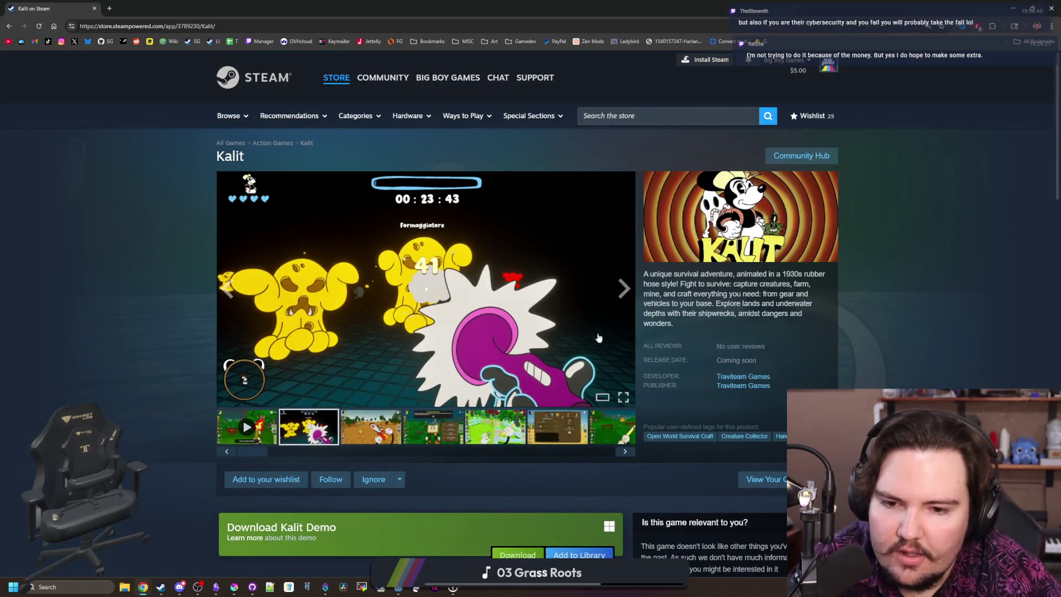
left_click(395, 332)
Step: Flip through the Kalit screenshots, wrapping around the gallery to the start
left_click(930, 315)
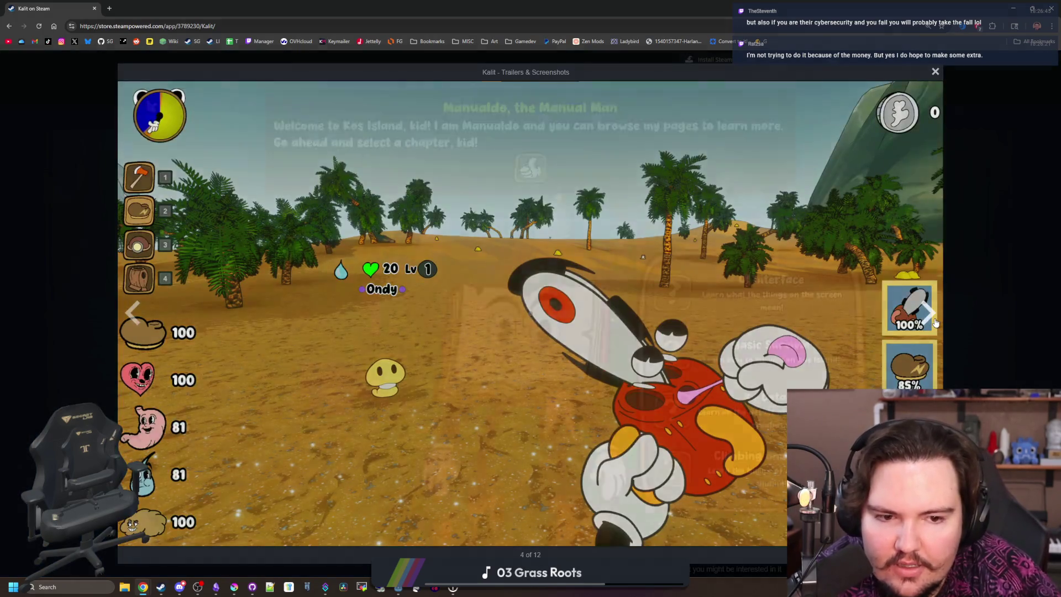
left_click(931, 315)
left_click(934, 318)
left_click(934, 320)
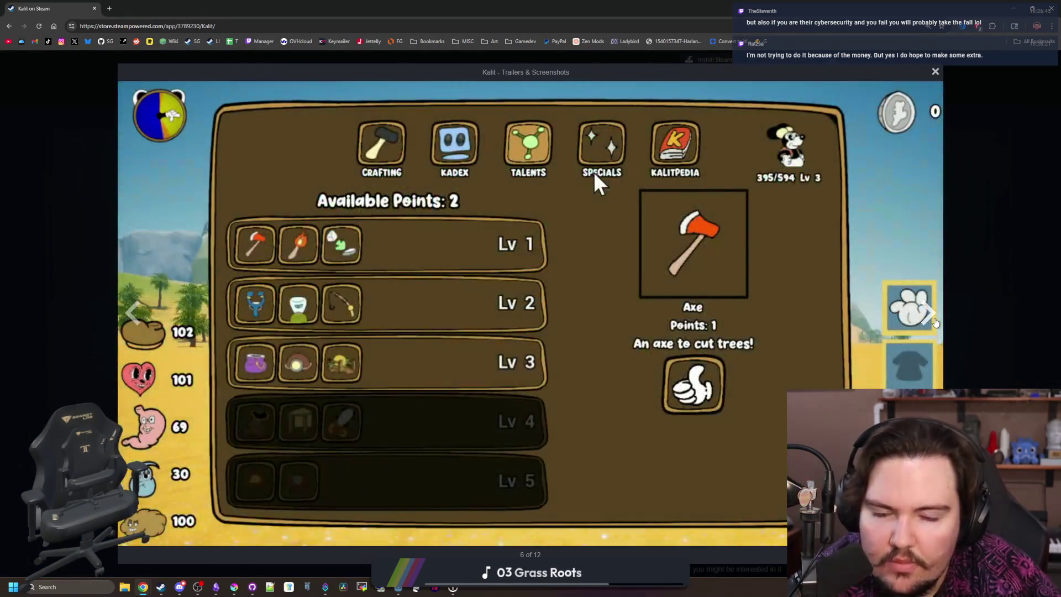
left_click(934, 321)
left_click(935, 320)
left_click(935, 322)
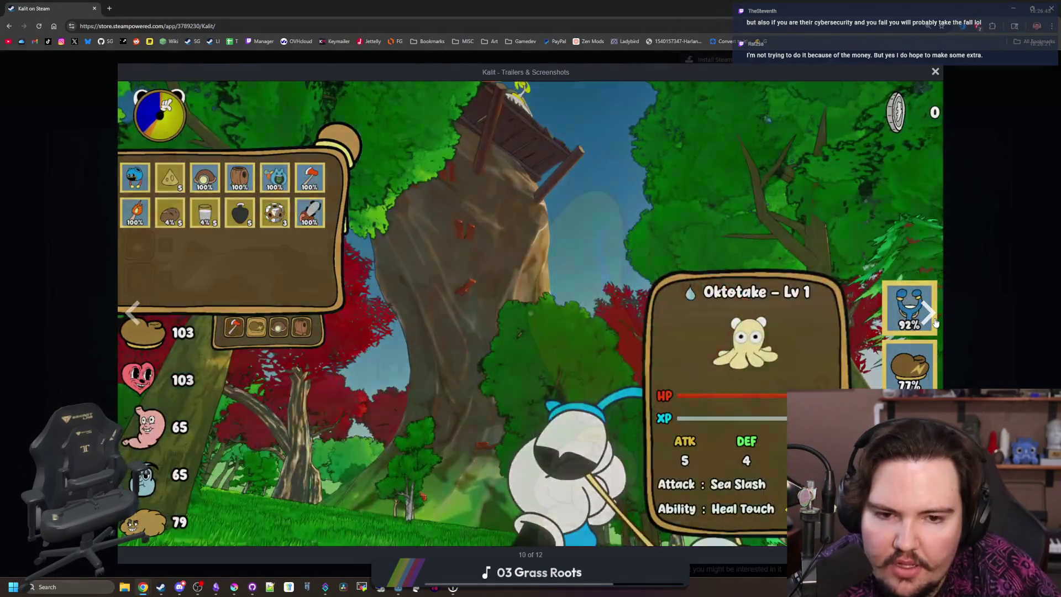
left_click(935, 323)
left_click(935, 323)
left_click(935, 322)
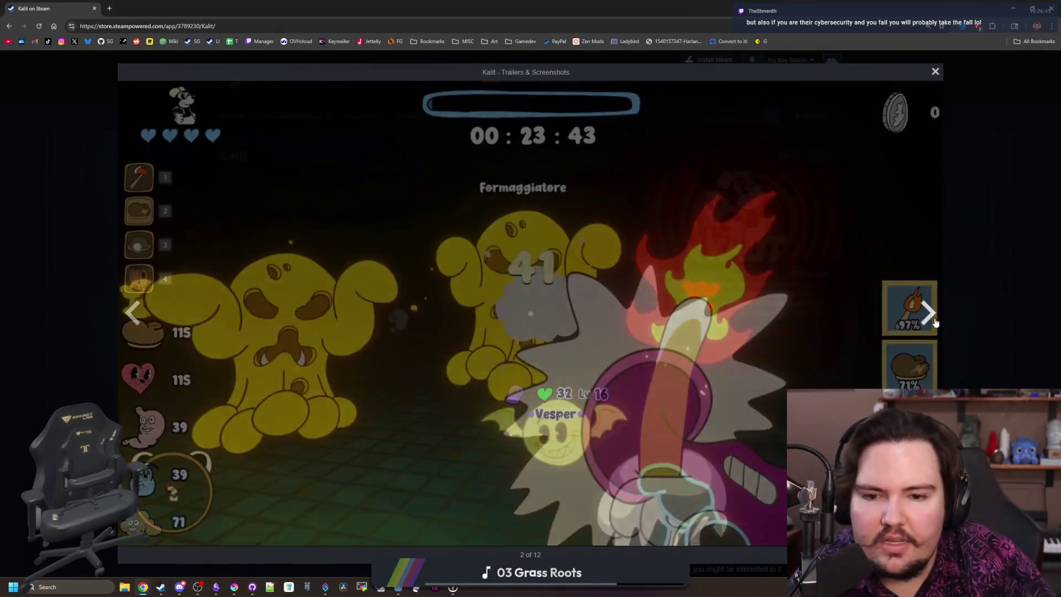
left_click(935, 323)
left_click(935, 323)
left_click(936, 322)
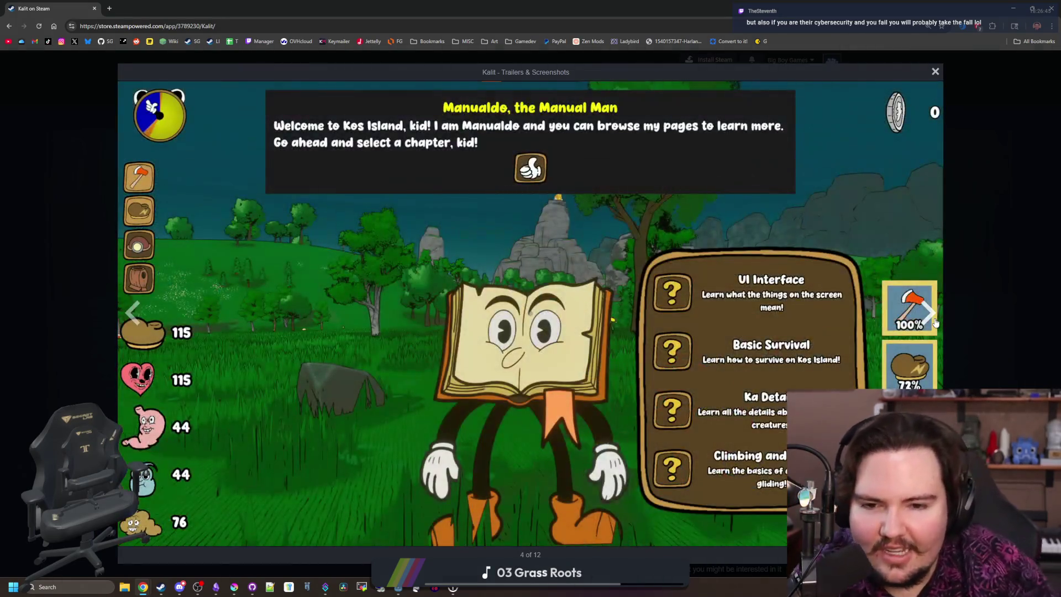
left_click(936, 322)
left_click(935, 323)
left_click(935, 322)
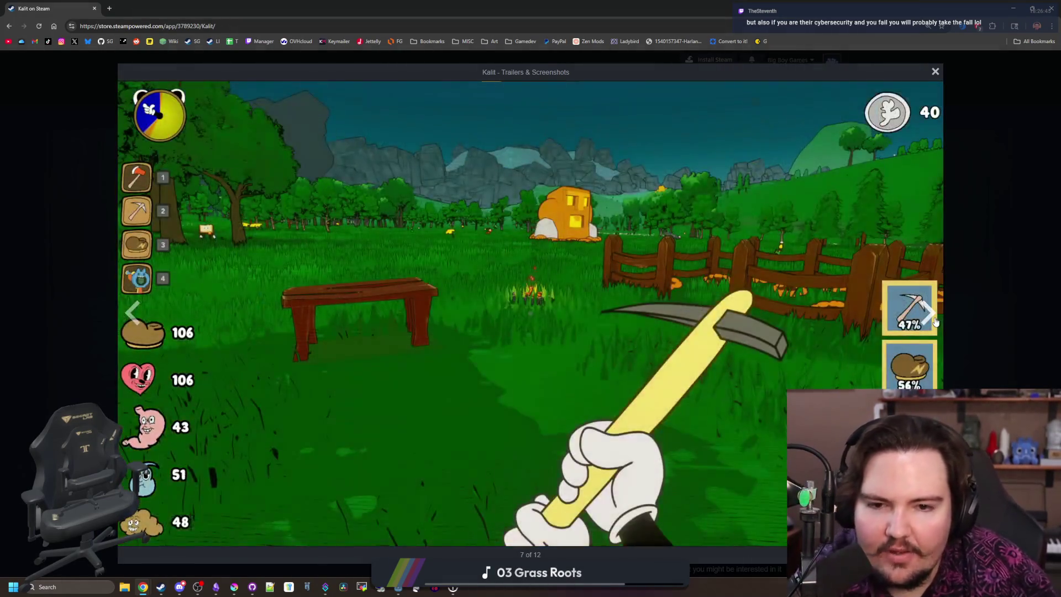
left_click(936, 322)
left_click(935, 322)
left_click(936, 322)
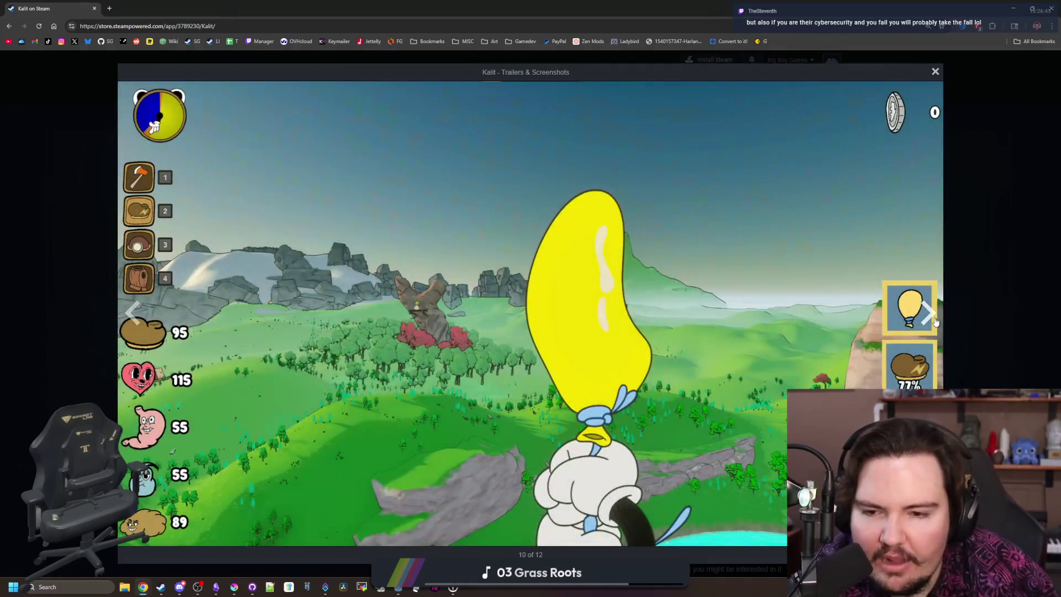
left_click(935, 322)
left_click(936, 323)
left_click(935, 322)
Step: Cycle on past the fishing, Manualdo and pickaxe meadow screenshots, then close the gallery
left_click(936, 323)
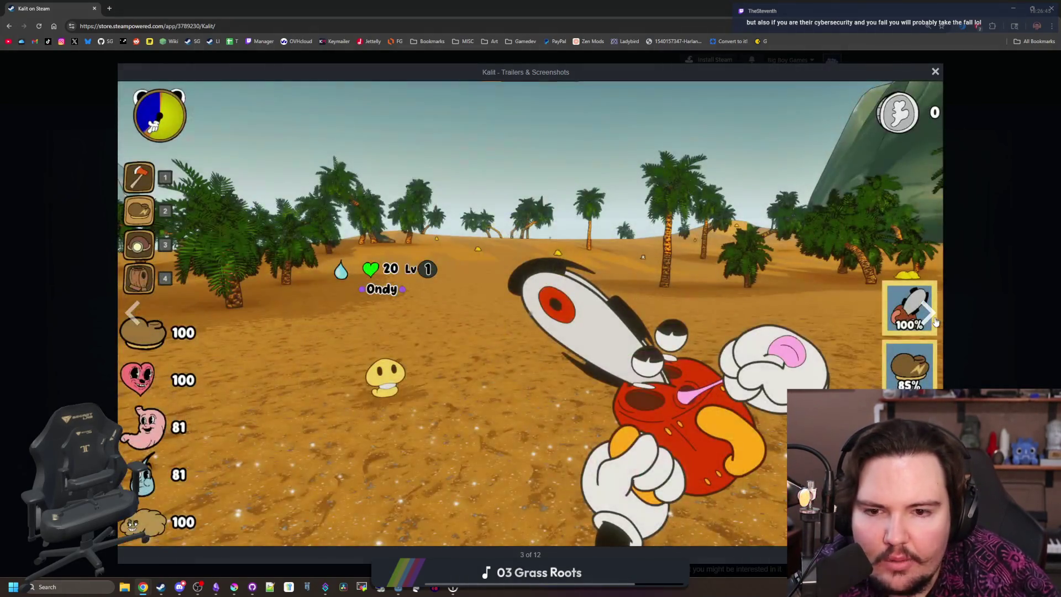
left_click(935, 323)
left_click(936, 322)
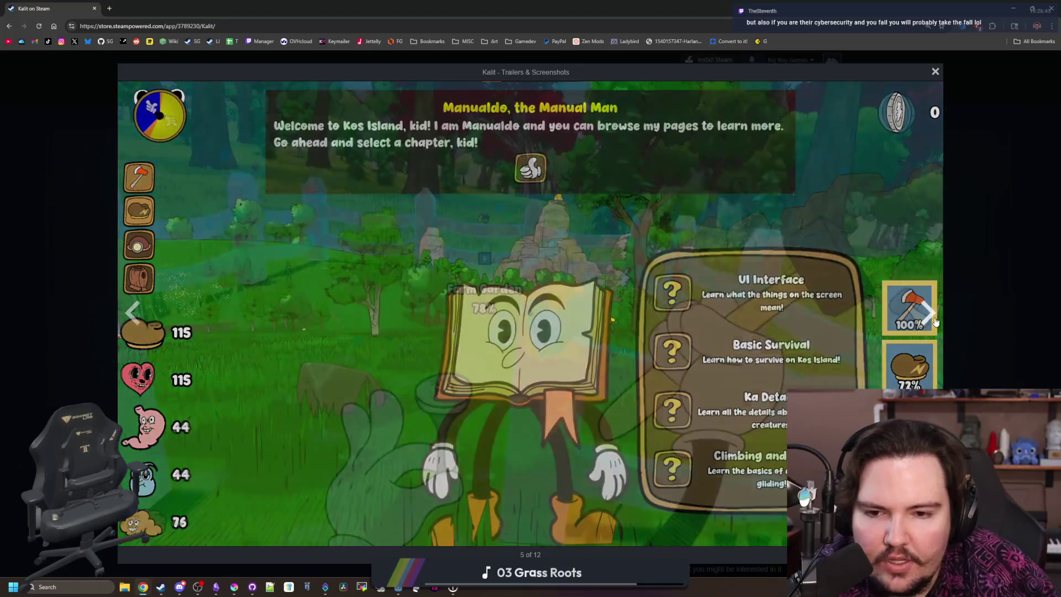
left_click(936, 323)
left_click(935, 322)
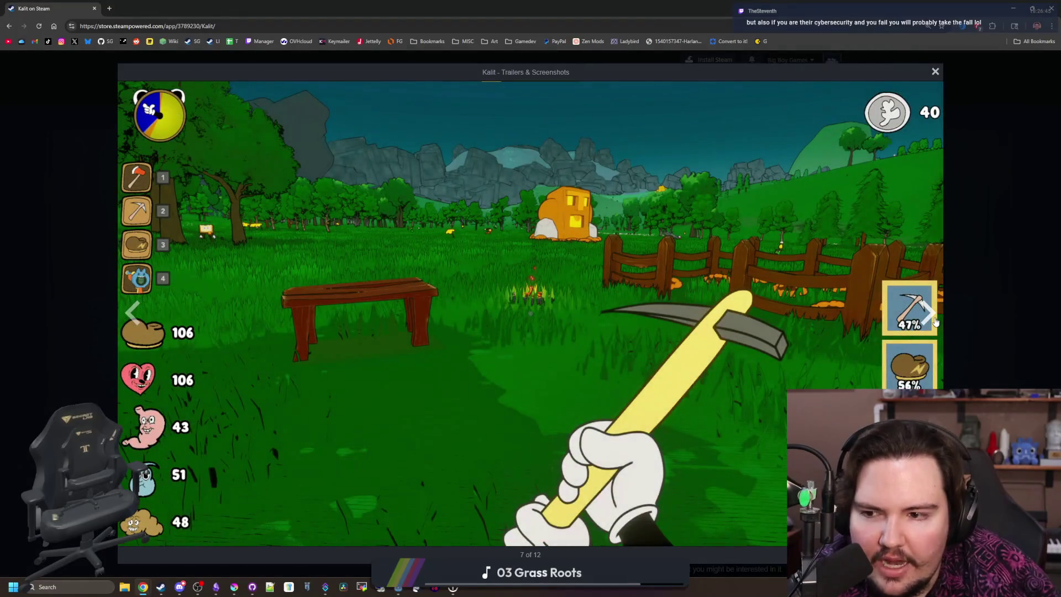
left_click(935, 323)
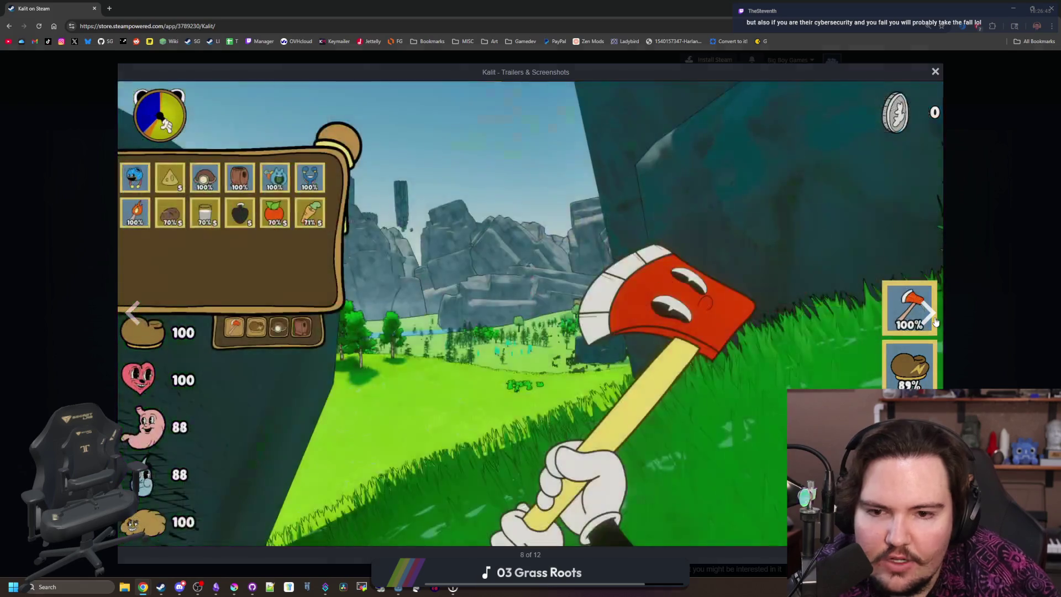
left_click(935, 323)
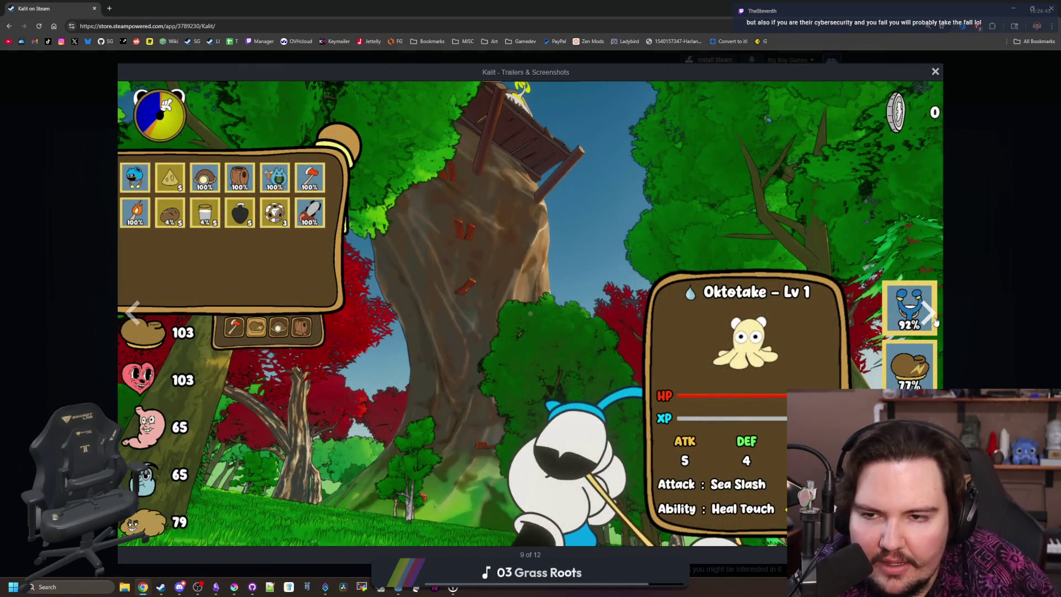
left_click(936, 323)
left_click(935, 322)
left_click(935, 323)
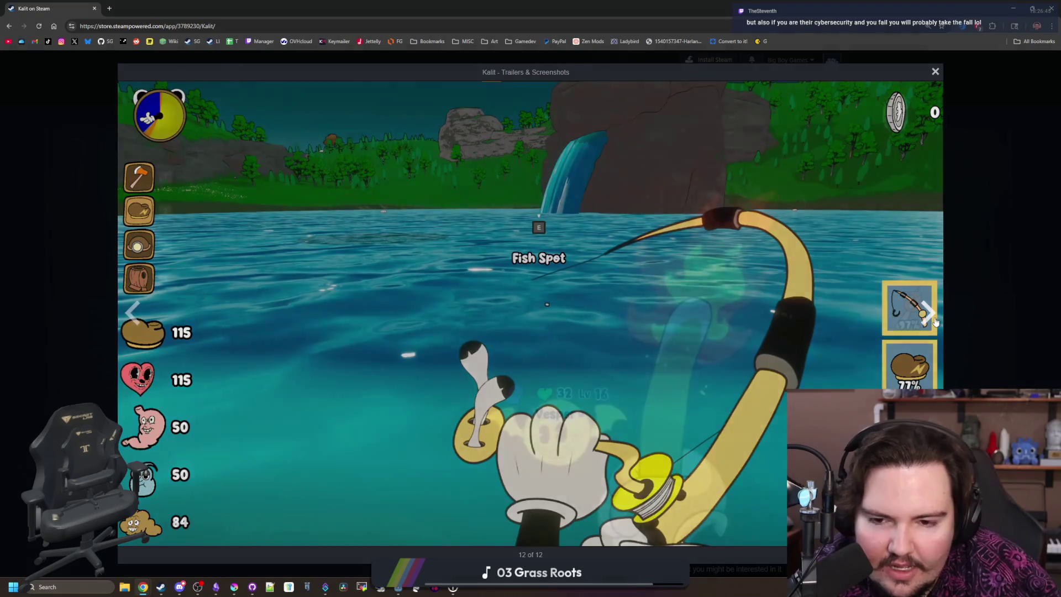
left_click(936, 323)
left_click(935, 323)
left_click(936, 322)
left_click(935, 323)
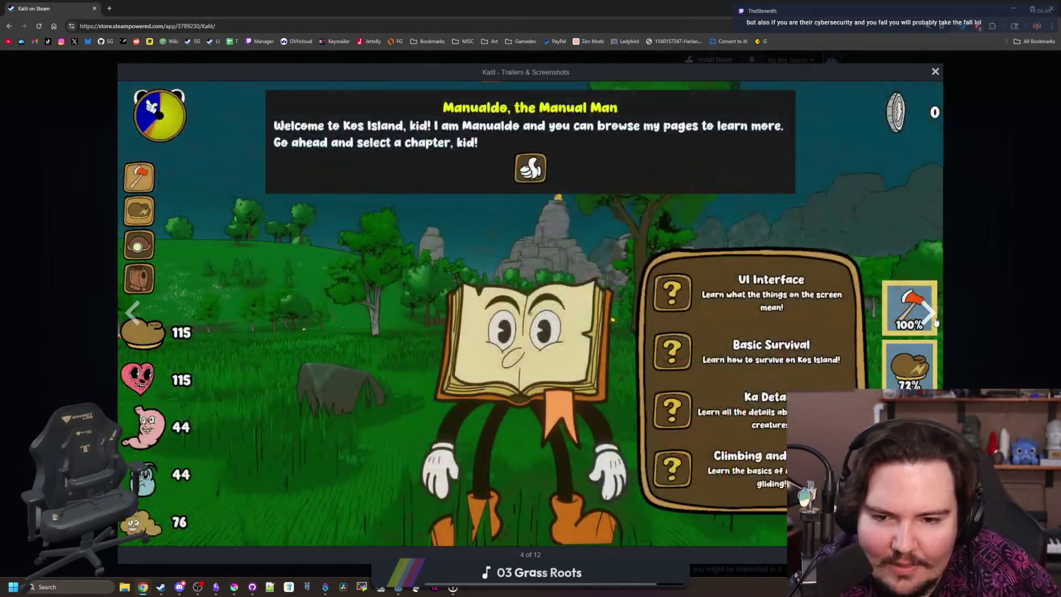
left_click(935, 322)
left_click(936, 323)
left_click(935, 322)
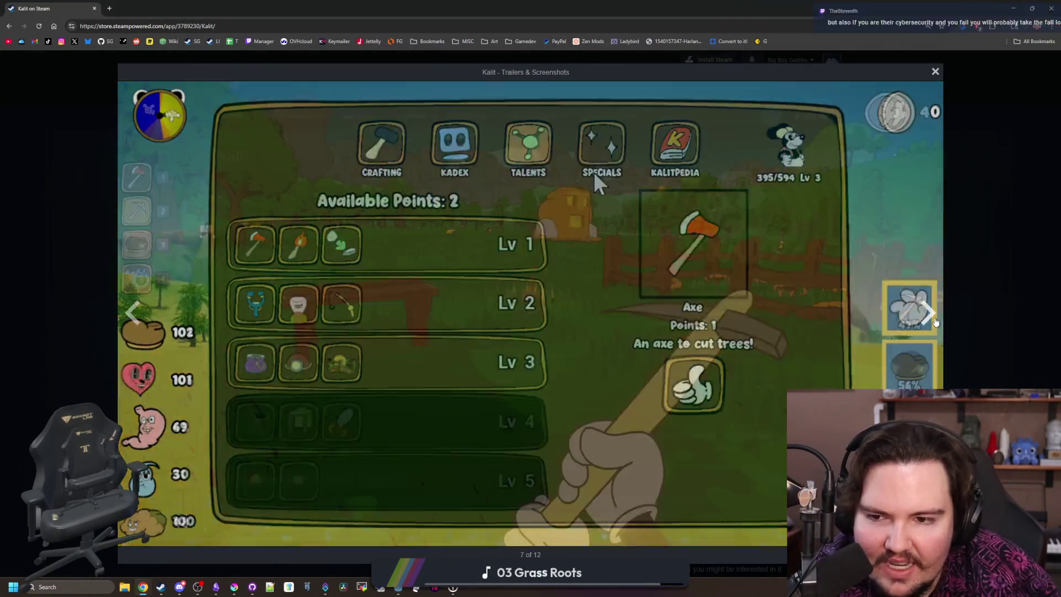
left_click(988, 307)
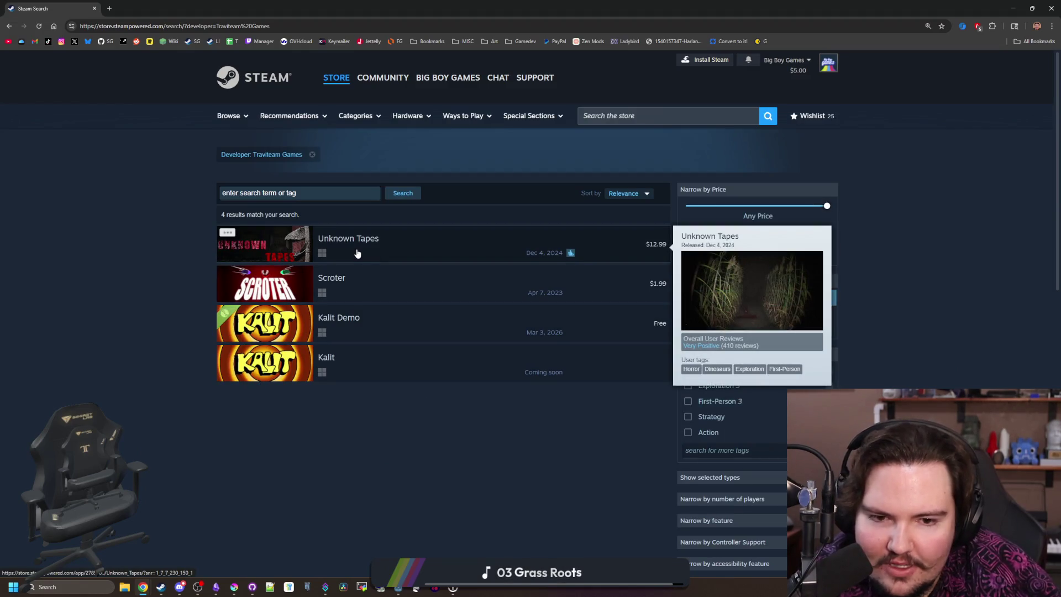
Step: Add Kalit to the wishlist and return to the Traviteam Games results
key("alt+Right")
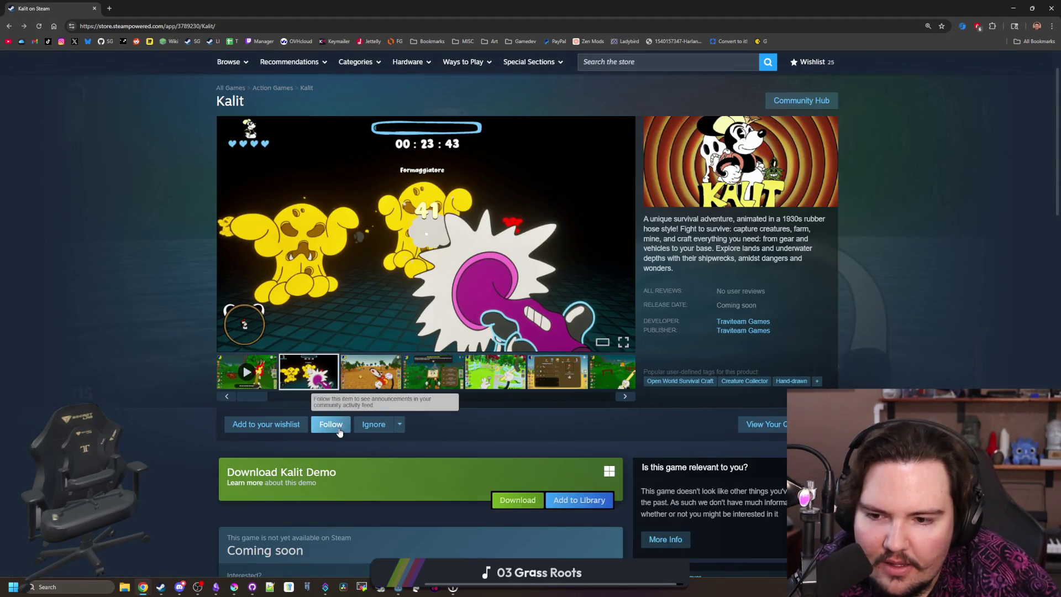
left_click(266, 424)
key("alt+Left")
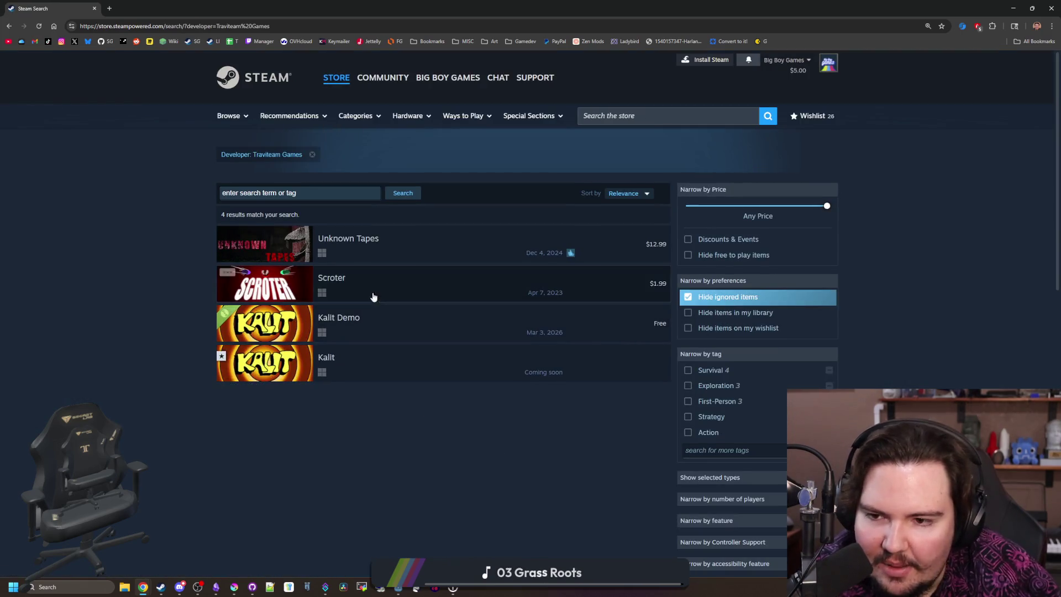
Step: Browse the Unknown Tapes screenshots to the night building image, then go back and reopen Kalit
mouse_move(285, 246)
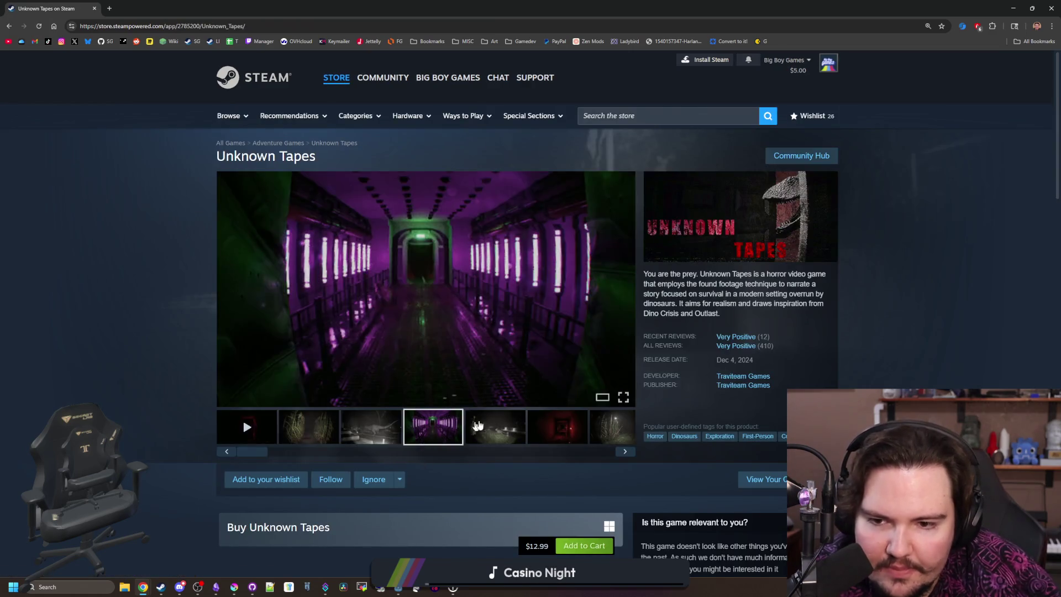
left_click(539, 428)
left_click(617, 298)
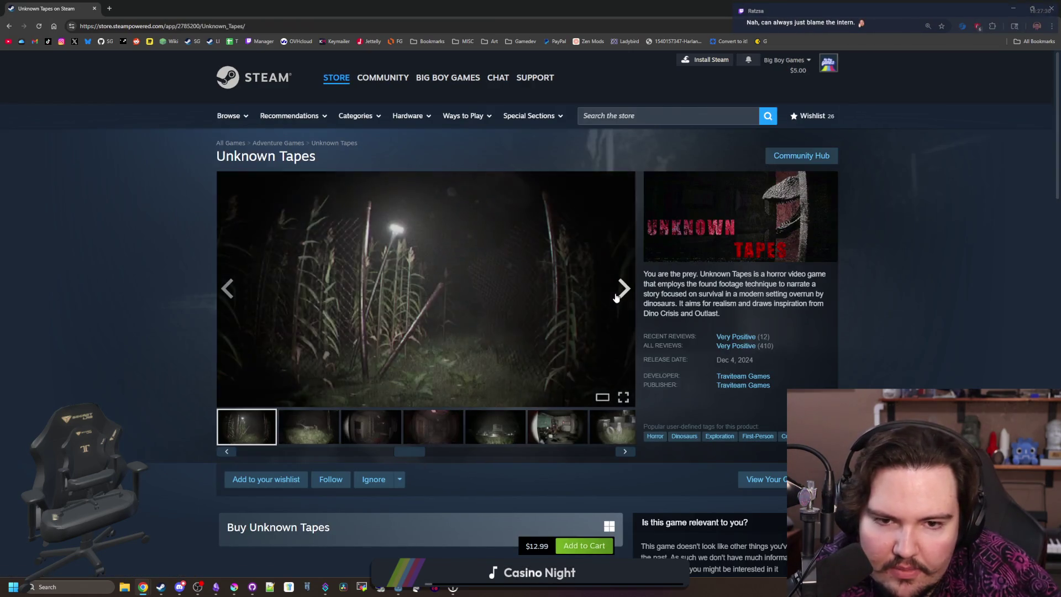
left_click(617, 298)
left_click(616, 298)
left_click(617, 299)
left_click(617, 299)
left_click(617, 298)
left_click(617, 299)
left_click(617, 299)
left_click(617, 298)
left_click(617, 299)
left_click(617, 299)
left_click(617, 299)
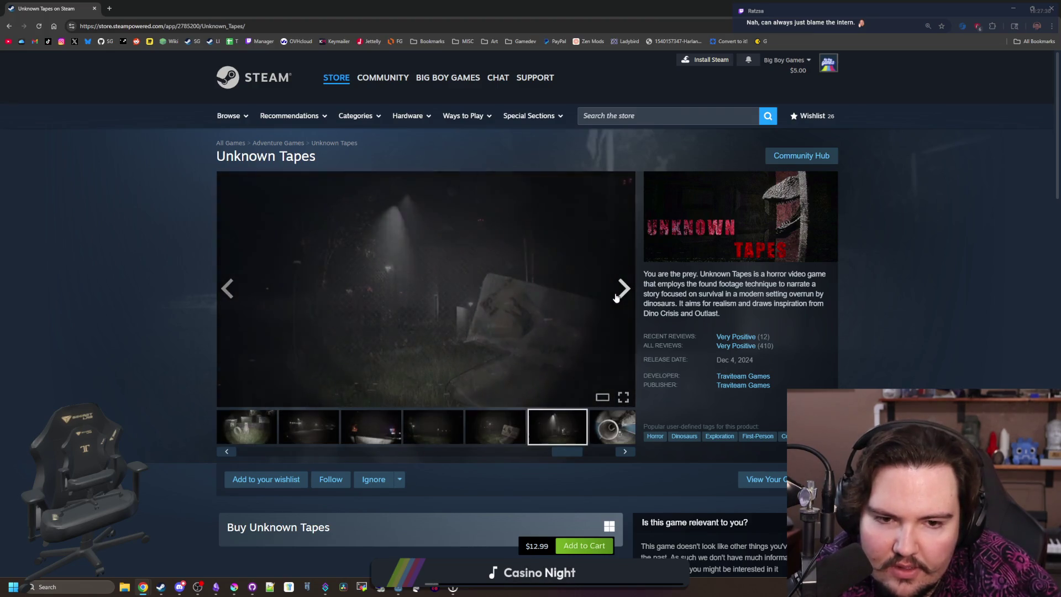
left_click(616, 298)
key("alt+Left")
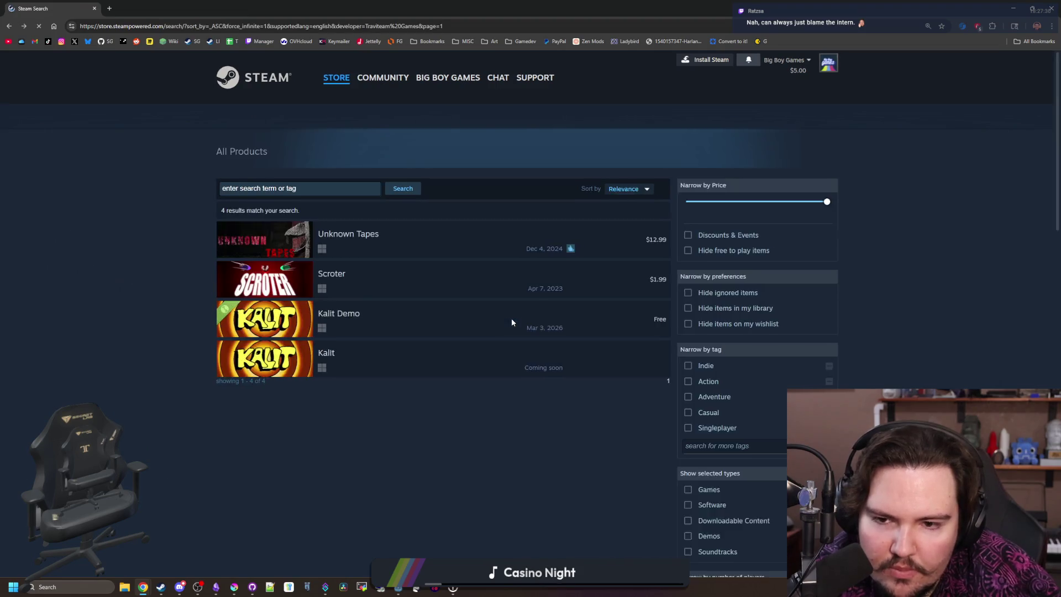
left_click(361, 366)
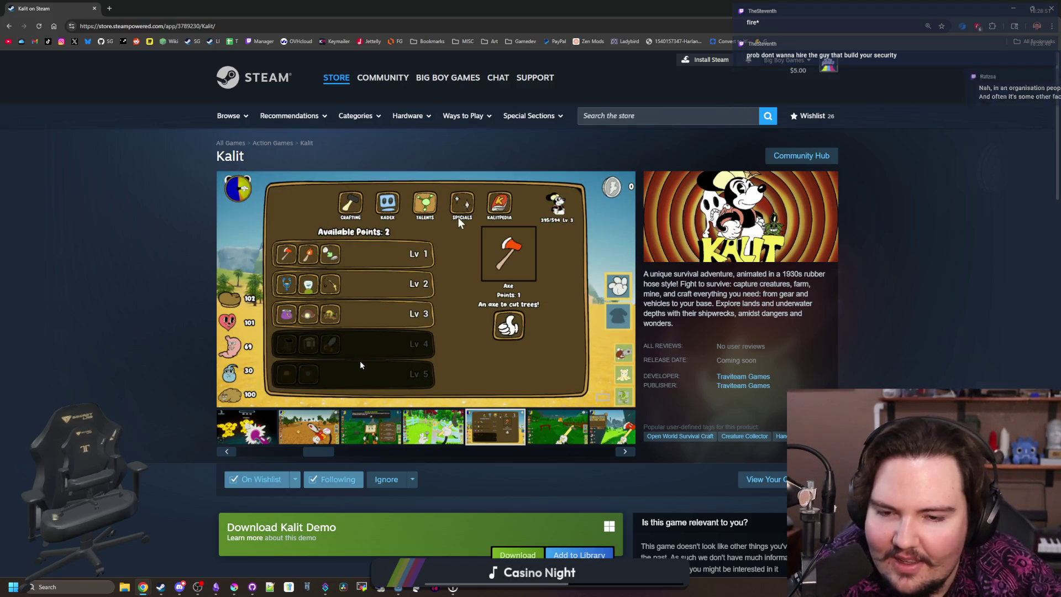
Step: Scroll down Kalit's store page to its system requirements
scroll(283, 281, "down", 18)
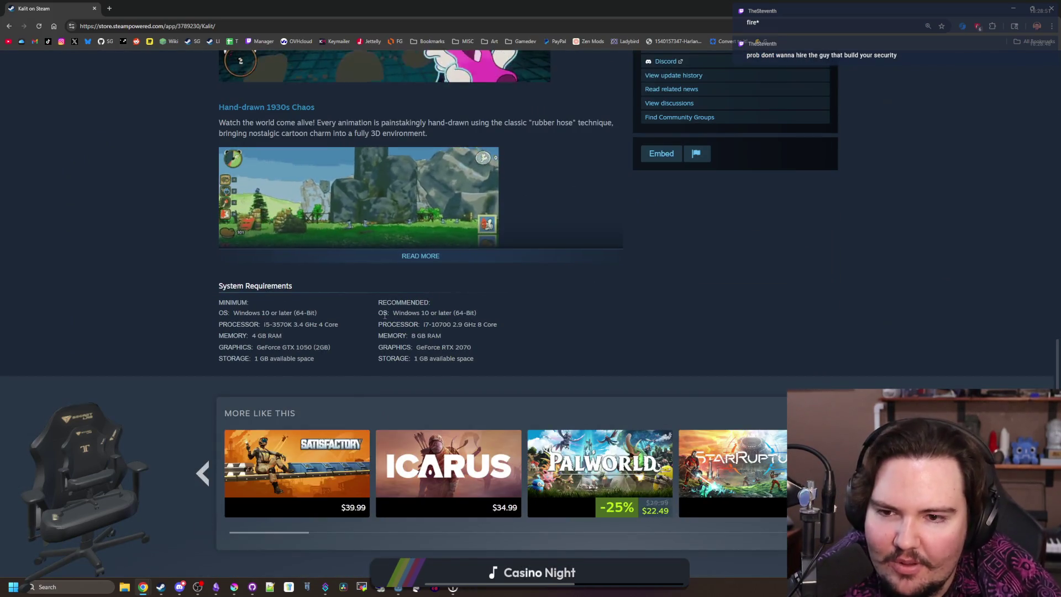
Step: Expand Kalit's full game description and scroll down to More Like This
left_click(431, 260)
scroll(431, 264, "down", 13)
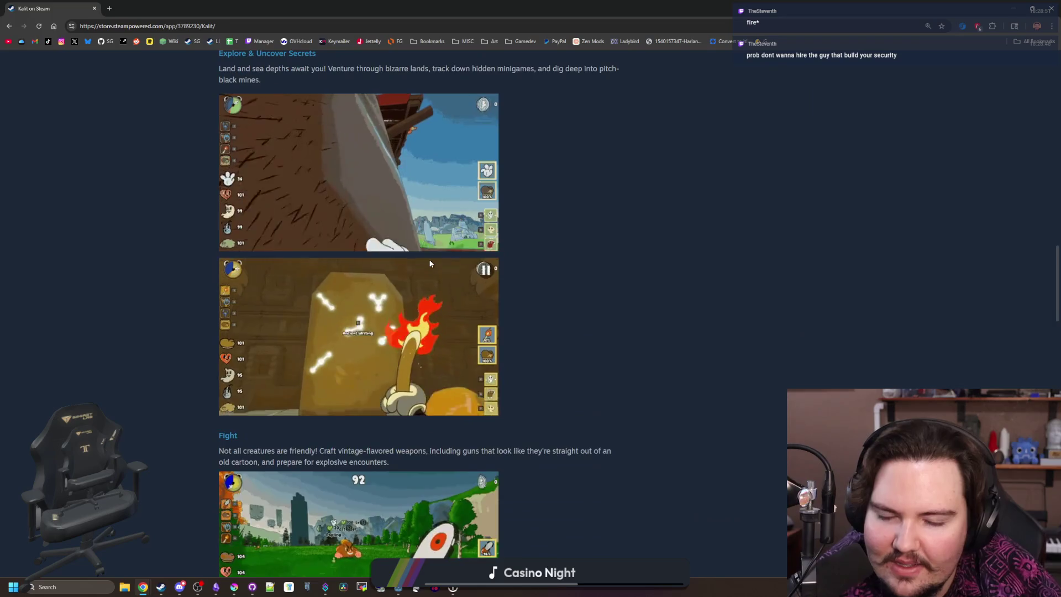
scroll(431, 264, "down", 13)
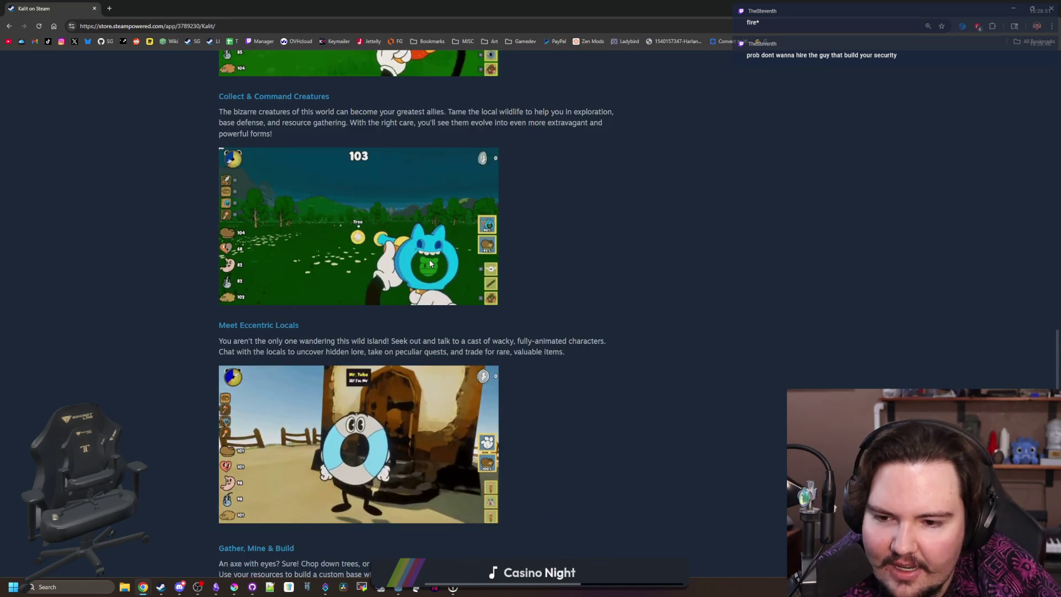
scroll(431, 264, "down", 9)
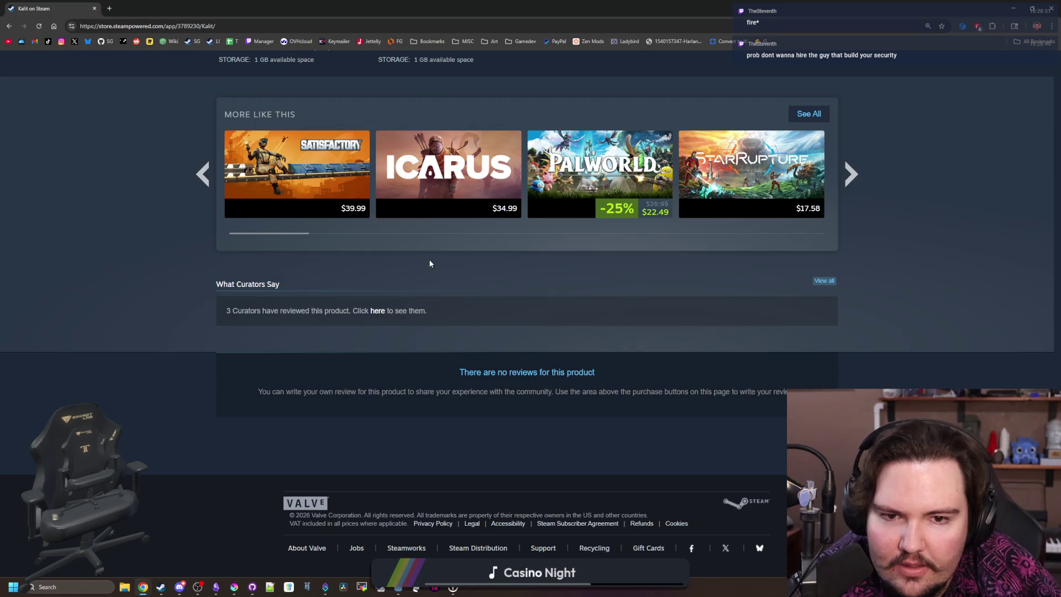
scroll(431, 264, "up", 15)
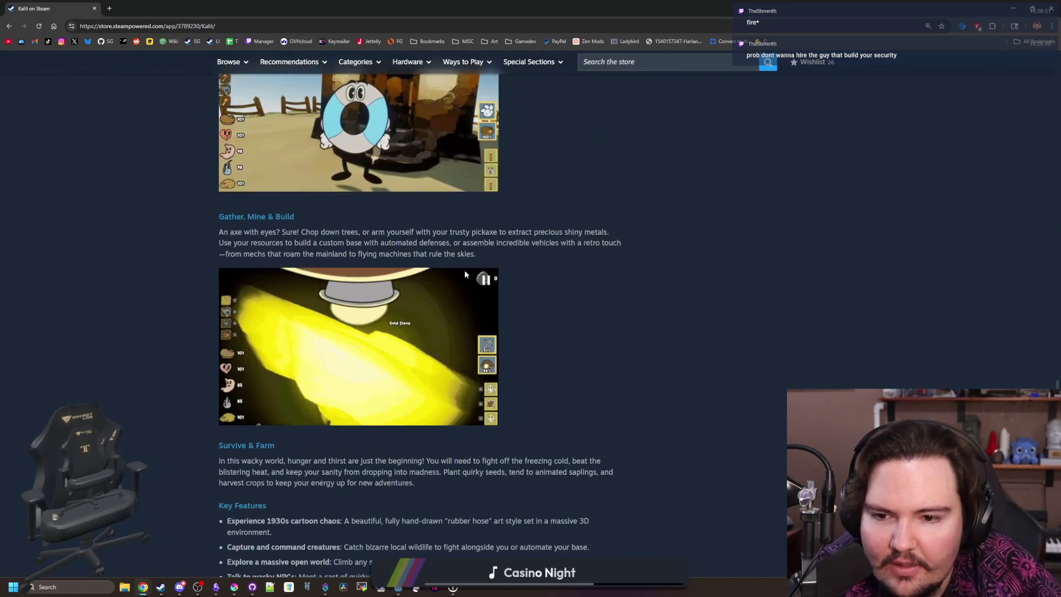
scroll(465, 274, "down", 18)
Step: Open StarRupture from the similar games in a new tab and view it
middle_click(600, 276)
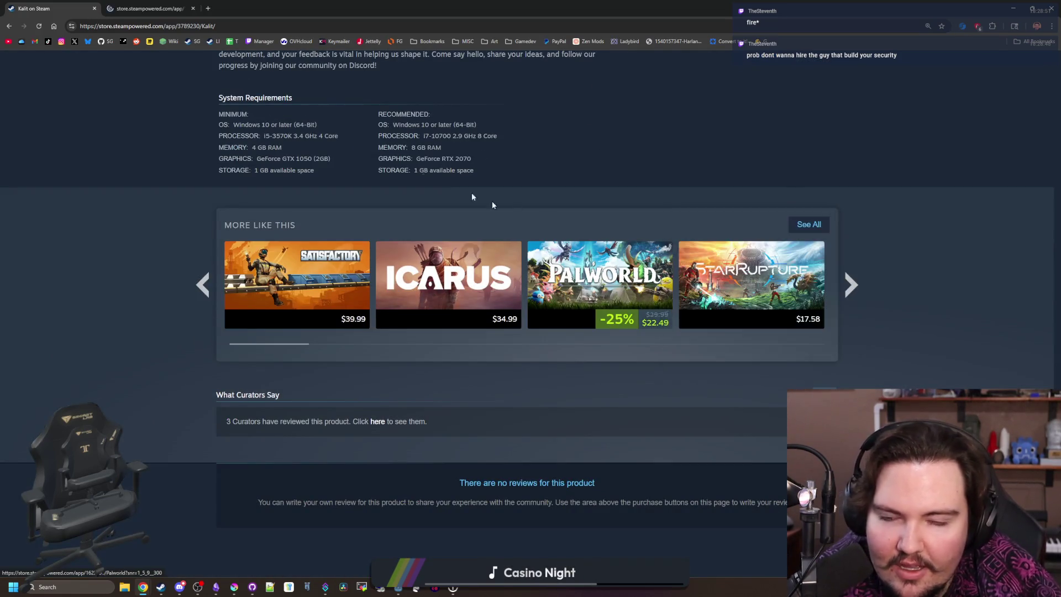
key("ctrl+Tab")
scroll(466, 253, "down", 7)
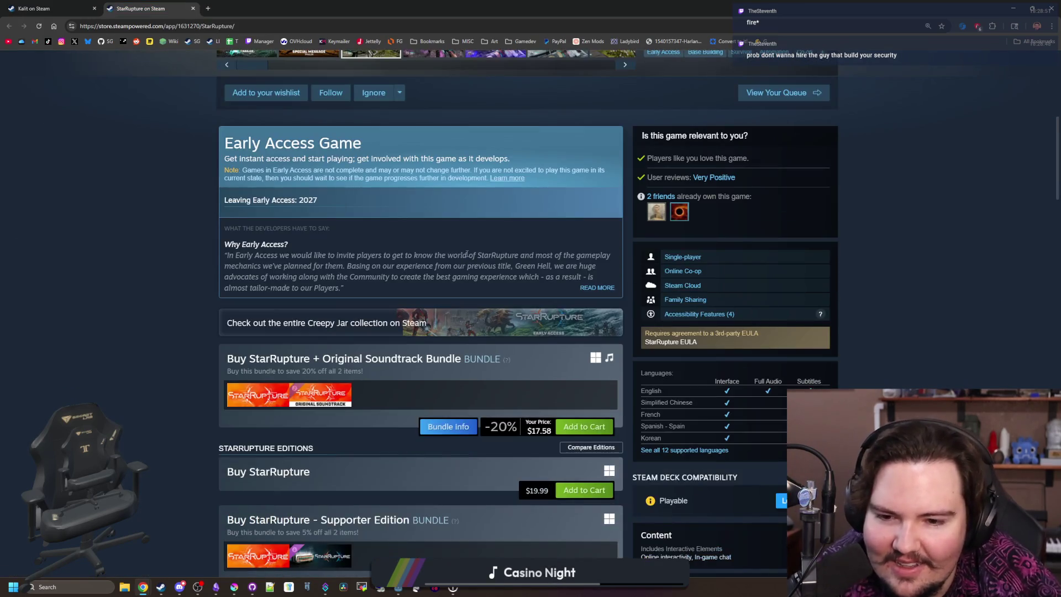
Step: Scroll through StarRupture's editions, DLC and bundles
scroll(466, 254, "down", 2)
scroll(412, 281, "up", 4)
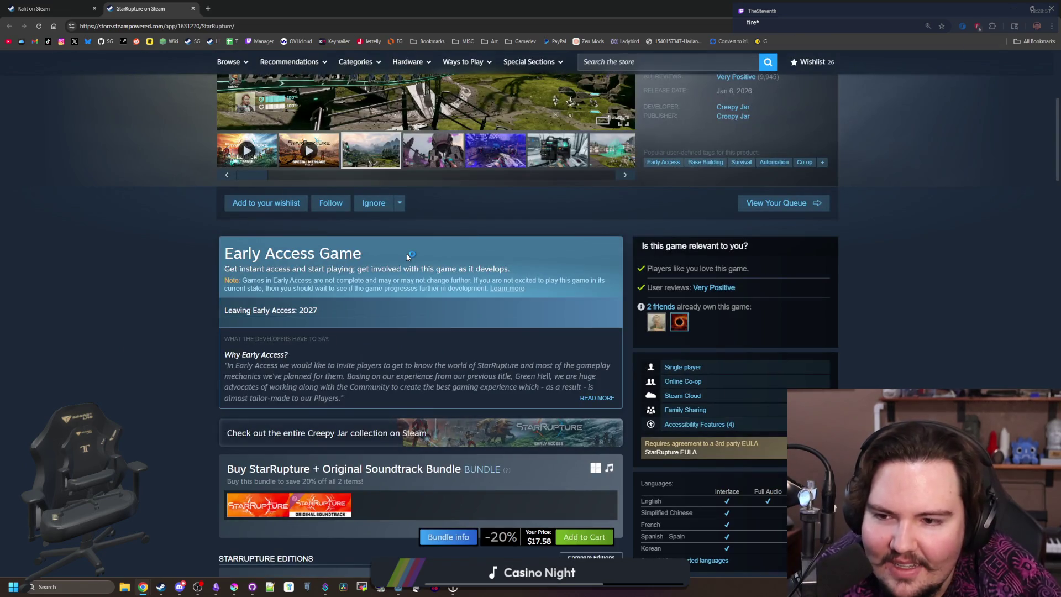
scroll(408, 256, "down", 1)
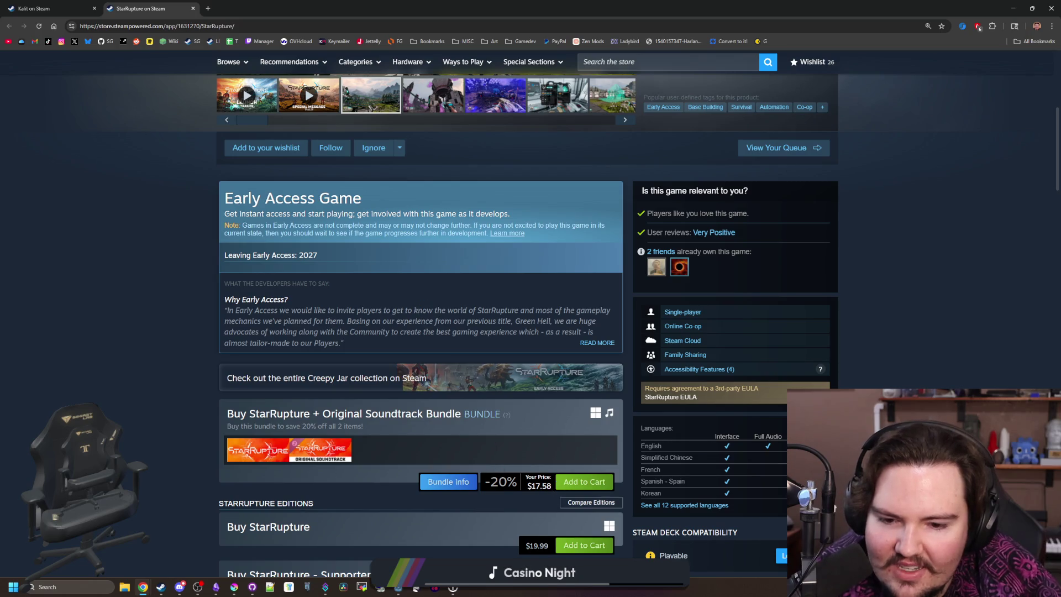
scroll(559, 488, "down", 1)
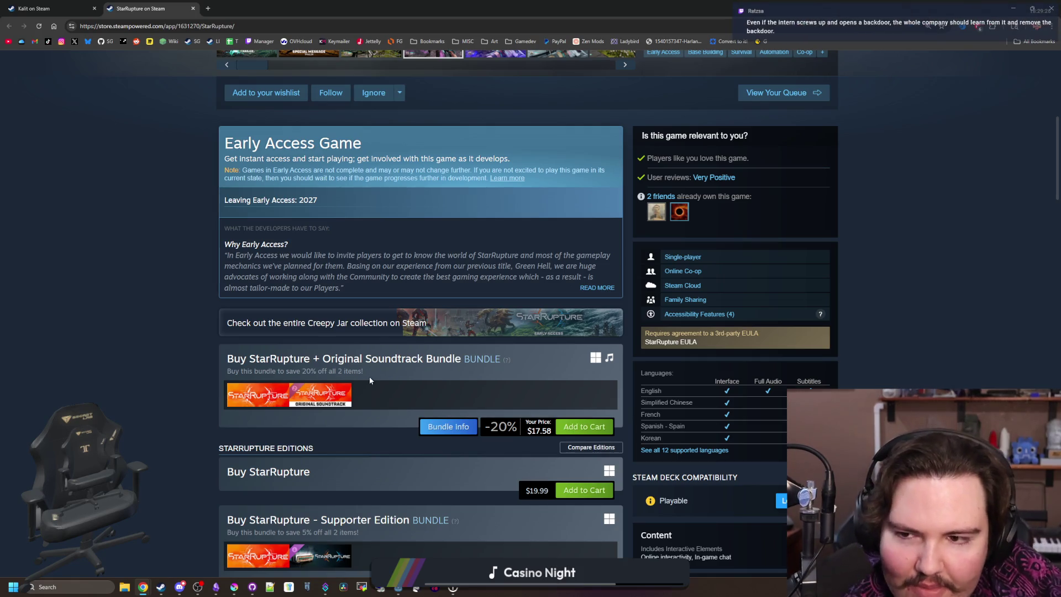
scroll(369, 377, "down", 3)
scroll(370, 380, "down", 2)
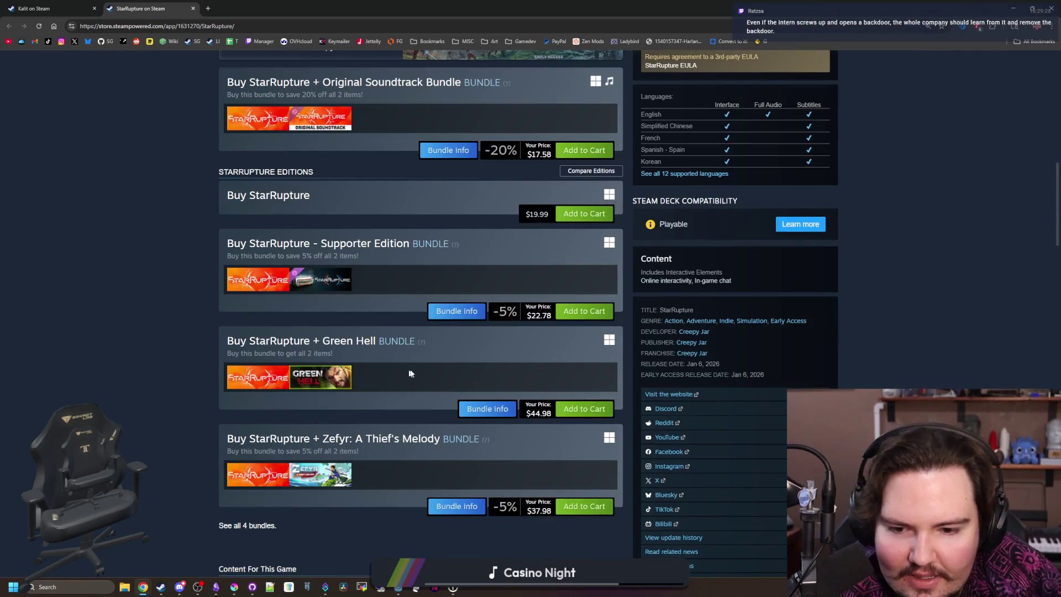
scroll(416, 370, "down", 2)
scroll(416, 369, "up", 6)
mouse_move(337, 345)
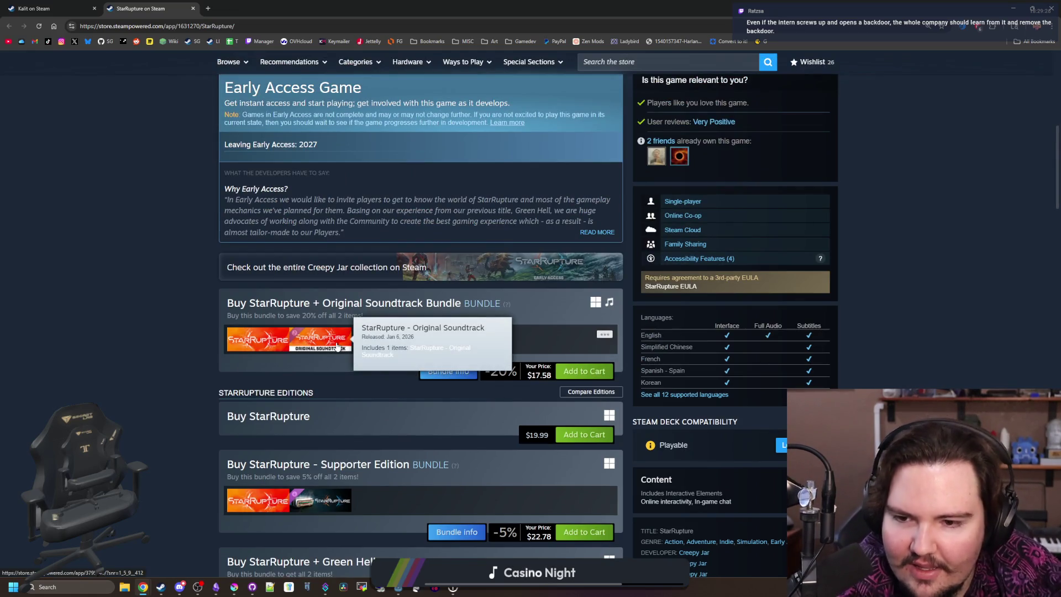
scroll(337, 346, "down", 2)
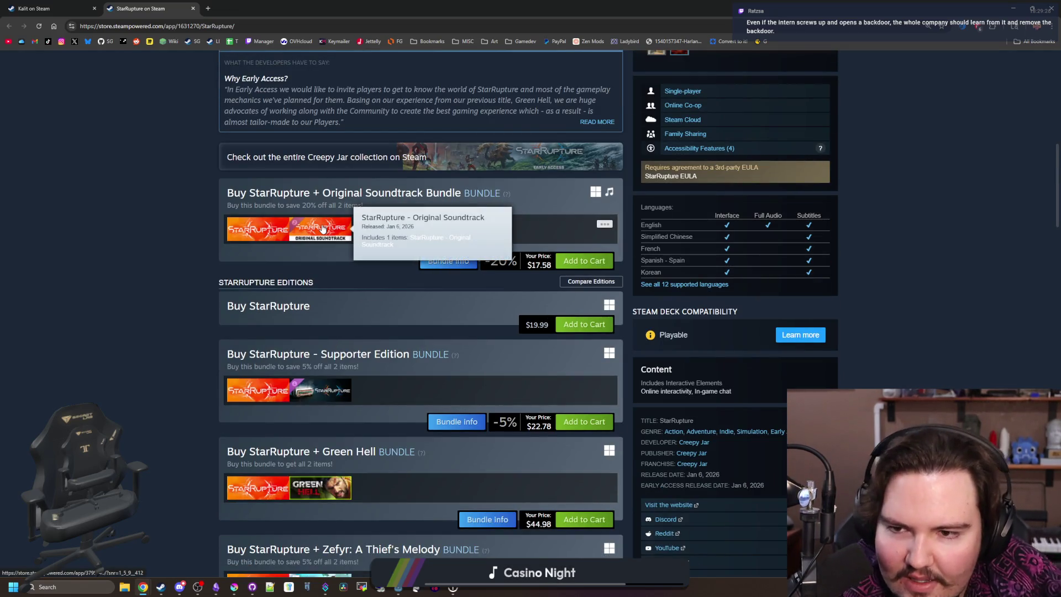
scroll(324, 229, "down", 4)
mouse_move(343, 511)
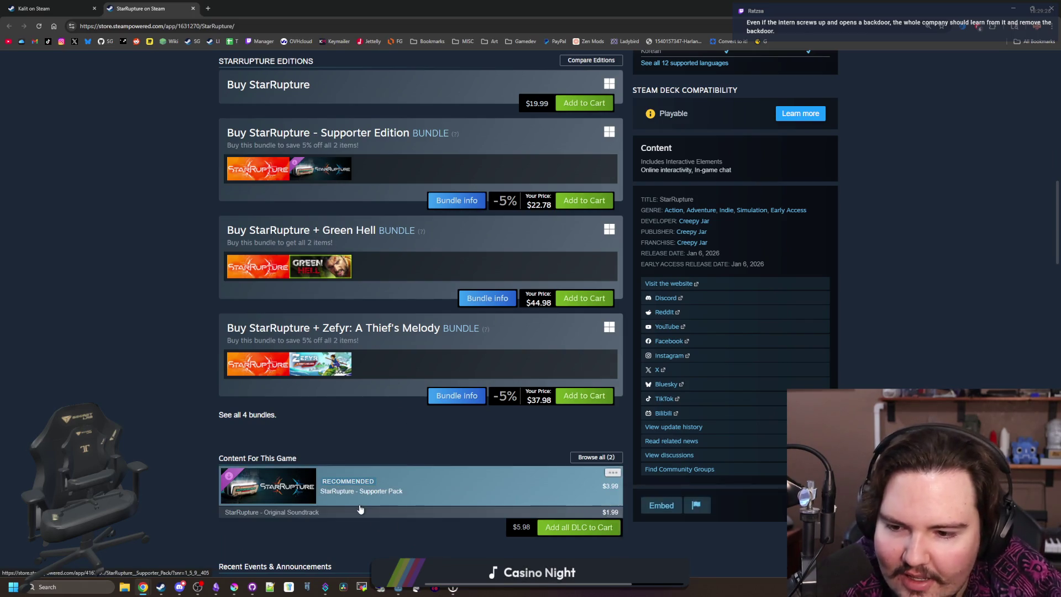
scroll(365, 486, "up", 4)
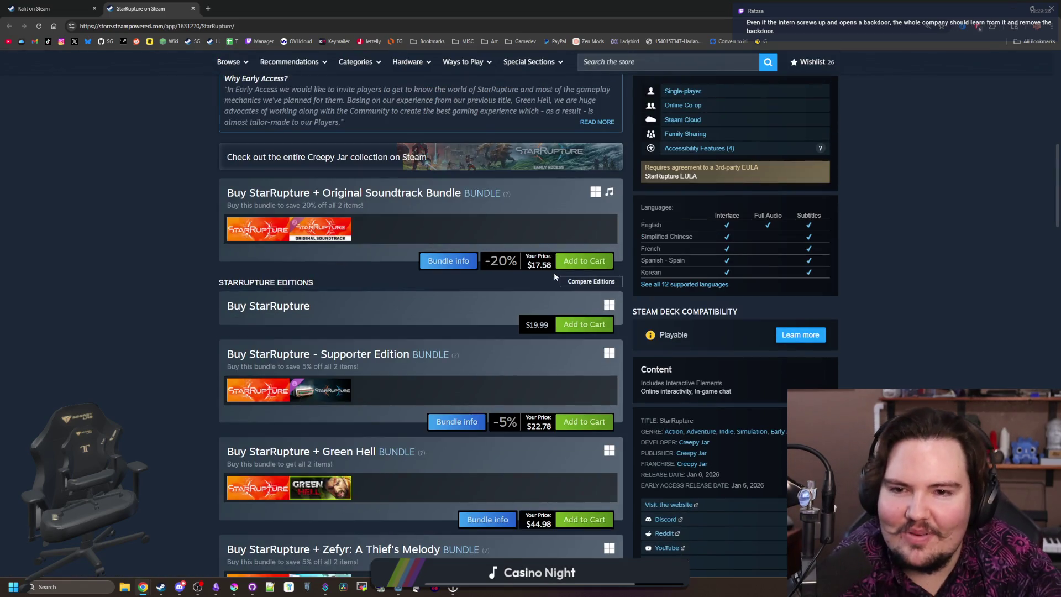
scroll(555, 276, "up", 10)
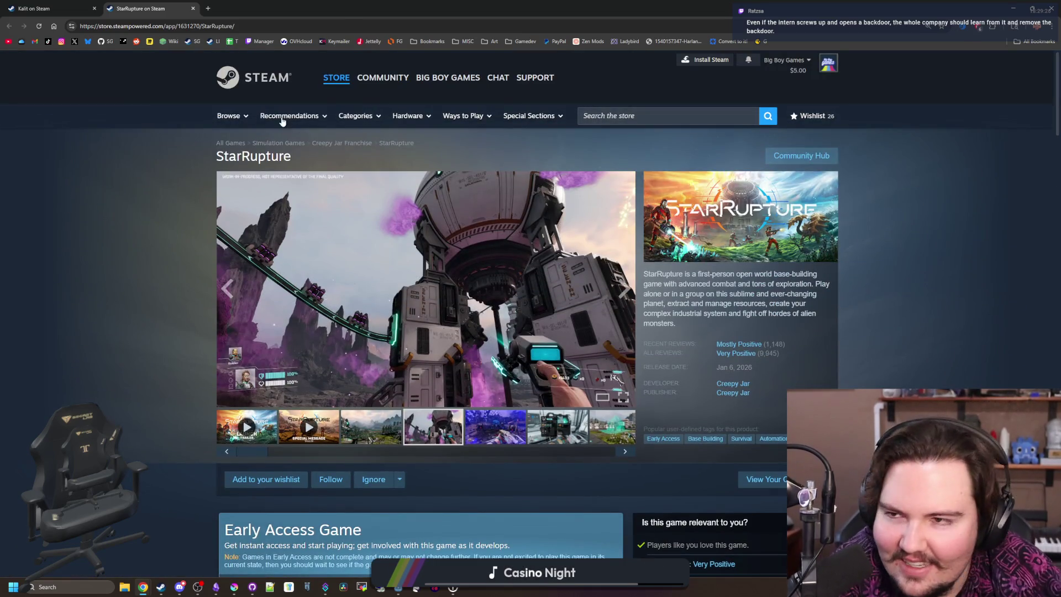
Step: Close the Kalit tab and return to the Godot editor
left_click(76, 12)
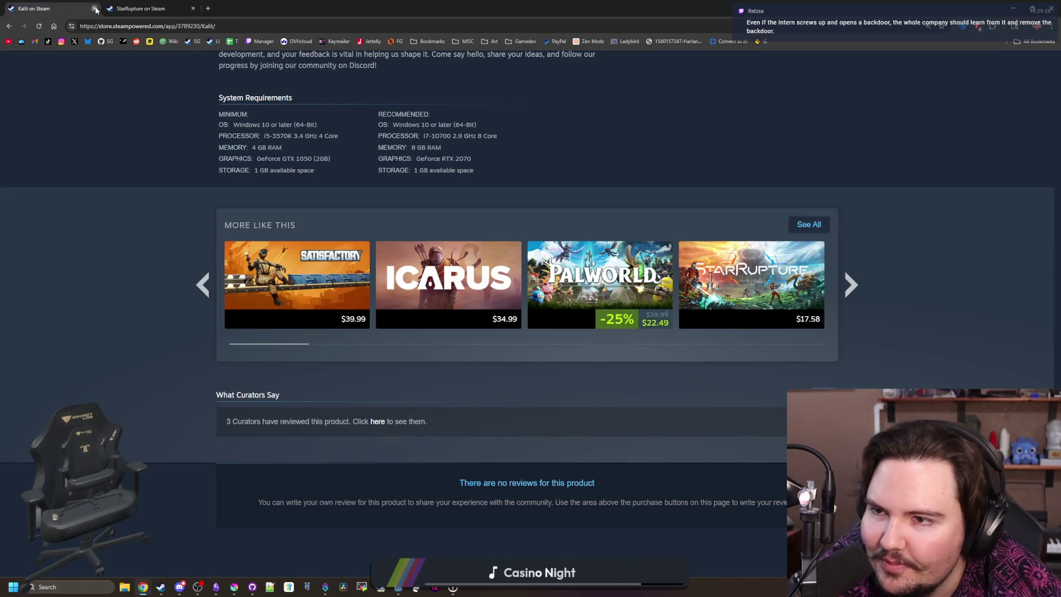
left_click(94, 8)
key("alt+Tab")
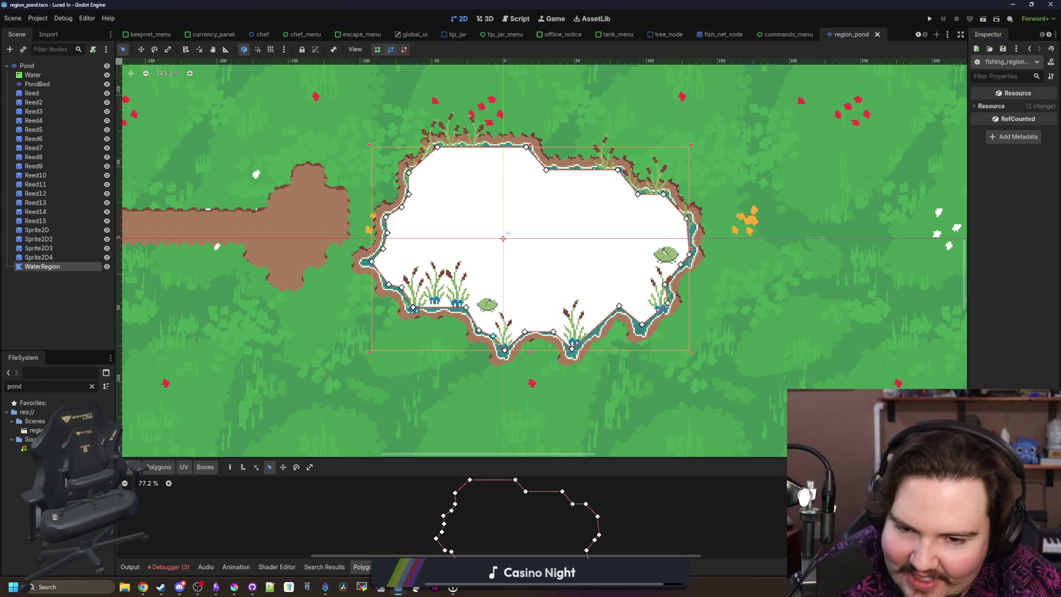
Step: Save the pond scene, select its WaterRegion polygon, and clear the FileSystem filter
scroll(421, 238, "down", 3)
key("ctrl+s")
left_click(57, 267)
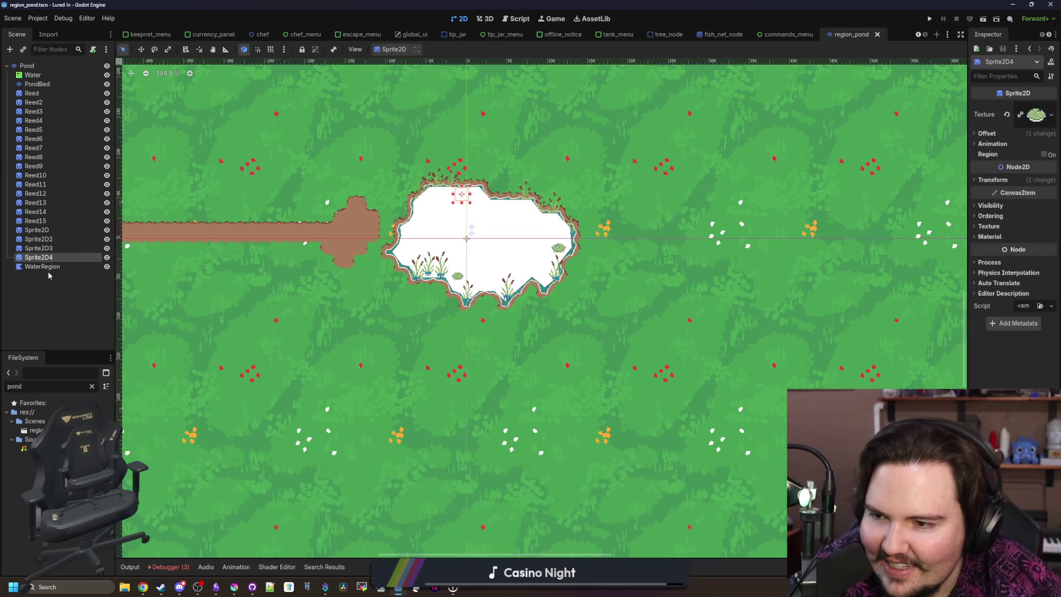
scroll(473, 183, "up", 3)
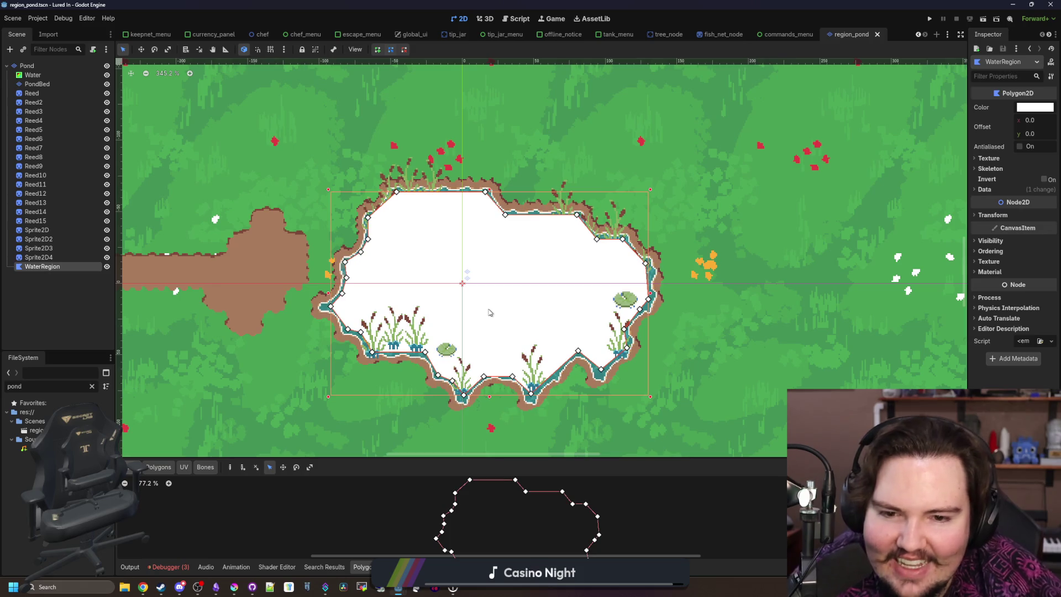
left_click(92, 386)
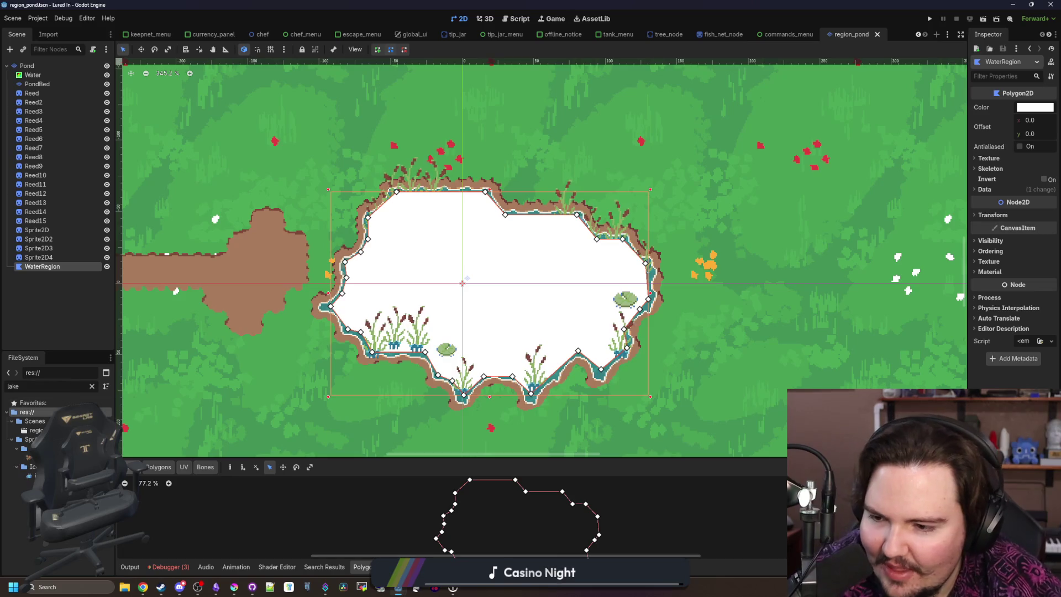
Step: Filter FileSystem for 'lake' and open region_lake.tscn
type("lake")
double_click(37, 431)
scroll(466, 294, "down", 2)
scroll(466, 294, "up", 2)
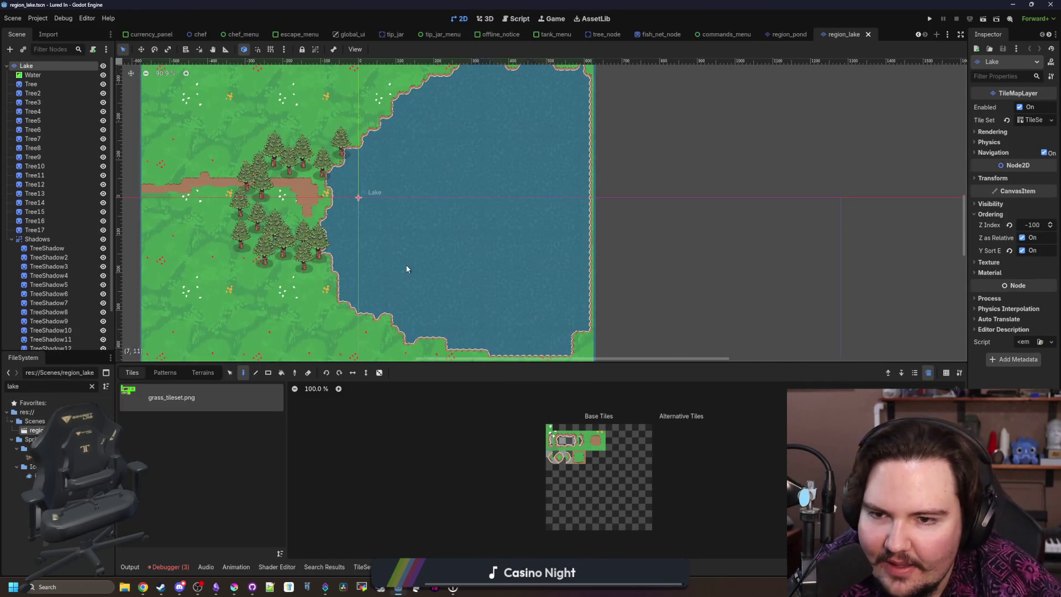
Step: Paste the pond's WaterRegion polygon under Lake, then delete it again
right_click(52, 65)
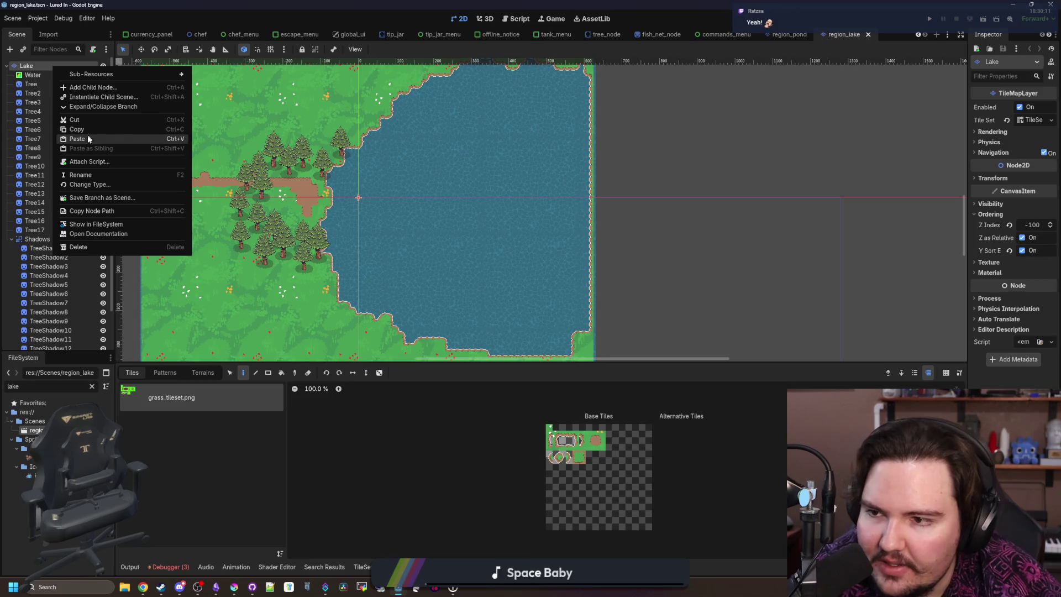
left_click(89, 135)
scroll(310, 177, "up", 5)
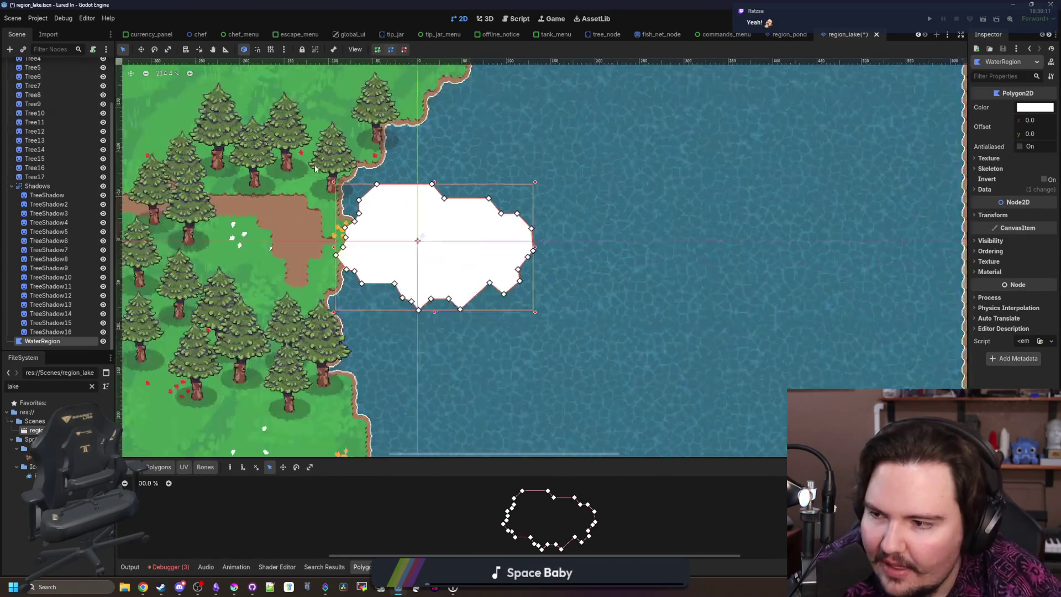
scroll(273, 217, "down", 3)
right_click(53, 340)
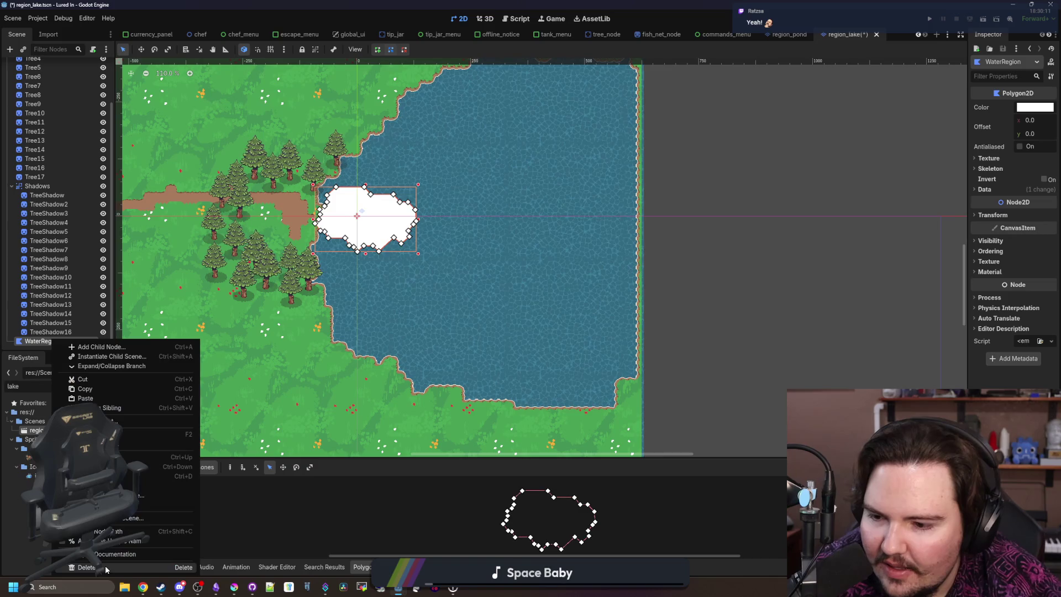
left_click(78, 567)
left_click(517, 309)
scroll(44, 111, "up", 3)
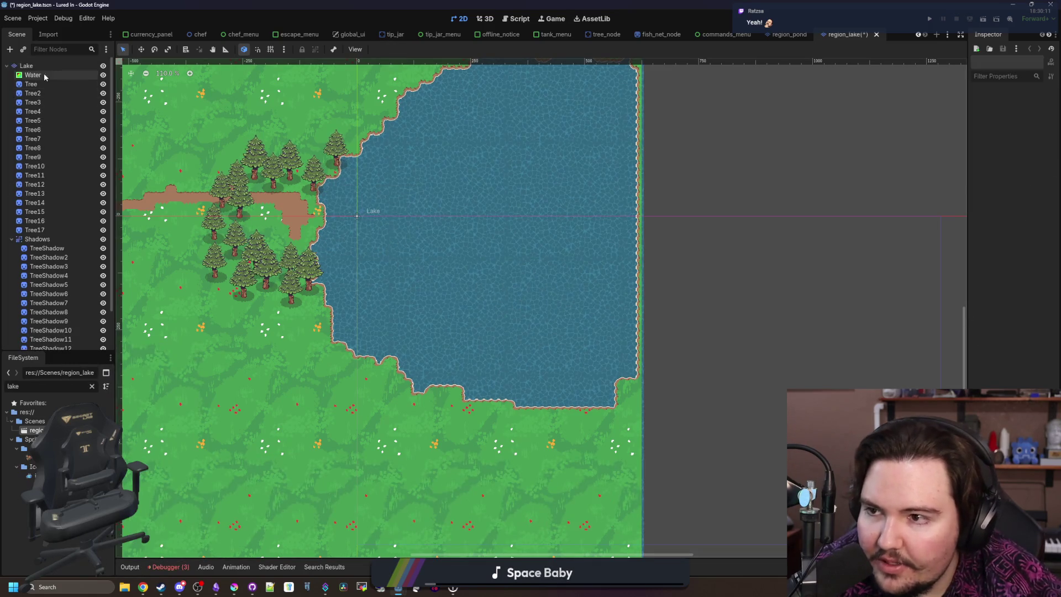
Step: Add a new Polygon2D child node under the Lake root
left_click(41, 65)
right_click(41, 65)
left_click(85, 82)
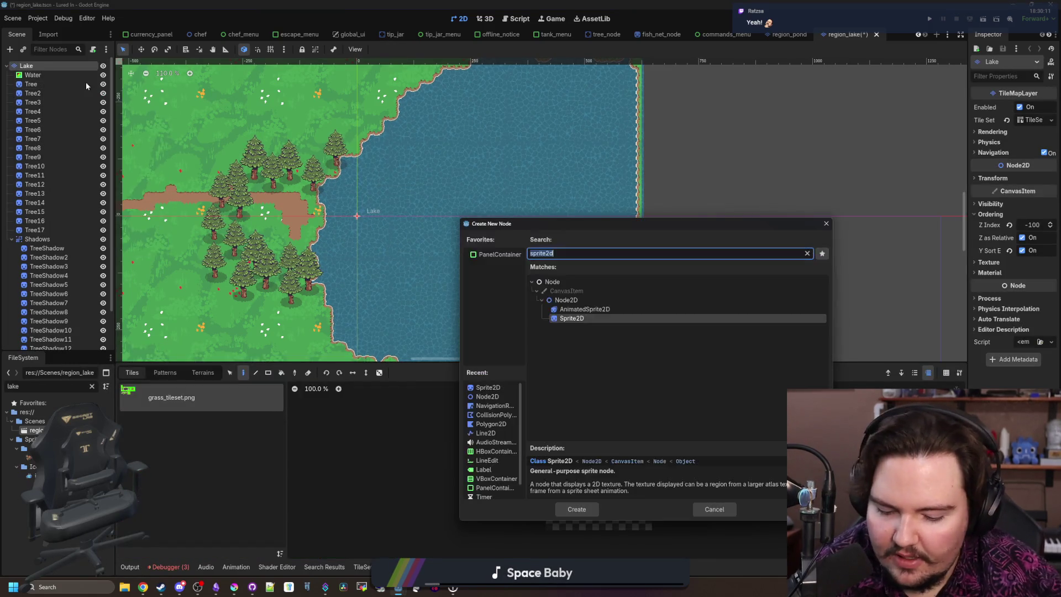
type("polygon")
key("Return")
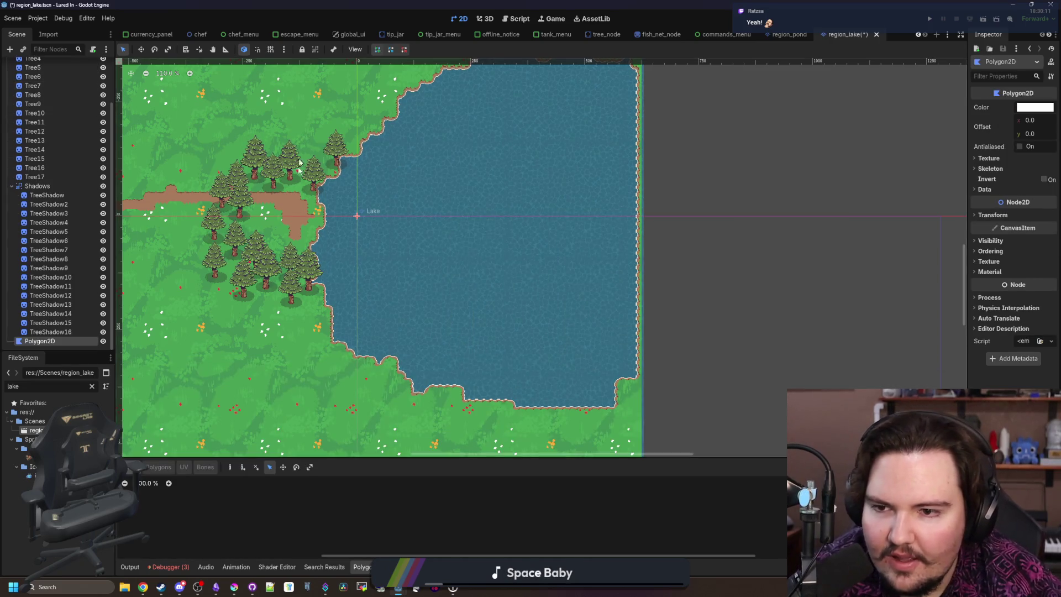
scroll(302, 188, "up", 8)
scroll(303, 190, "up", 5)
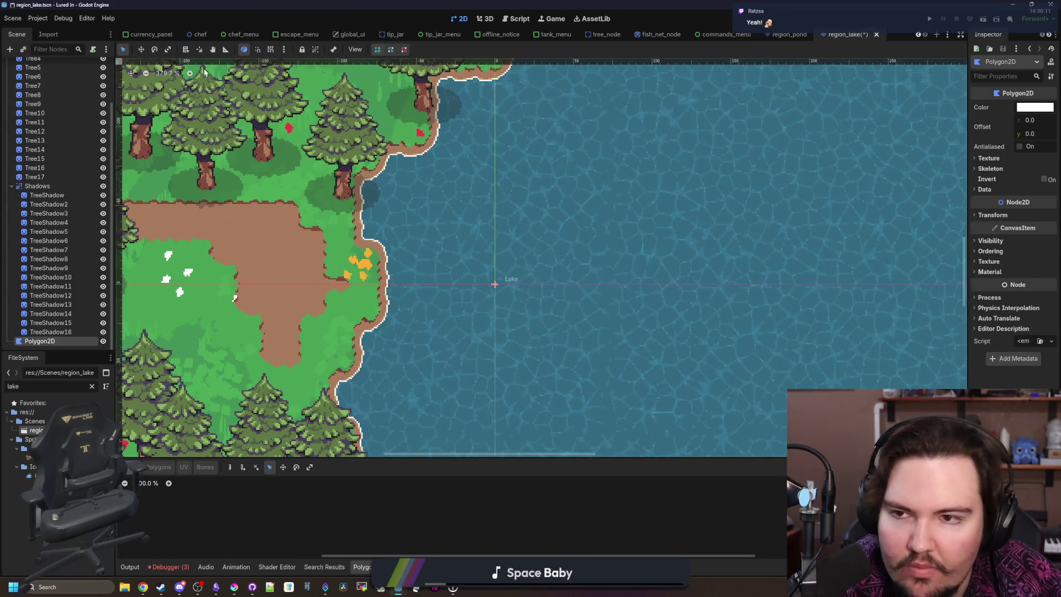
Step: Turn on Smart Snap and start the polygon with points up the lake's left shore
left_click(244, 49)
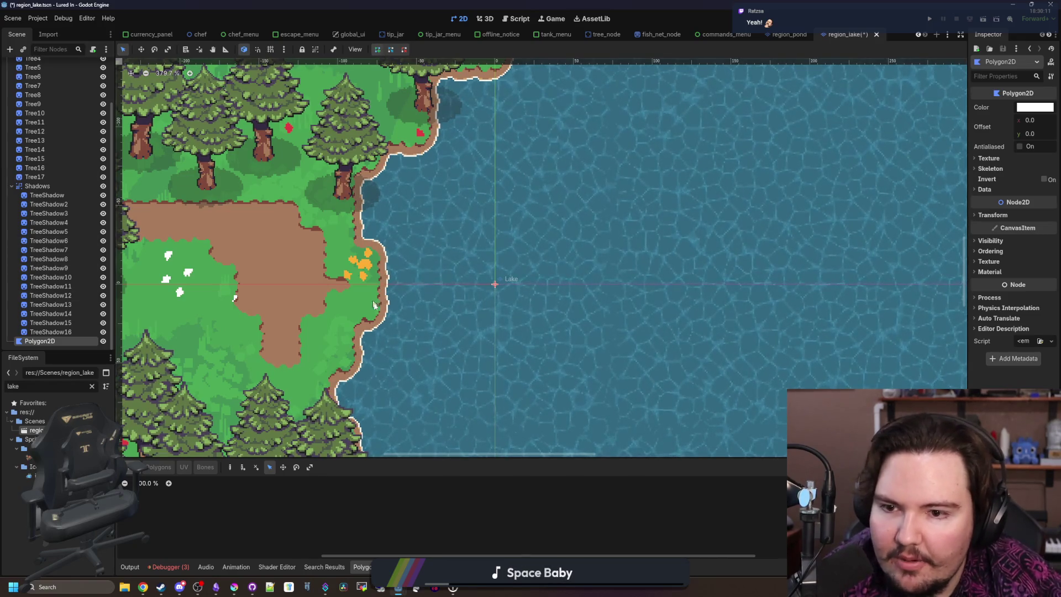
left_click(390, 245)
left_click(366, 231)
left_click(364, 183)
left_click(391, 171)
left_click(396, 160)
left_click(433, 154)
left_click(445, 83)
Step: Continue the outline along the upper-left and top shore to the lake's top-right corner
left_click_drag(498, 162, 395, 286)
left_click(411, 205)
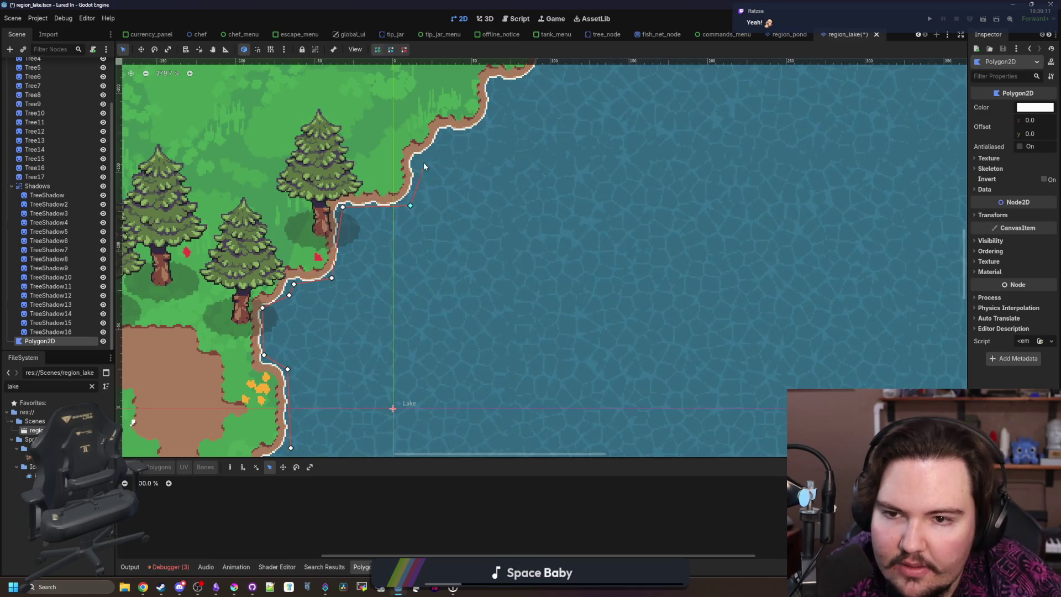
left_click(442, 134)
left_click(480, 130)
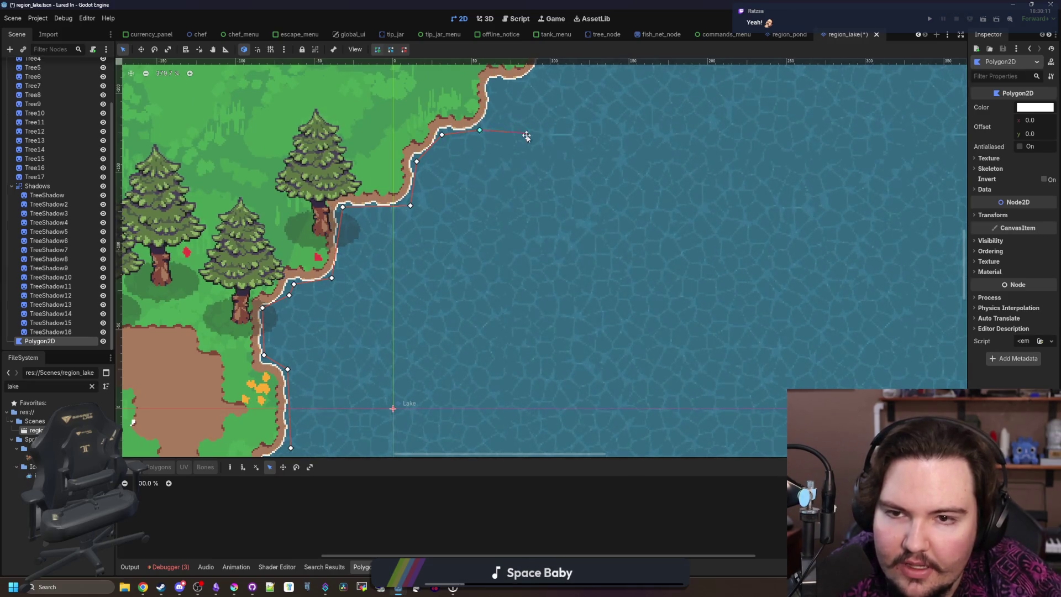
left_click_drag(508, 107, 452, 220)
left_click(436, 196)
left_click(485, 194)
left_click(487, 125)
left_click(562, 81)
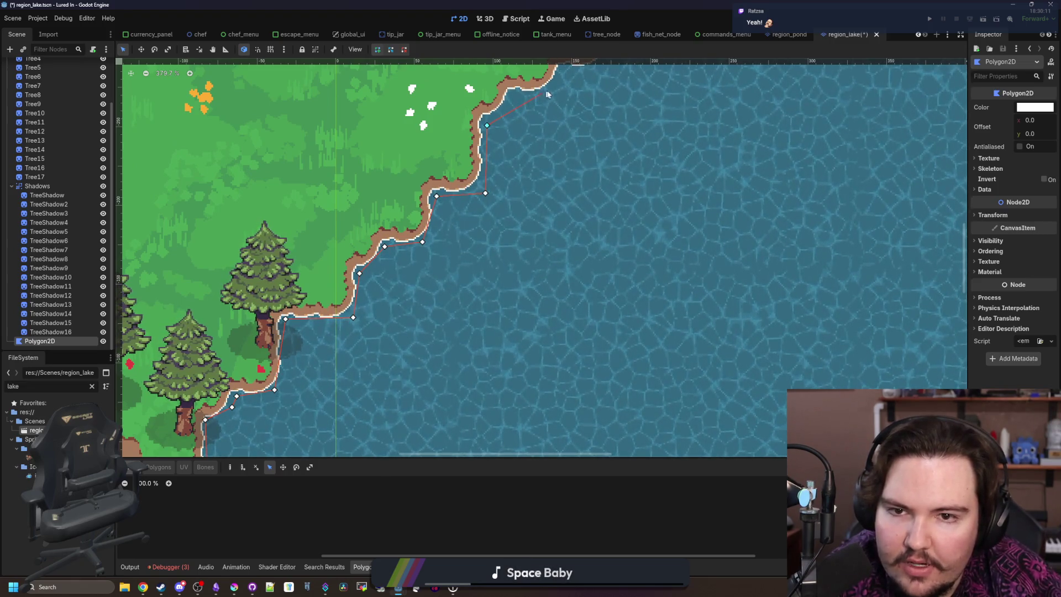
scroll(521, 158, "down", 8)
scroll(563, 105, "up", 5)
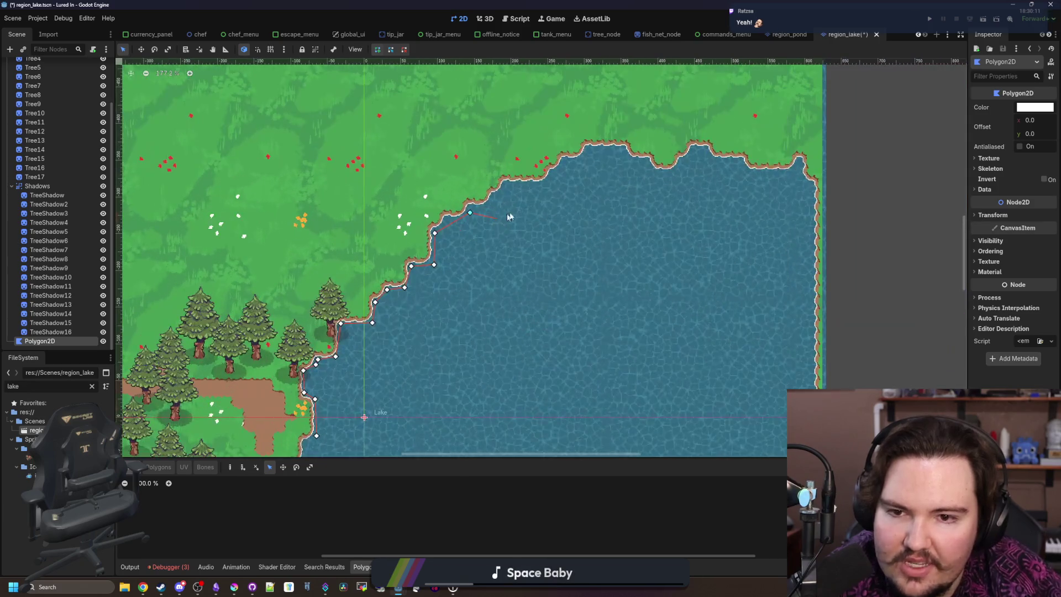
left_click(593, 166)
left_click(809, 188)
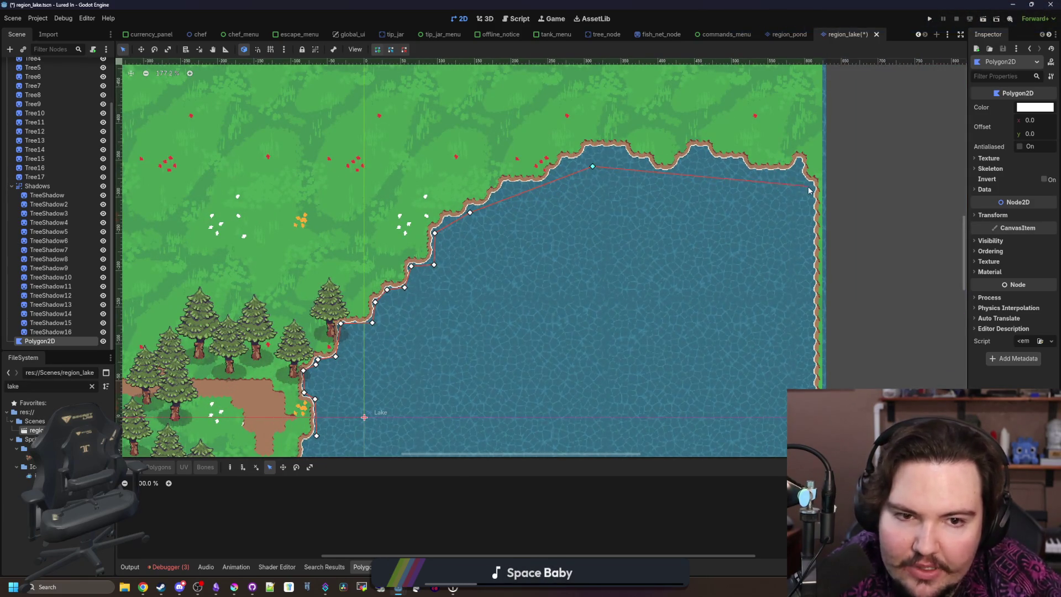
Step: Trace points down the lower-right shore, along the bottom and around the lower-left shore
scroll(632, 117, "down", 4)
scroll(651, 294, "up", 5)
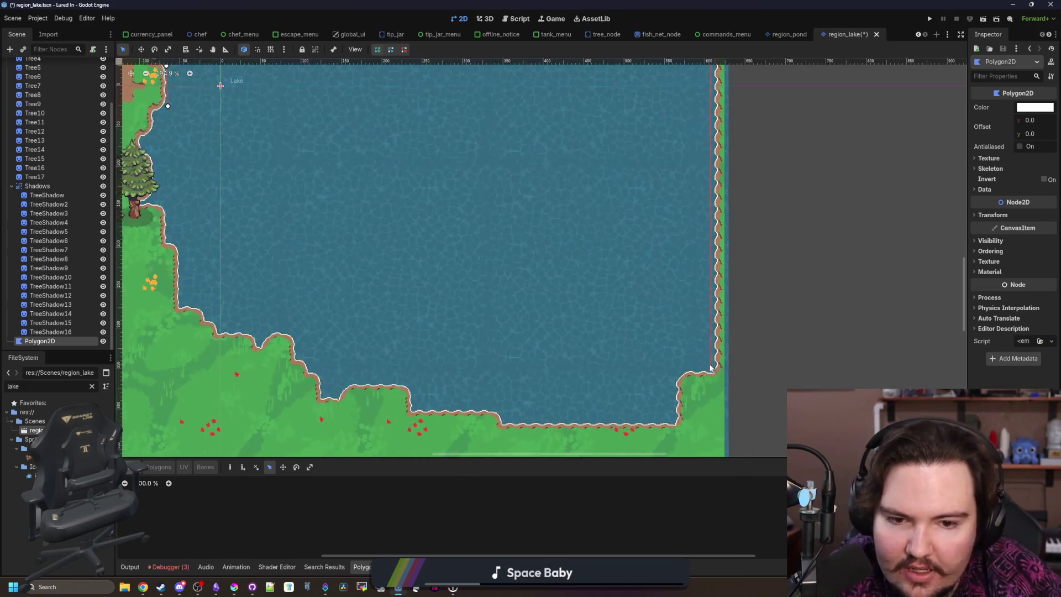
left_click(706, 349)
left_click(646, 421)
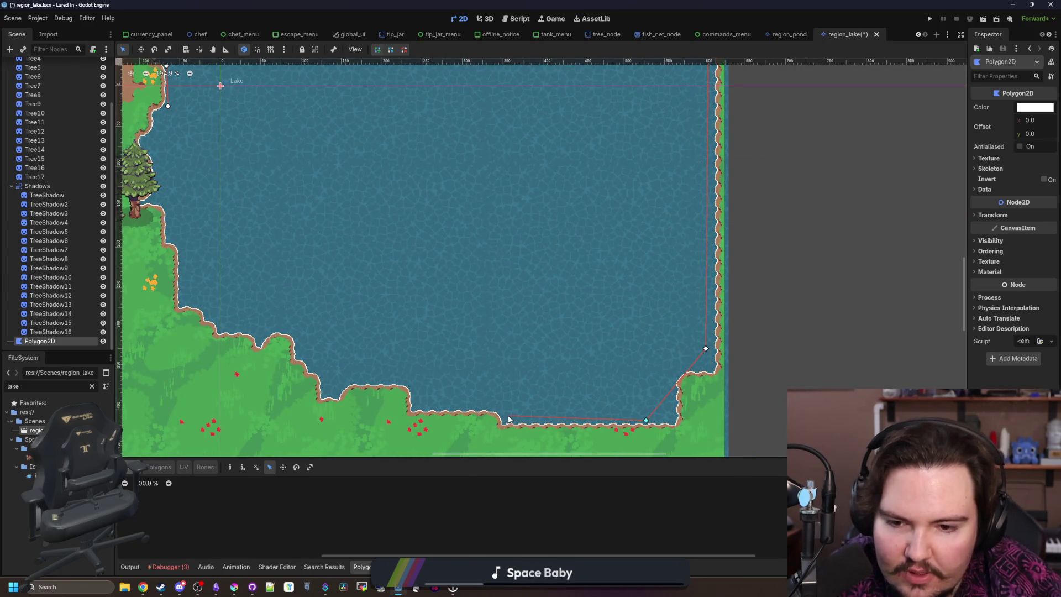
left_click(498, 405)
left_click(431, 405)
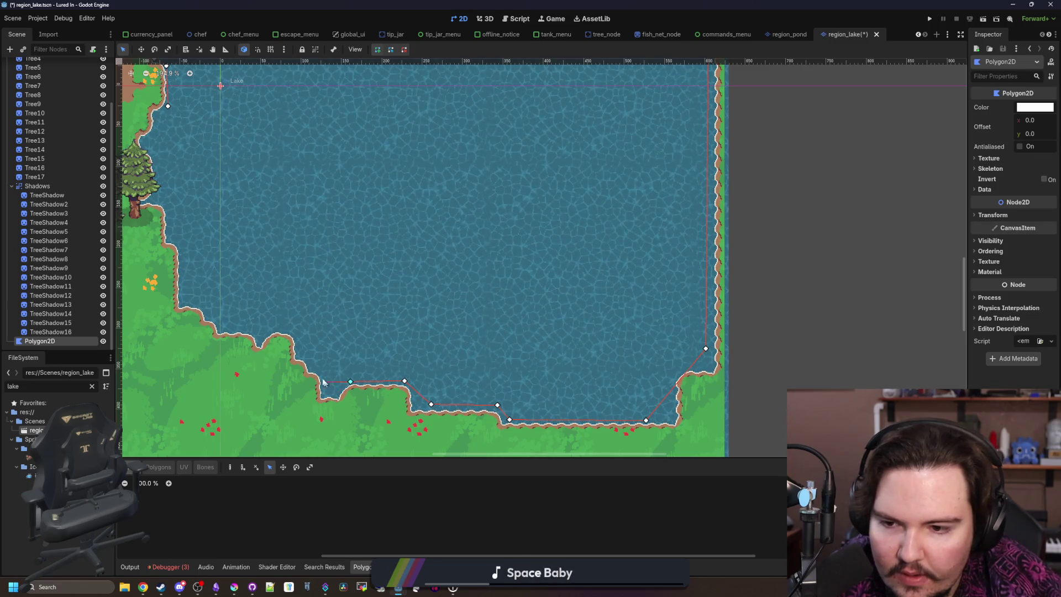
scroll(326, 387, "up", 5)
left_click_drag(135, 250, 486, 295)
left_click(445, 330)
left_click(430, 296)
left_click(411, 294)
left_click(392, 260)
left_click(336, 265)
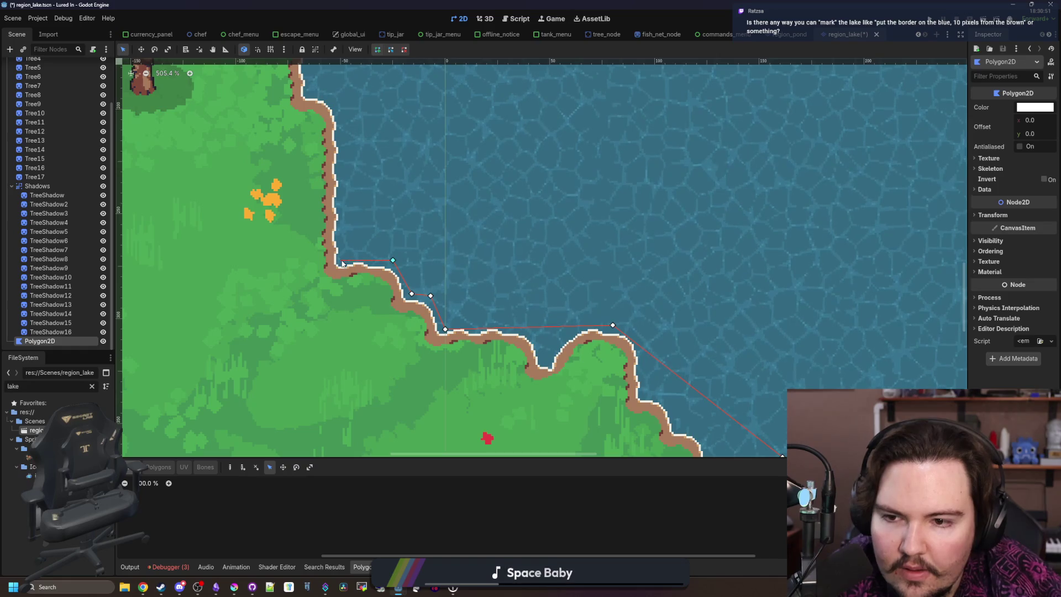
Step: Add the last points up the left shore past the trees and close on the first point
scroll(367, 311, "up", 5)
left_click(368, 302)
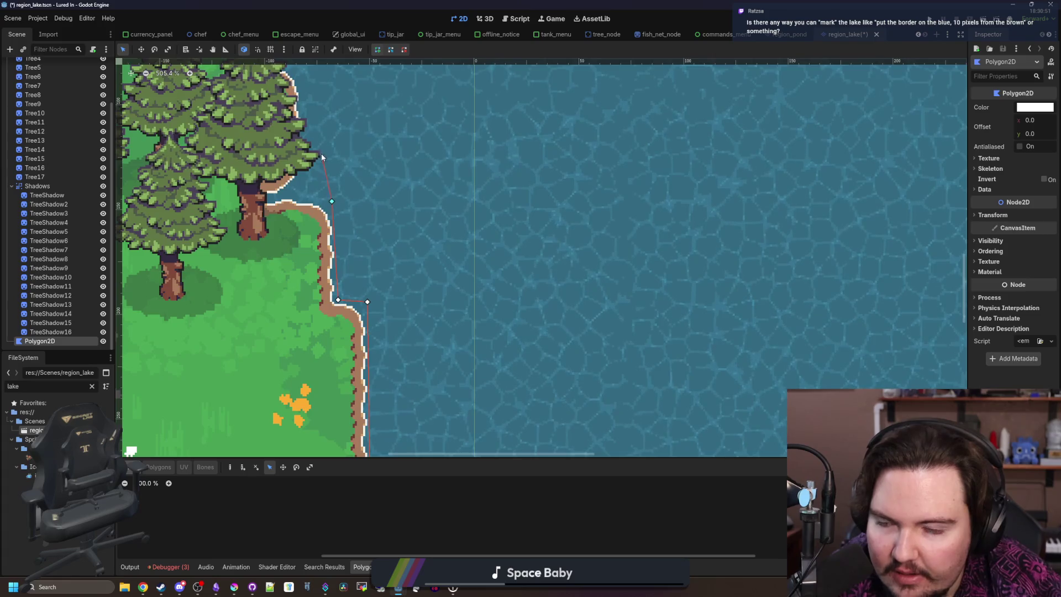
scroll(320, 154, "up", 2)
left_click(356, 263)
left_click(324, 219)
left_click(360, 194)
left_click(358, 149)
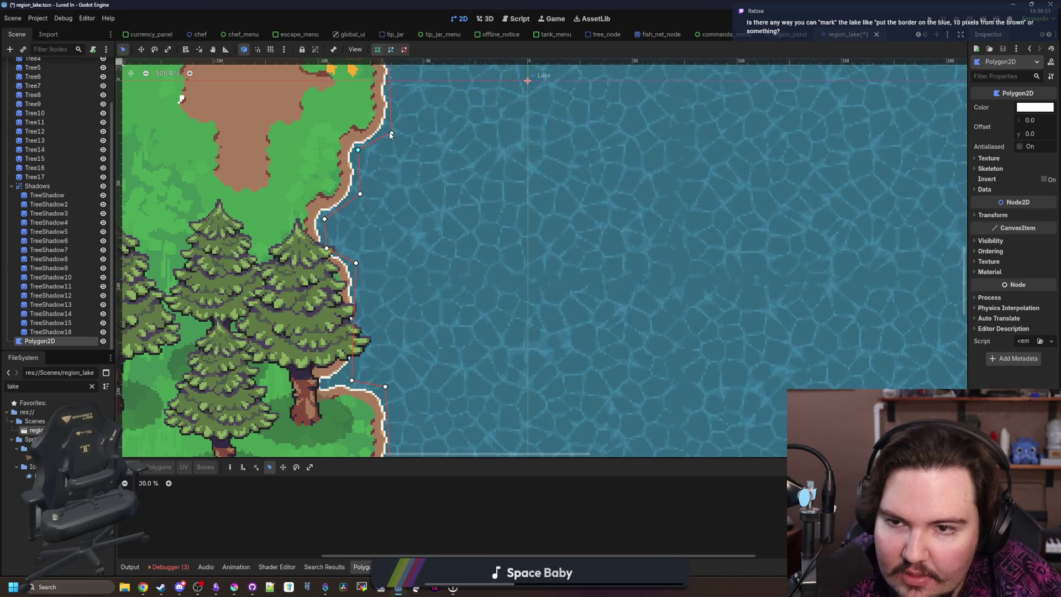
left_click(392, 133)
scroll(387, 313, "down", 8)
scroll(387, 313, "down", 5)
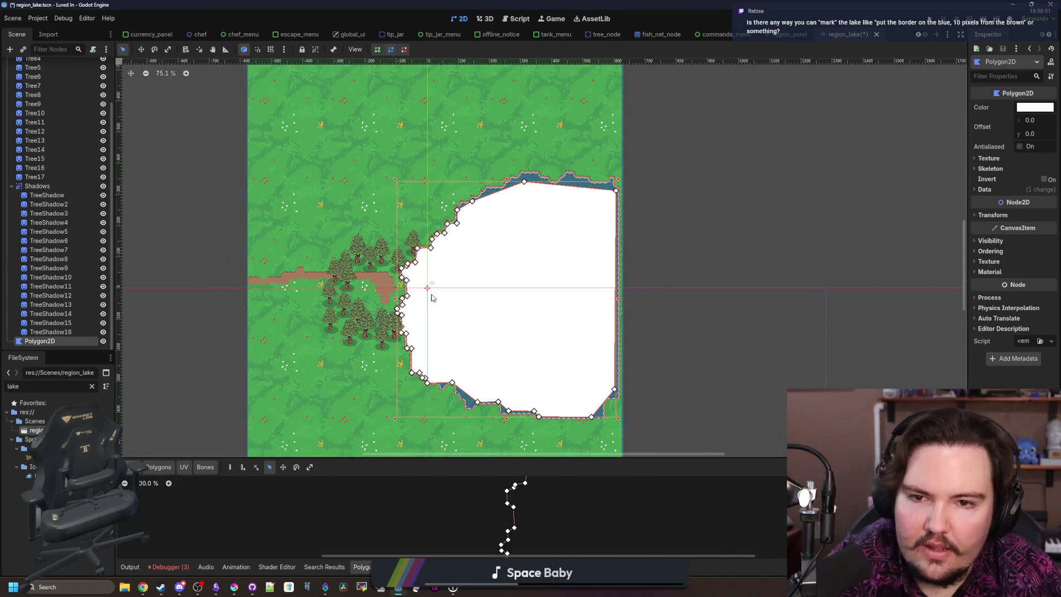
Step: Compare with the pond scene, then rename the lake's Polygon2D node to WaterRegion
scroll(452, 380, "up", 2)
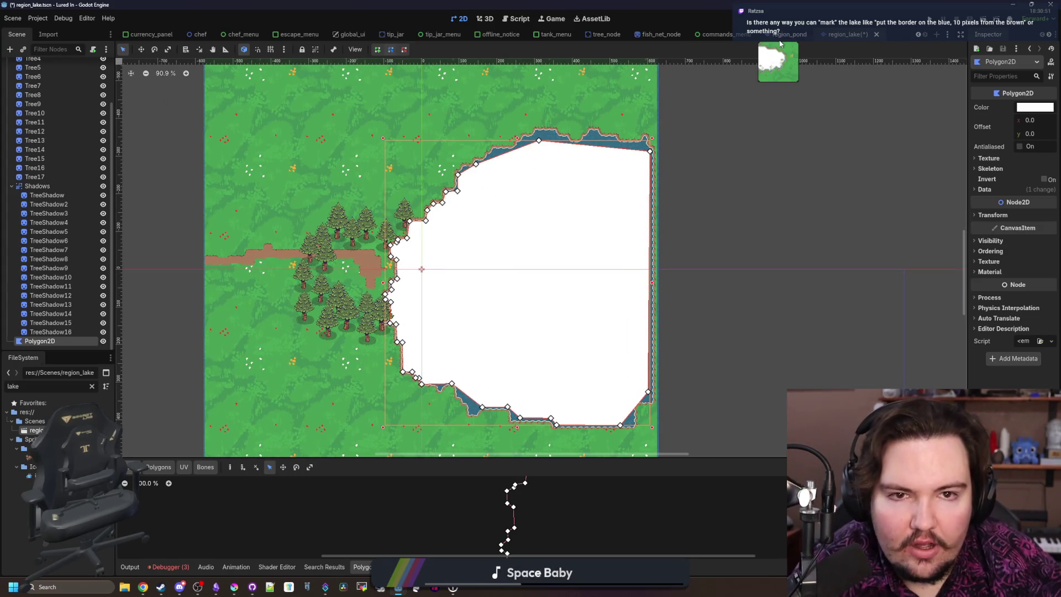
left_click(788, 34)
left_click(846, 34)
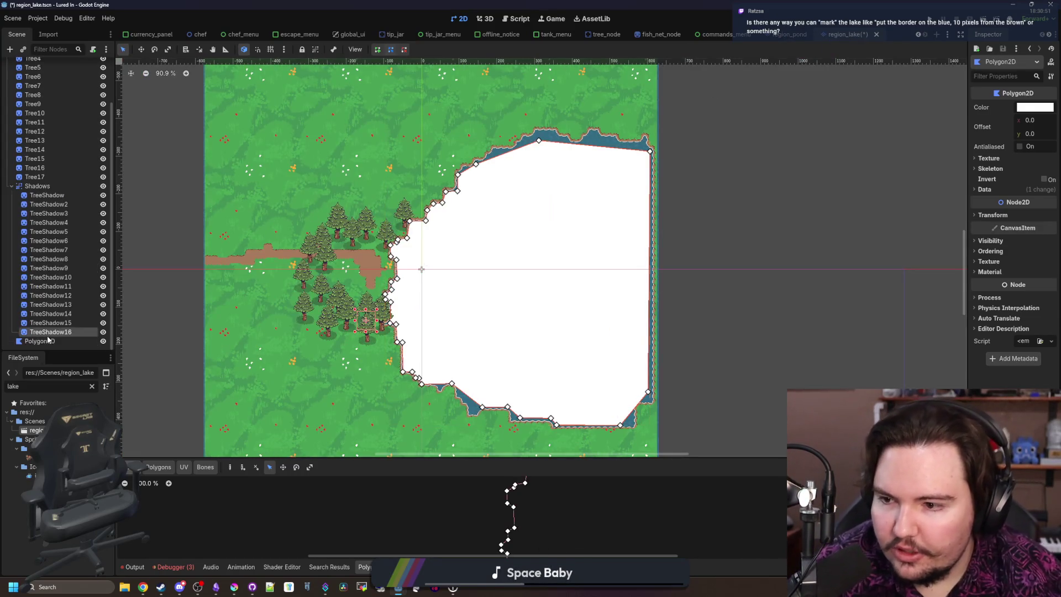
double_click(73, 341)
key("BackSpace")
key("BackSpace")
type("WaterRegion")
key("Return")
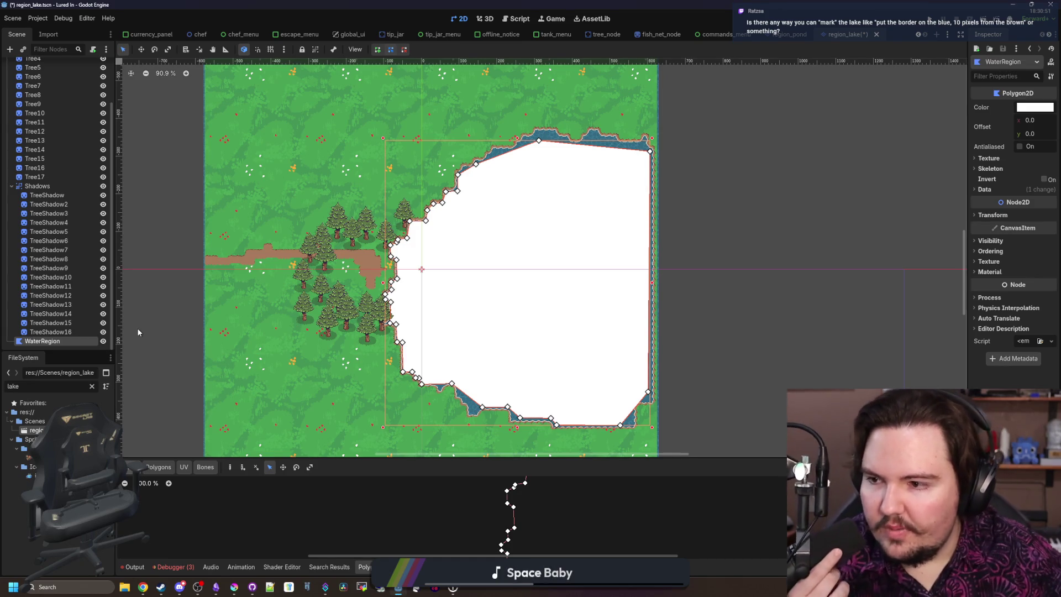
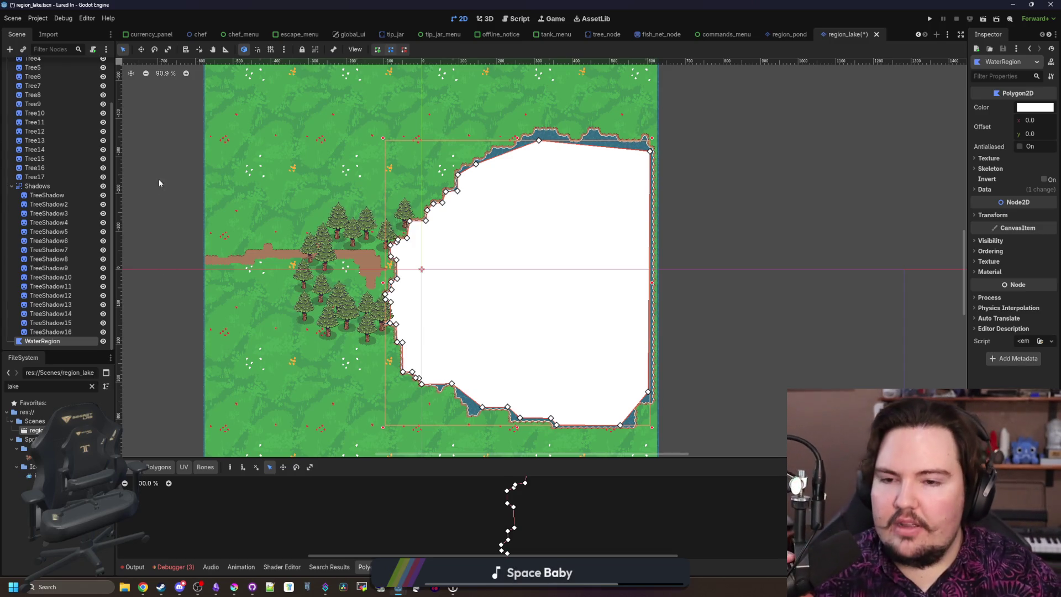
Step: Save the region_lake scene with its traced WaterRegion polygon
scroll(529, 273, "up", 10)
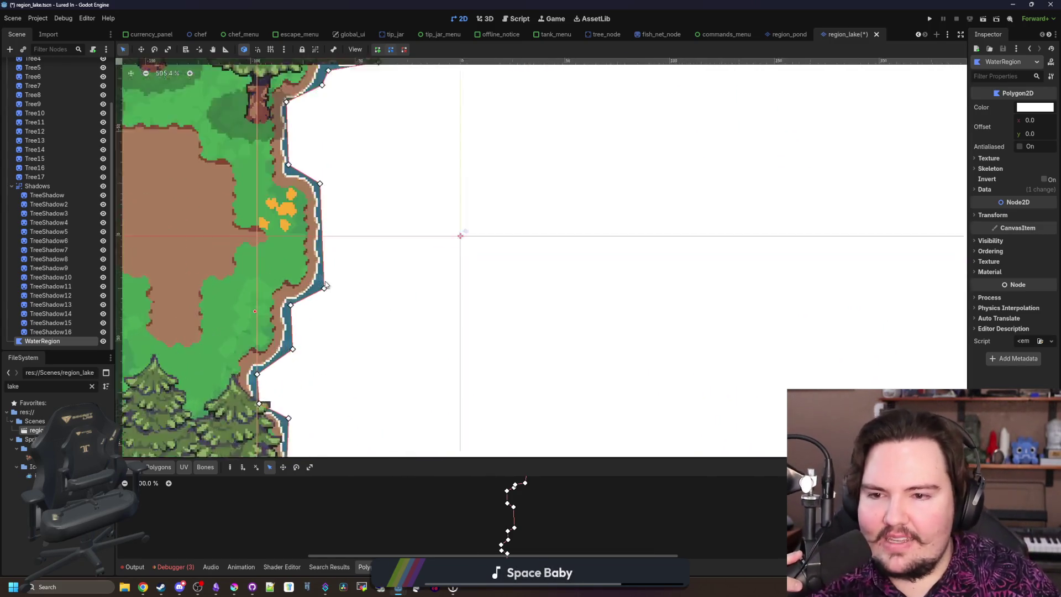
scroll(325, 285, "down", 10)
scroll(396, 358, "up", 4)
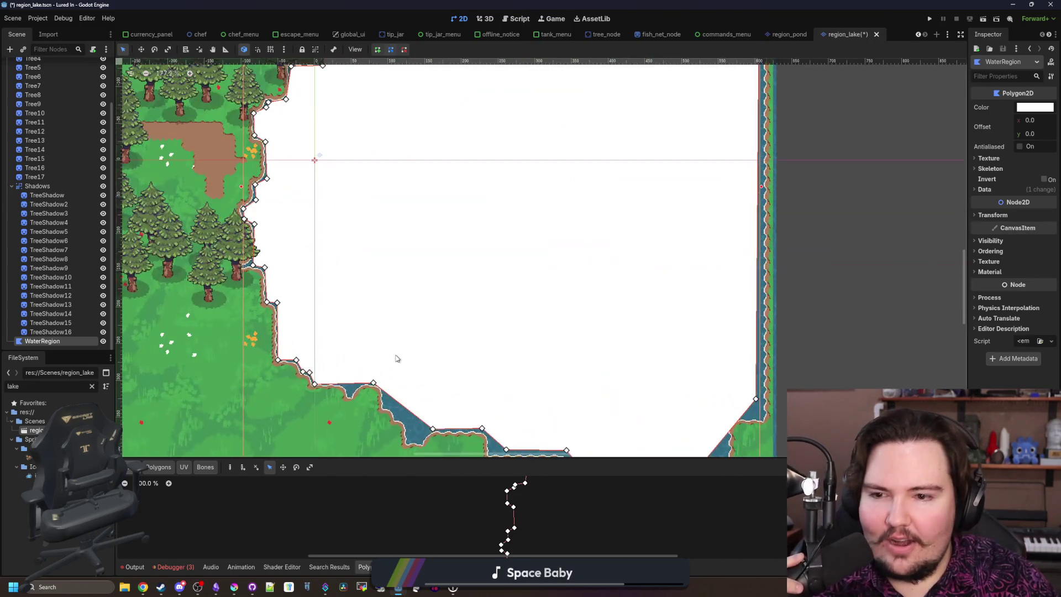
scroll(339, 356, "down", 3)
right_click(57, 346)
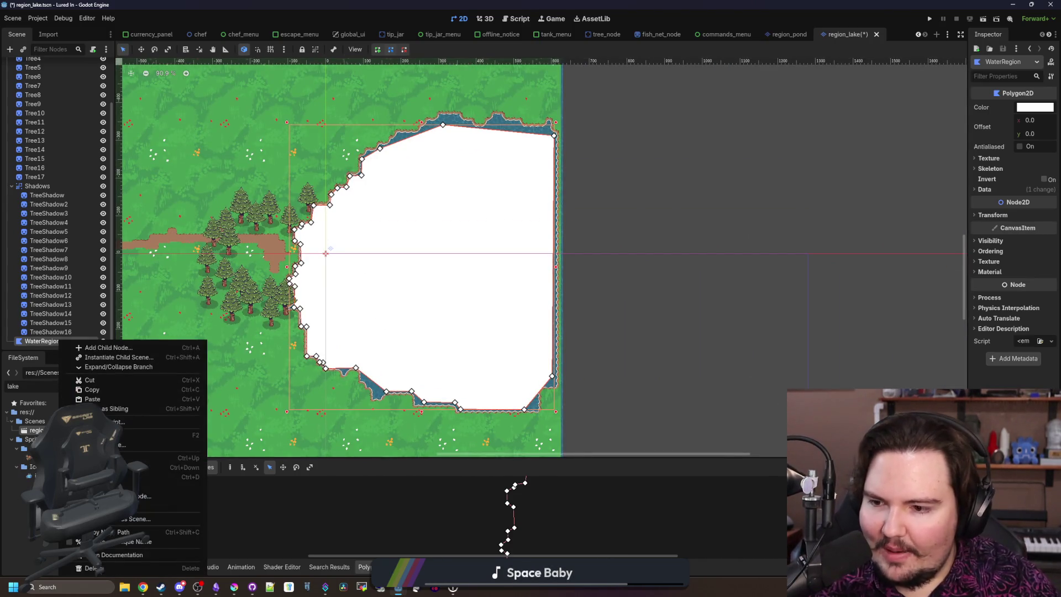
left_click(95, 397)
key("ctrl+s")
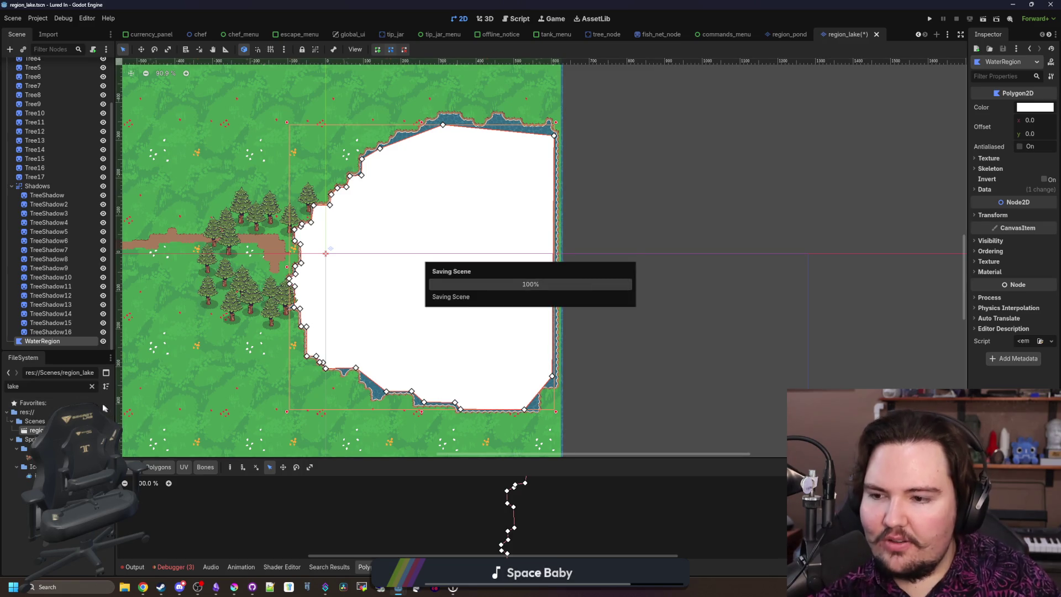
Step: Filter the FileSystem for 'river' and open region_river.tscn
left_click(92, 386)
type("river")
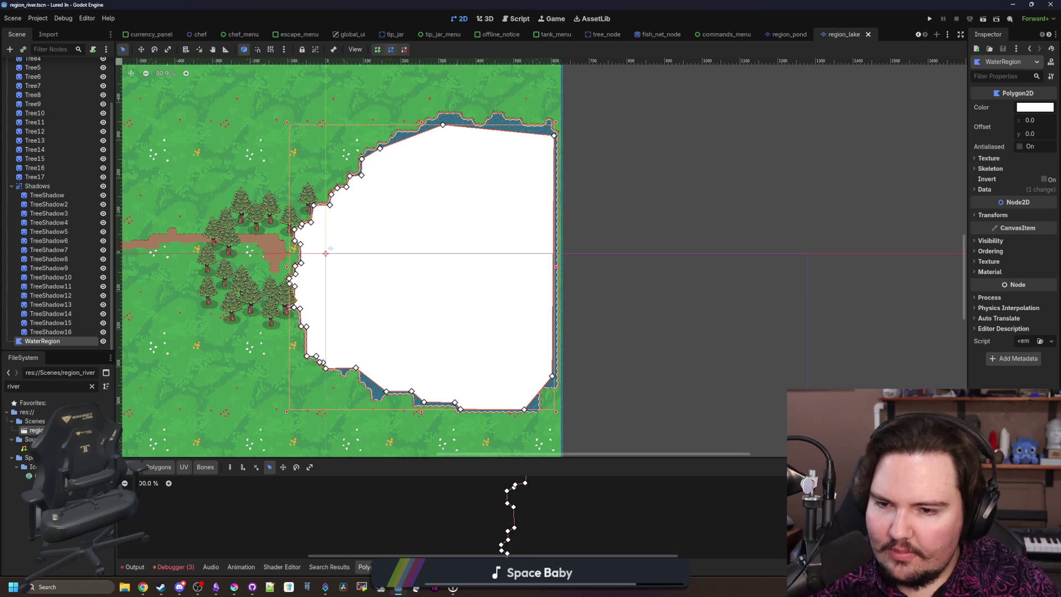
double_click(36, 430)
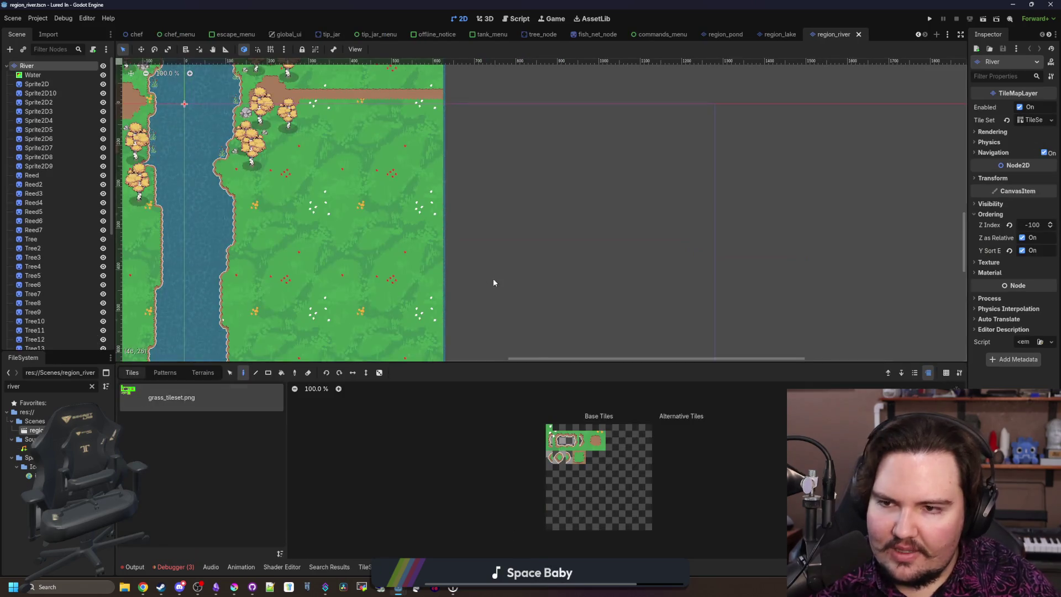
Step: Add a Polygon2D child node to the river scene
right_click(22, 71)
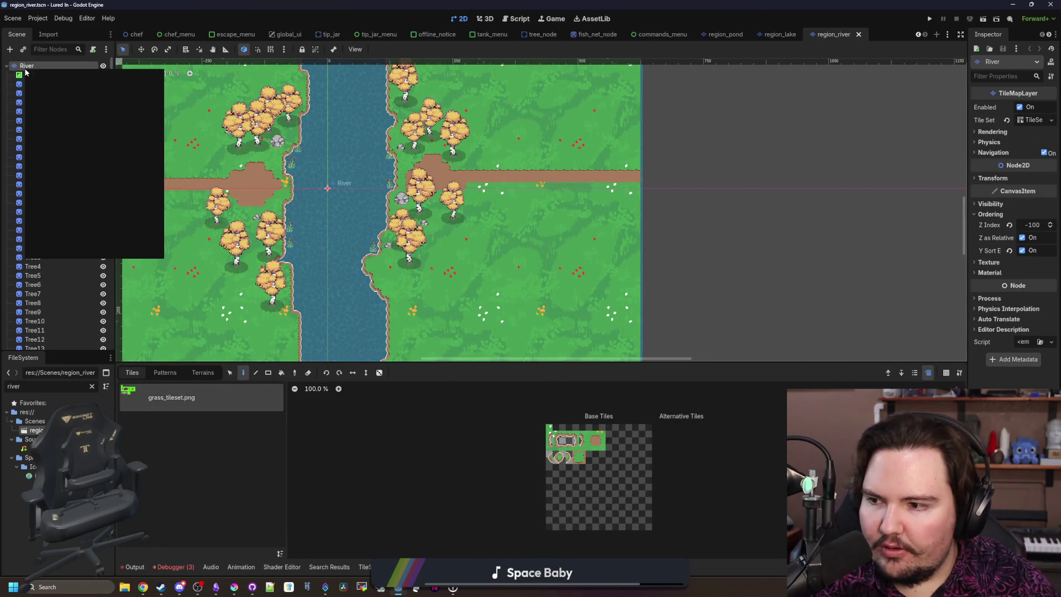
left_click(55, 88)
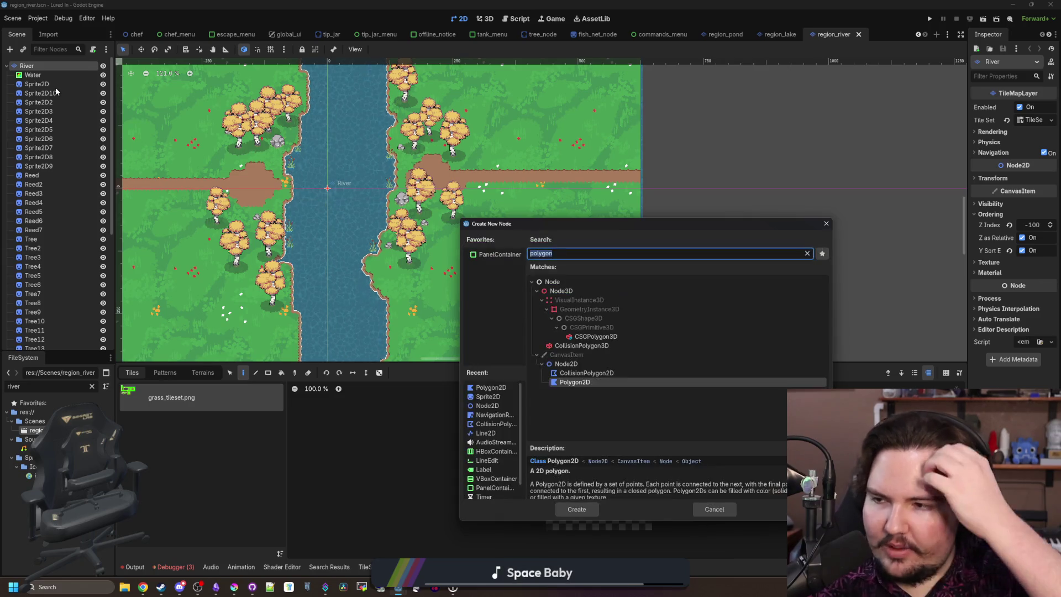
key("Return")
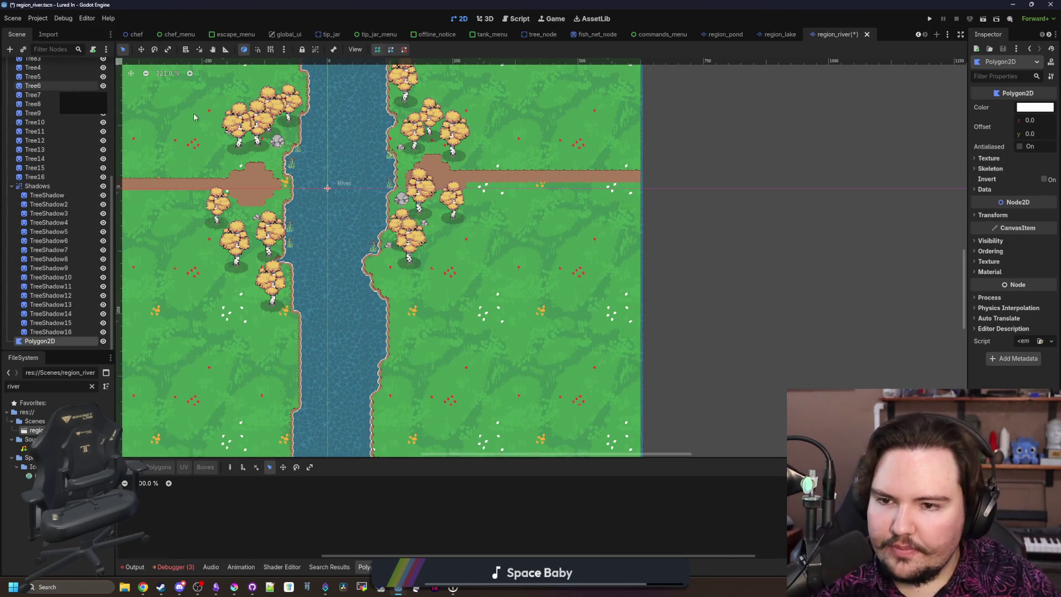
Step: Rename the new Polygon2D node to WaterRegion
scroll(158, 215, "up", 1)
scroll(349, 176, "up", 7)
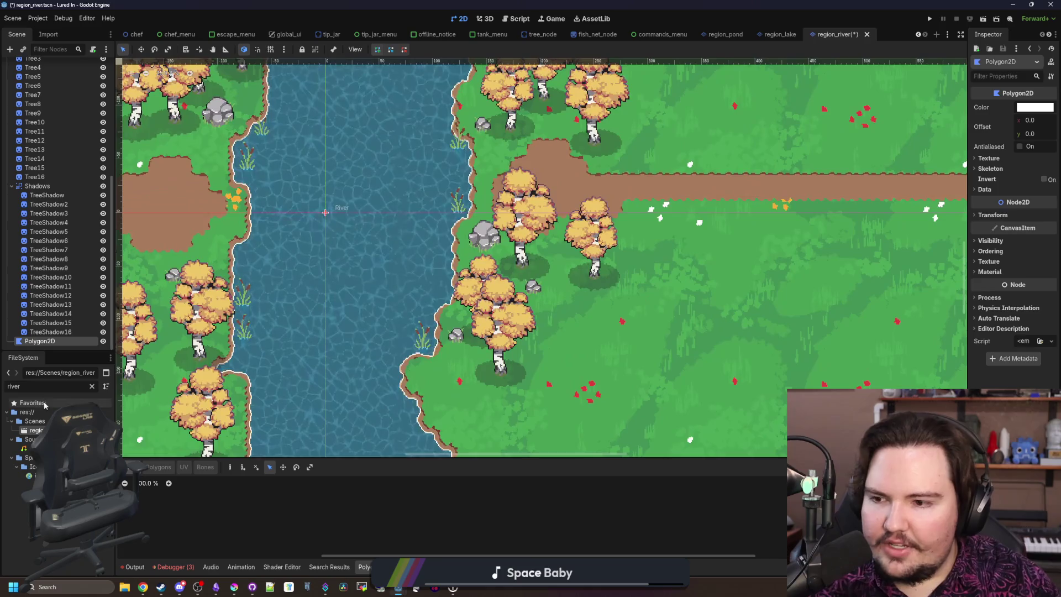
double_click(75, 341)
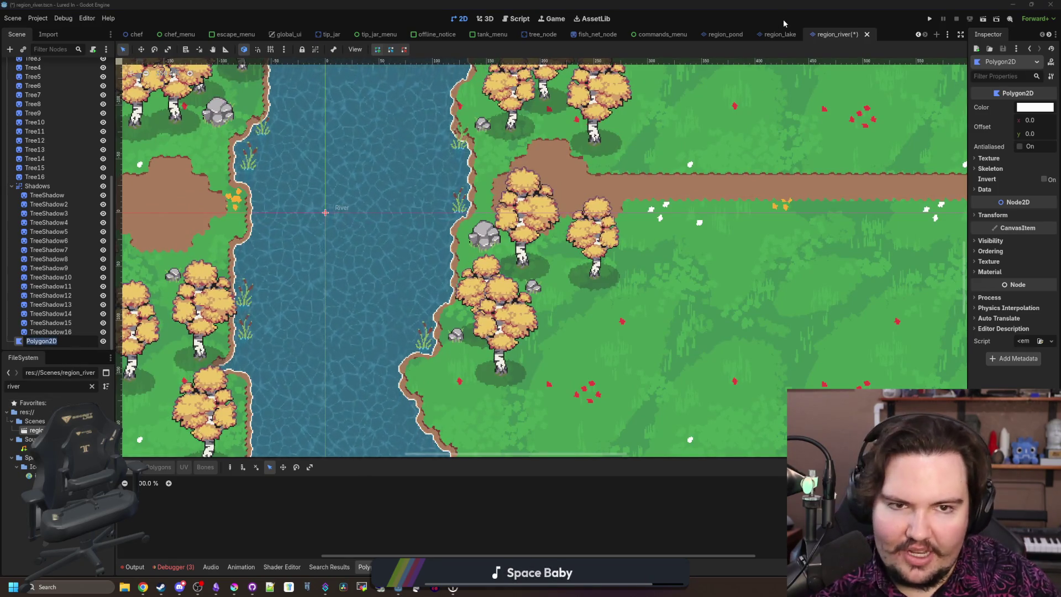
key("Escape")
left_click(798, 33)
left_click(836, 33)
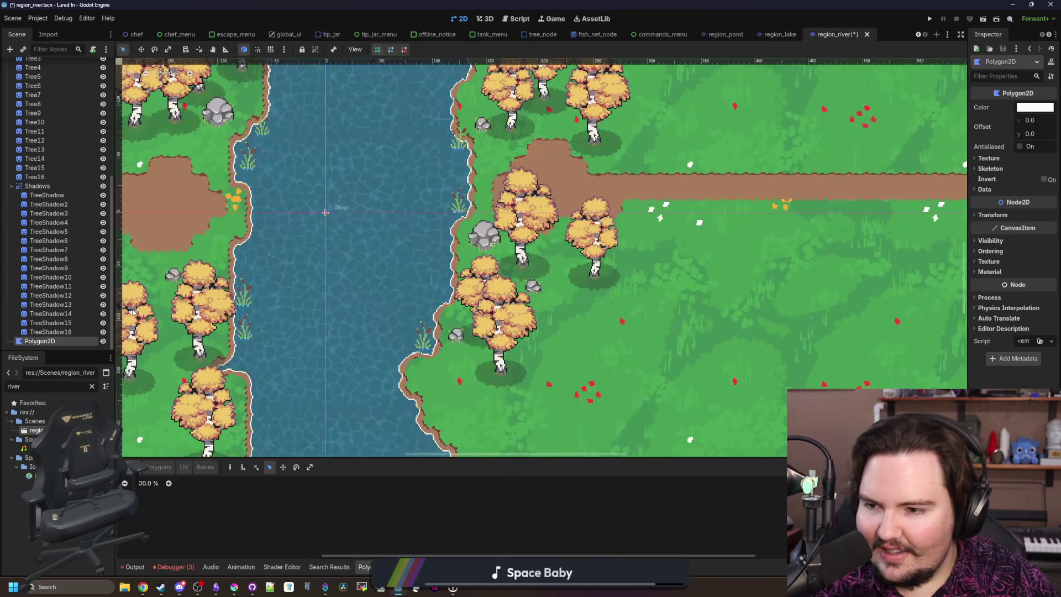
double_click(51, 340)
type("W")
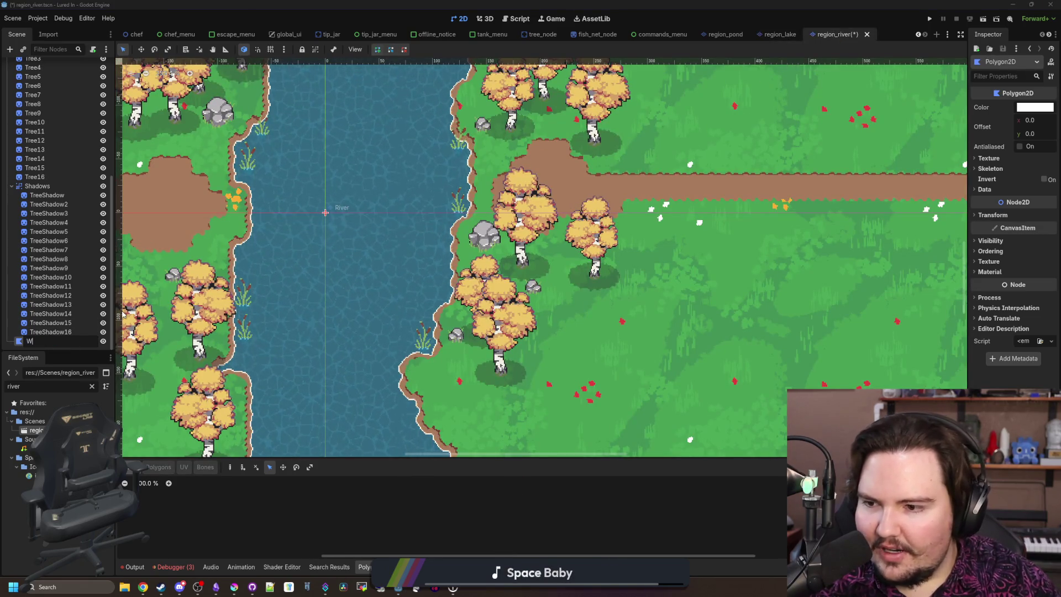
type("aterRegion")
key("Return")
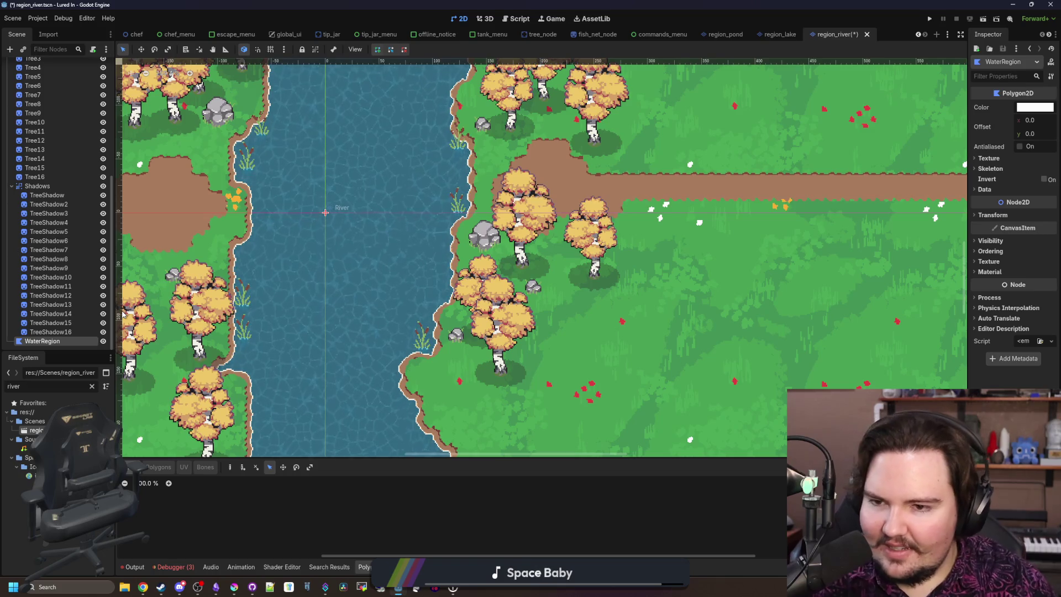
Step: Place the first WaterRegion outline points along the left riverbank
scroll(393, 410, "down", 3)
scroll(393, 410, "up", 4)
scroll(313, 170, "up", 3)
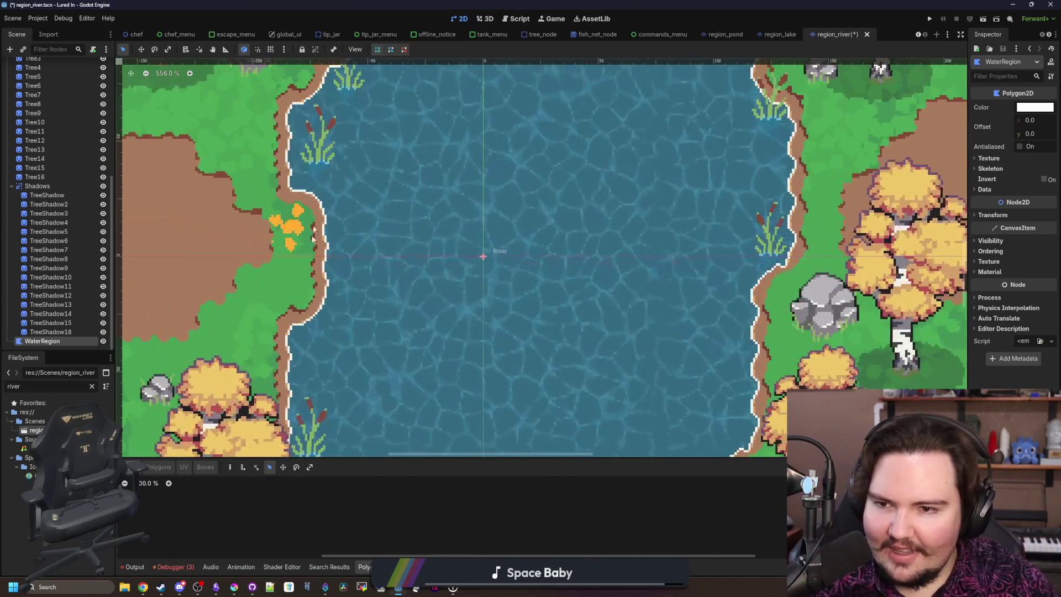
left_click(332, 314)
left_click(329, 198)
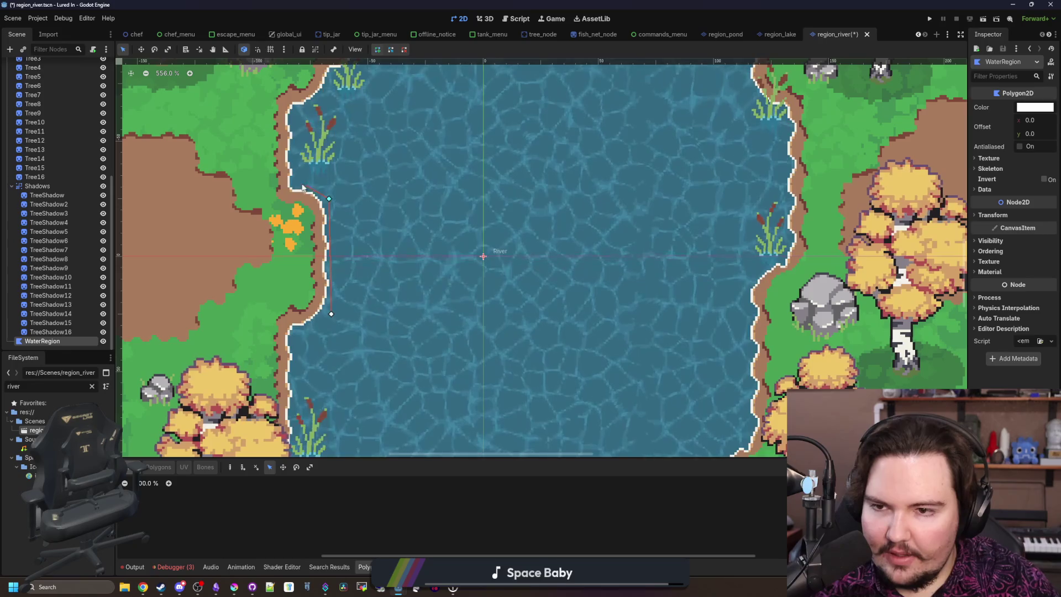
left_click(297, 182)
scroll(332, 330, "up", 3)
scroll(331, 330, "up", 1)
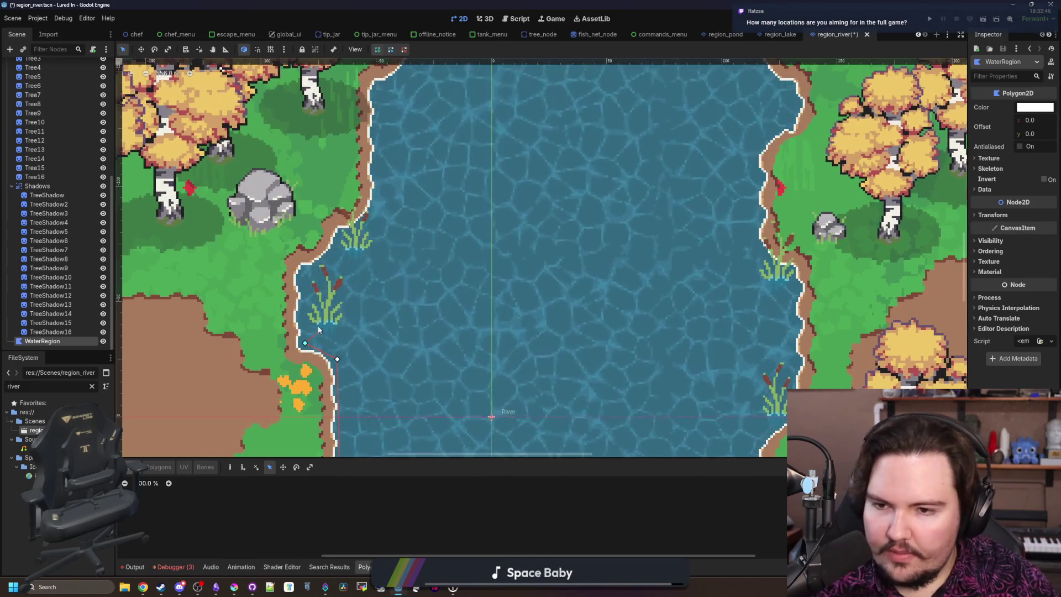
left_click(303, 272)
left_click(343, 236)
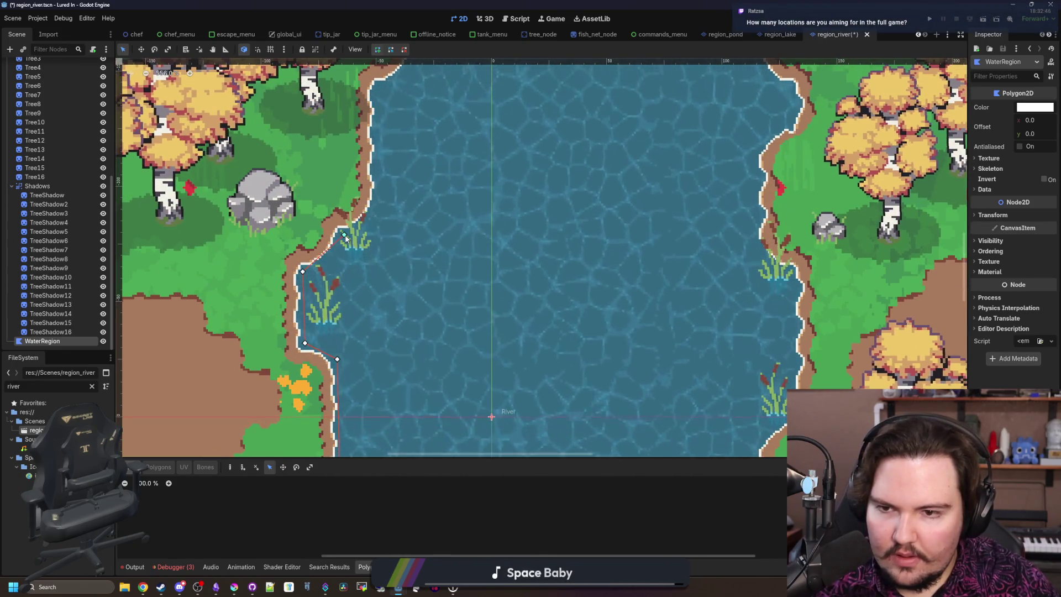
scroll(387, 330, "up", 3)
left_click(387, 321)
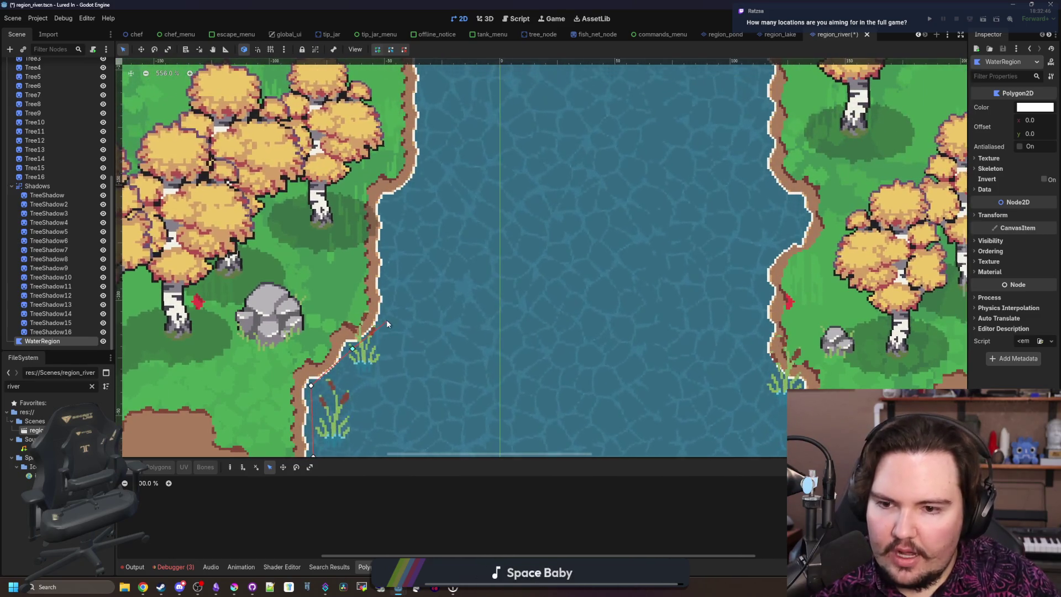
left_click(385, 204)
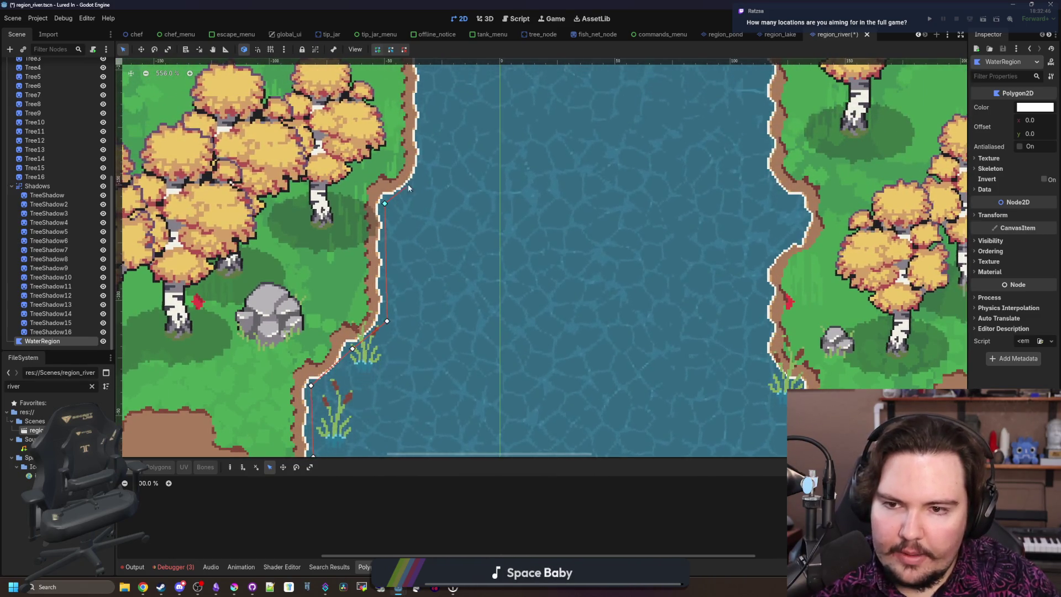
left_click(422, 176)
Step: Continue the outline up the left bank to its top and across to the right bank
scroll(437, 117, "up", 7)
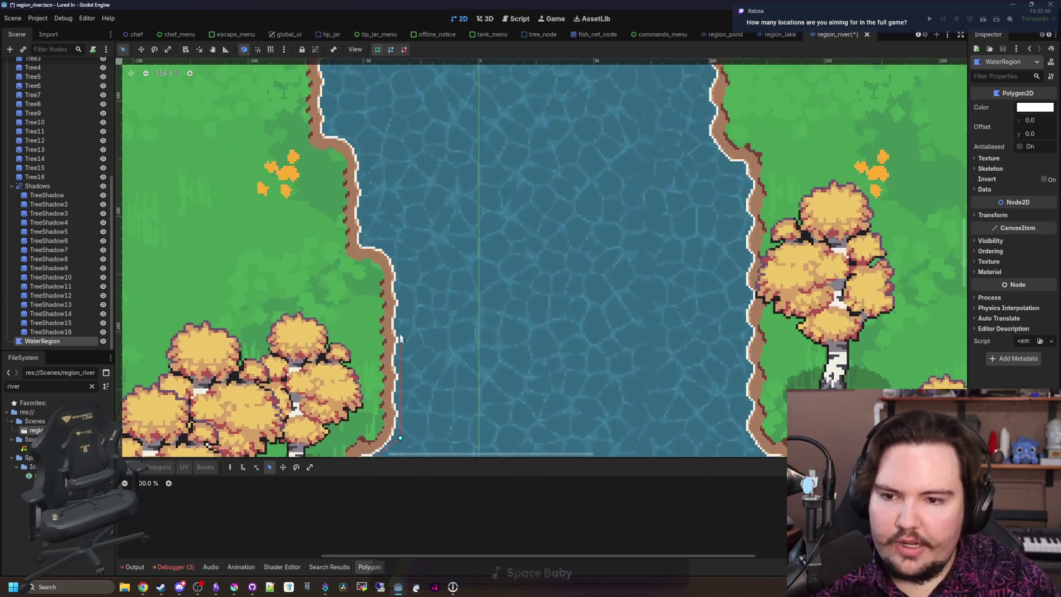
left_click(400, 254)
left_click(368, 240)
left_click(367, 147)
scroll(426, 244, "down", 10)
scroll(436, 255, "down", 2)
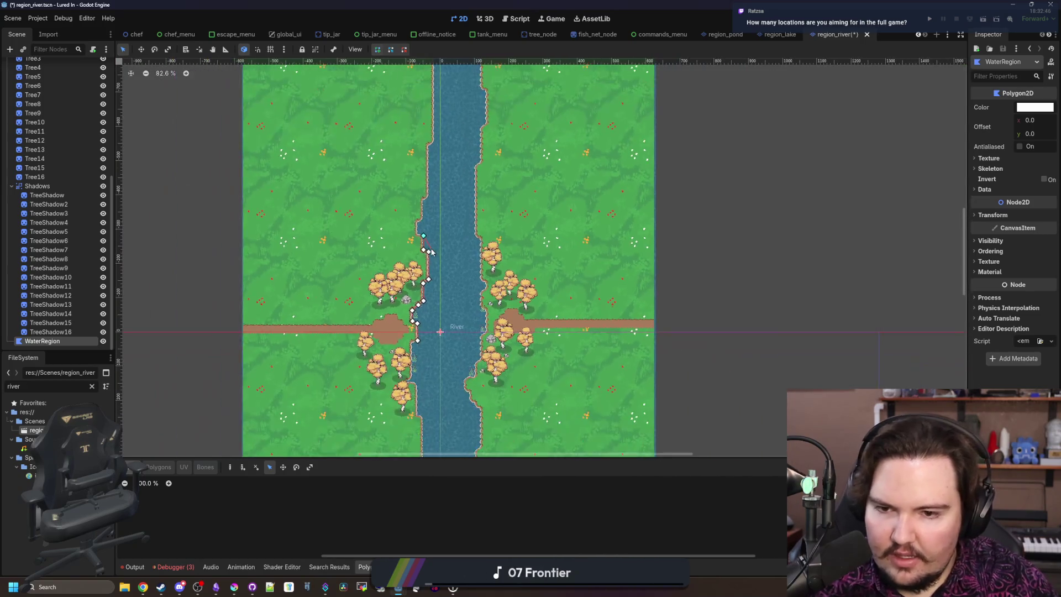
scroll(391, 255, "up", 8)
left_click(383, 259)
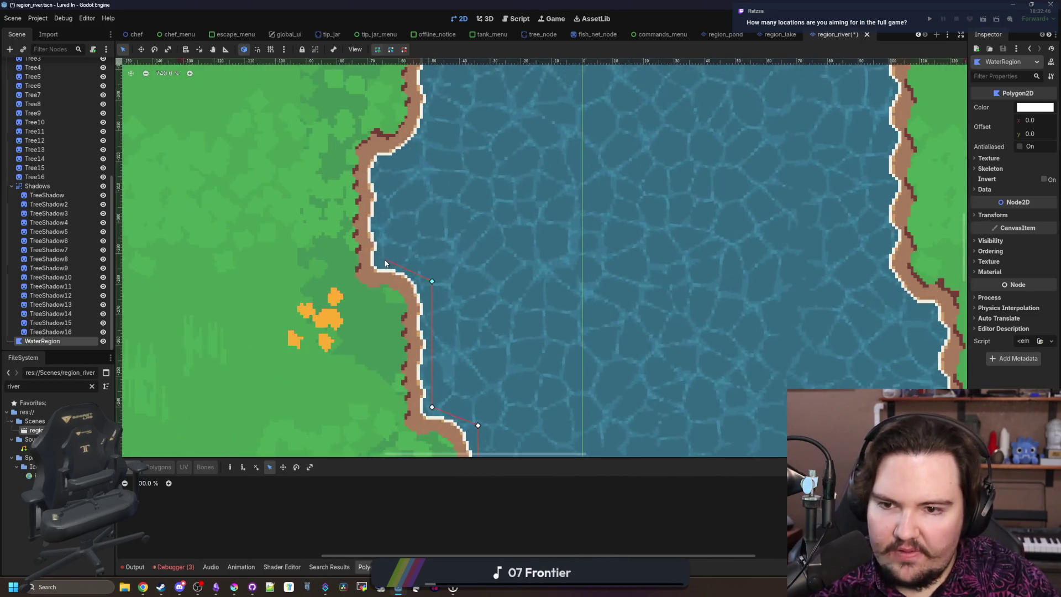
left_click(383, 161)
scroll(413, 399, "down", 2)
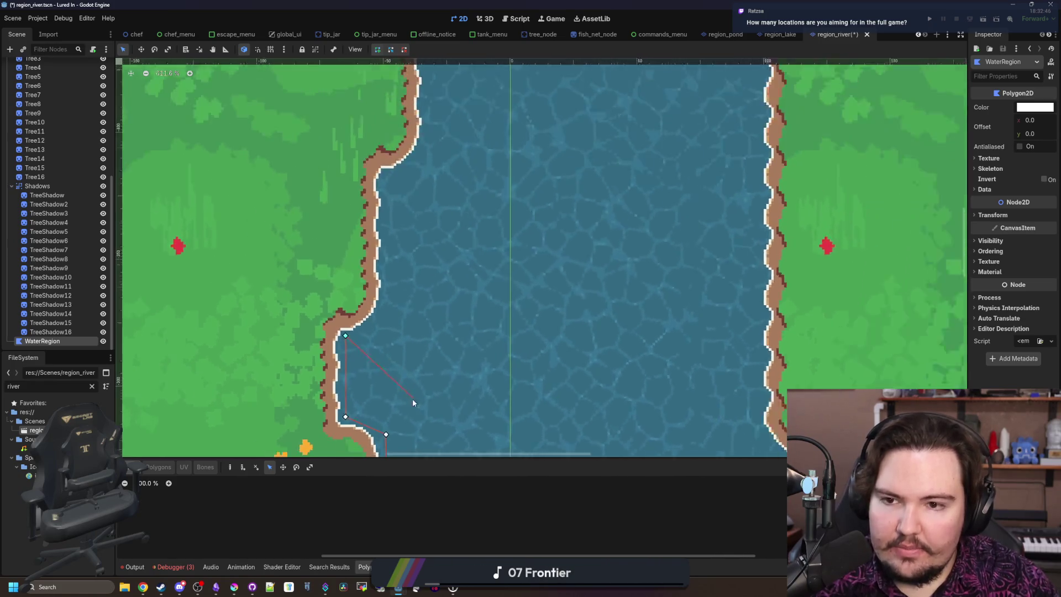
left_click(388, 310)
scroll(389, 310, "down", 4)
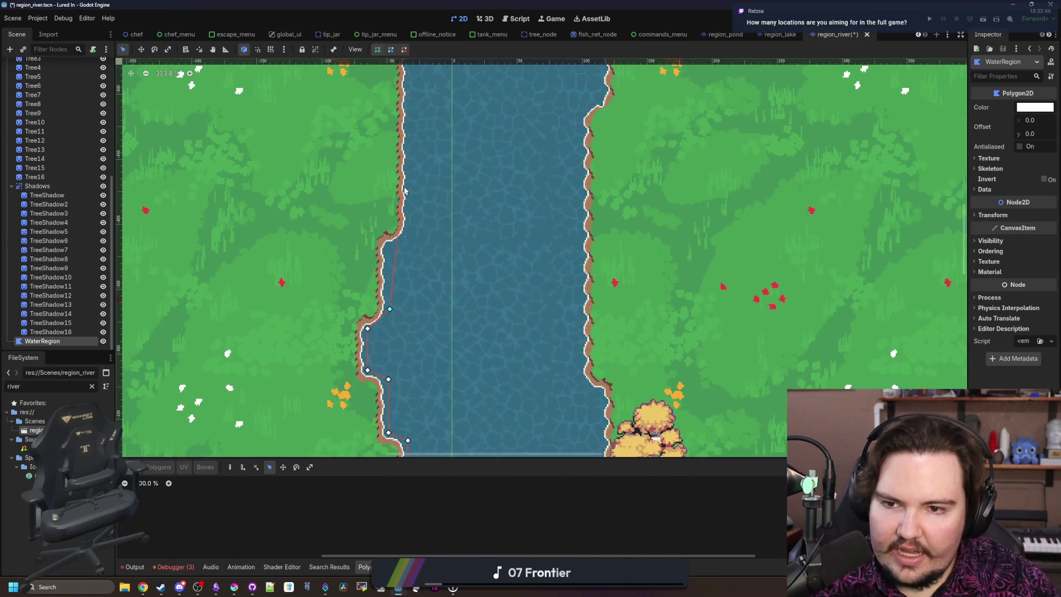
left_click(425, 143)
left_click(581, 381)
scroll(581, 381, "up", 3)
Step: Add WaterRegion outline points down the right riverbank
left_click(511, 178)
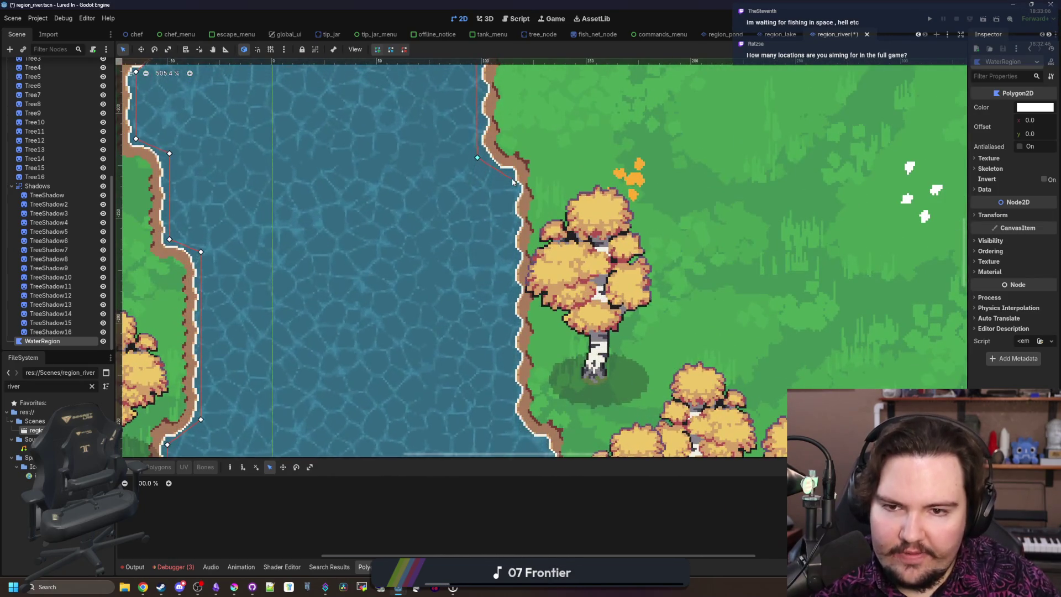
left_click(511, 417)
scroll(514, 420, "down", 5)
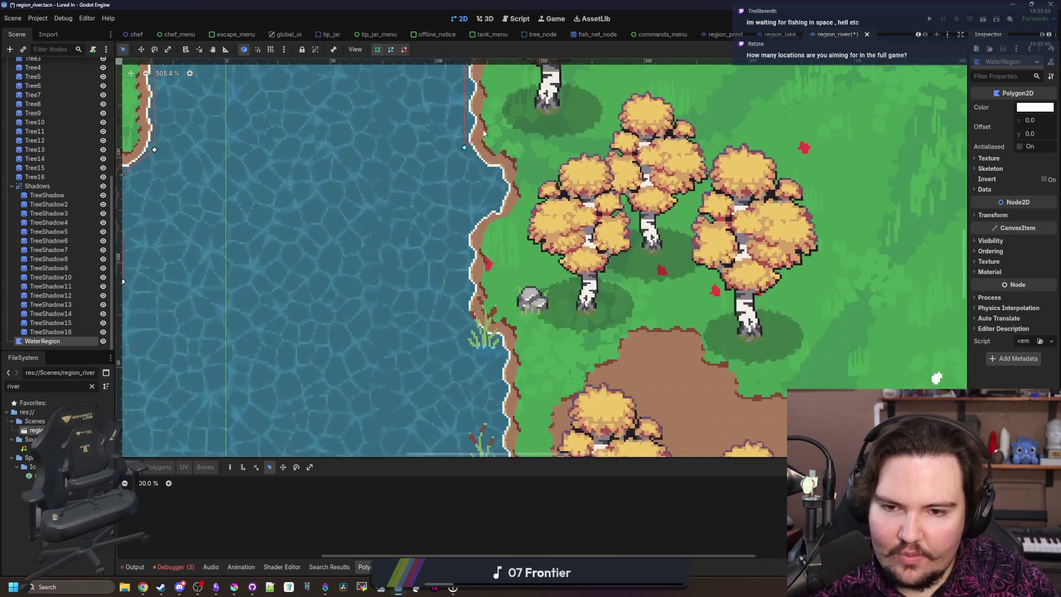
left_click(497, 175)
left_click(458, 237)
left_click(464, 326)
left_click(497, 350)
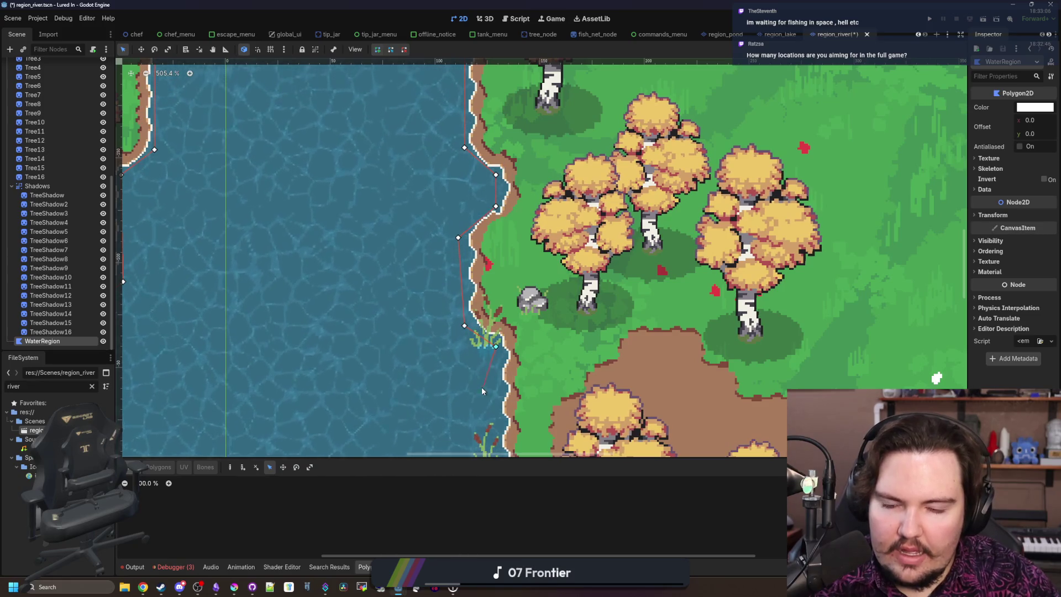
scroll(497, 342, "down", 4)
left_click(521, 278)
left_click(488, 309)
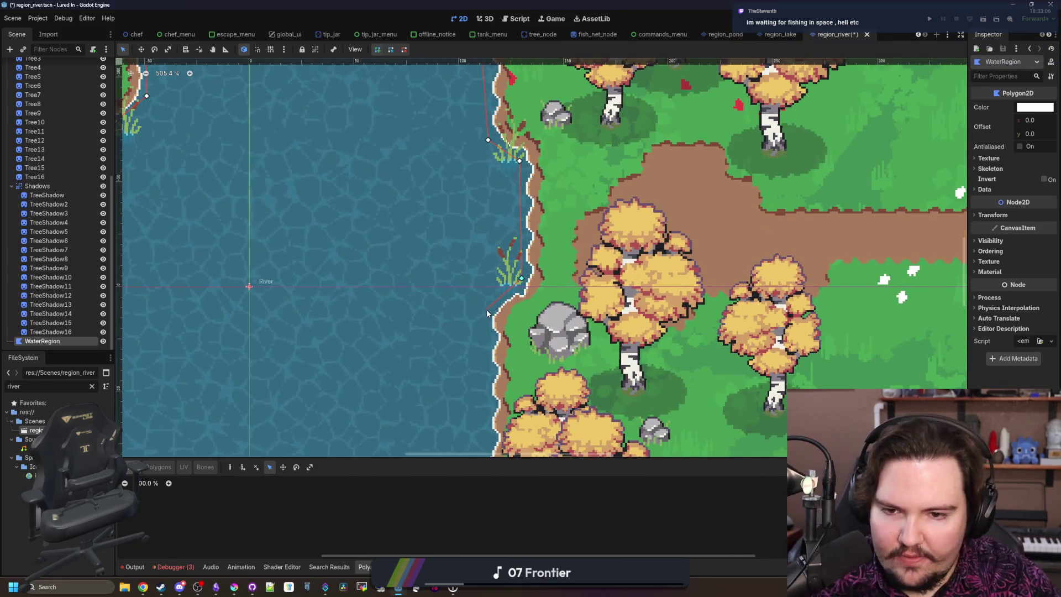
scroll(488, 313, "down", 4)
left_click(489, 332)
left_click(452, 374)
scroll(470, 342, "down", 5)
left_click(495, 293)
left_click(447, 303)
Step: Continue the outline following the right shore's curves and bends
left_click(426, 339)
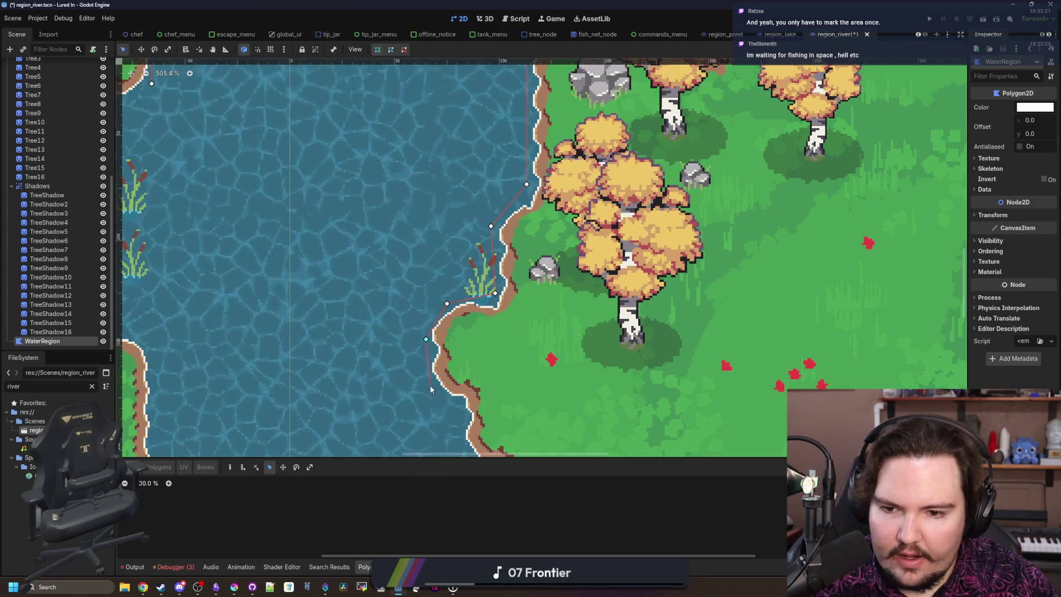
left_click(432, 392)
left_click(462, 406)
scroll(468, 426, "down", 6)
left_click(490, 259)
left_click(530, 297)
left_click(558, 320)
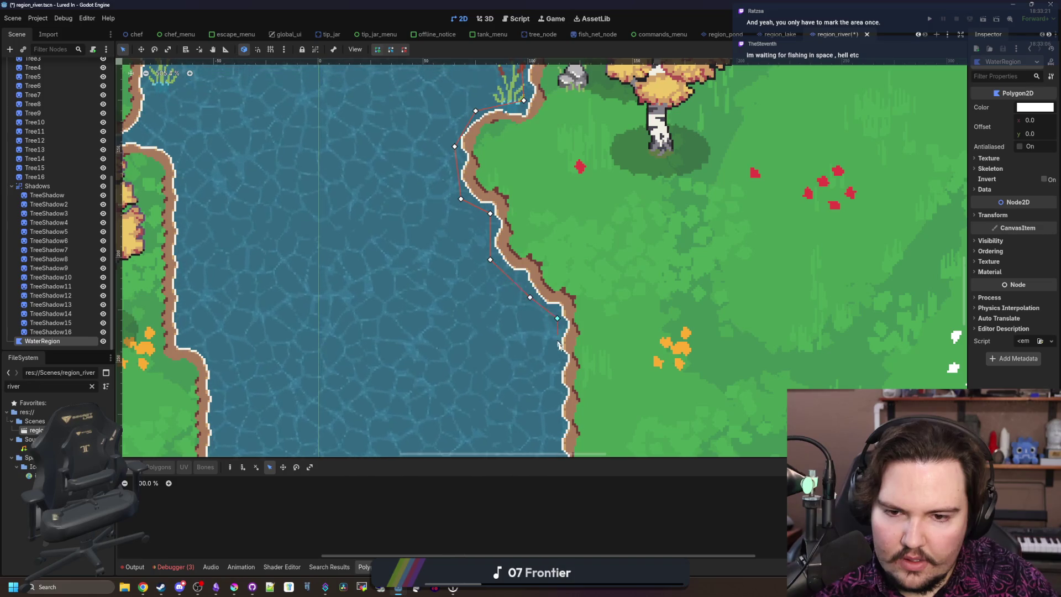
left_click(554, 440)
scroll(555, 439, "down", 5)
left_click(529, 360)
left_click(497, 400)
scroll(504, 409, "down", 5)
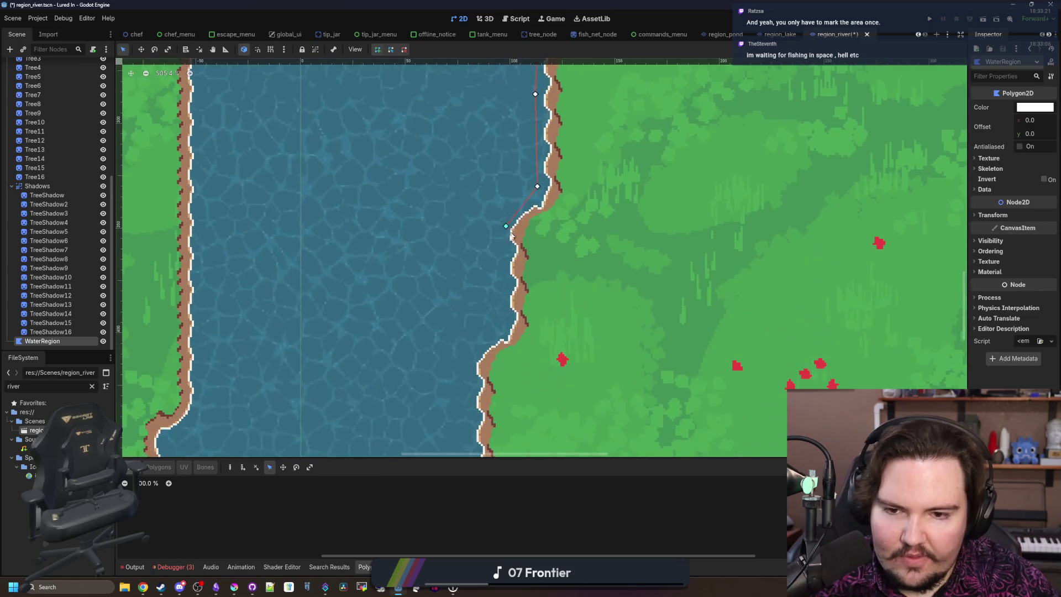
left_click(504, 319)
left_click(469, 363)
scroll(502, 317, "down", 8)
scroll(477, 314, "down", 9)
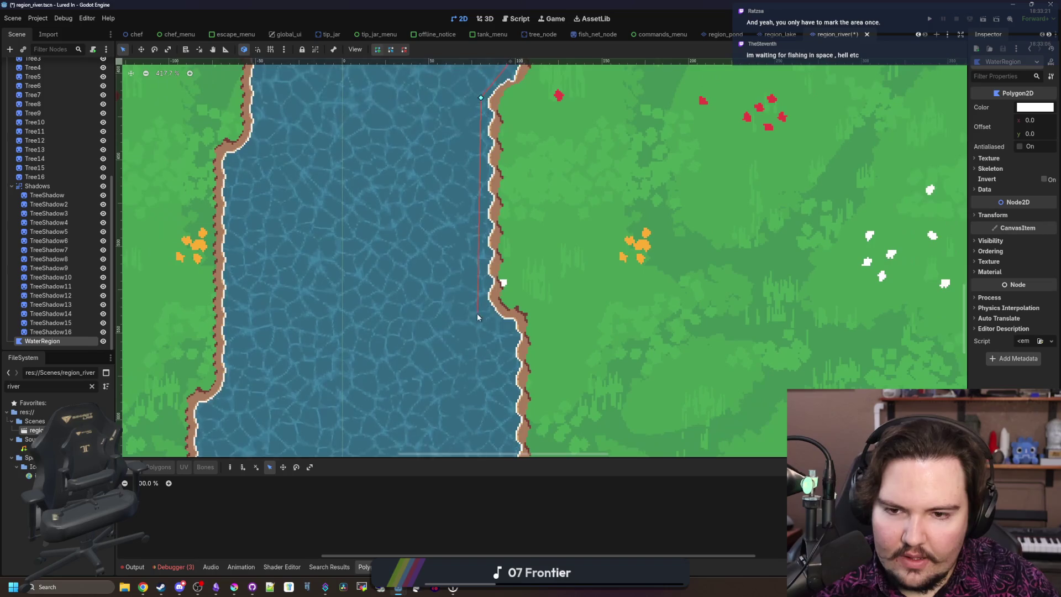
scroll(481, 339, "up", 8)
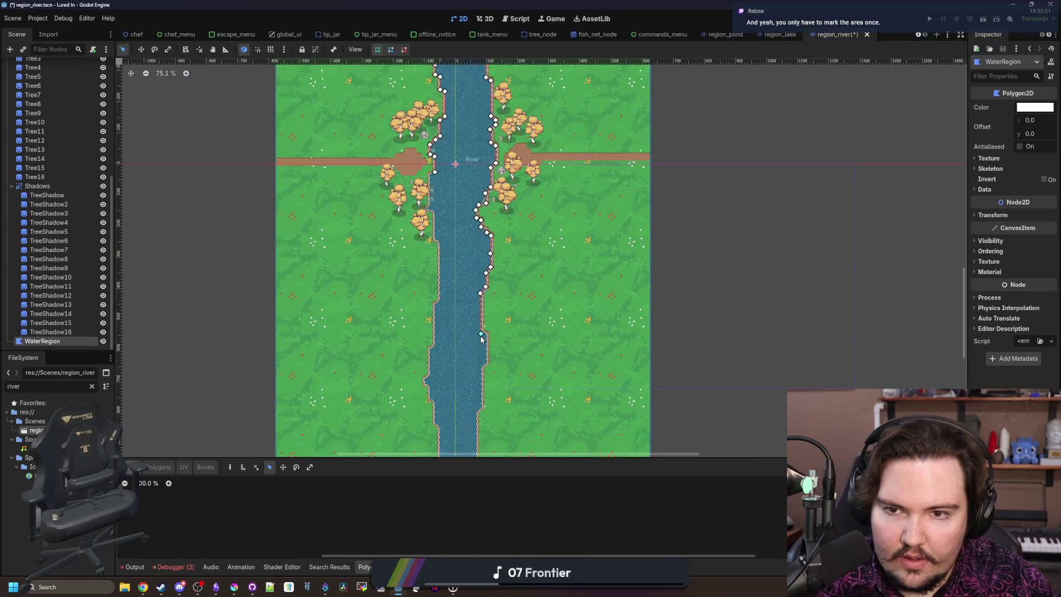
Step: Trace the remaining points along the left shore and close the polygon at its first point
left_click(366, 334)
left_click(372, 190)
left_click(392, 160)
scroll(399, 139, "up", 5)
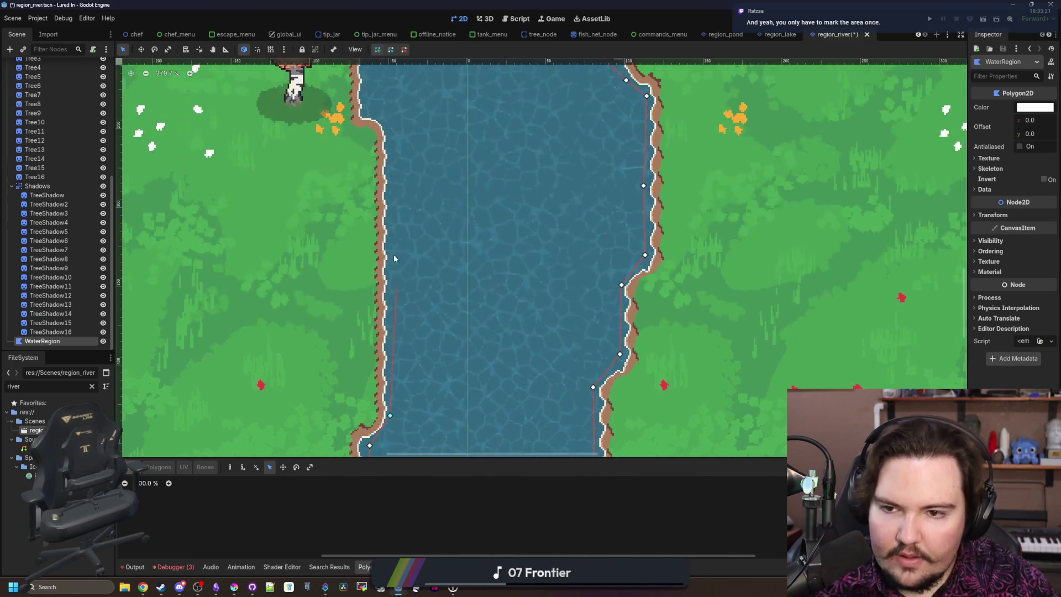
left_click(388, 126)
scroll(398, 129, "up", 5)
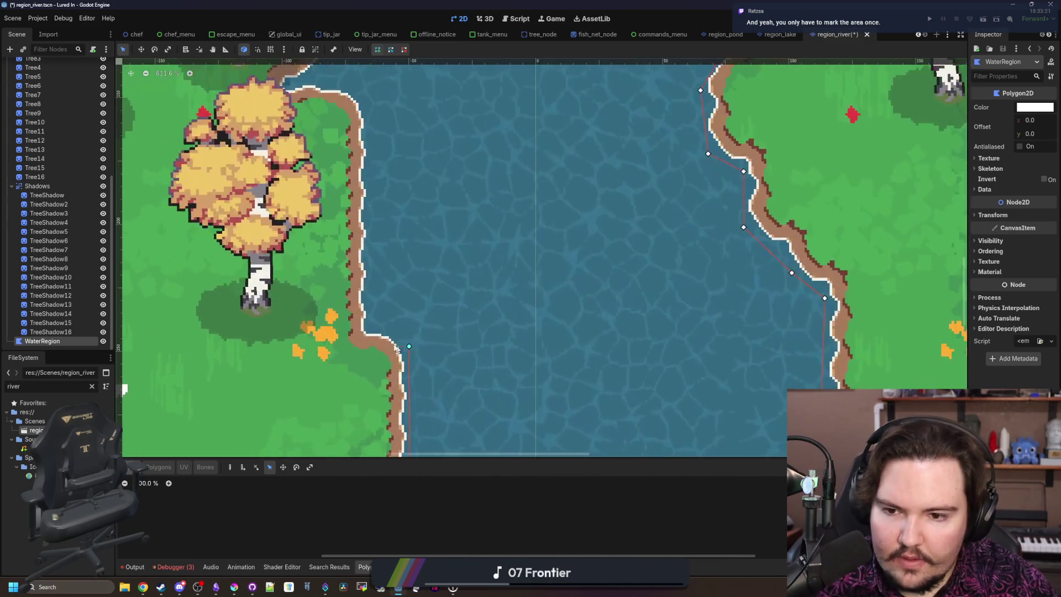
left_click(371, 319)
left_click(368, 102)
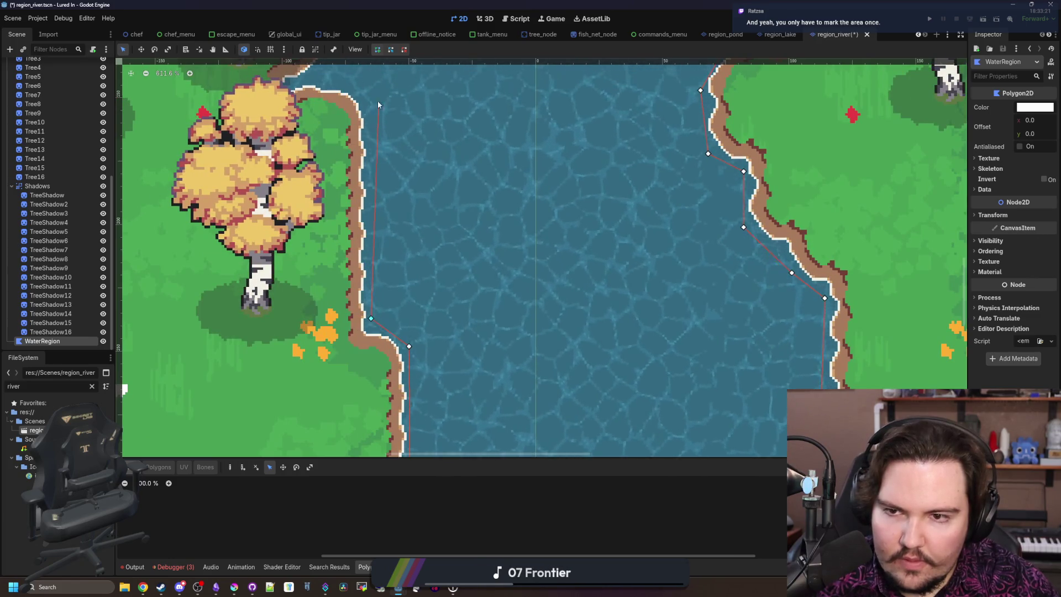
scroll(387, 97, "up", 5)
left_click(349, 338)
left_click(311, 330)
left_click(339, 296)
scroll(342, 253, "up", 2)
scroll(342, 254, "up", 4)
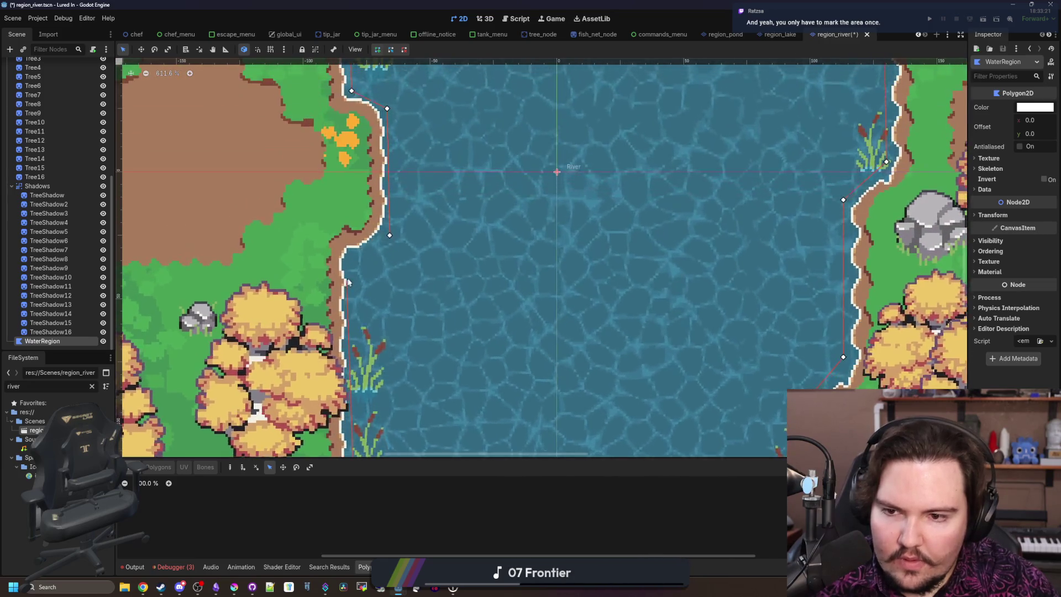
left_click(389, 236)
scroll(390, 239, "down", 13)
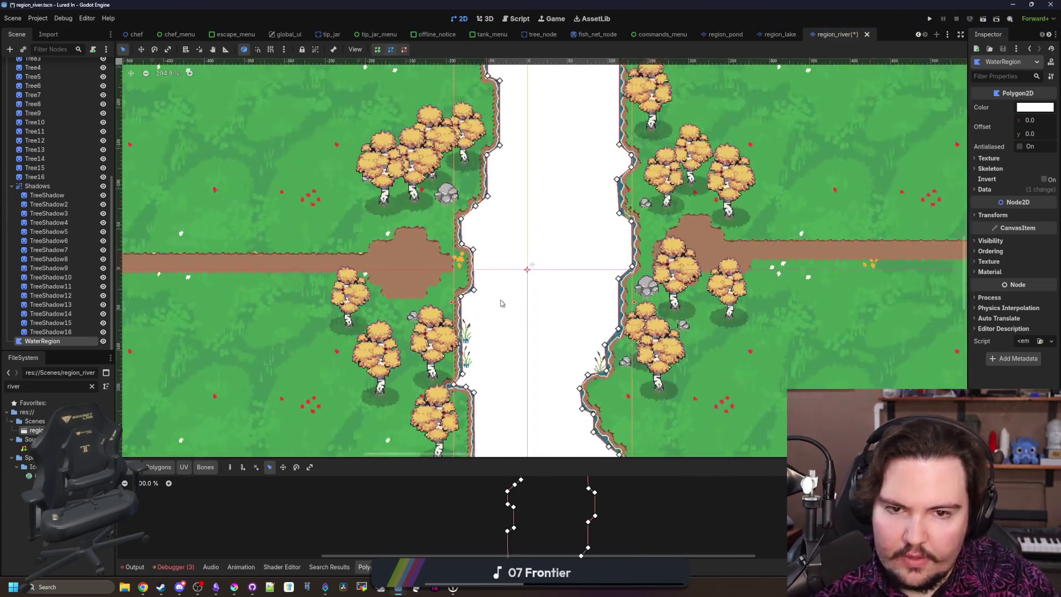
Step: Save the region_river scene with its closed WaterRegion polygon
scroll(496, 266, "up", 3)
key("ctrl+s")
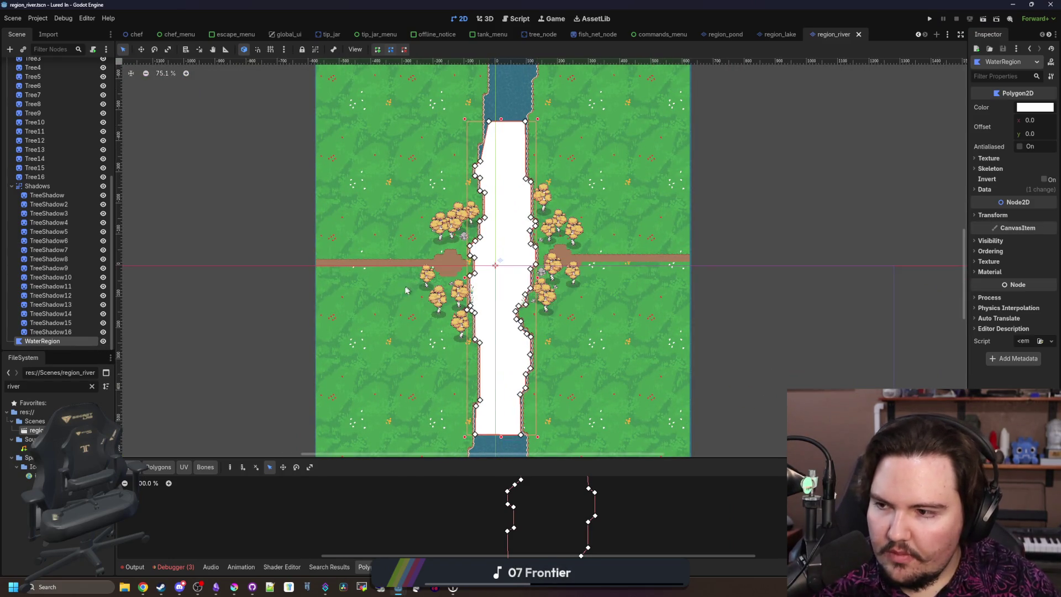
scroll(414, 282, "down", 3)
scroll(423, 284, "up", 2)
key("ctrl+s")
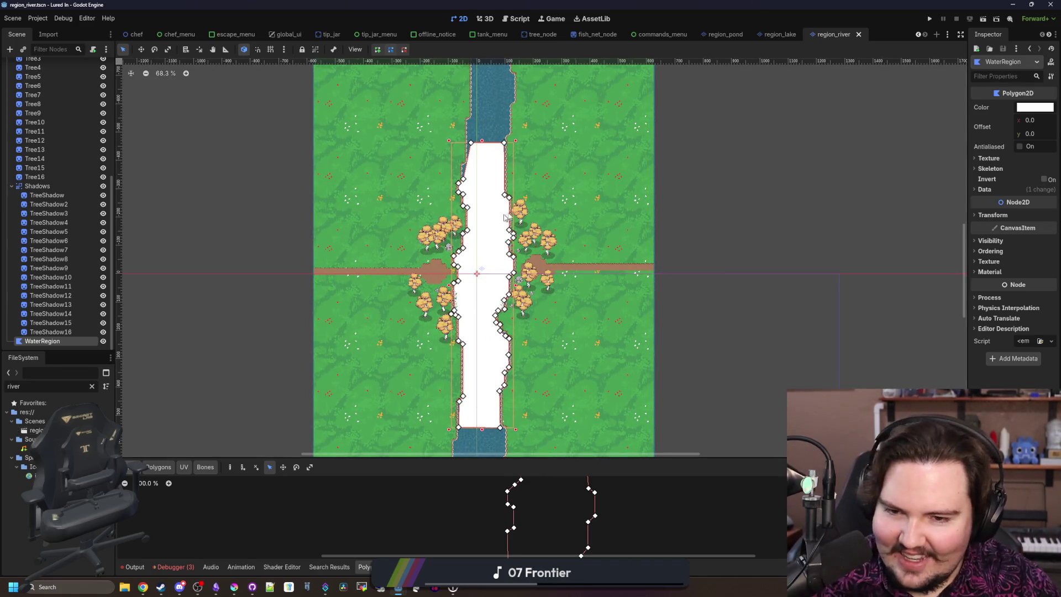
Step: Drag three WaterRegion vertices, including the top-right one, onto the riverbank shoreline
scroll(504, 217, "down", 1)
scroll(553, 170, "up", 10)
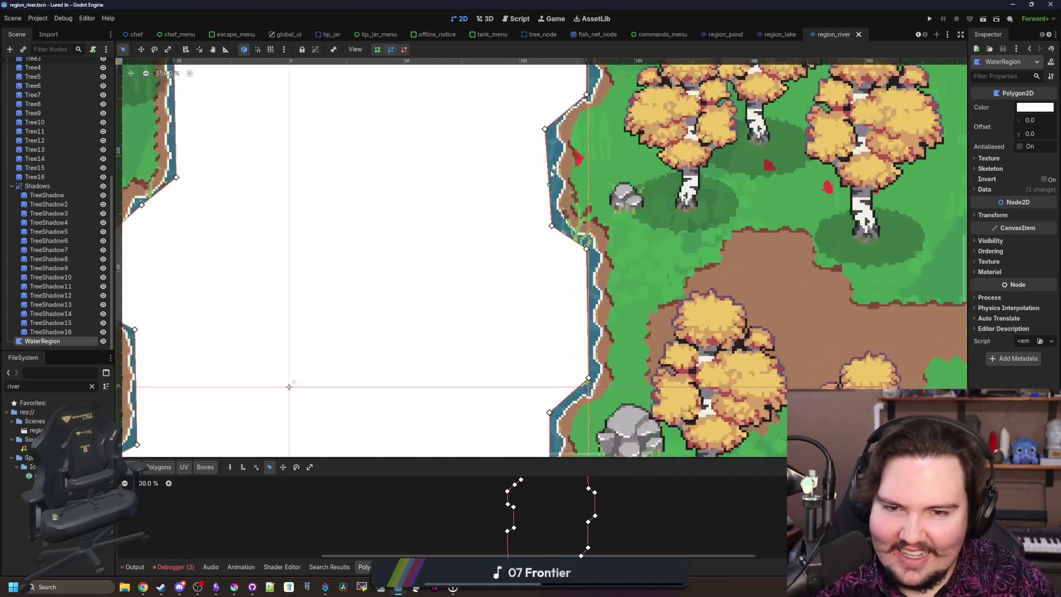
scroll(553, 170, "up", 1)
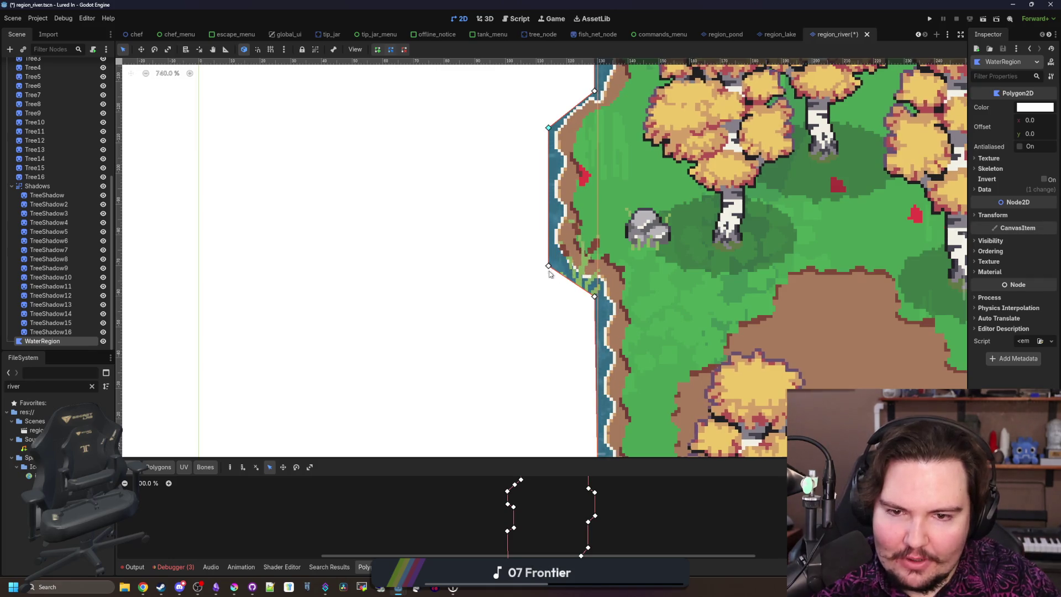
scroll(545, 265, "down", 5)
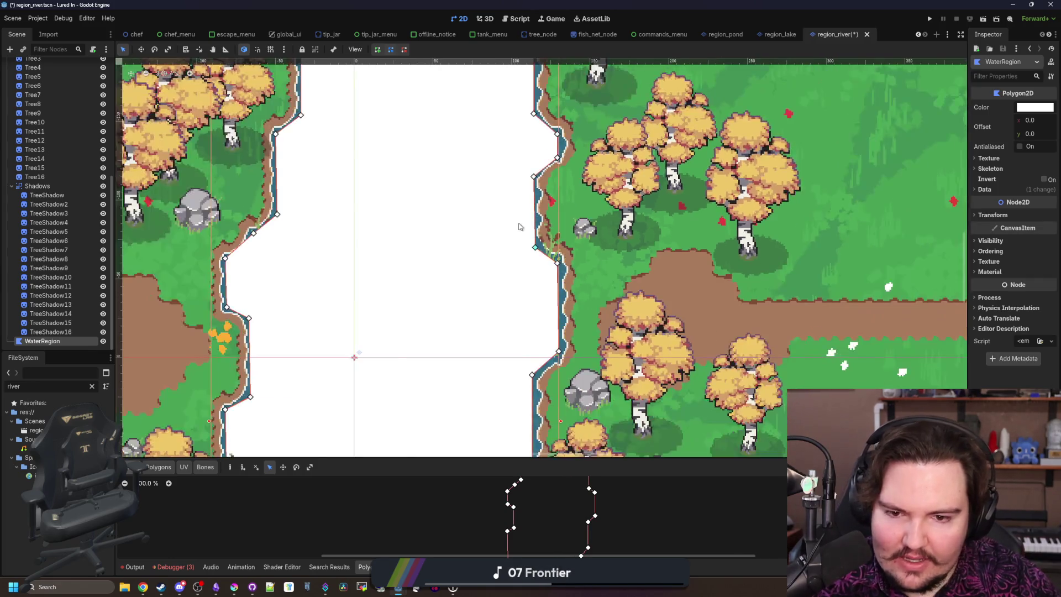
scroll(527, 293, "up", 5)
left_click_drag(539, 292, 546, 295)
scroll(546, 295, "down", 5)
scroll(532, 362, "up", 5)
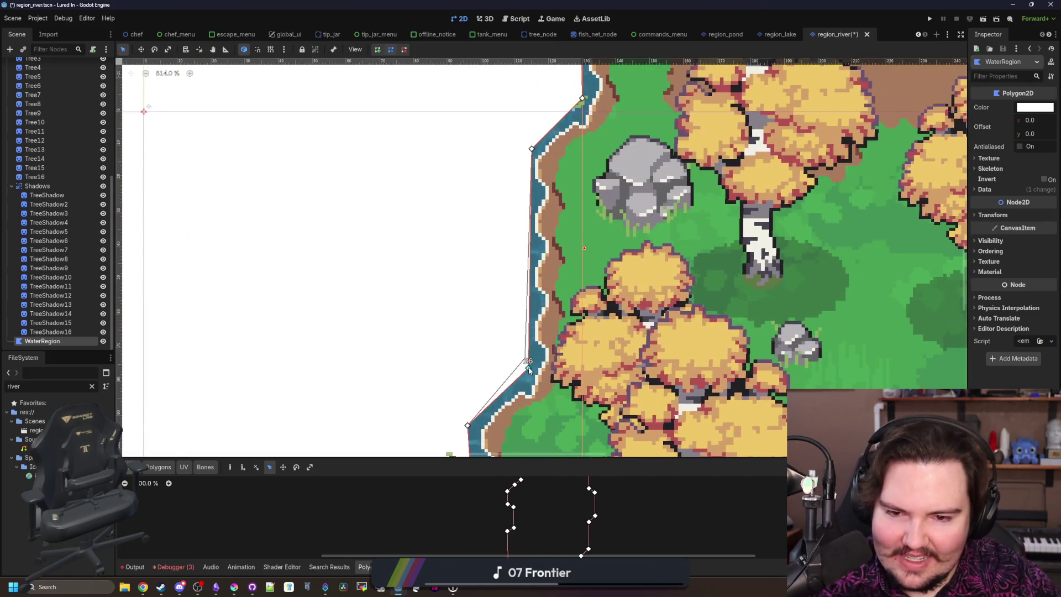
scroll(522, 207, "down", 5)
scroll(499, 298, "up", 5)
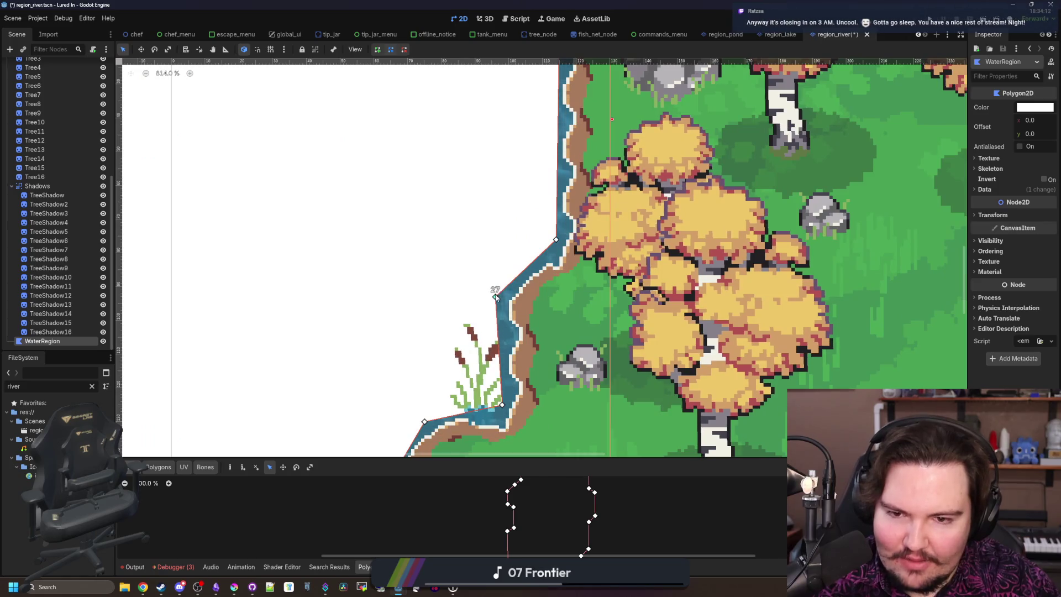
scroll(499, 297, "down", 8)
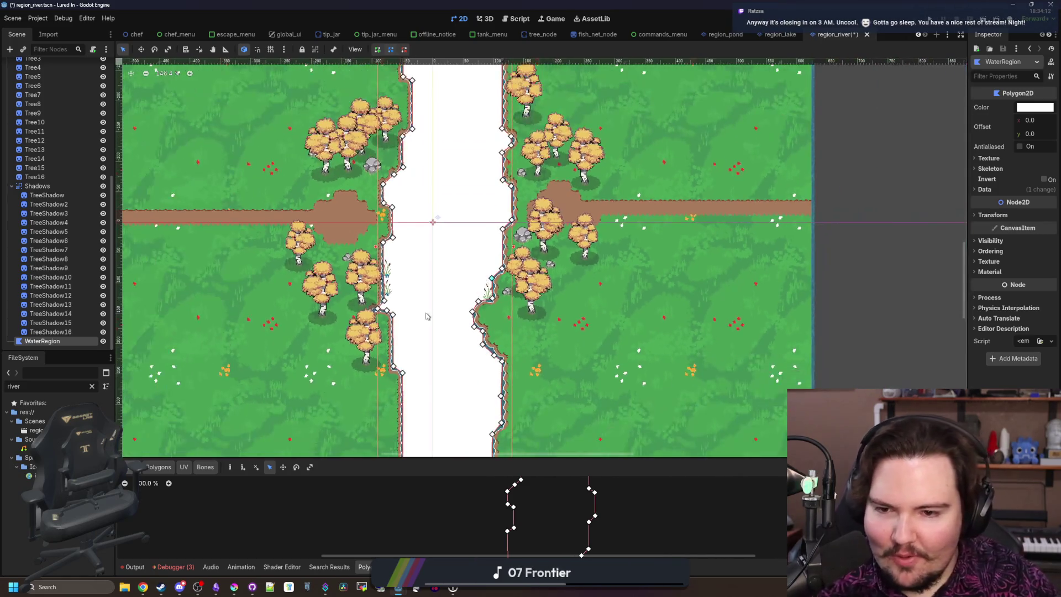
scroll(396, 285, "up", 3)
scroll(396, 285, "up", 2)
scroll(396, 285, "down", 3)
scroll(383, 210, "up", 6)
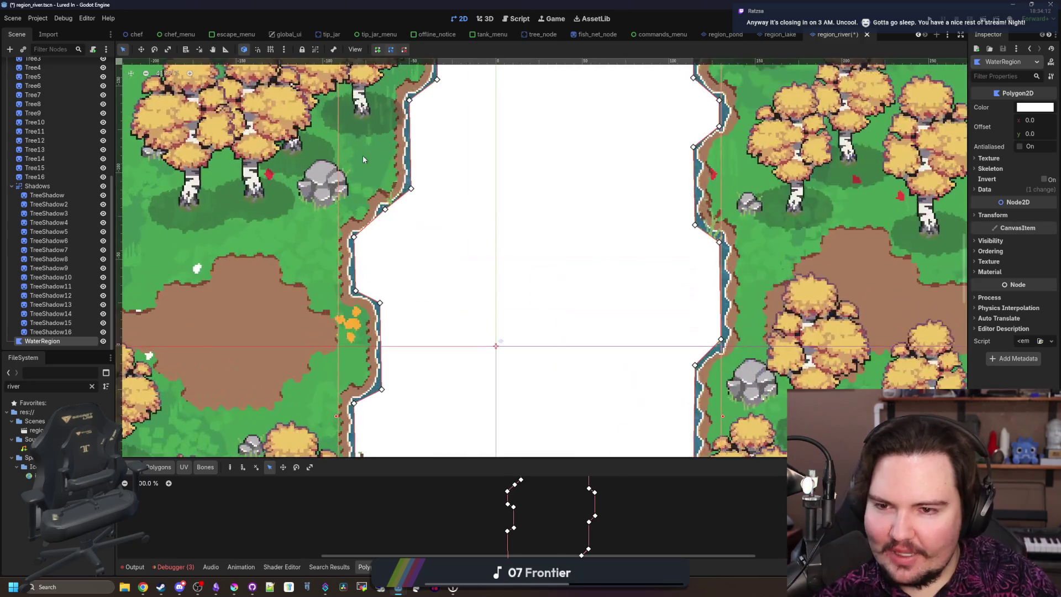
scroll(382, 210, "up", 4)
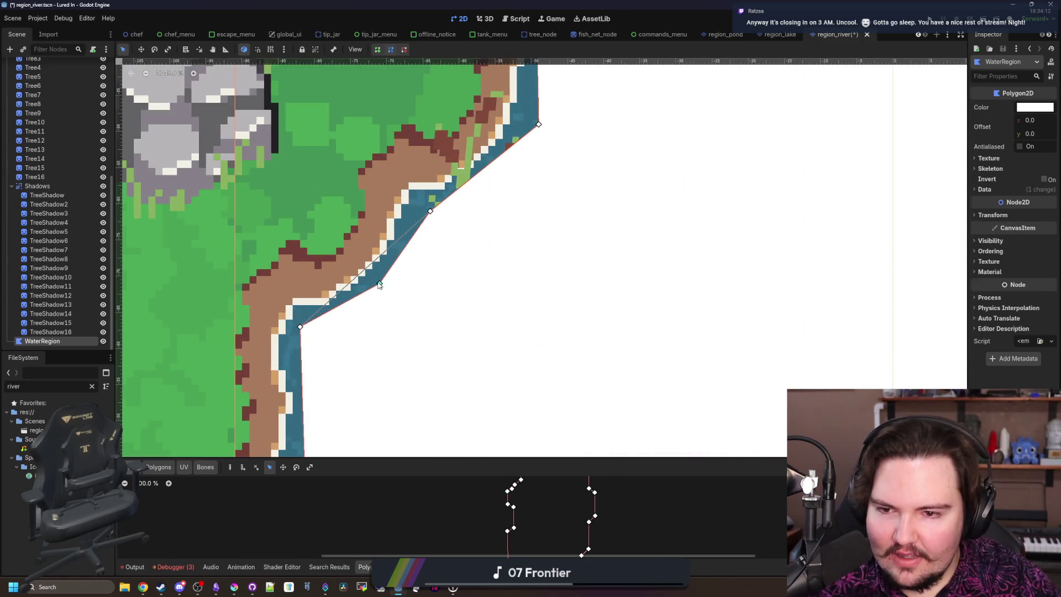
scroll(365, 270, "down", 5)
scroll(390, 240, "up", 5)
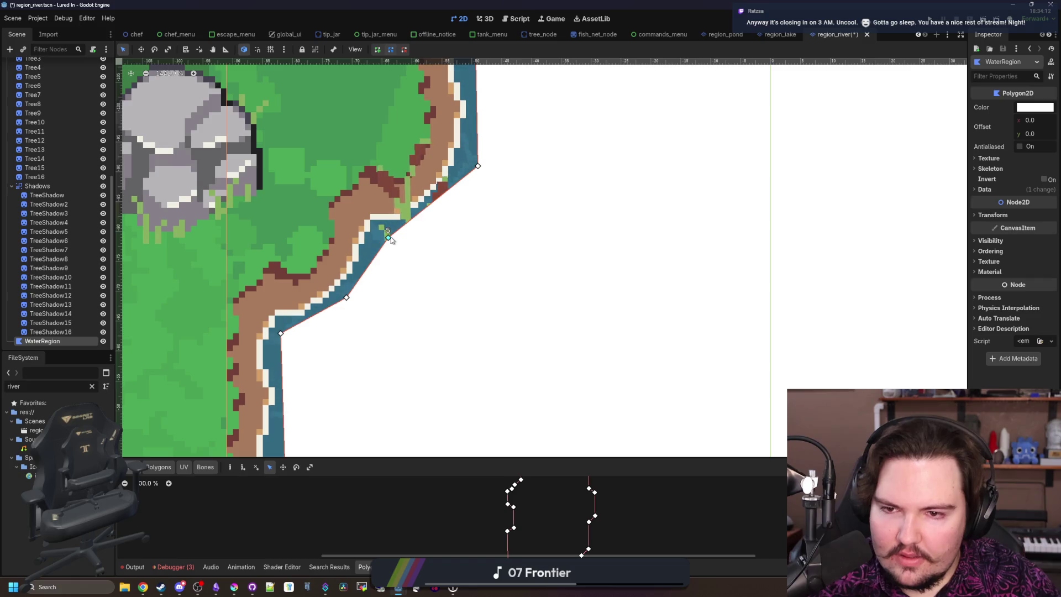
left_click_drag(383, 236, 383, 236)
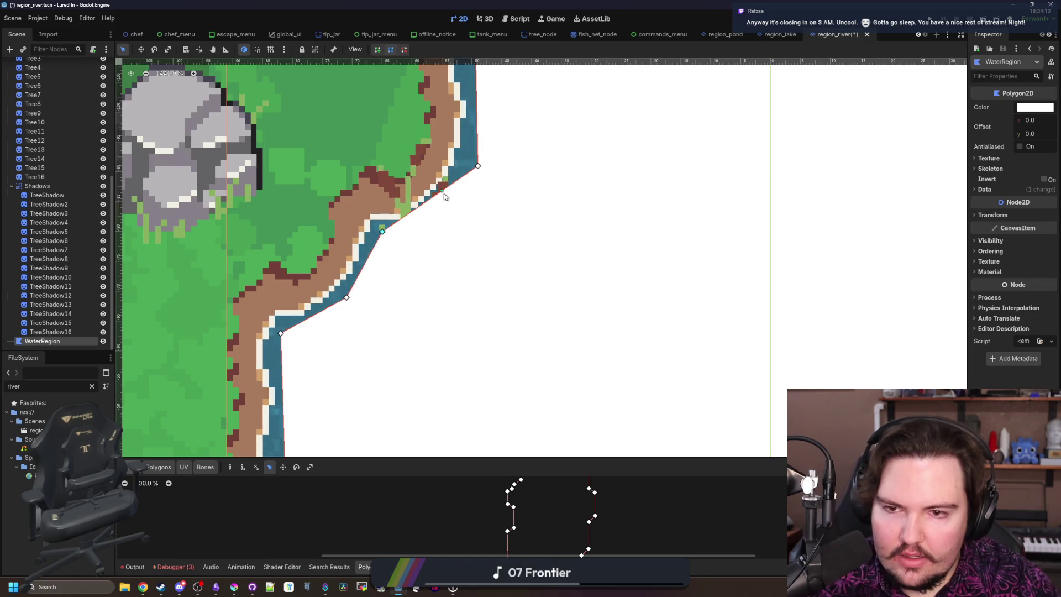
left_click_drag(480, 169, 474, 182)
scroll(474, 181, "down", 10)
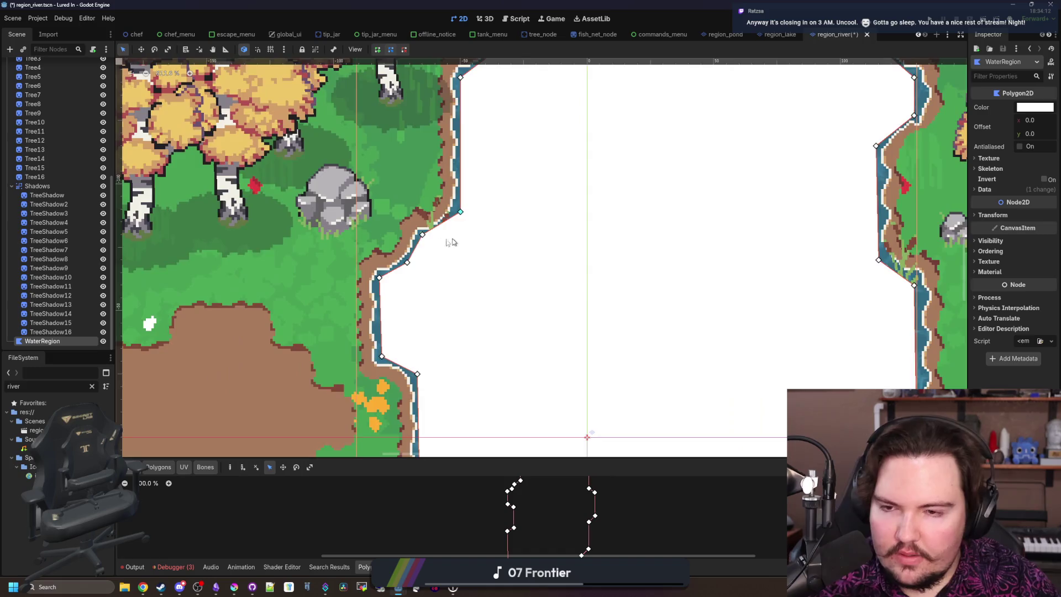
Step: Save region_river.tscn again with the adjusted vertices
key("ctrl+s")
key("ctrl+s")
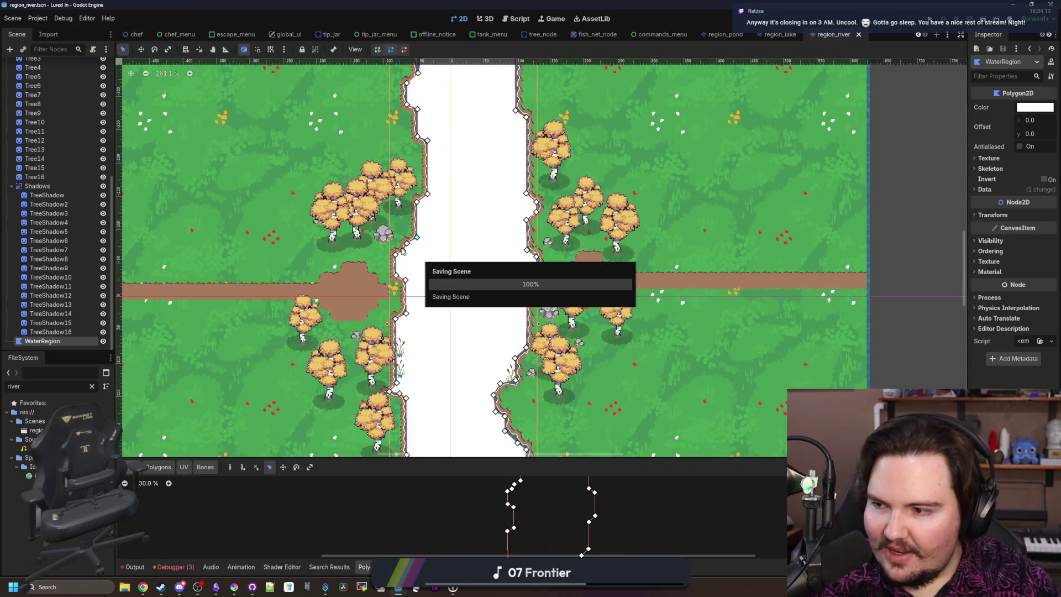
scroll(470, 286, "down", 2)
key("ctrl+s")
scroll(470, 248, "up", 1)
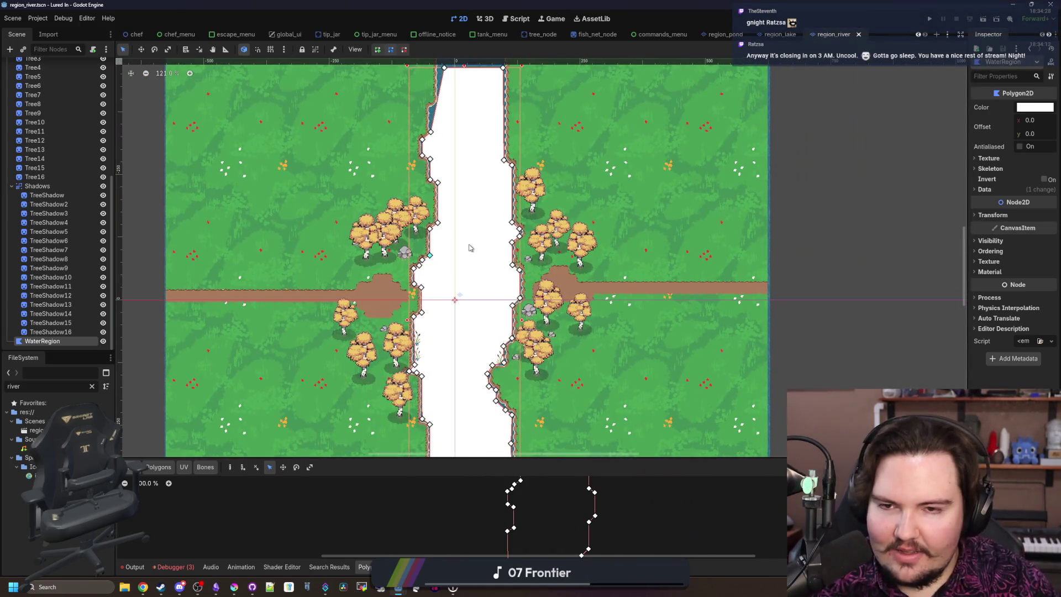
scroll(433, 209, "up", 5)
scroll(437, 211, "down", 5)
scroll(438, 262, "down", 3)
scroll(440, 303, "up", 2)
key("ctrl+s")
scroll(432, 318, "up", 6)
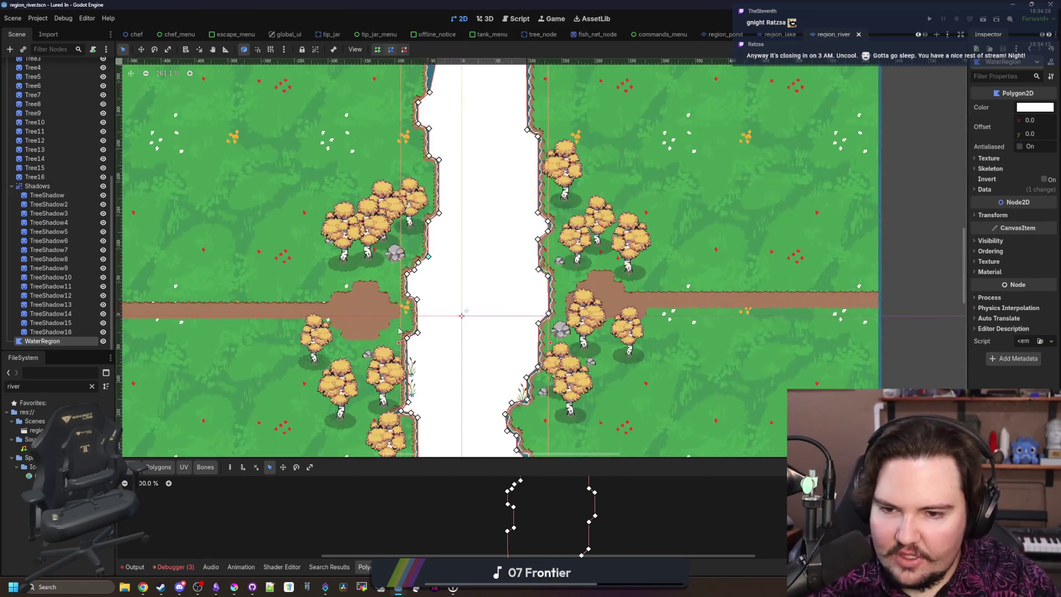
key("ctrl+s")
scroll(425, 325, "down", 3)
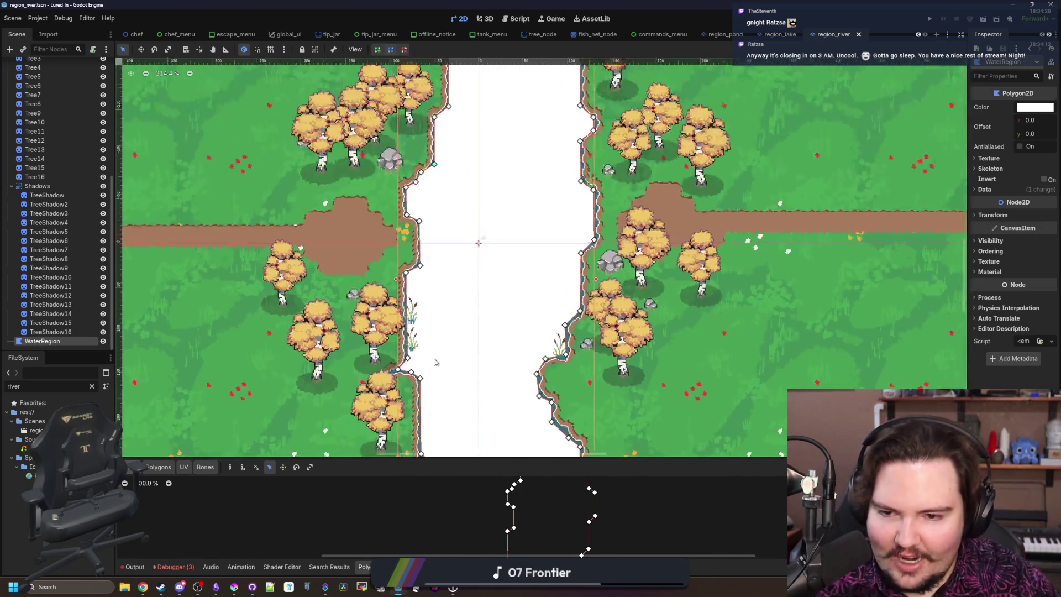
scroll(411, 369, "up", 3)
scroll(444, 248, "down", 3)
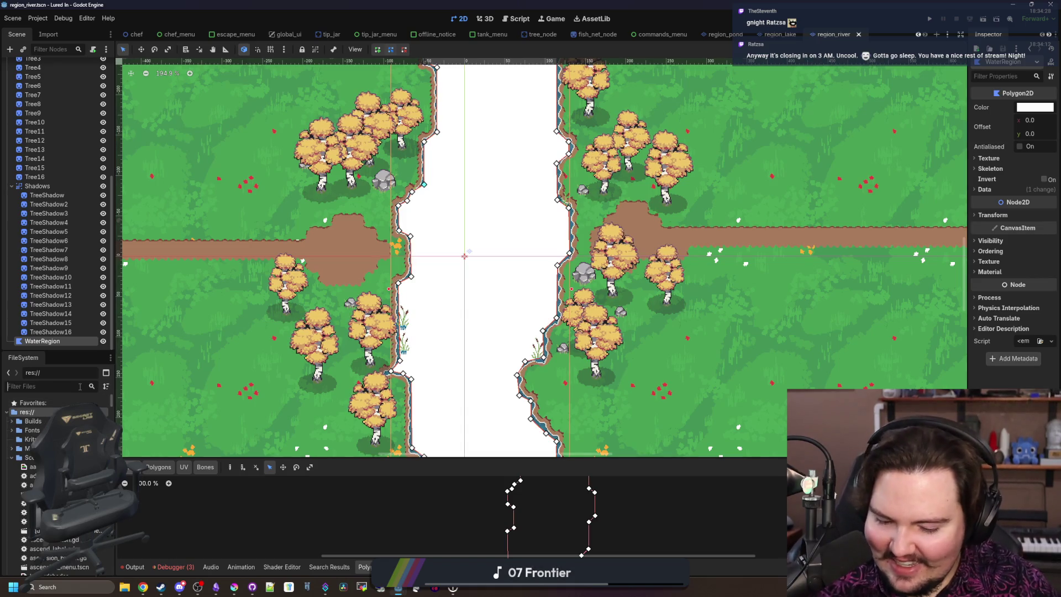
Step: Open the region_ocean scene and add a Polygon2D child named WaterRegion under Ocean
type("ocean")
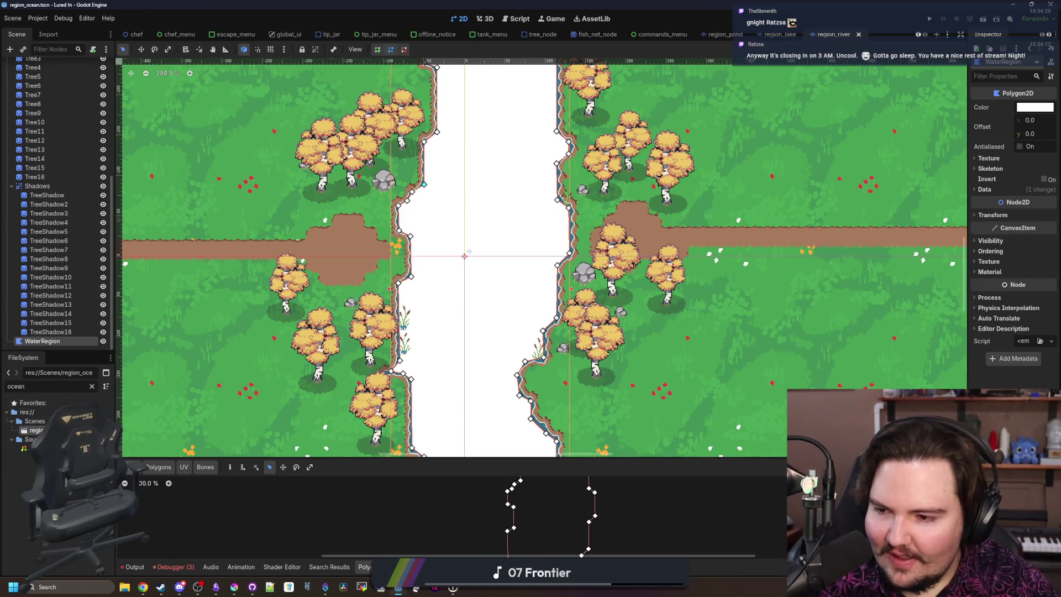
double_click(36, 430)
right_click(35, 66)
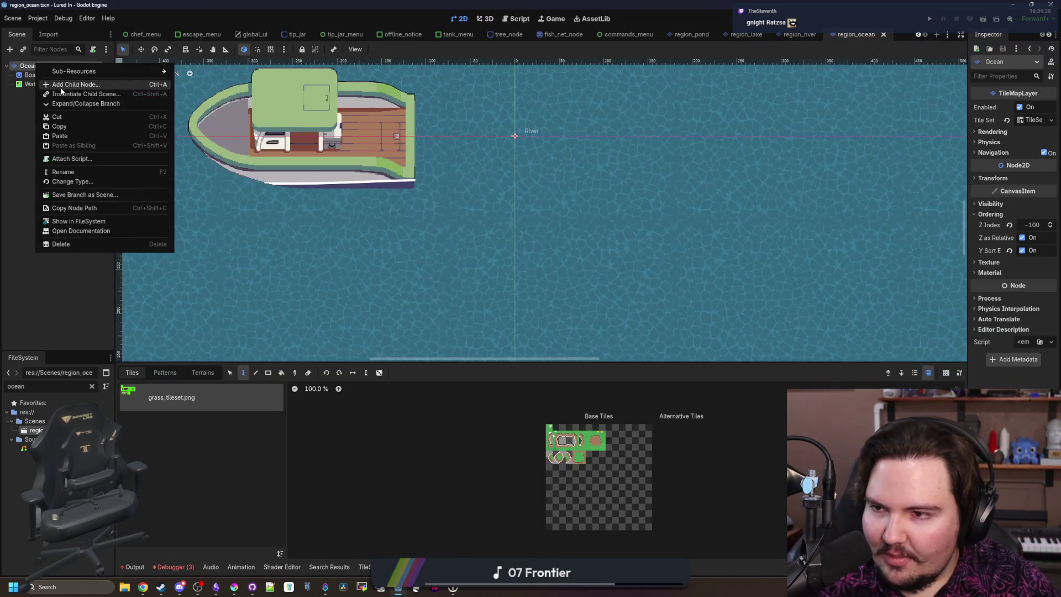
left_click(61, 86)
type("polygon")
key("Return")
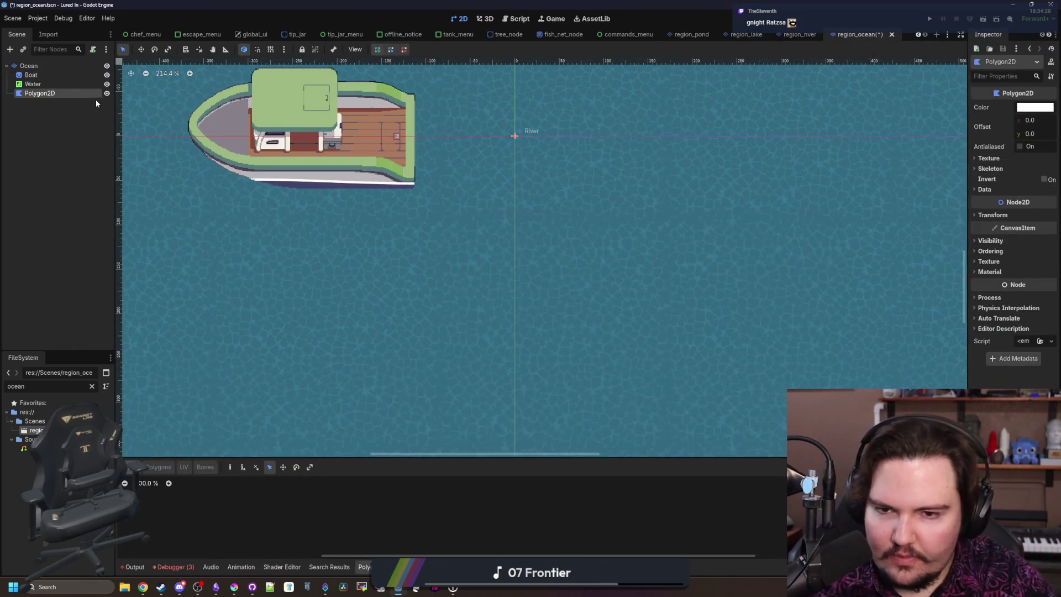
double_click(71, 93)
type("WaterRegion")
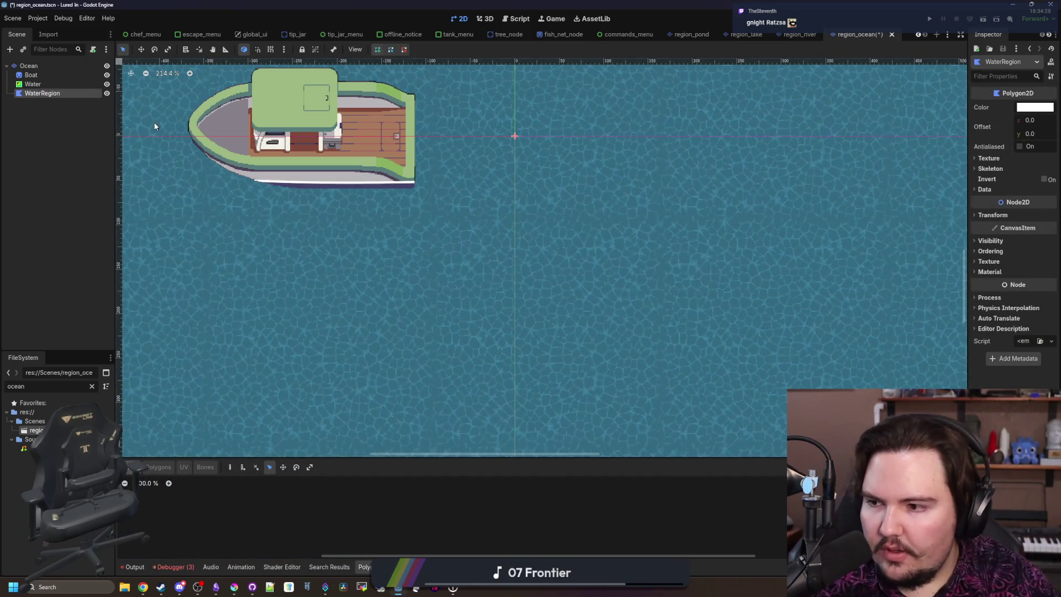
Step: Start the WaterRegion polygon with its first point at the boat's stern corner
scroll(315, 346, "down", 2)
scroll(410, 241, "up", 6)
left_click(378, 51)
left_click(376, 351)
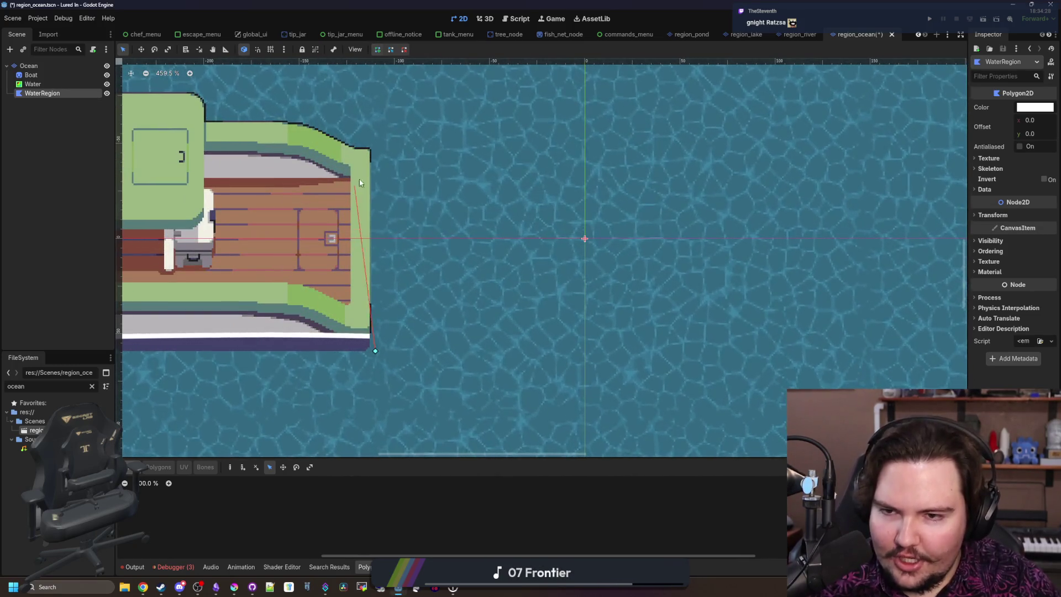
scroll(377, 150, "down", 6)
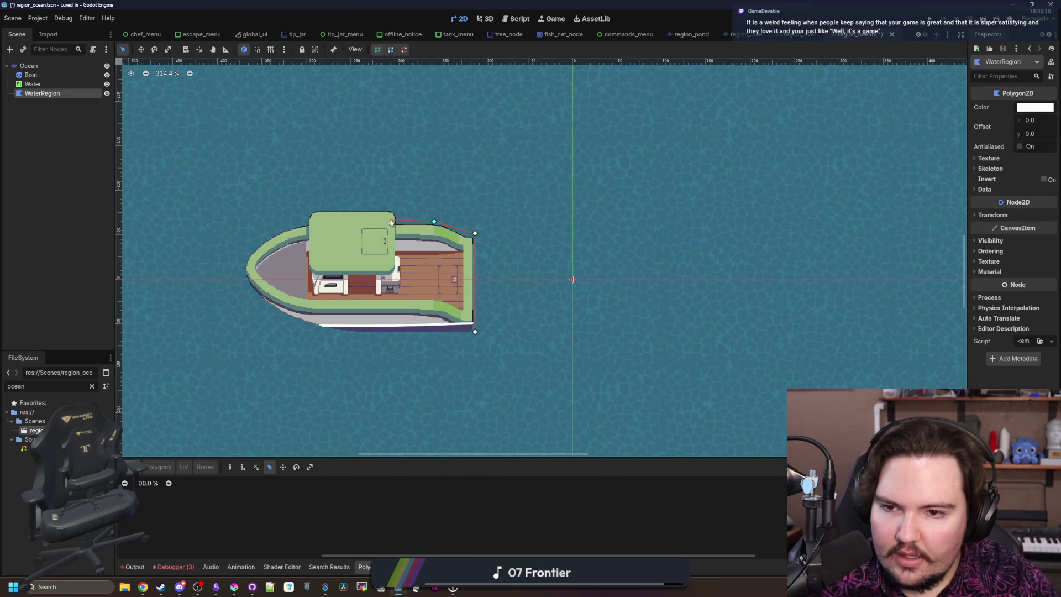
scroll(310, 222, "down", 5)
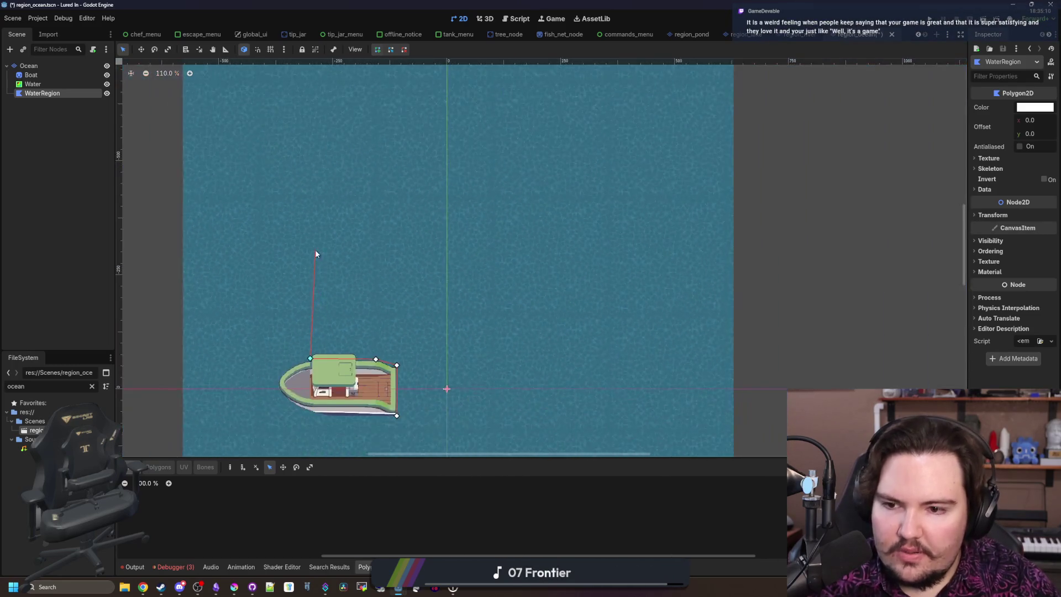
scroll(314, 166, "down", 1)
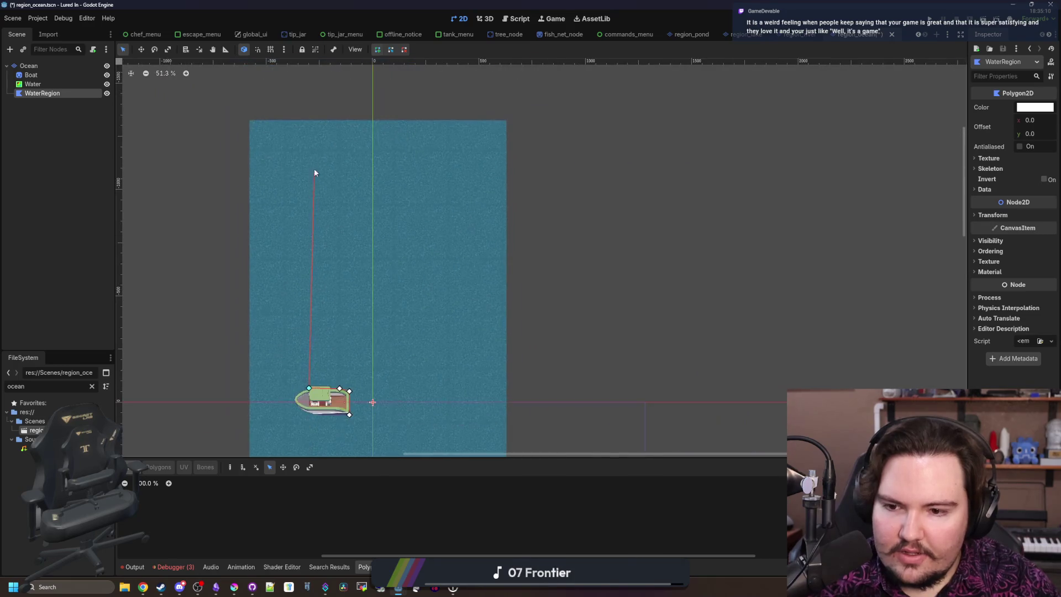
Step: Add points at the water's top, top-right corner and beside the hull, close the polygon, and run the game
left_click(310, 121)
left_click(527, 120)
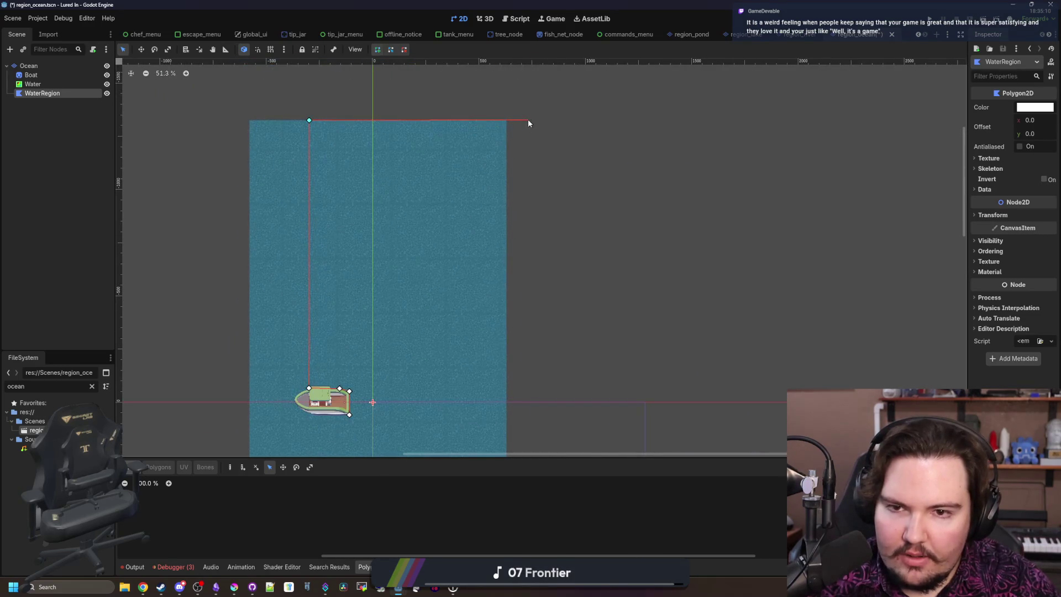
scroll(514, 320, "down", 5)
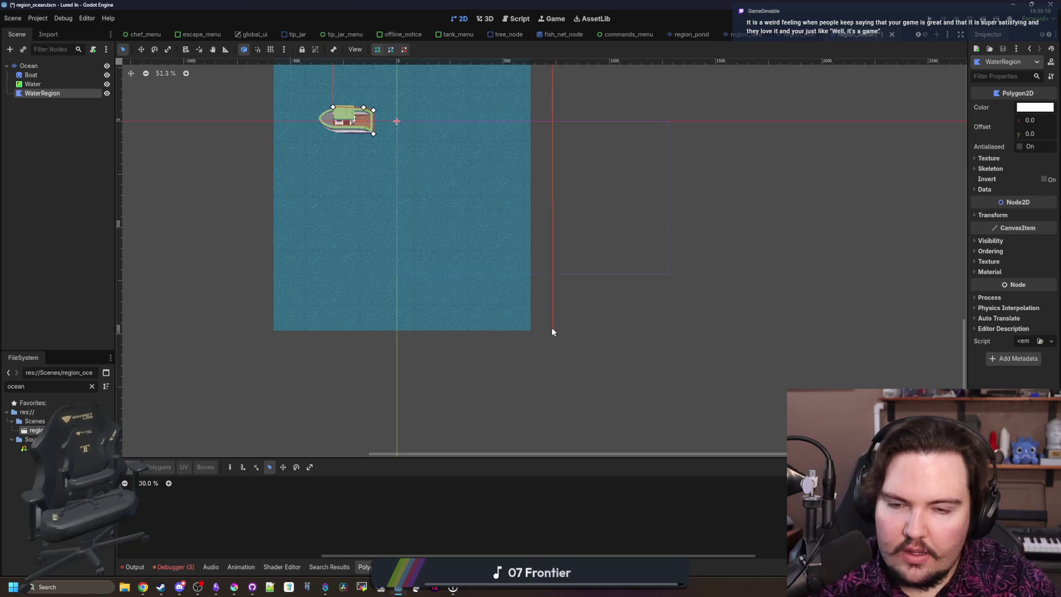
scroll(327, 331, "up", 9)
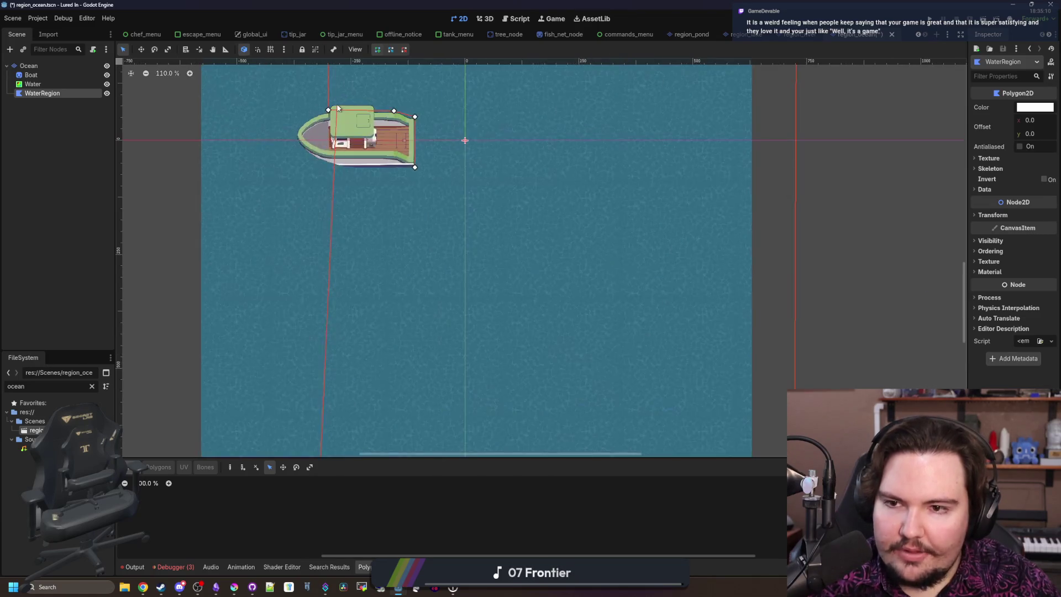
left_click(344, 155)
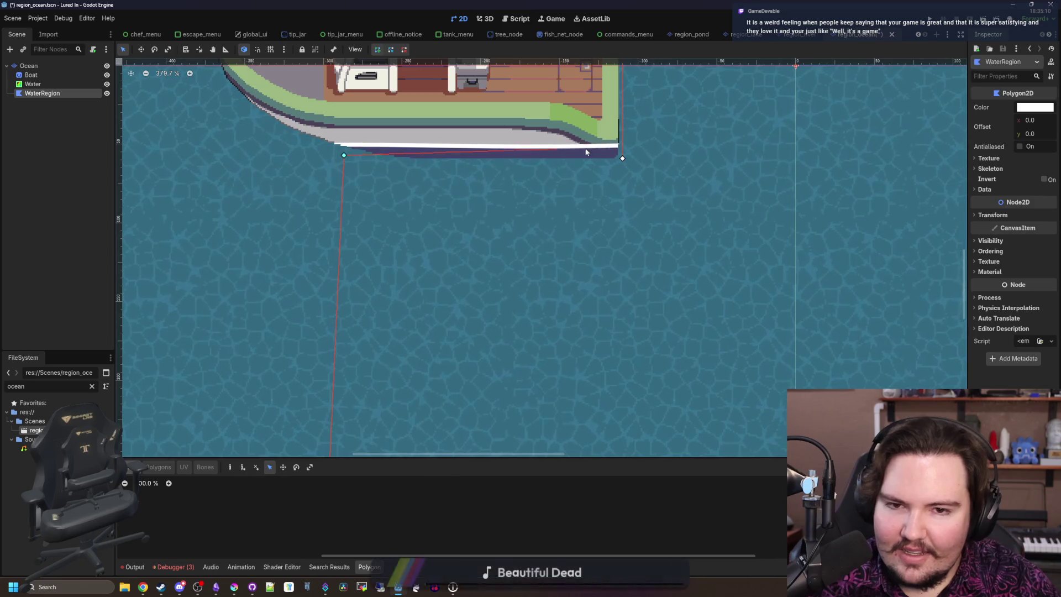
left_click(623, 160)
scroll(500, 242, "down", 11)
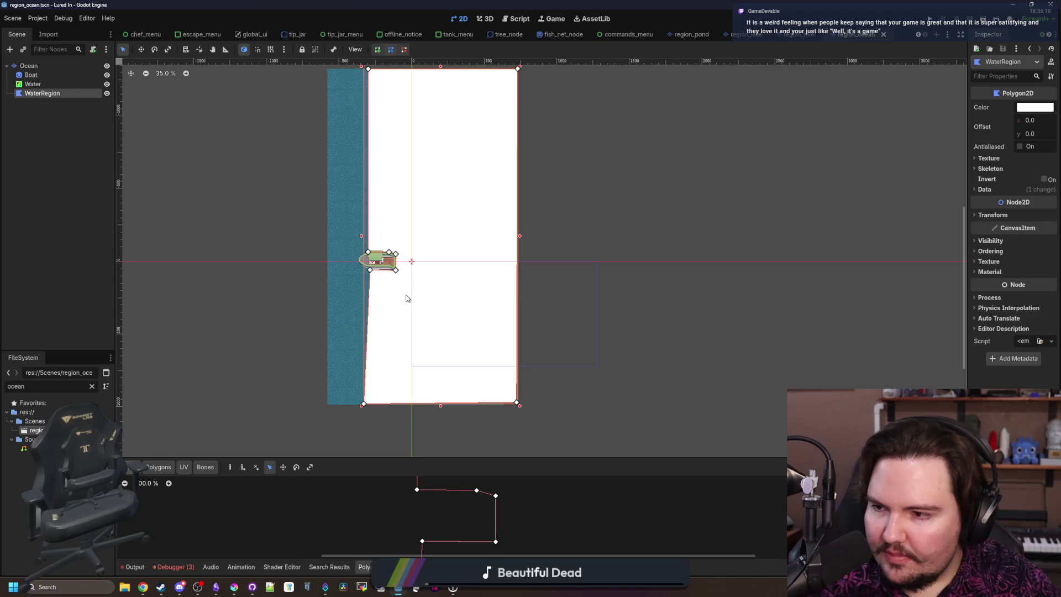
scroll(406, 298, "up", 2)
left_click(100, 161)
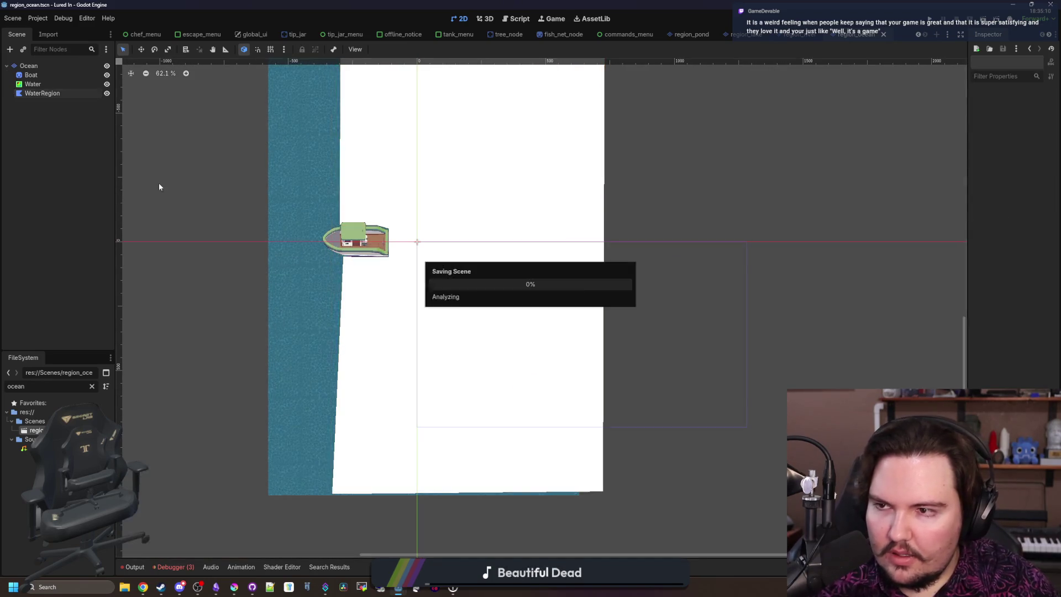
scroll(390, 210, "up", 3)
key("F5")
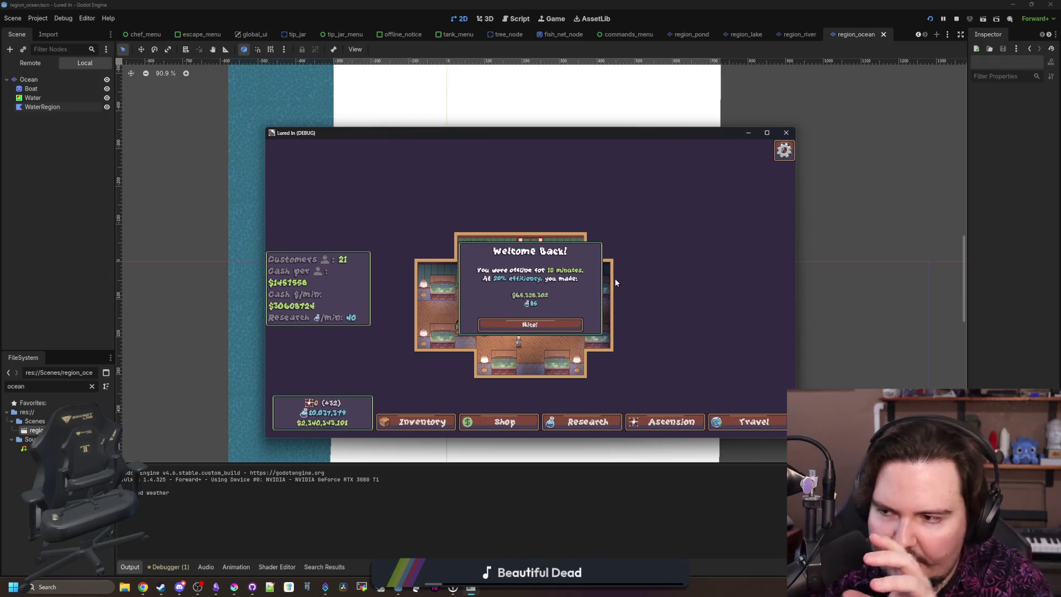
Step: Maximize the Lured In debug window and dismiss the Welcome Back popup with Nice!
left_click(767, 132)
left_click(555, 376)
scroll(556, 263, "up", 5)
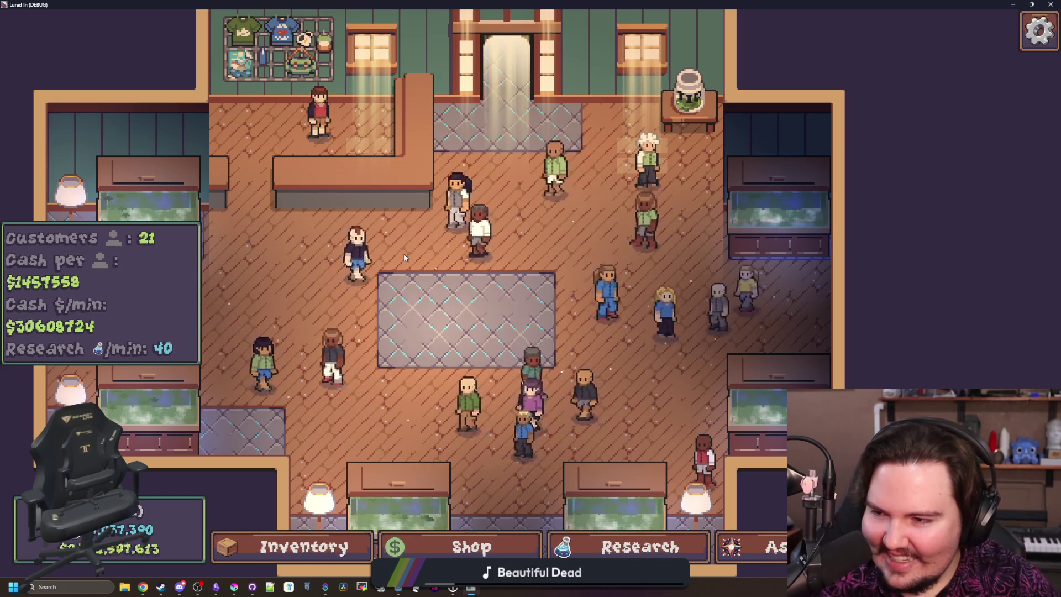
scroll(404, 257, "down", 3)
scroll(404, 257, "up", 2)
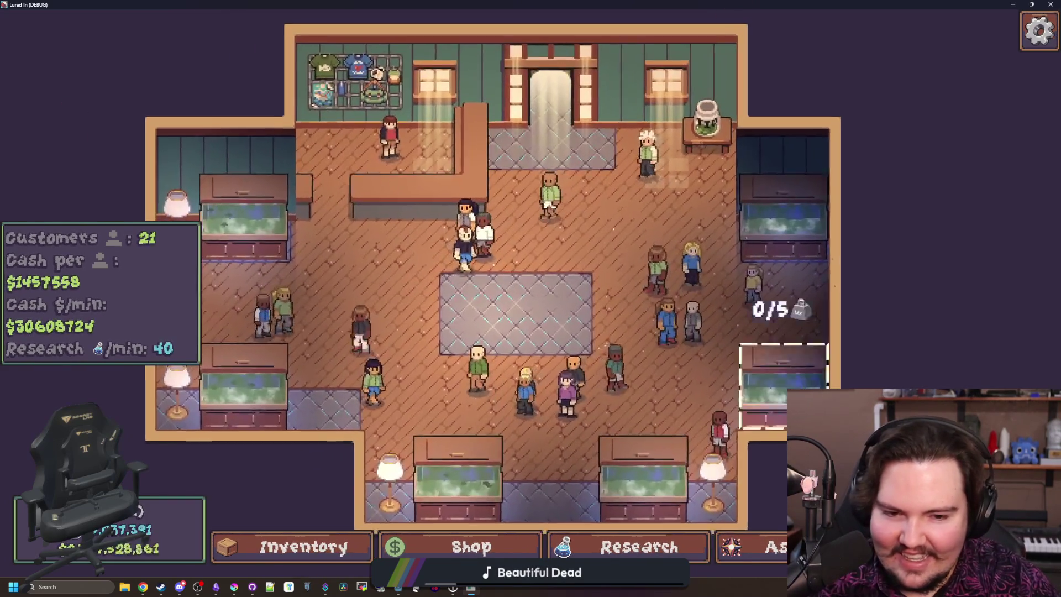
Step: Travel to the lake for one test cast, then return and travel to the river
key("t")
left_click(718, 268)
left_click(548, 240)
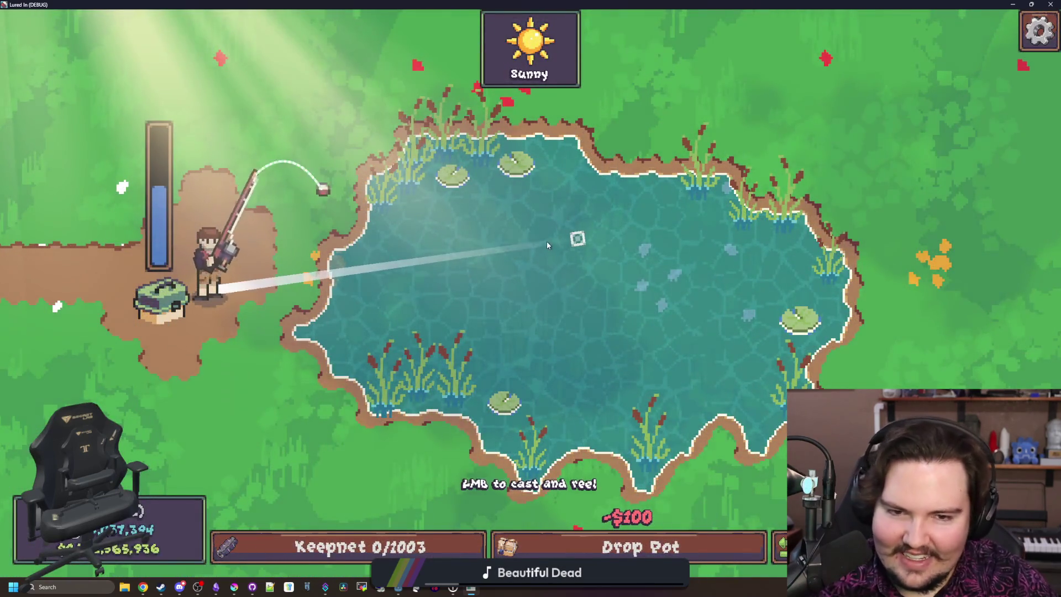
key("Tab")
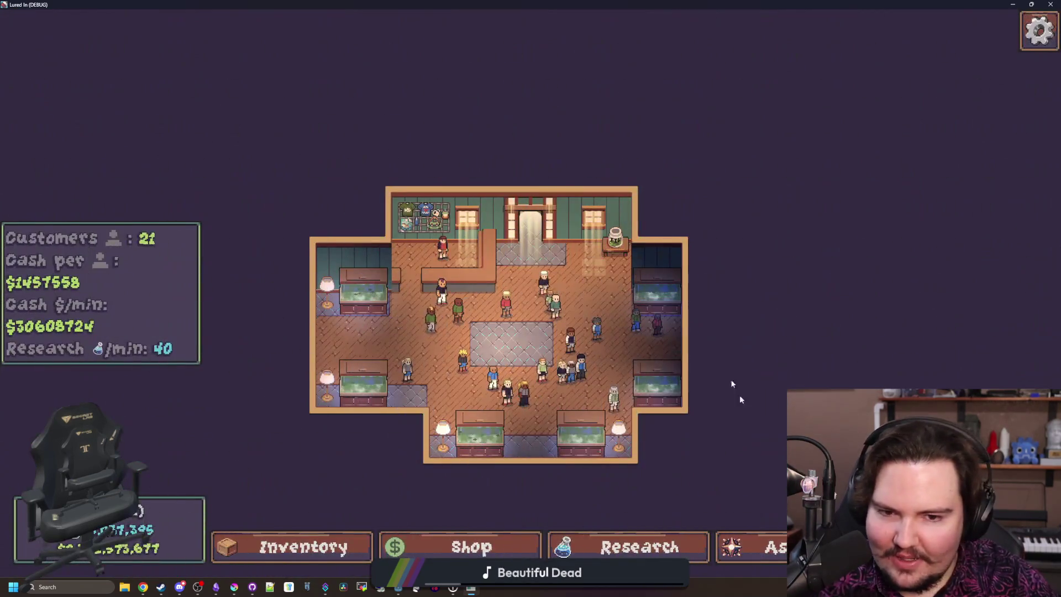
key("t")
left_click(724, 354)
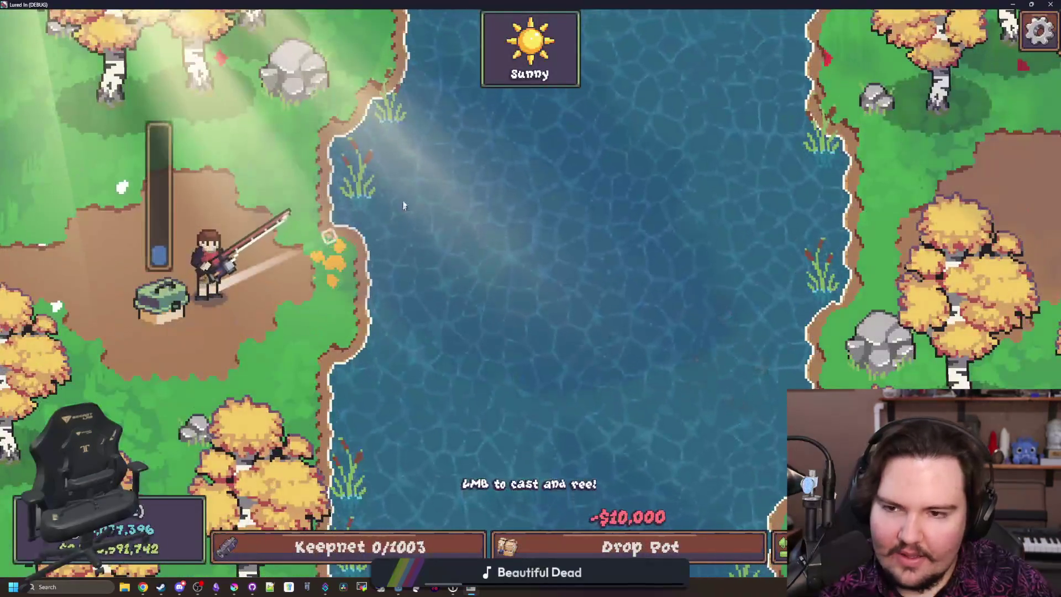
Step: Cast to the far bank, middle, upper and lower river, reeling in each time
left_click(370, 167)
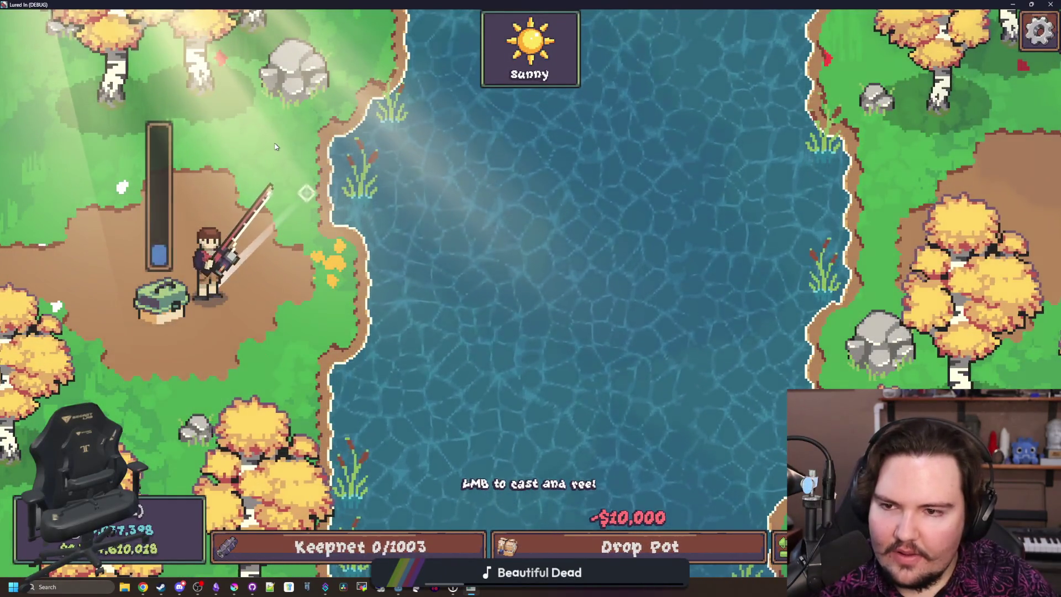
left_click(409, 289)
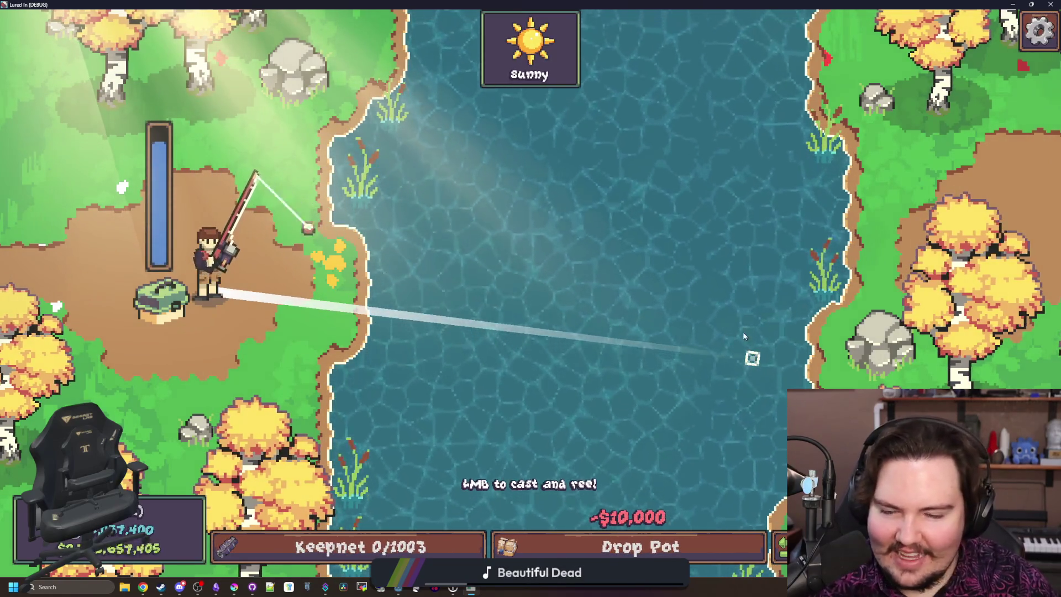
left_click(758, 327)
left_click(774, 323)
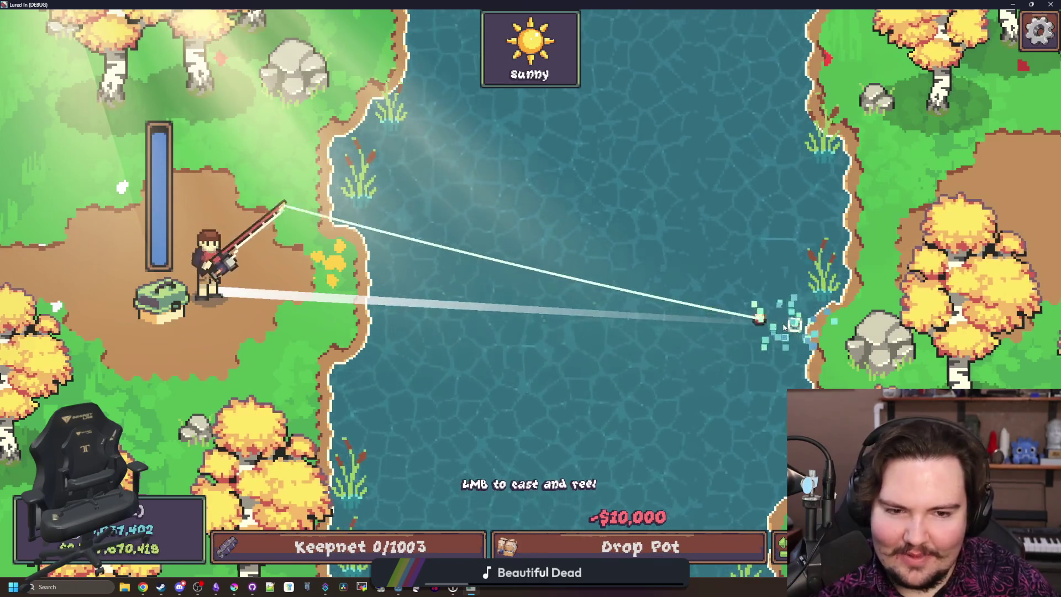
left_click(519, 417)
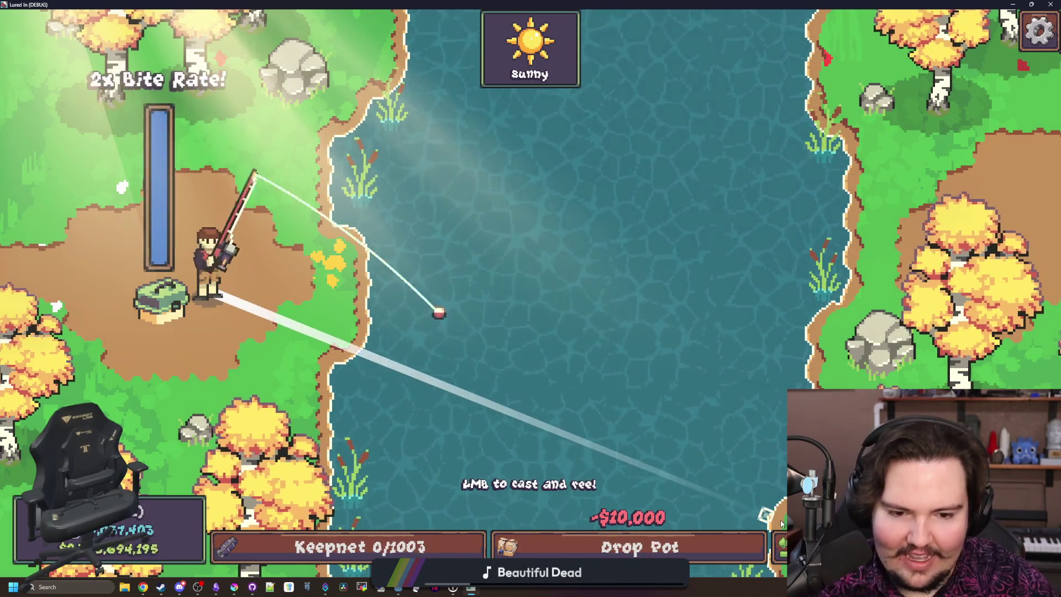
left_click(506, 258)
left_click(638, 181)
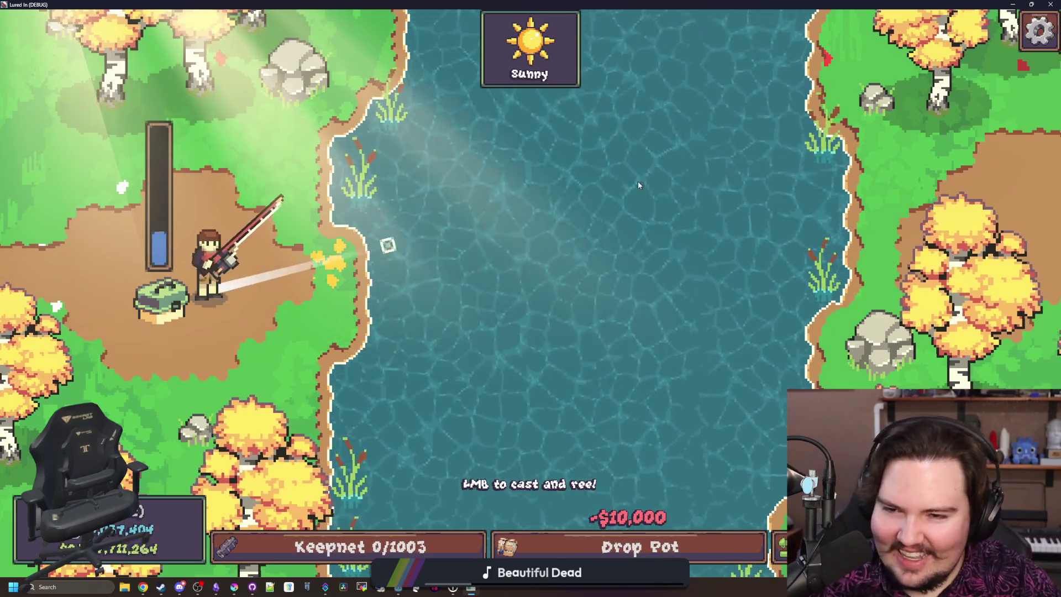
left_click(709, 130)
left_click(338, 382)
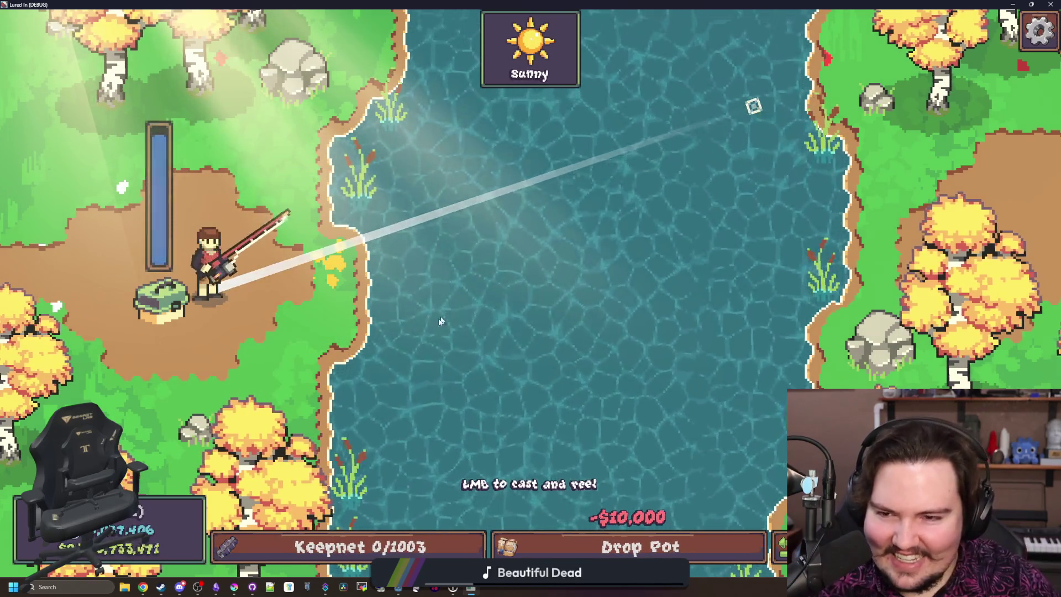
left_click(326, 362)
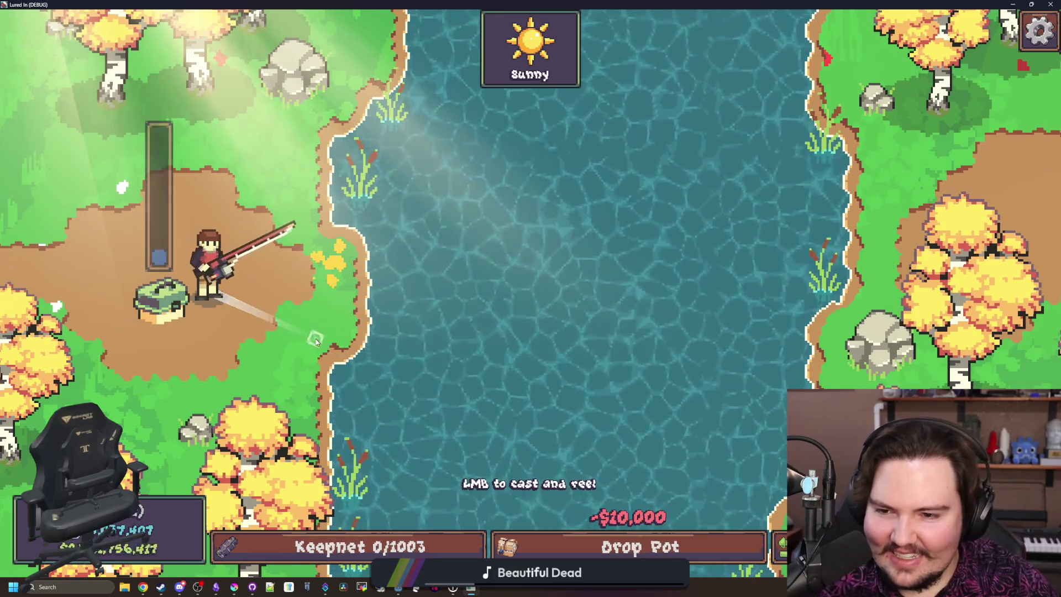
left_click(314, 342)
left_click(310, 354)
Step: Test casts onto the shoreline and grassy bank, then across the river, and return to the shop
left_click(296, 387)
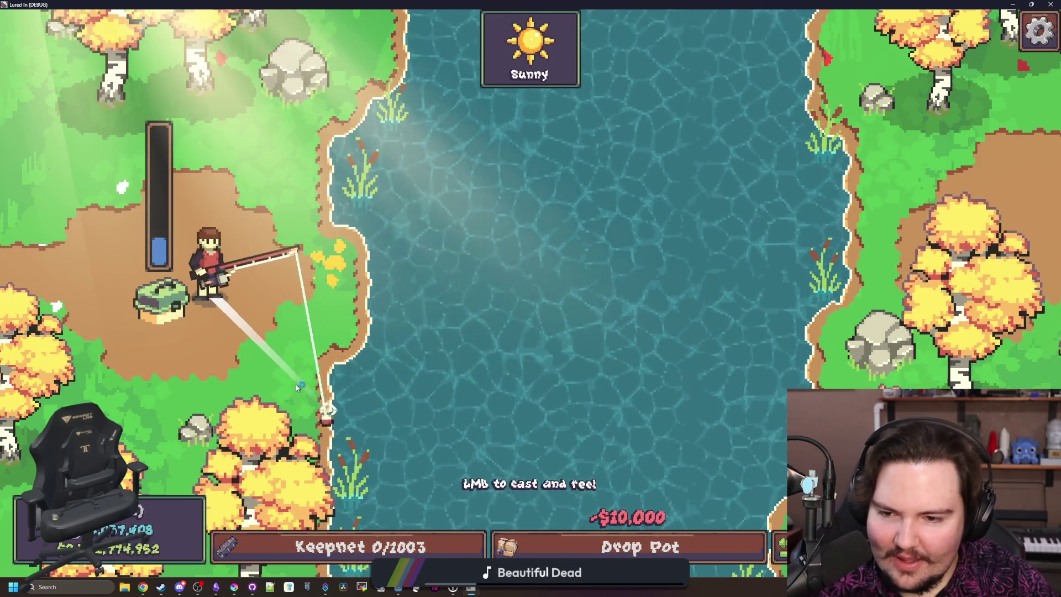
left_click(297, 387)
left_click(296, 387)
left_click(292, 401)
left_click(285, 420)
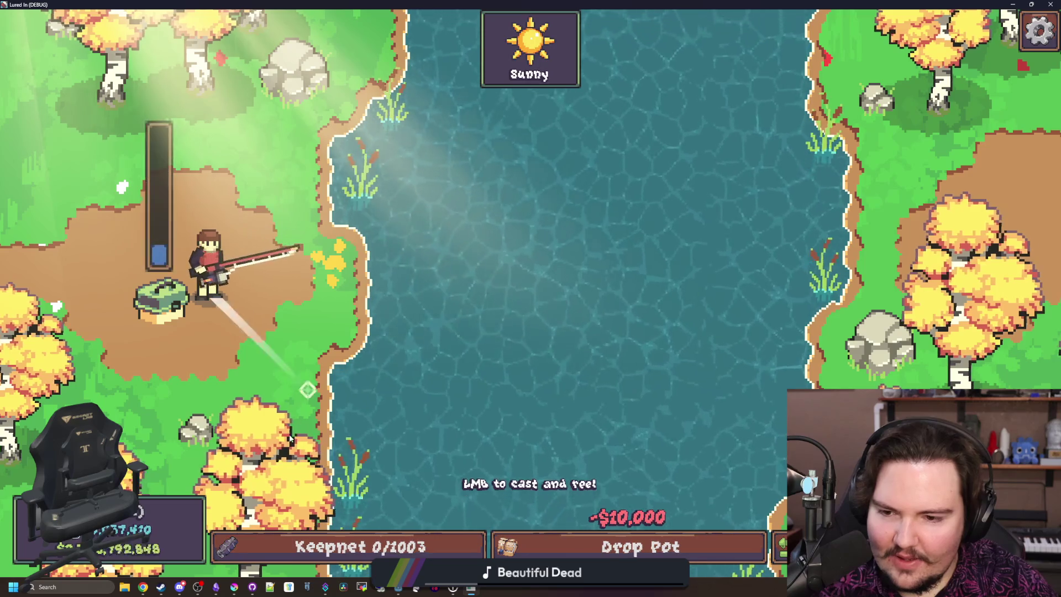
left_click(274, 449)
left_click(272, 453)
left_click(376, 353)
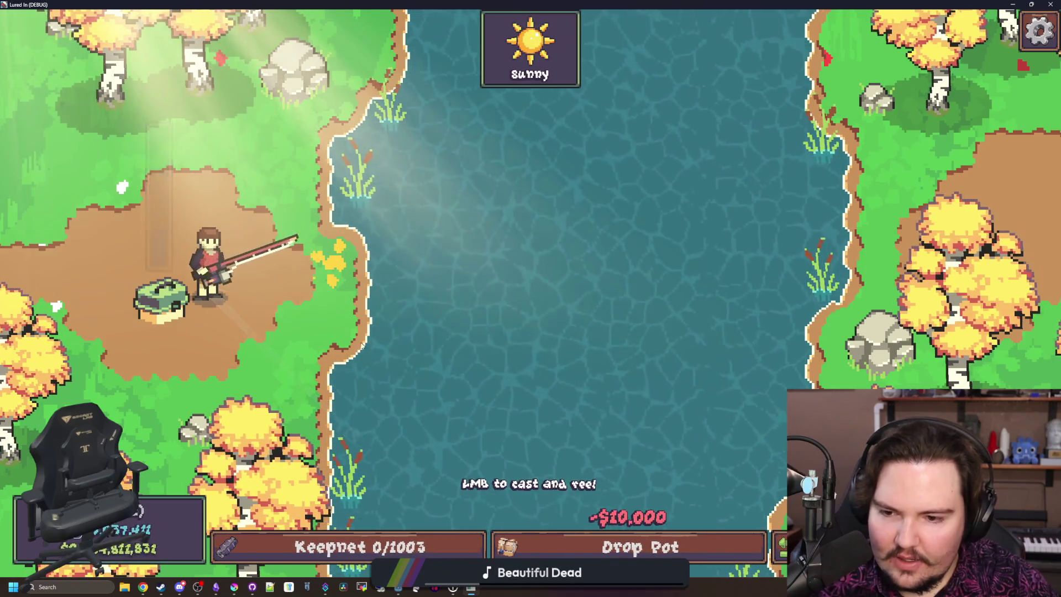
left_click(481, 253)
left_click(526, 272)
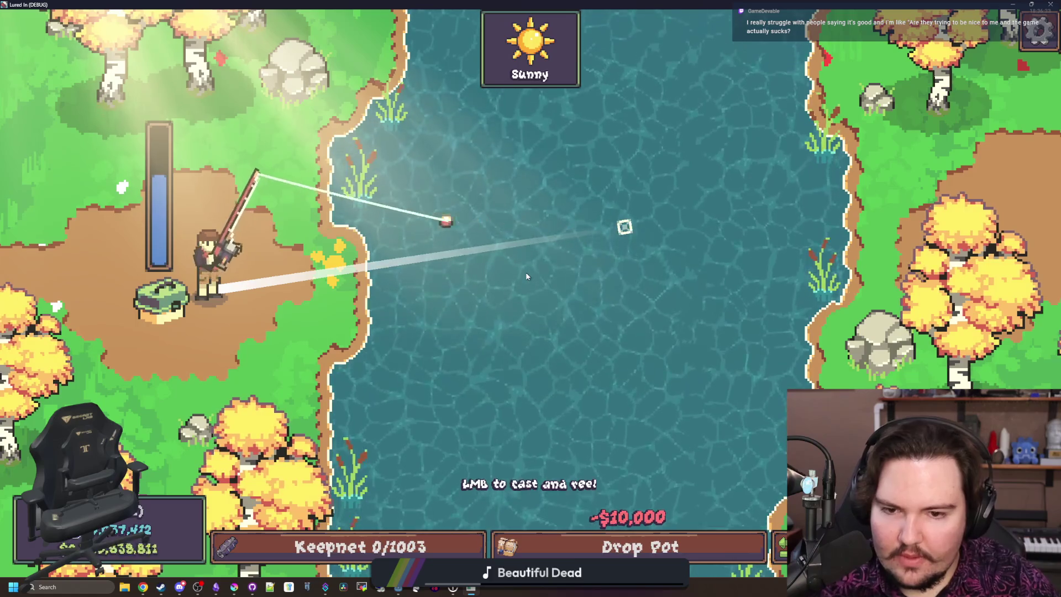
left_click(526, 287)
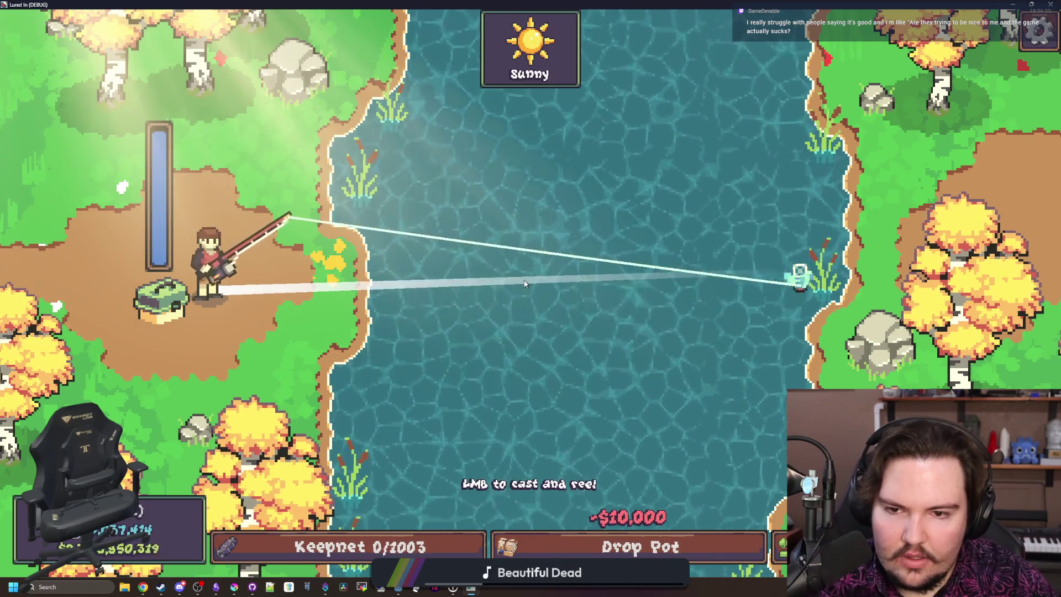
left_click(527, 279)
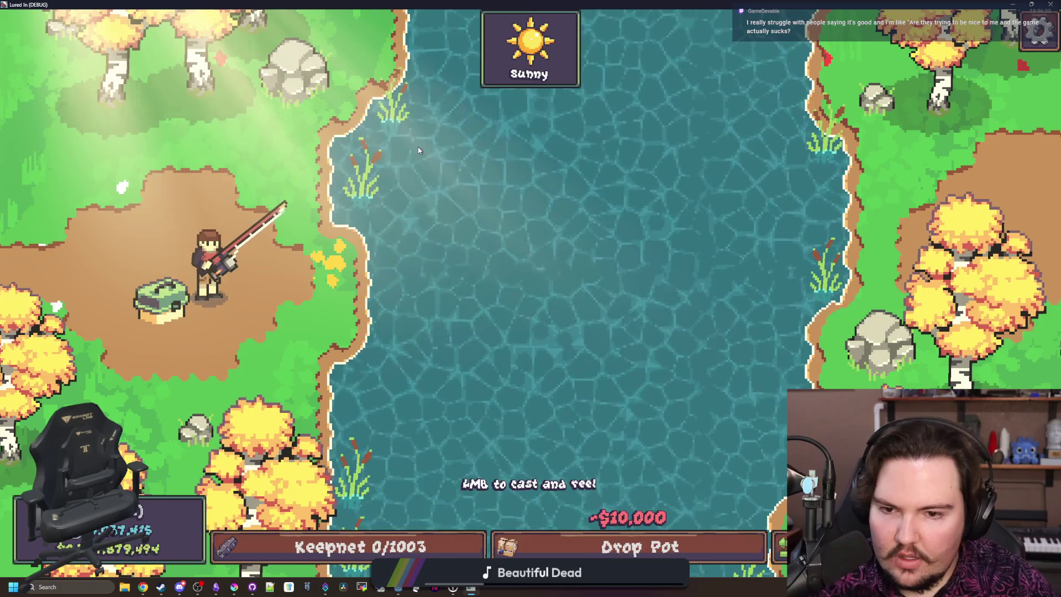
left_click(419, 147)
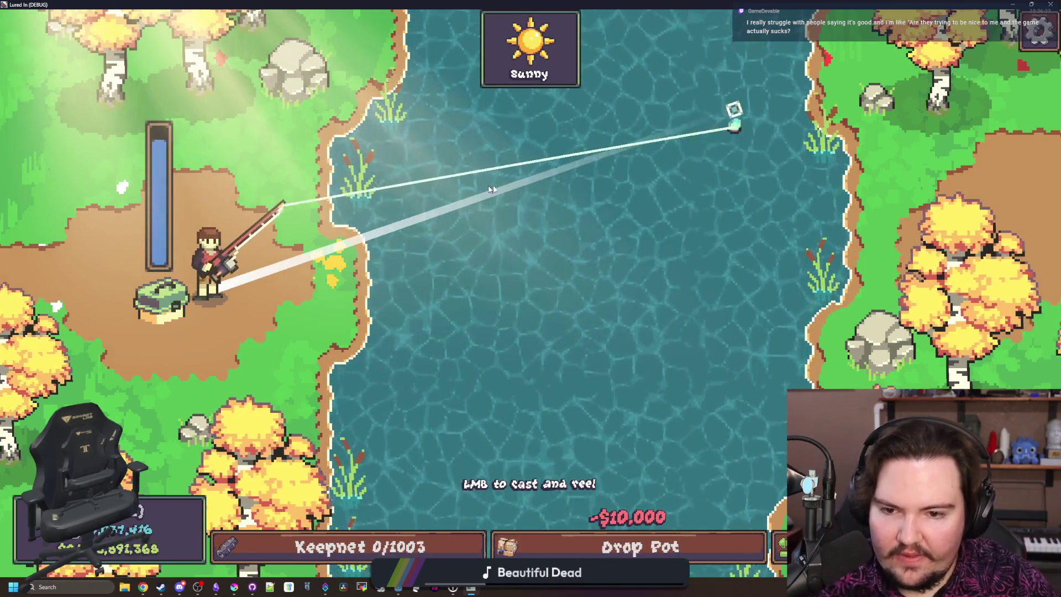
left_click(466, 339)
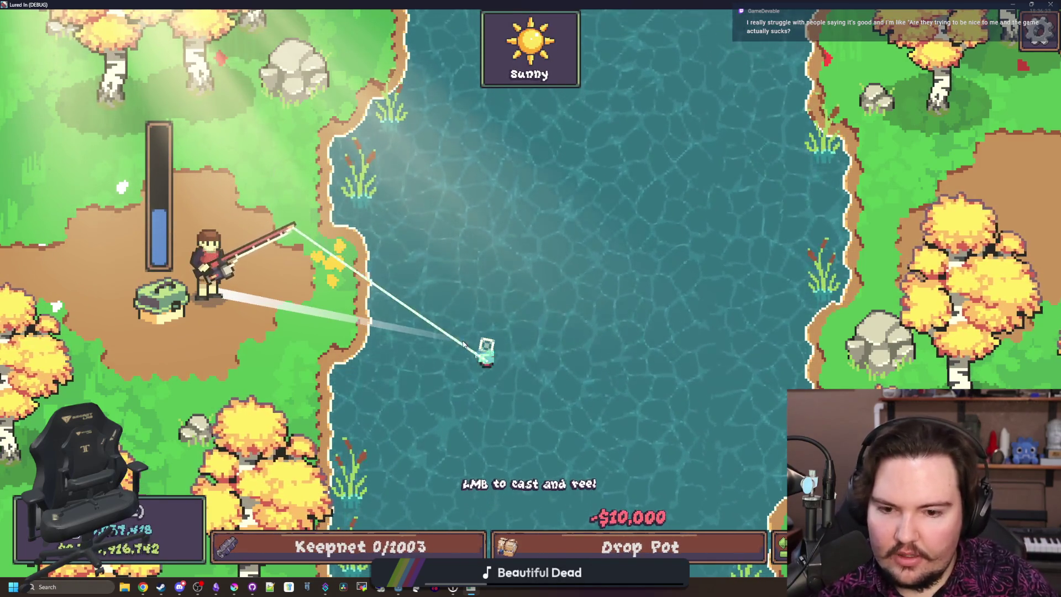
left_click(463, 344)
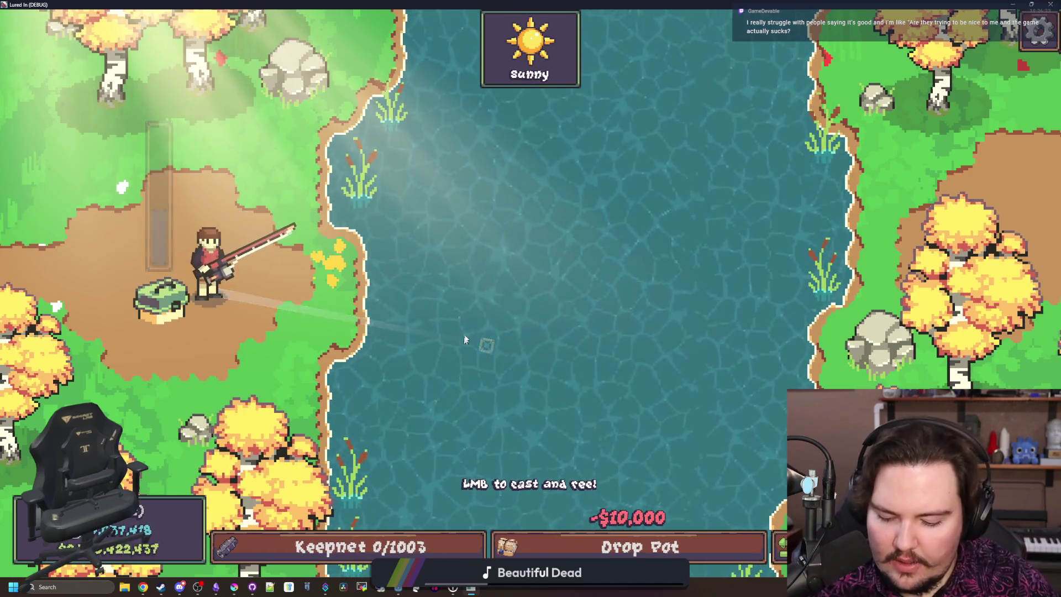
left_click(543, 221)
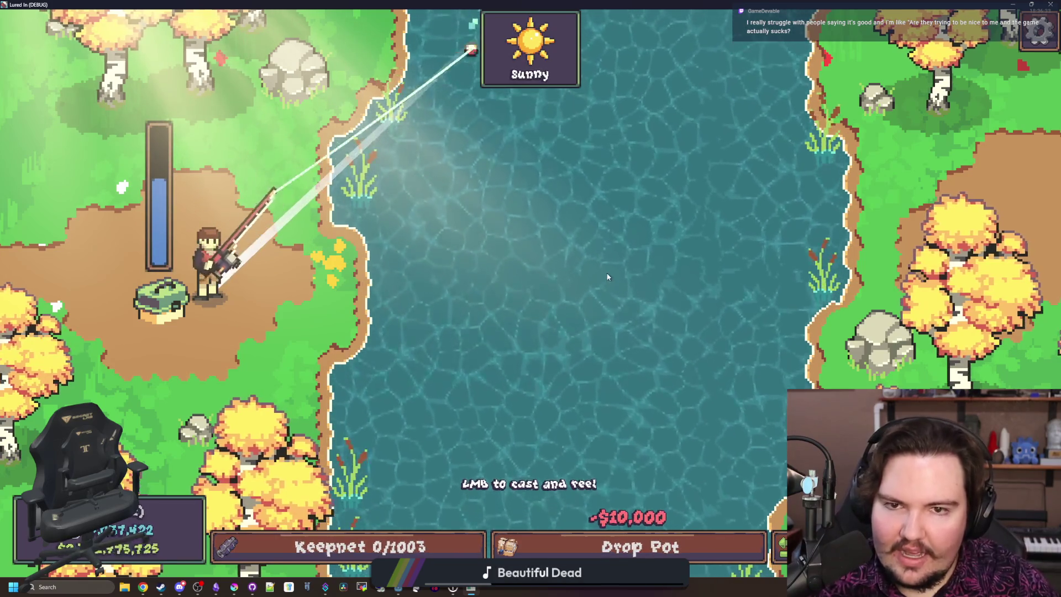
key("Escape")
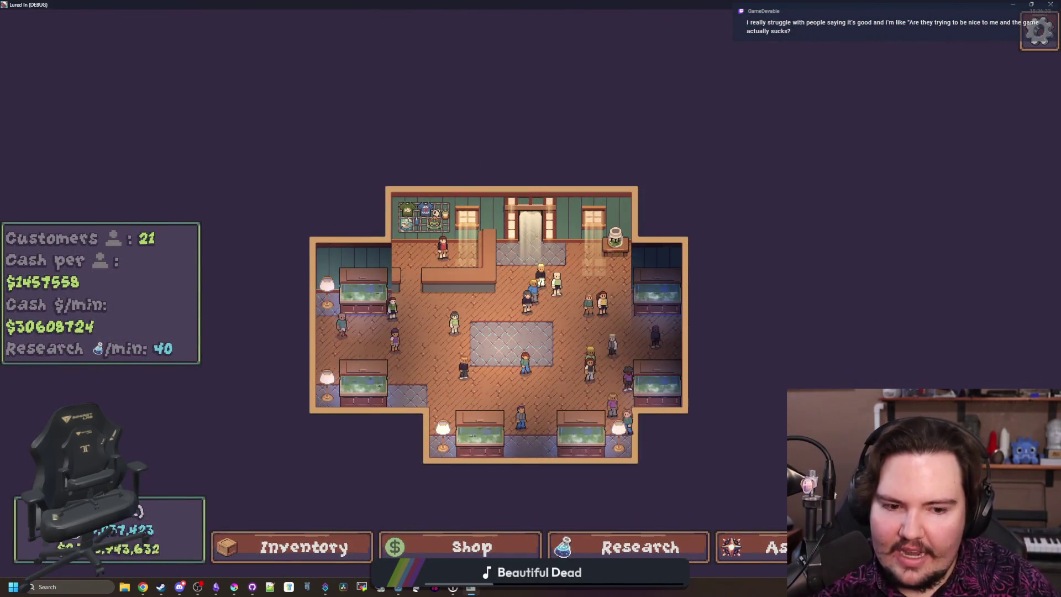
Step: Travel to the forested lakeside area and cast toward its open water
key("t")
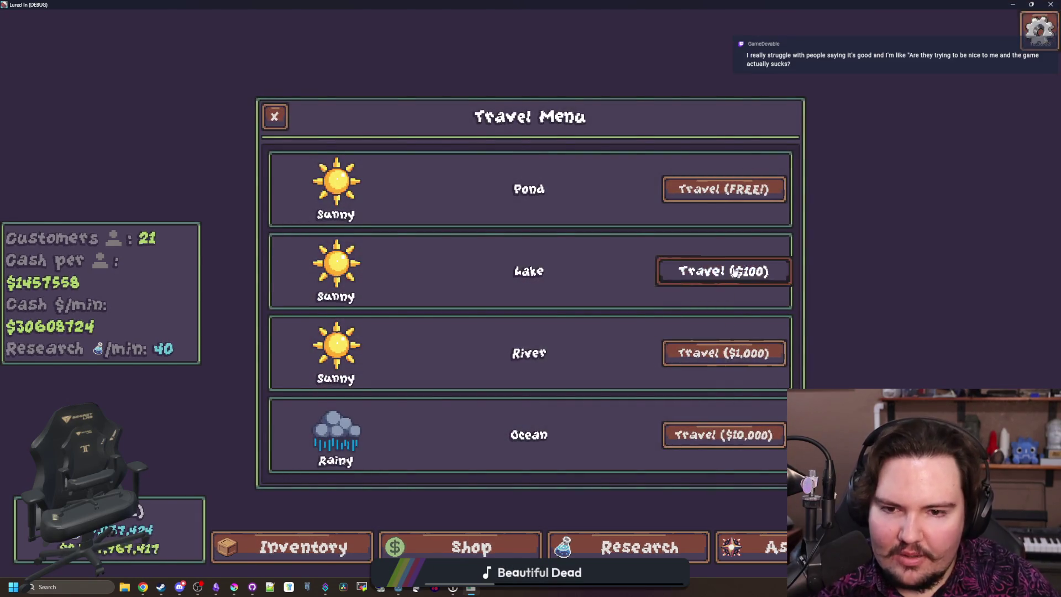
left_click(722, 268)
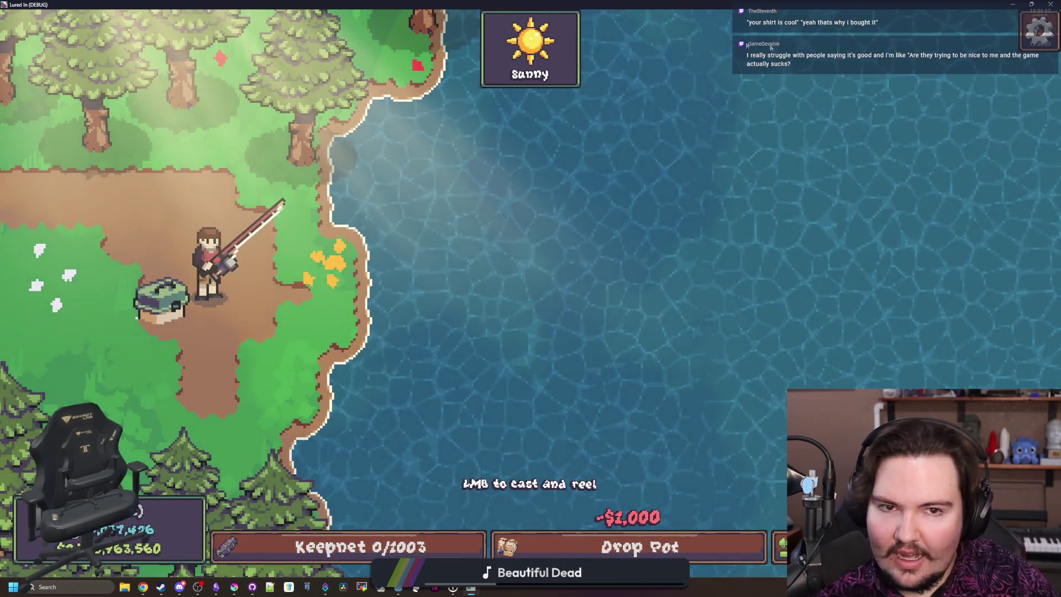
left_click(338, 275)
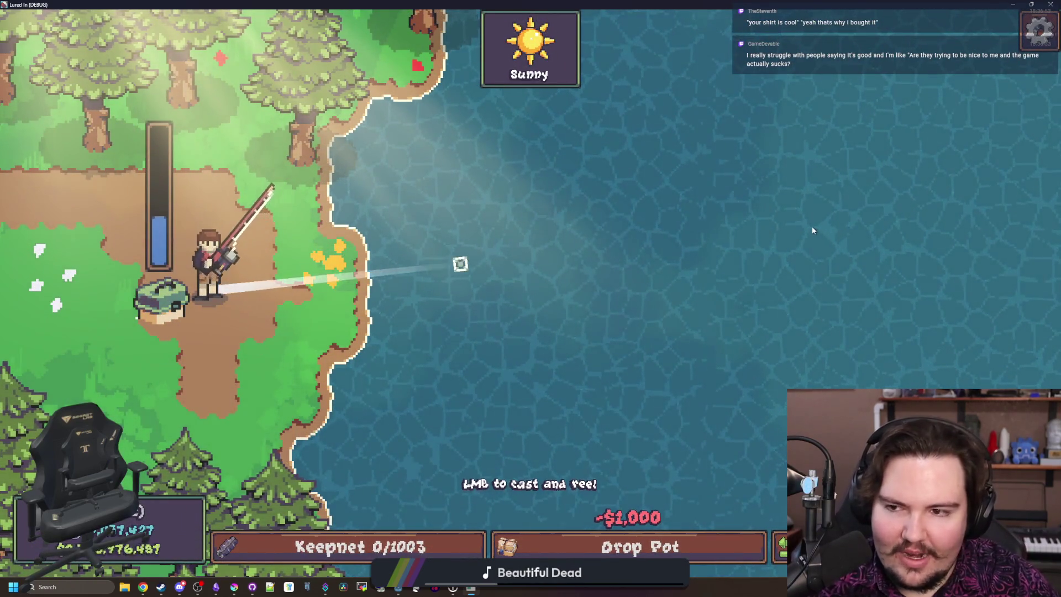
left_click(808, 228)
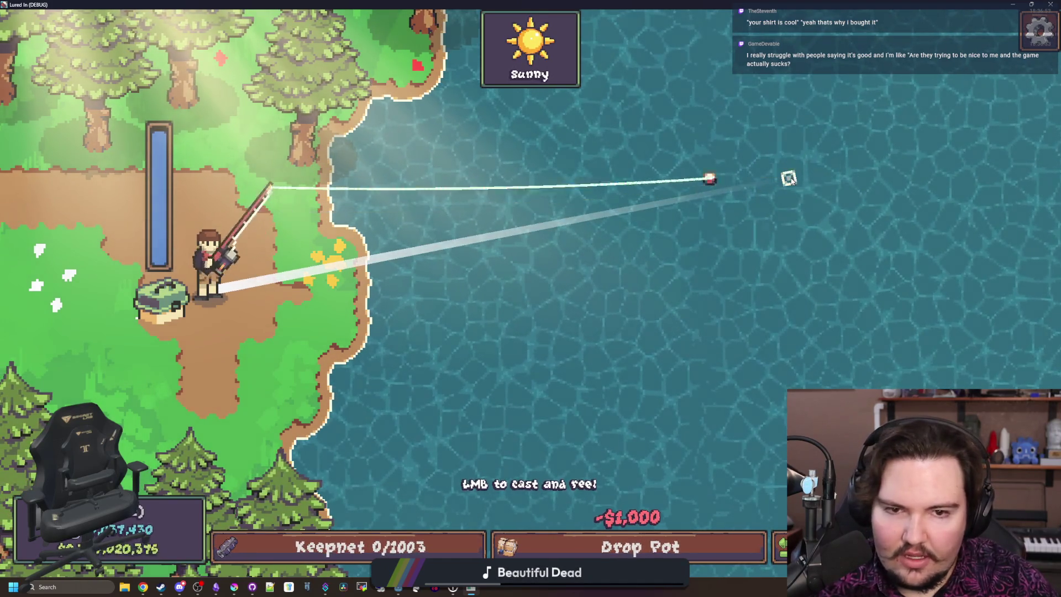
left_click(790, 179)
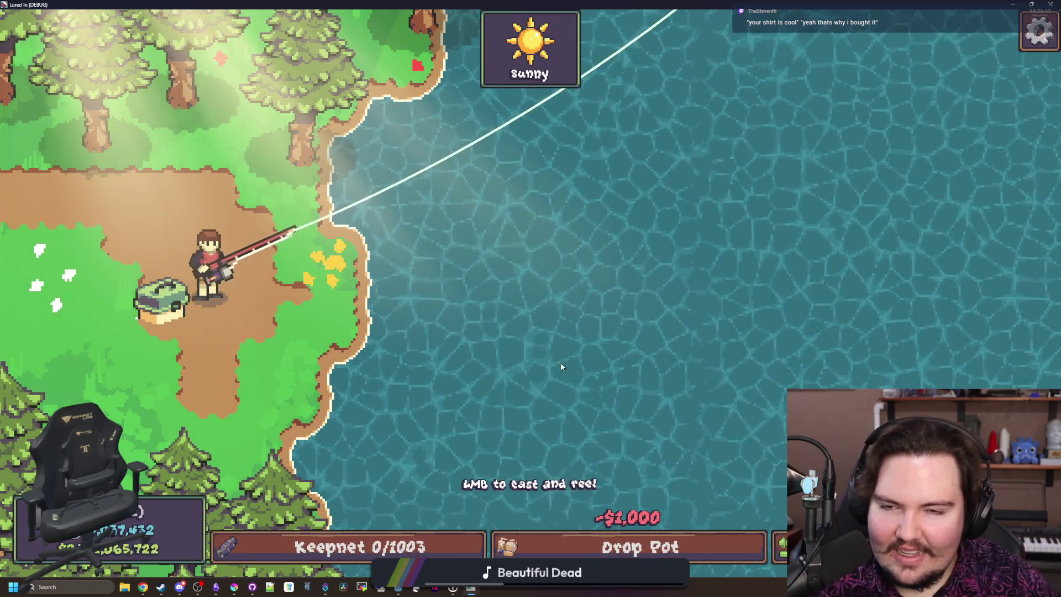
Step: Make the game fullscreen again and test more casts toward the upper water
left_click_drag(658, 4, 557, 148)
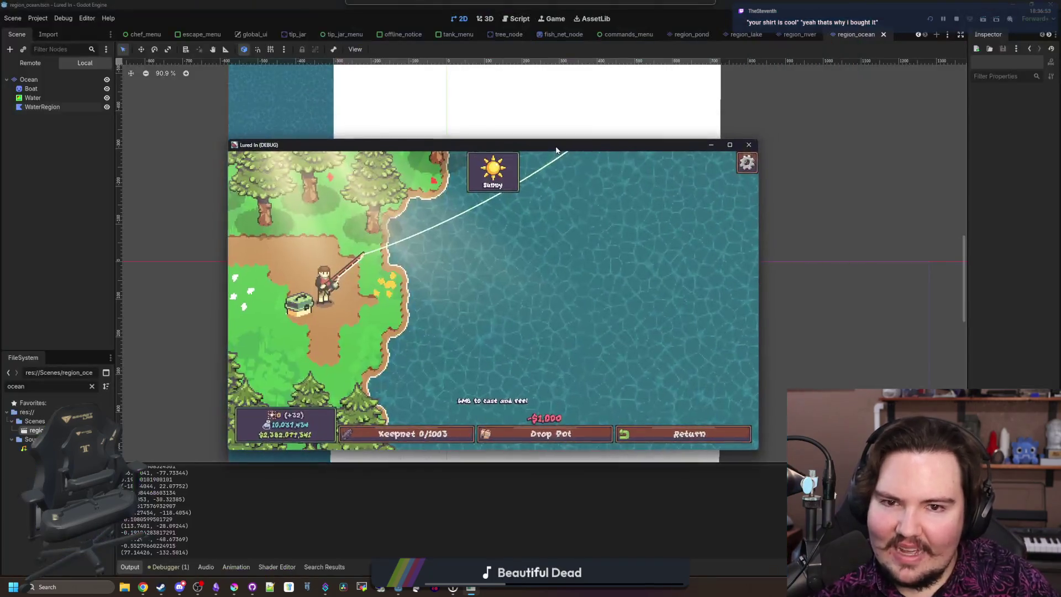
double_click(557, 148)
left_click(658, 50)
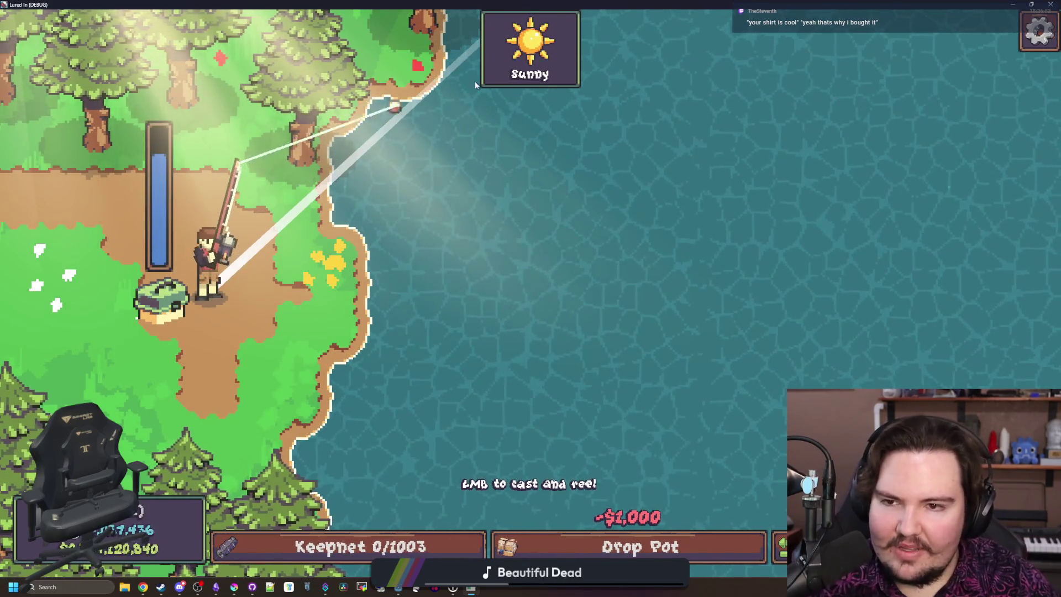
left_click(475, 85)
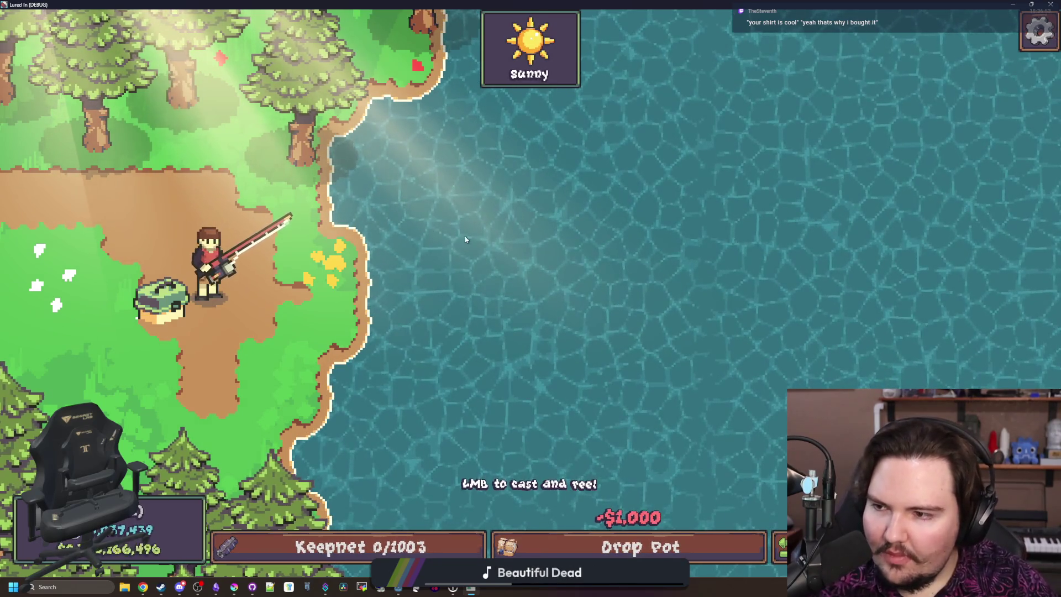
left_click(554, 203)
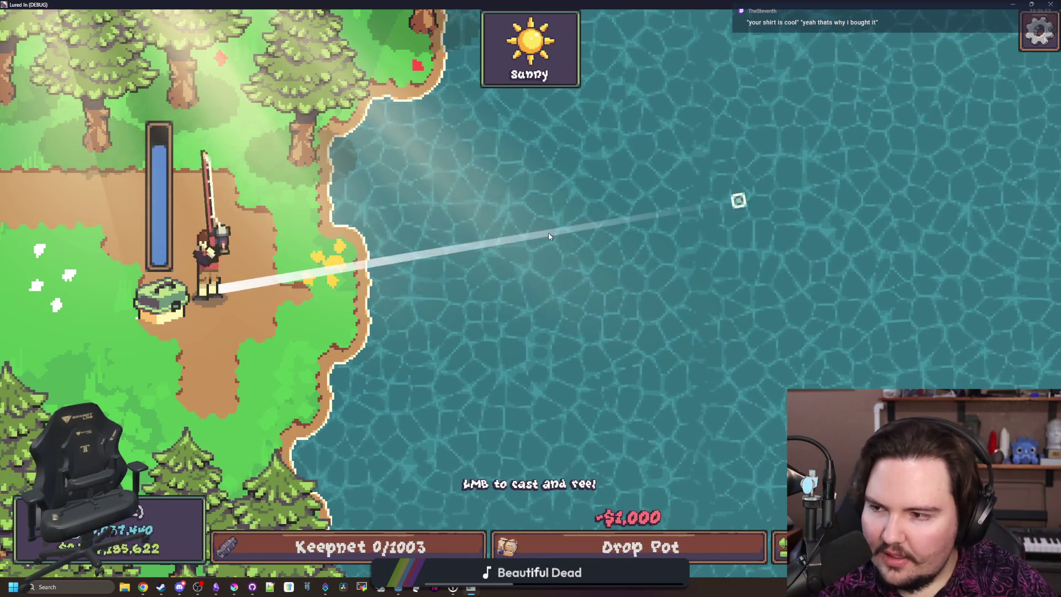
left_click(505, 262)
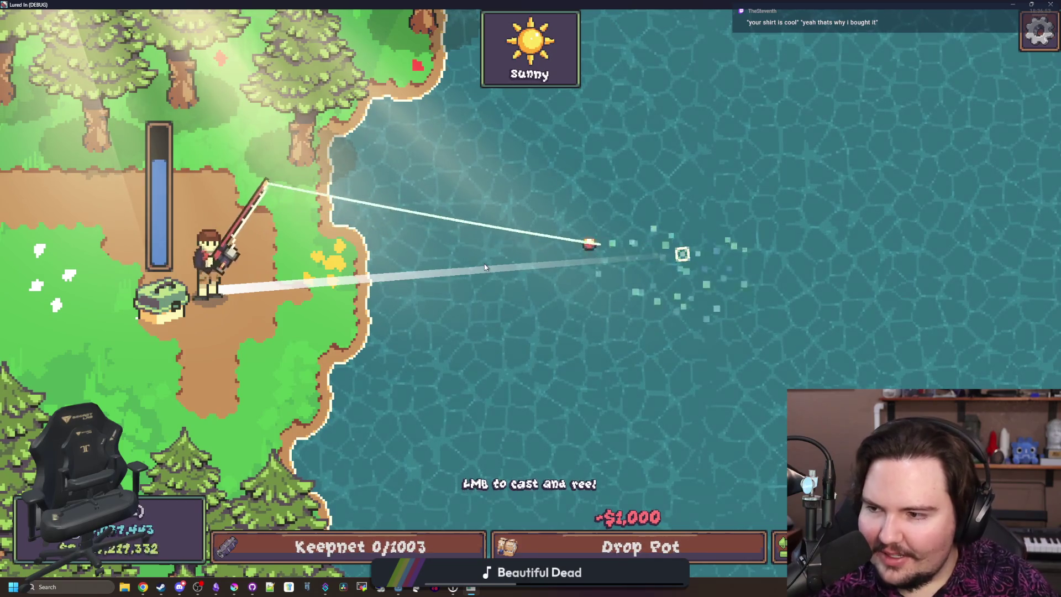
left_click(485, 267)
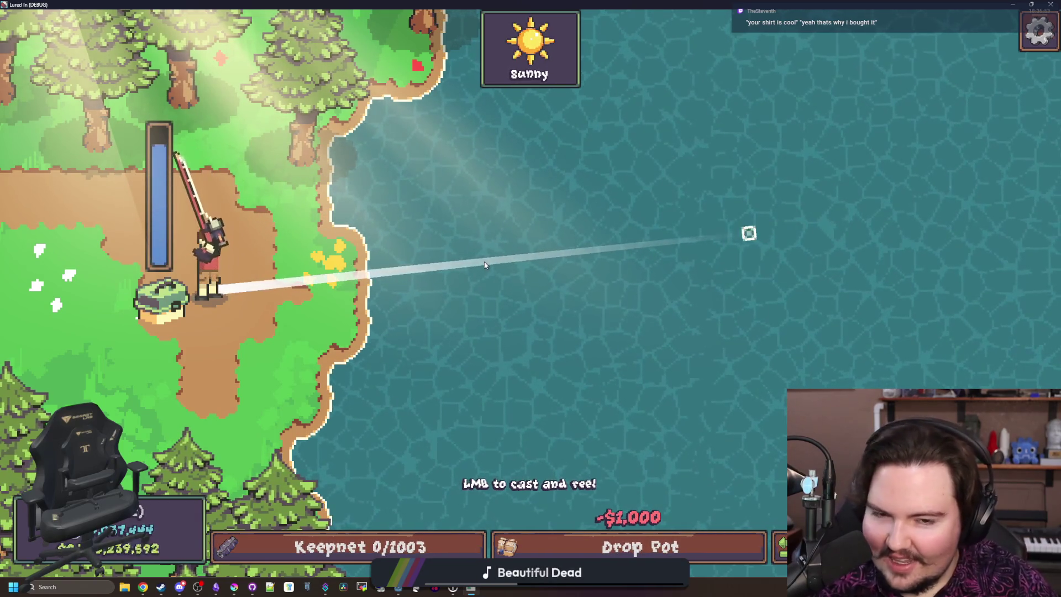
left_click(578, 230)
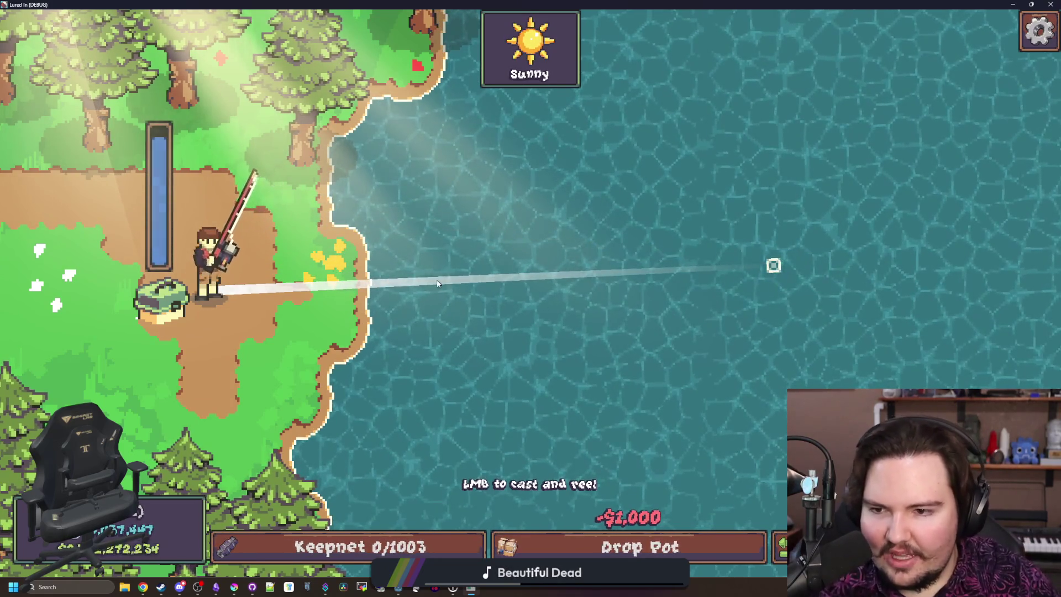
left_click(458, 257)
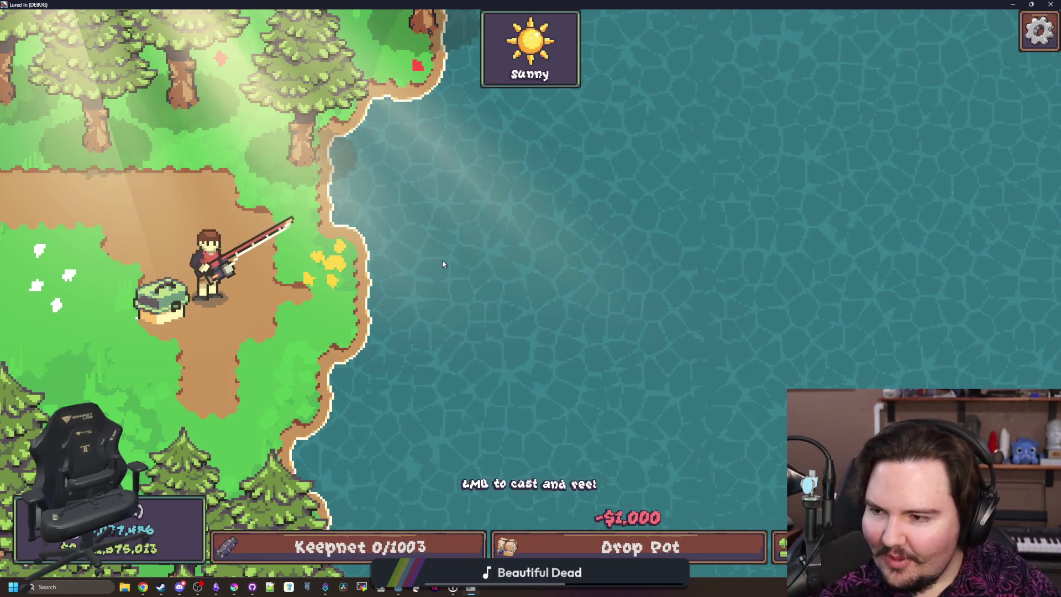
mouse_move(442, 260)
left_mouse_down()
mouse_move(349, 153)
mouse_move(472, 93)
mouse_move(496, 139)
mouse_move(497, 194)
mouse_move(527, 282)
left_mouse_up()
left_click(525, 278)
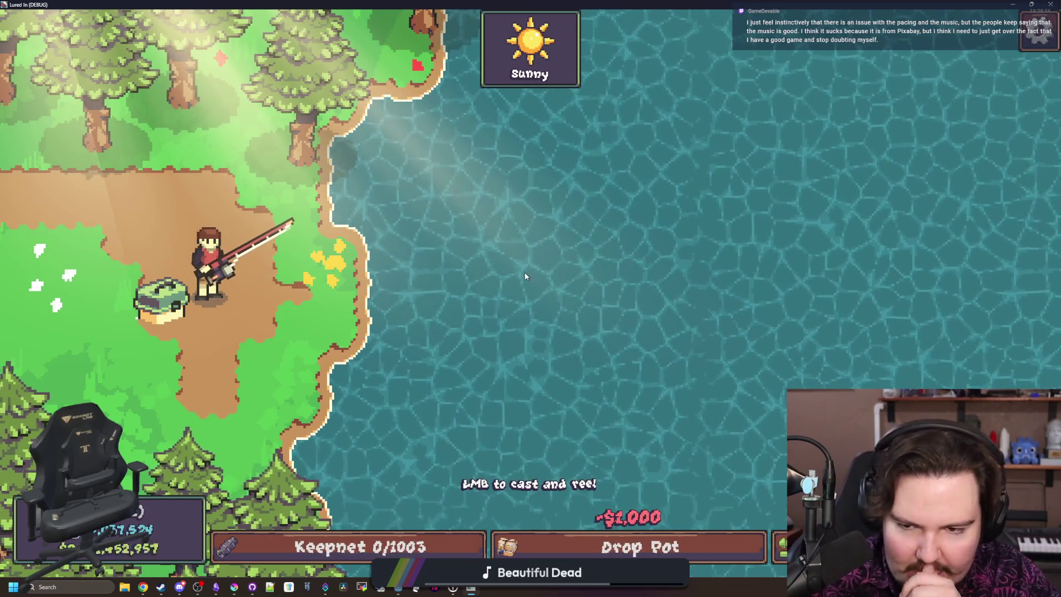
mouse_move(483, 237)
left_mouse_down()
mouse_move(391, 123)
mouse_move(442, 83)
mouse_move(486, 166)
mouse_move(531, 214)
mouse_move(580, 228)
mouse_move(665, 281)
left_mouse_up()
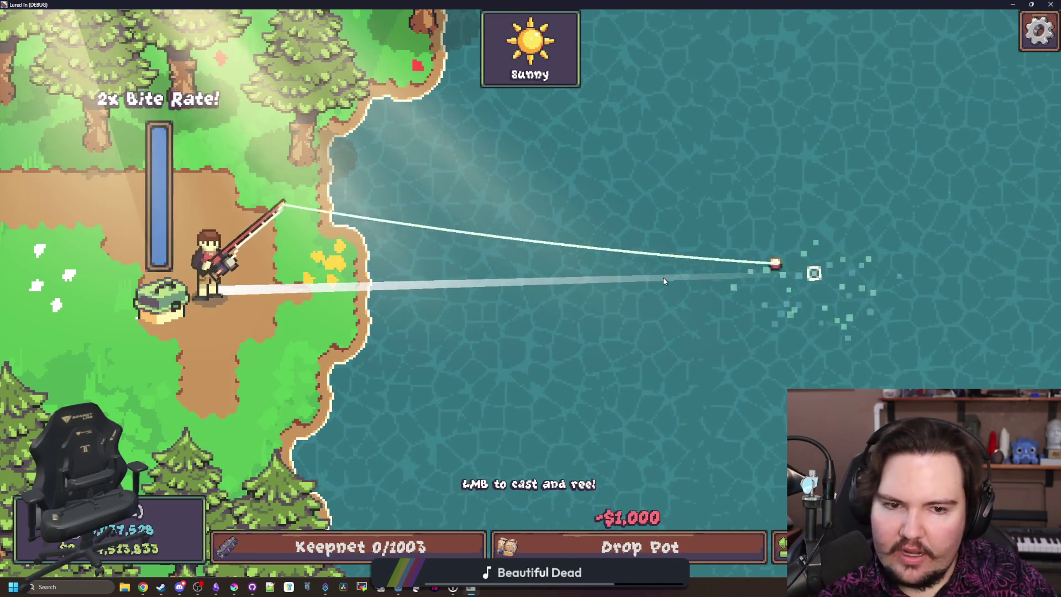
Step: Charge and release several casts onto the water, reeling each back in
left_click(664, 282)
left_click_drag(575, 343, 530, 400)
left_click(529, 401)
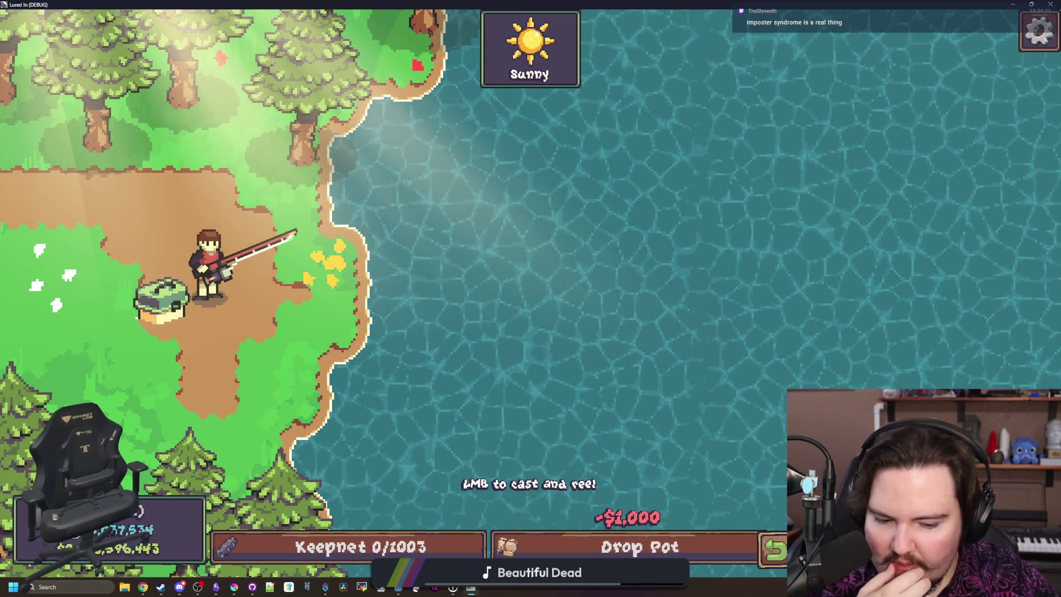
left_click_drag(641, 379, 552, 226)
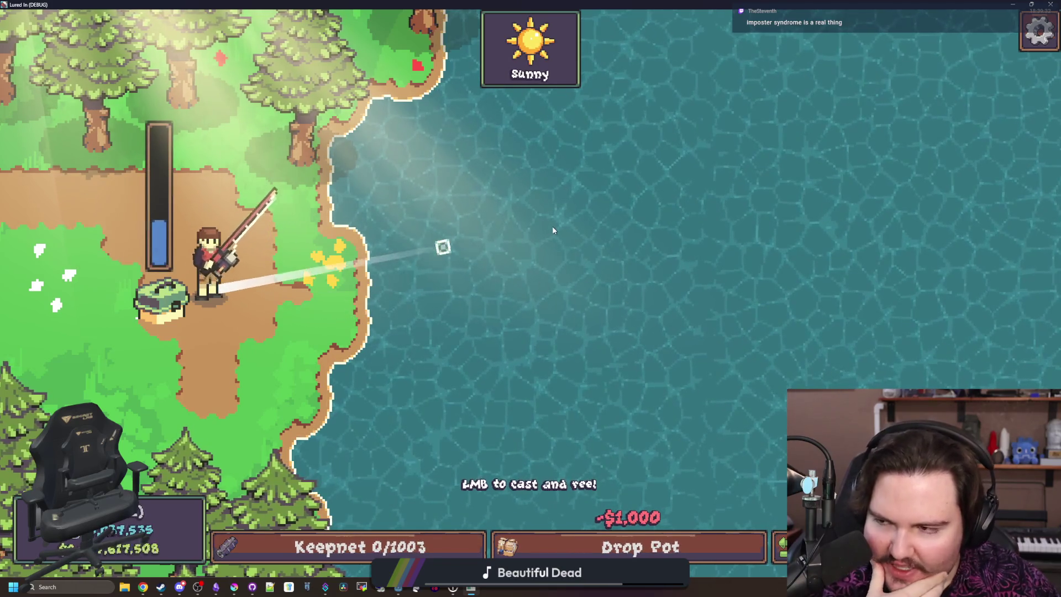
left_click(476, 221)
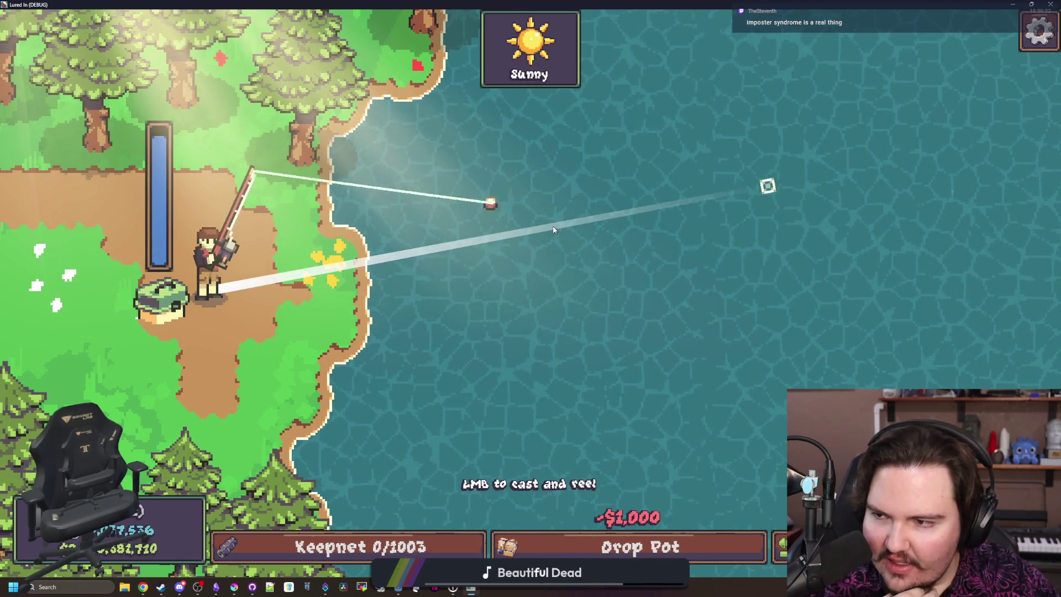
left_click(395, 215)
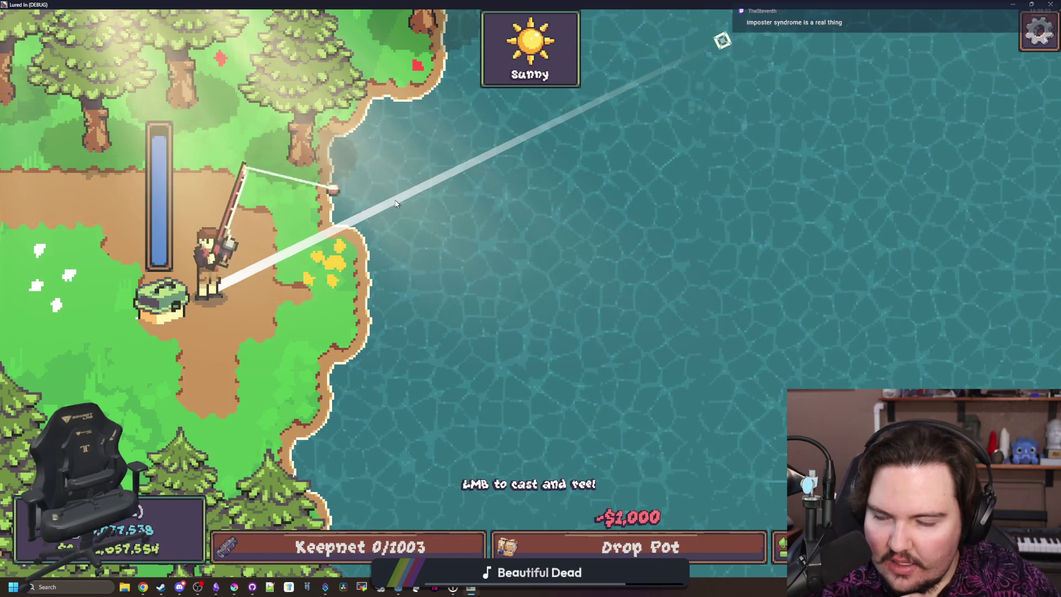
left_click(396, 204)
left_click(556, 310)
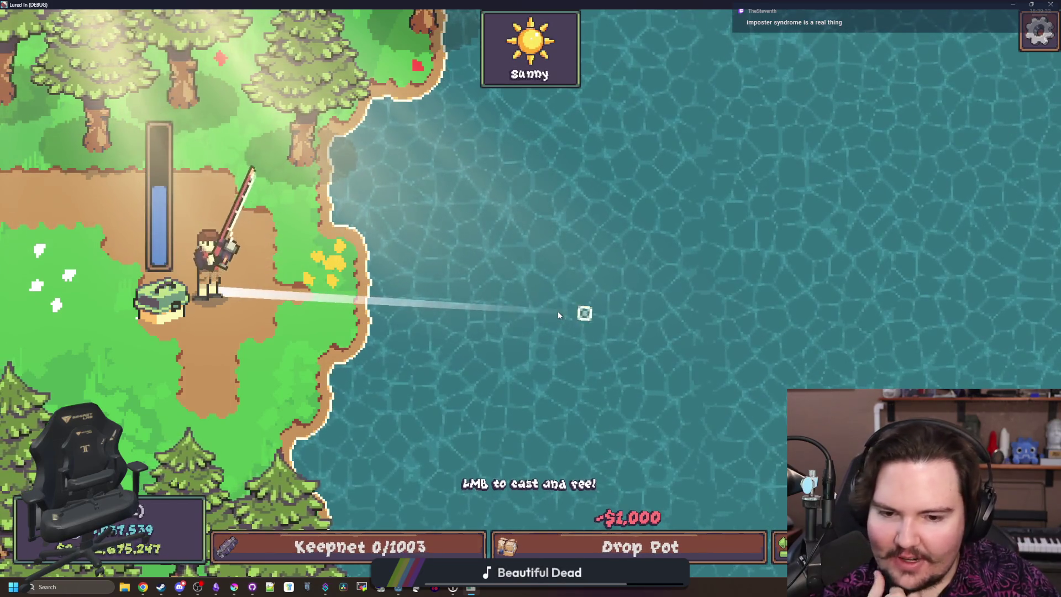
left_click(558, 315)
Step: Make more far-out casts toward the aim marker, then exit fullscreen to the editor
left_click(401, 358)
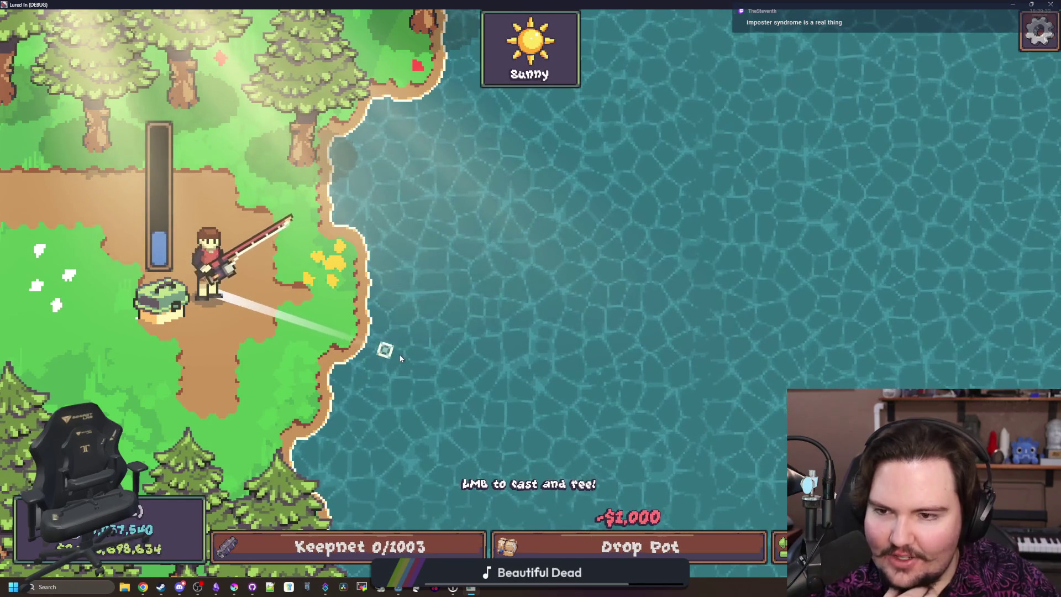
left_click(401, 358)
left_click(450, 334)
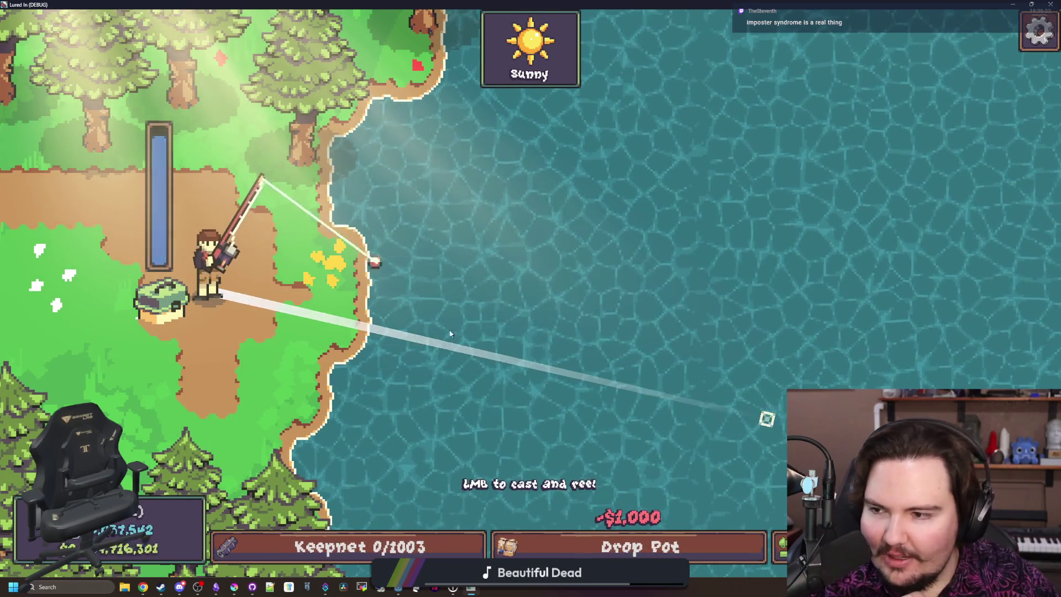
left_click(525, 211)
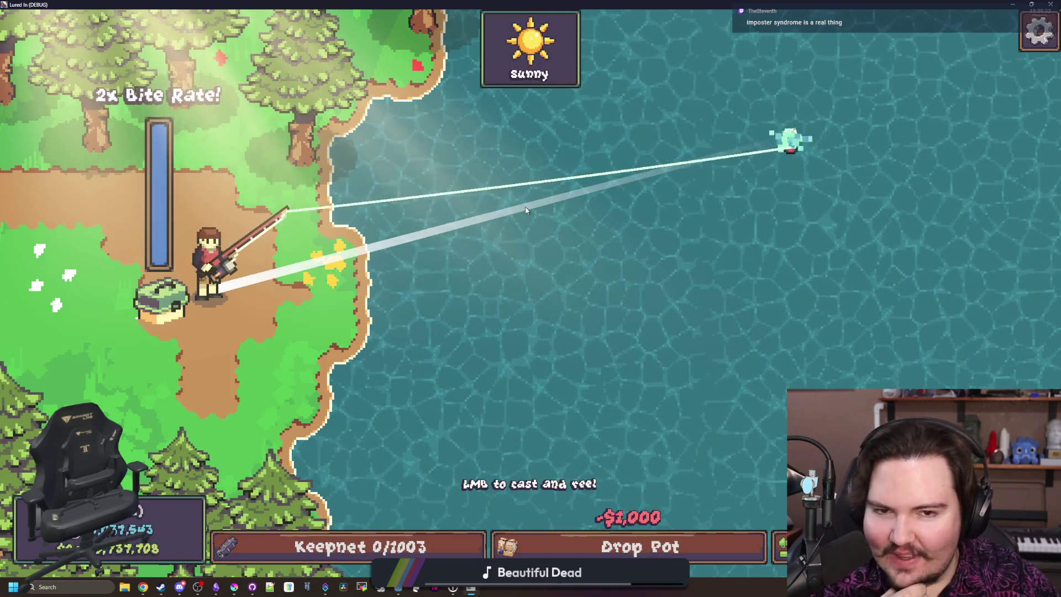
left_click(671, 183)
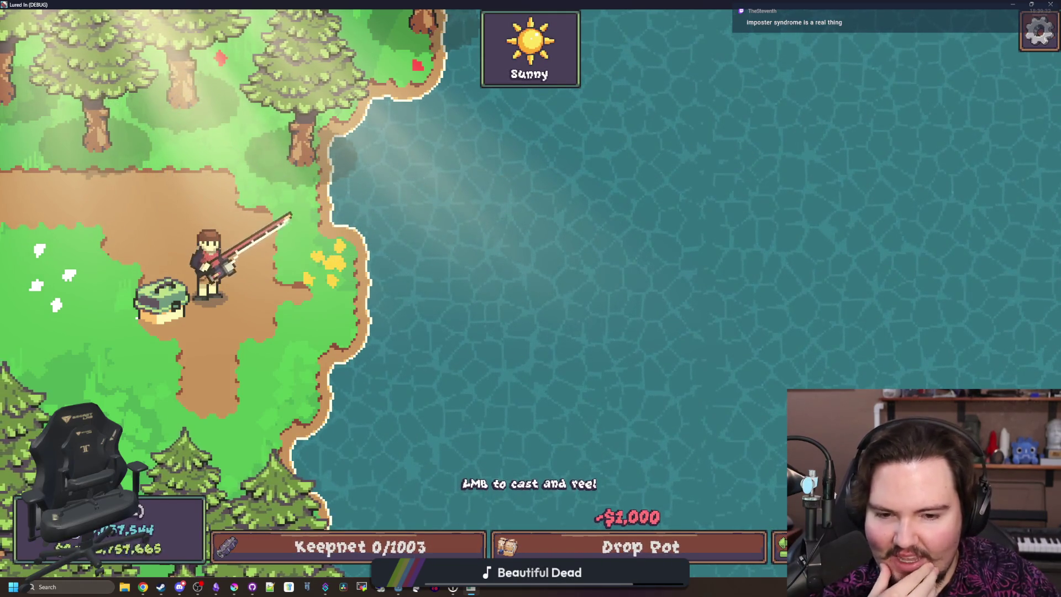
left_click(517, 366)
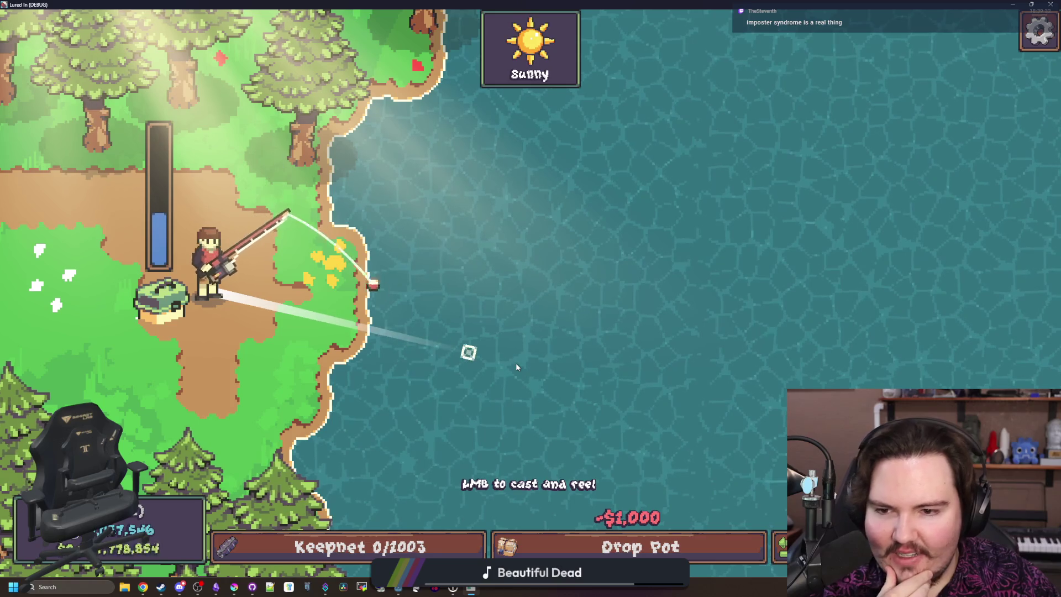
left_click(541, 310)
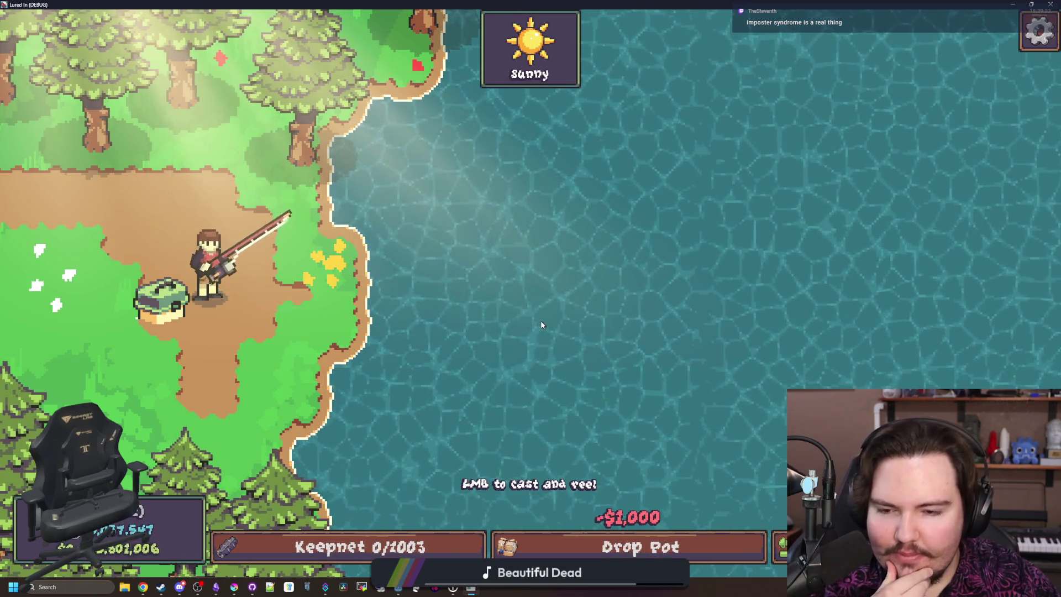
left_click(541, 325)
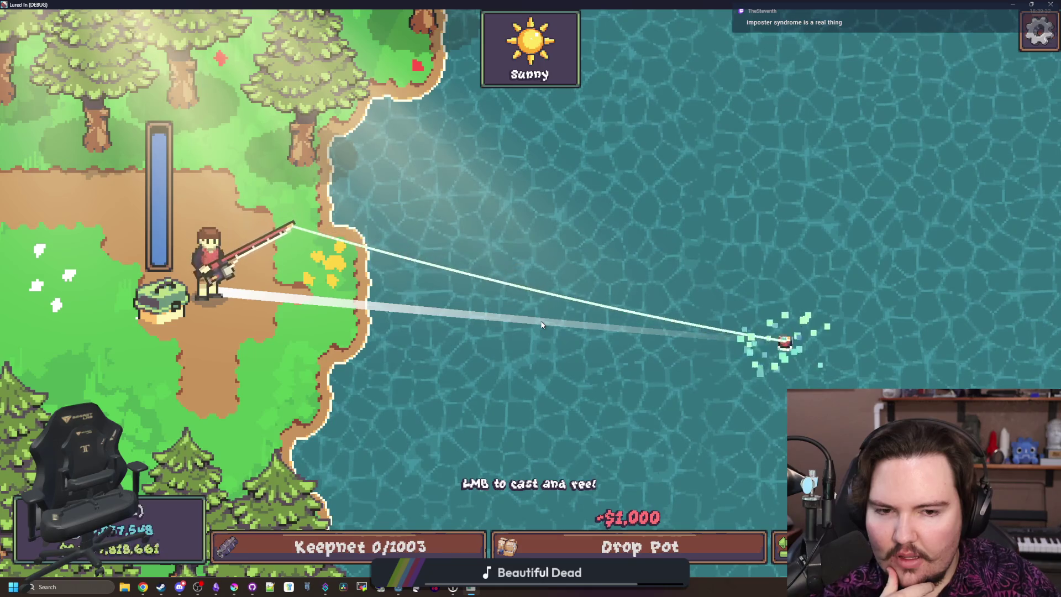
left_click(541, 325)
key("super+Down")
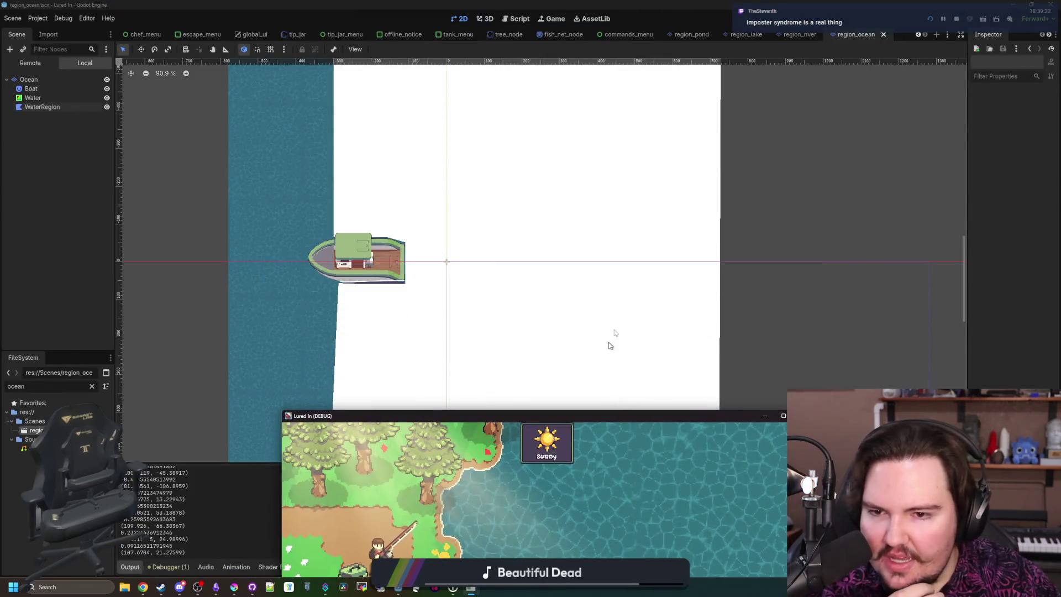
Step: Bring the game back fullscreen and travel to the Ocean region
left_click(55, 287)
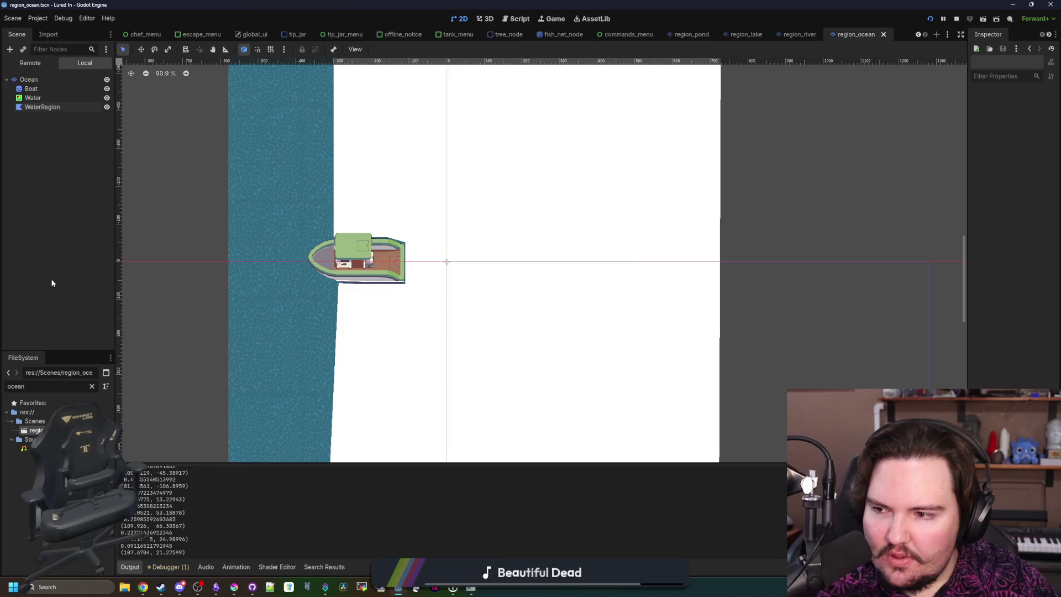
key("alt+Tab")
key("super+Up")
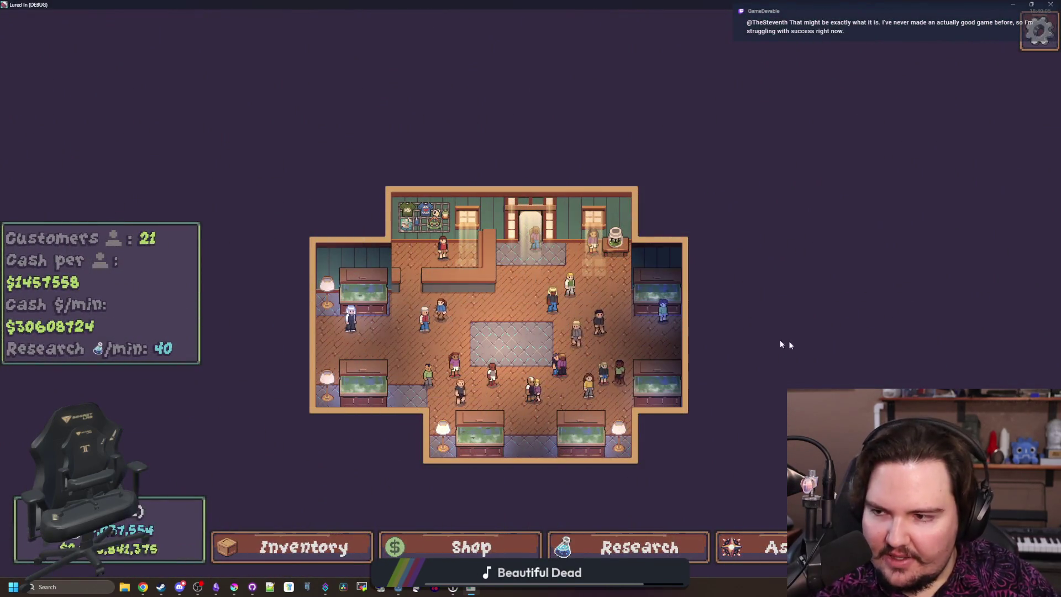
key("t")
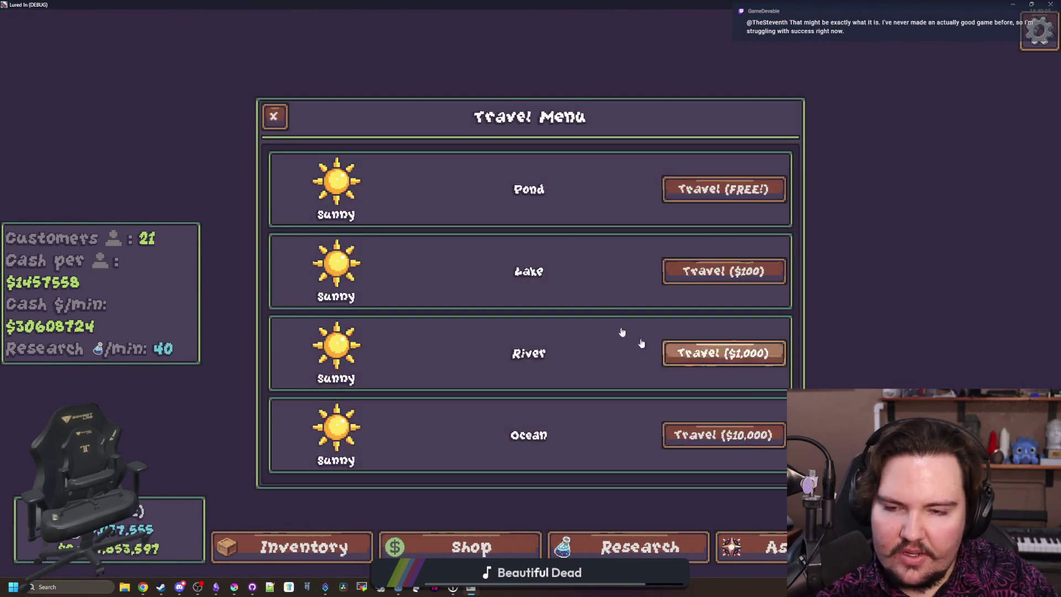
left_click(729, 436)
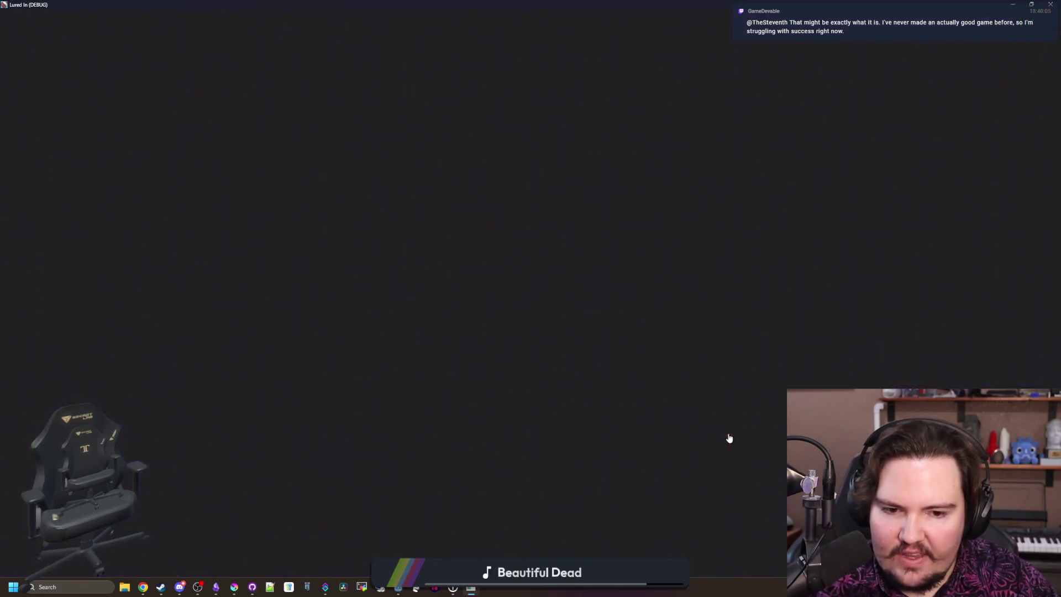
Step: Test near and far casts from the boat, then switch back to the editor
left_click(311, 410)
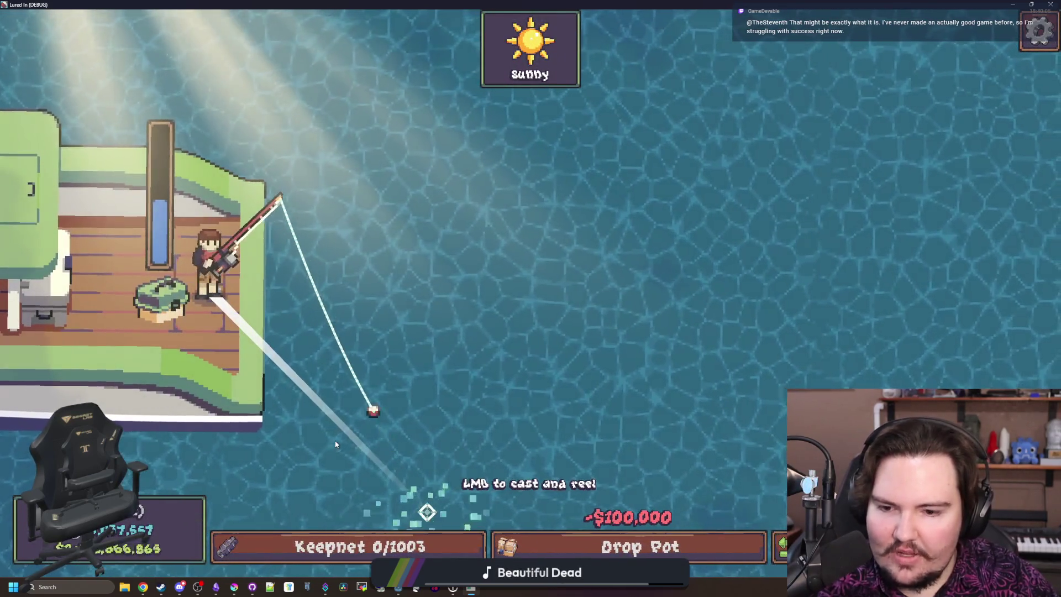
left_click(490, 237)
left_click(573, 260)
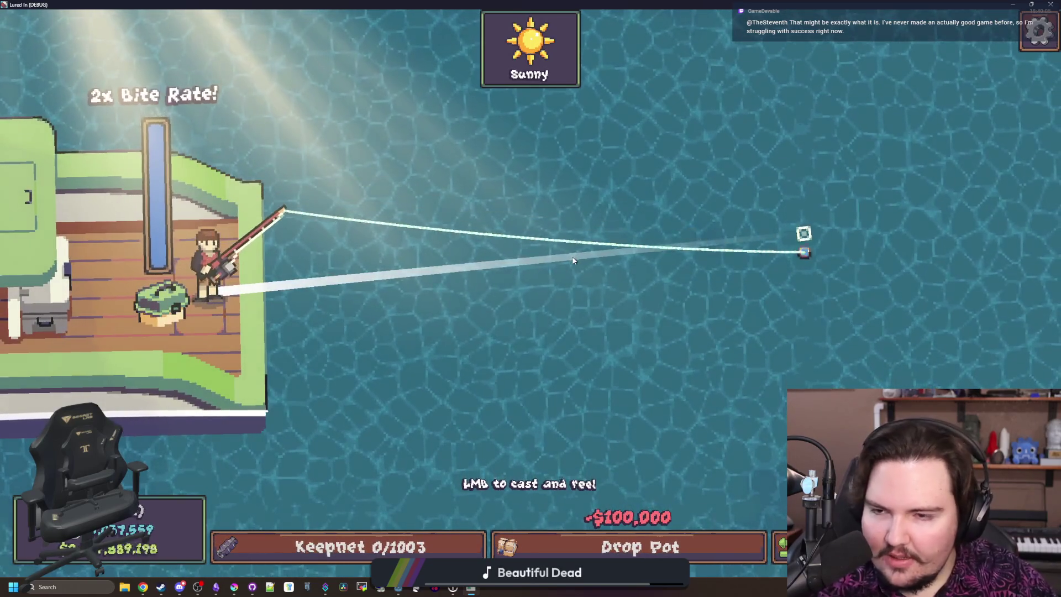
left_click(573, 221)
left_click(573, 153)
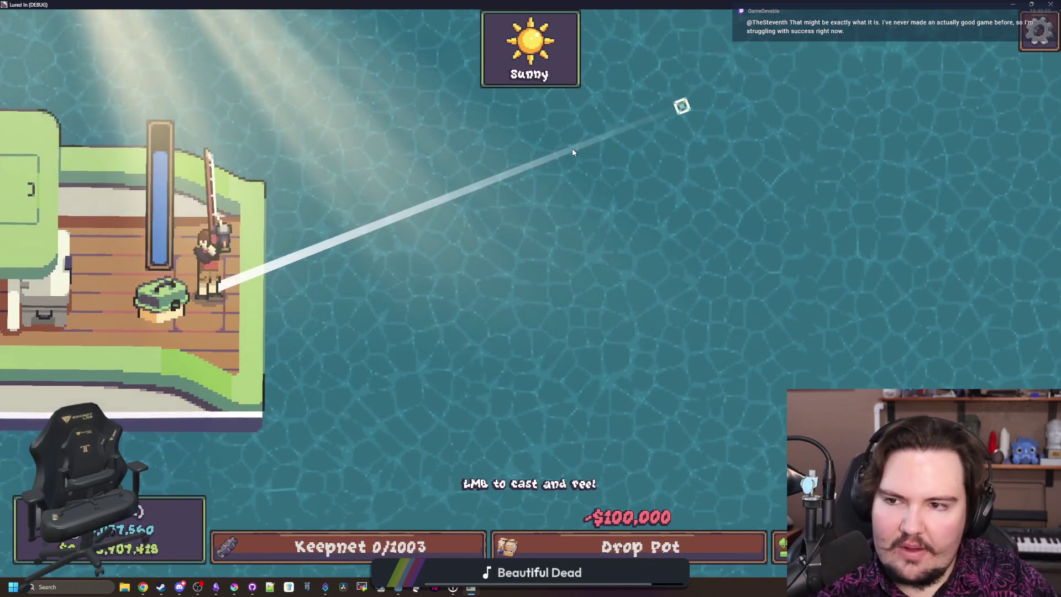
left_click(606, 170)
left_click(639, 183)
key("alt+Tab")
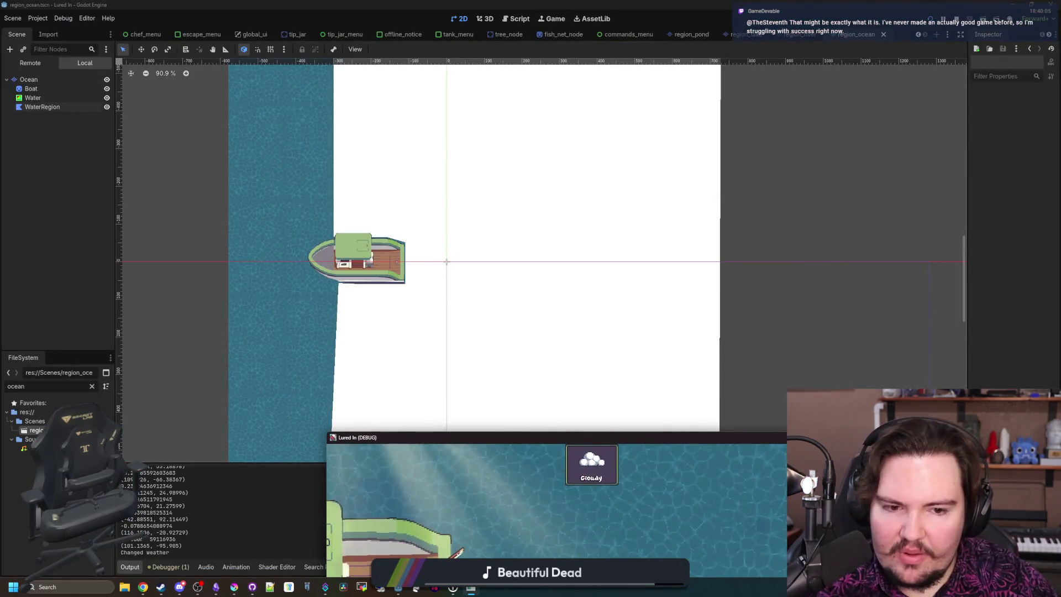
Step: Stop the running game, clear the ocean file filter, and save the region_ocean scene
key("F8")
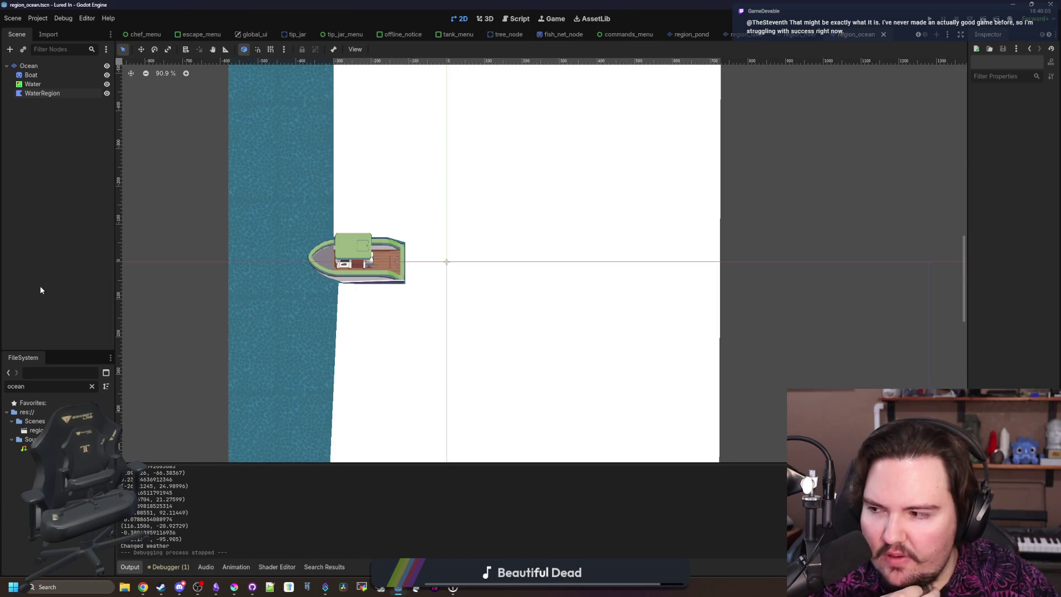
left_click(91, 387)
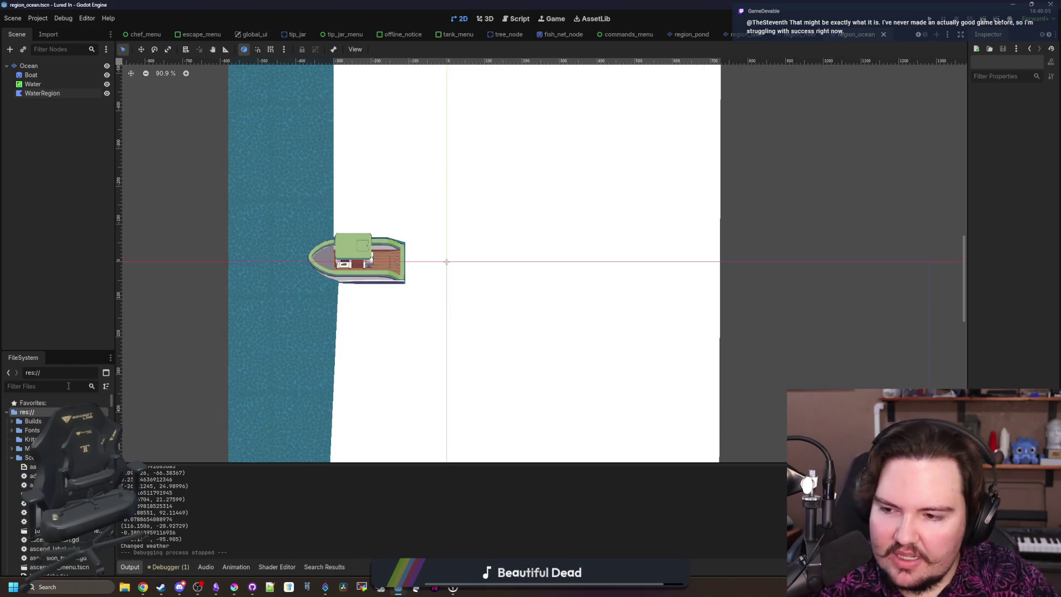
scroll(332, 276, "up", 5)
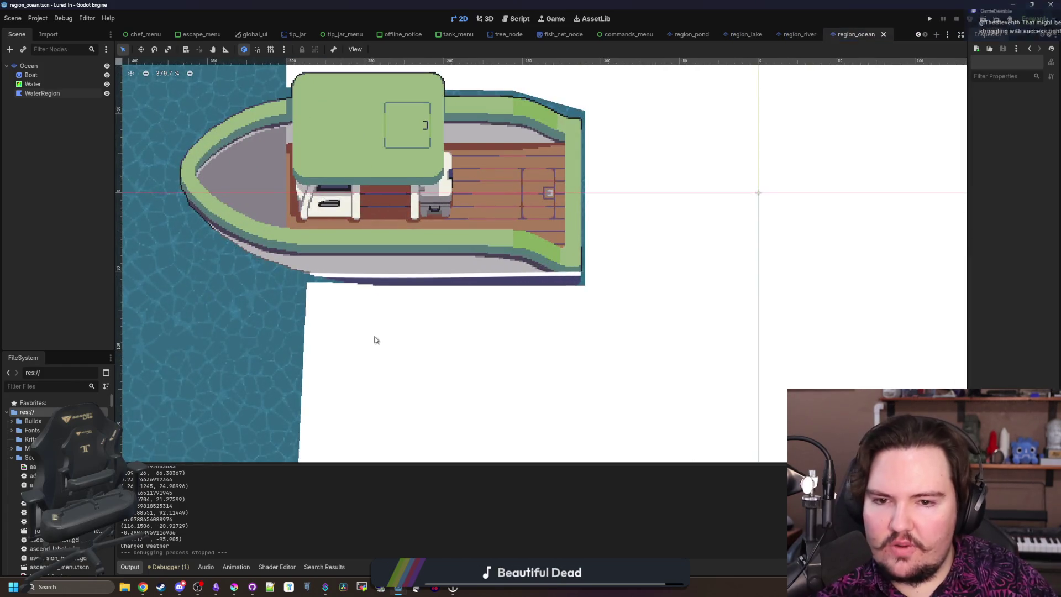
scroll(375, 339, "down", 2)
scroll(439, 229, "up", 3)
scroll(440, 228, "down", 10)
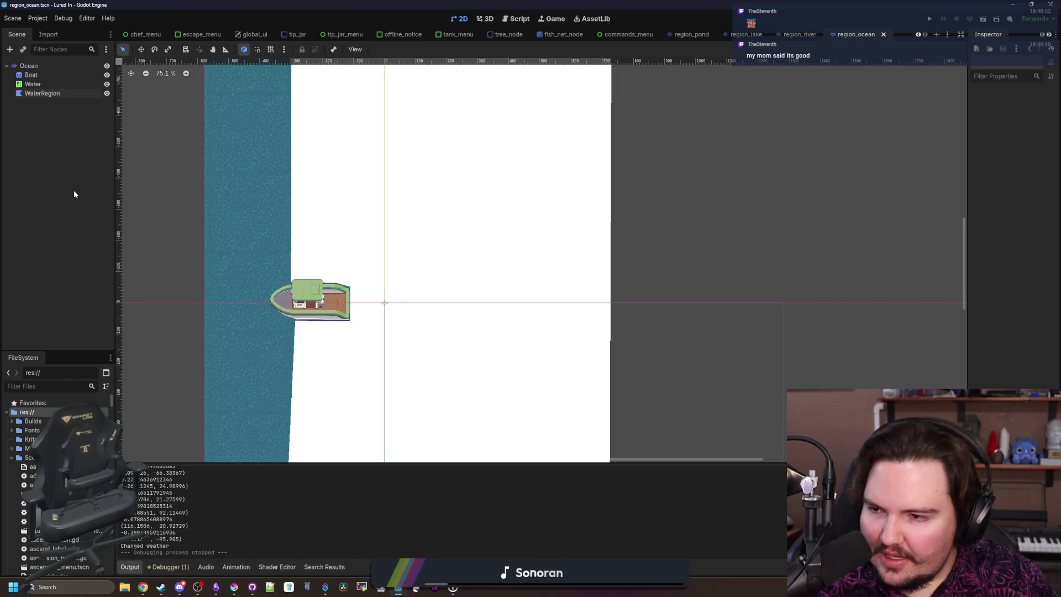
scroll(286, 356, "up", 4)
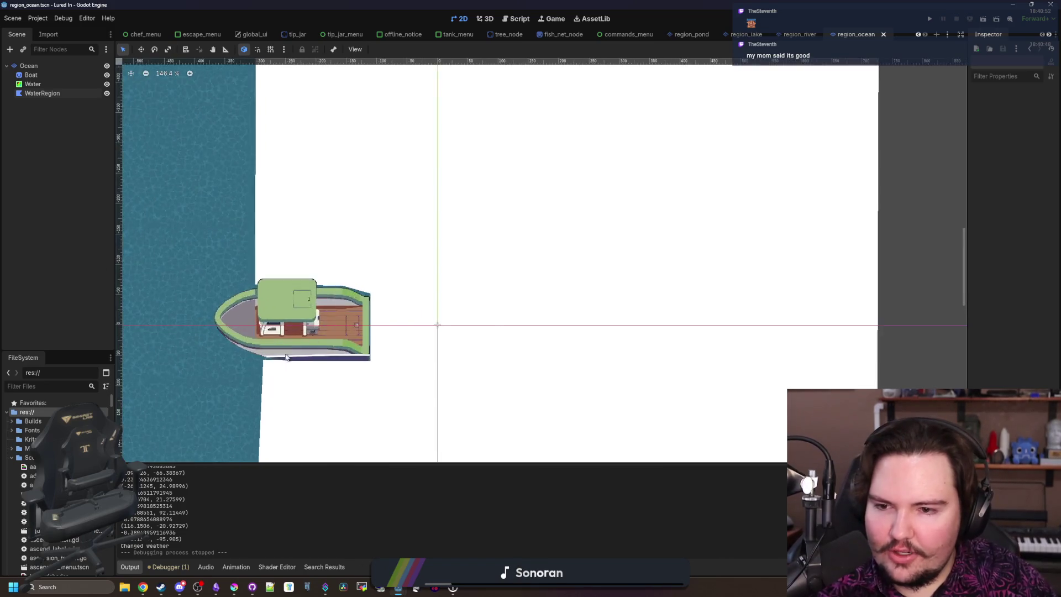
scroll(242, 371, "up", 7)
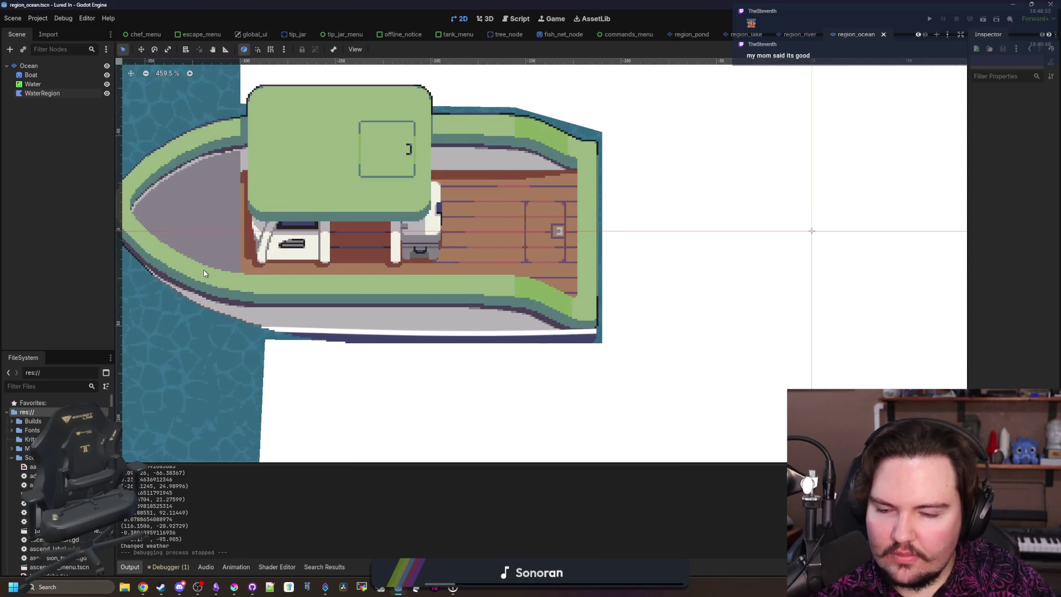
scroll(268, 332, "down", 13)
scroll(266, 332, "up", 7)
key("ctrl+s")
scroll(408, 287, "up", 2)
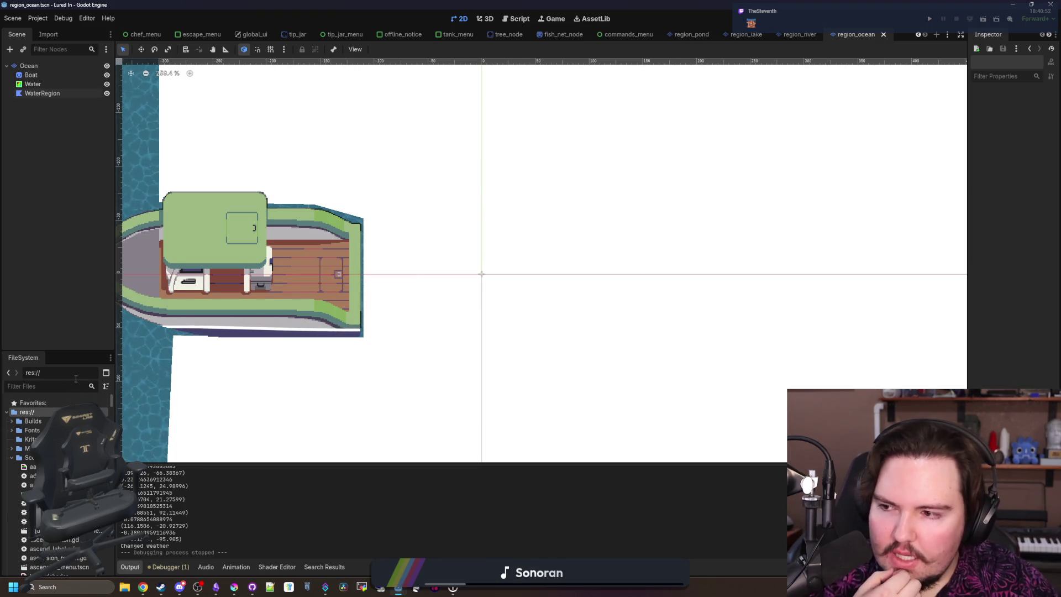
Step: Filter project files by 'region' and open the fishing_region scene
left_click(66, 383)
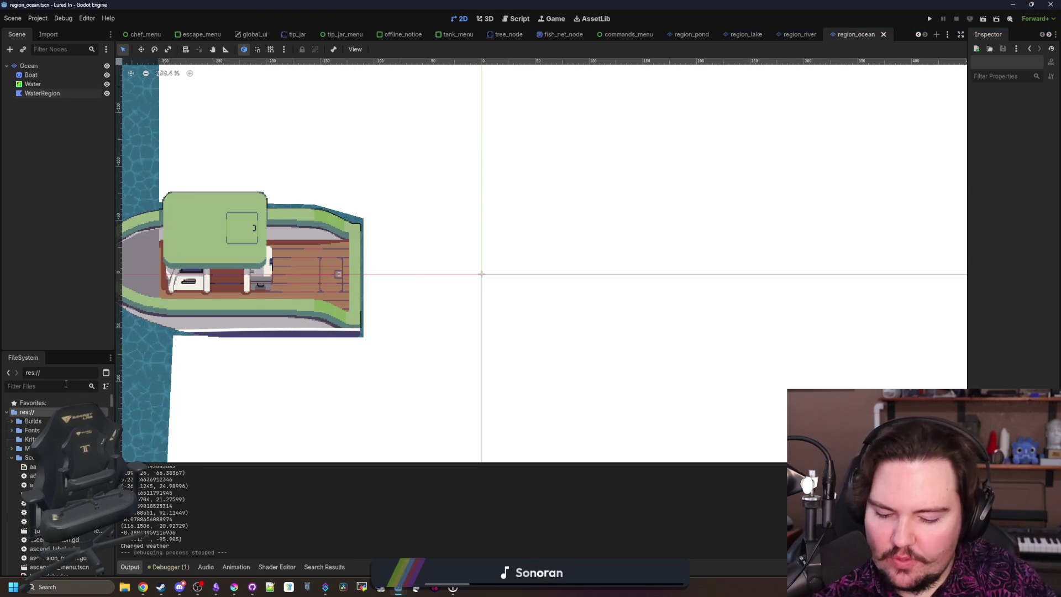
type("region")
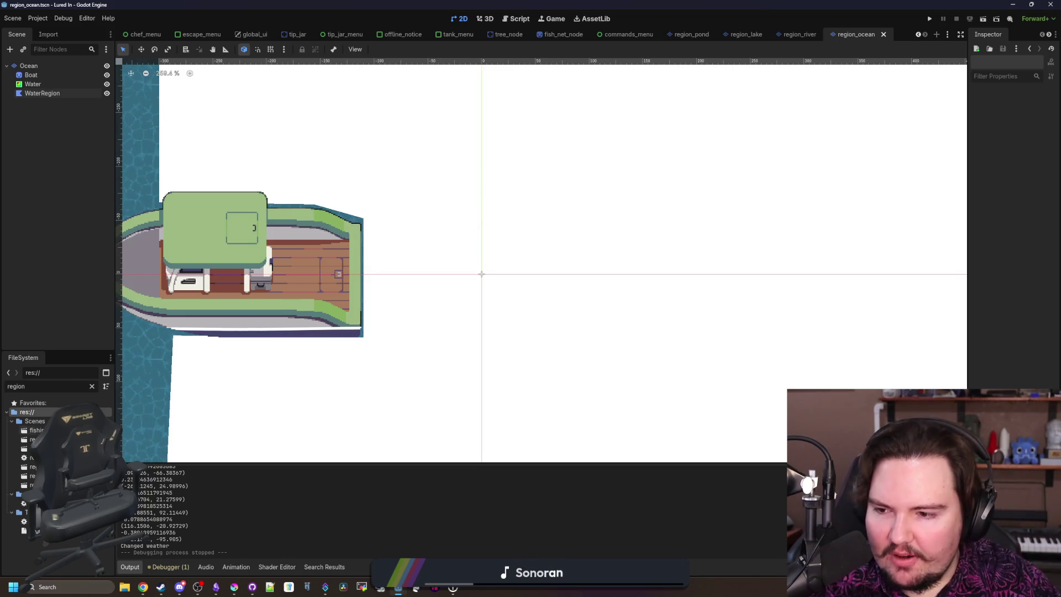
double_click(37, 430)
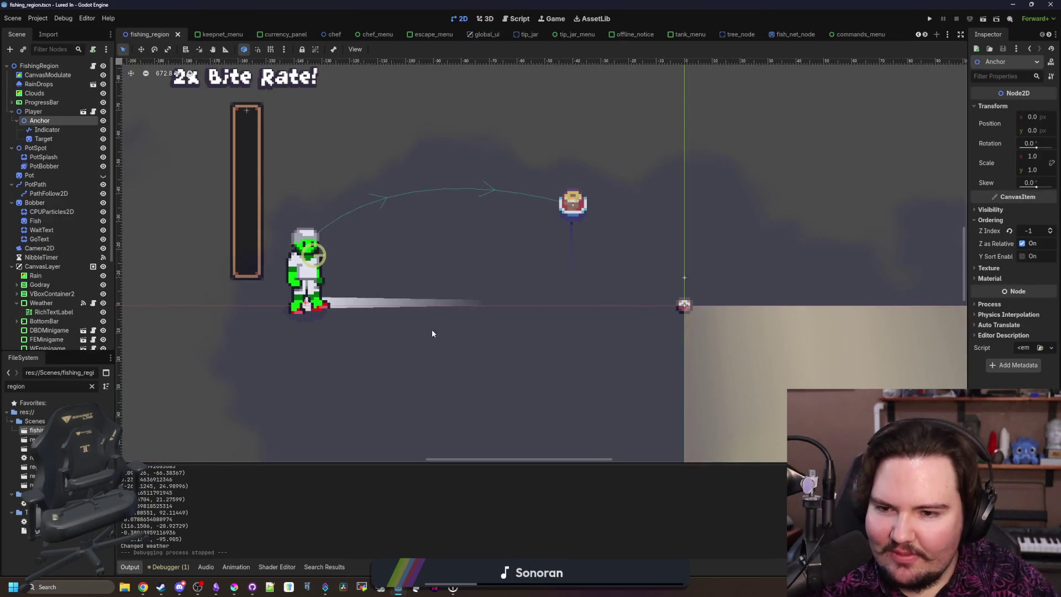
Step: Set the Indicator's Line2D width to 1.0, save fishing_region, and run the project
scroll(432, 333, "up", 3)
scroll(235, 250, "down", 4)
left_click(288, 273)
scroll(265, 227, "up", 4)
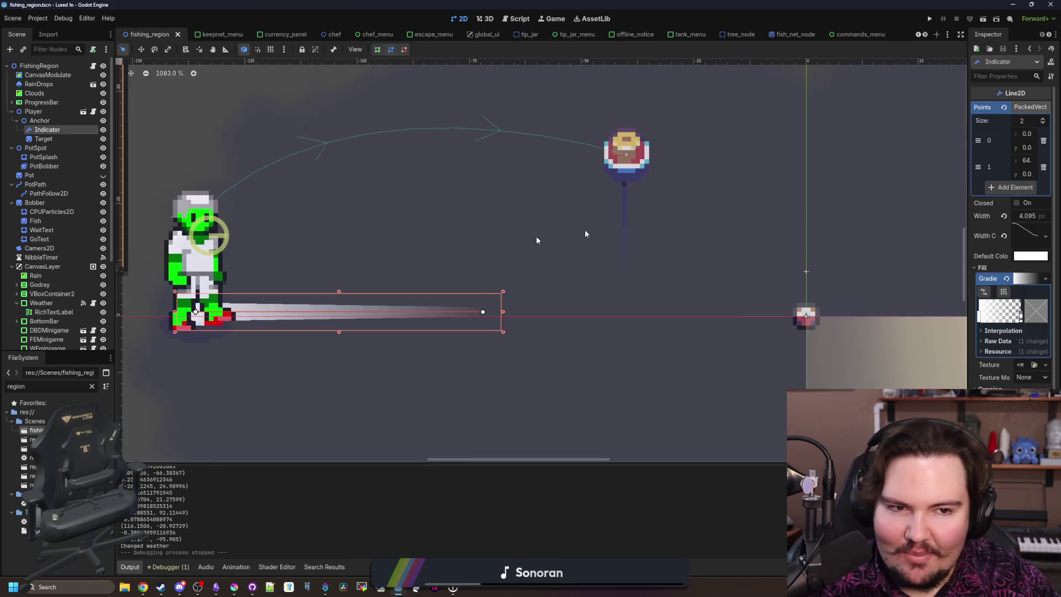
key("ctrl+z")
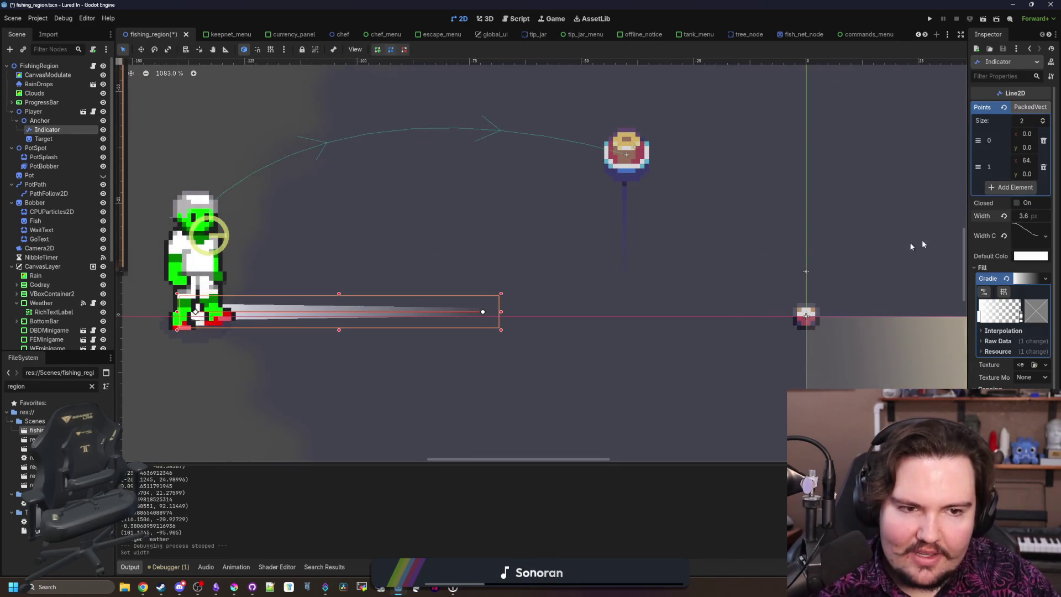
left_click_drag(1020, 223, 1021, 216)
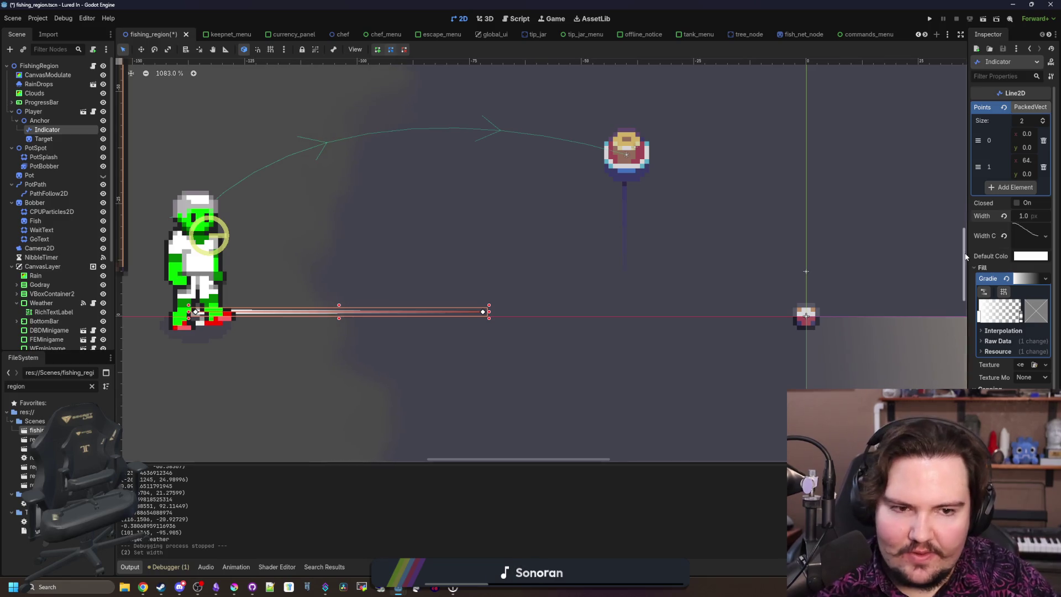
left_click_drag(967, 253, 679, 254)
key("ctrl+s")
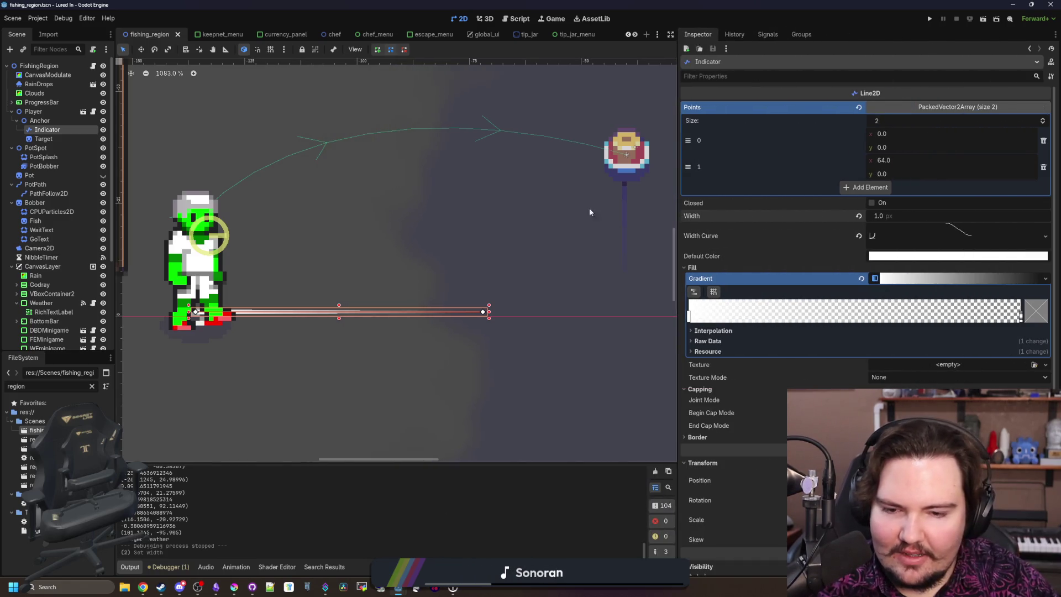
left_click(930, 18)
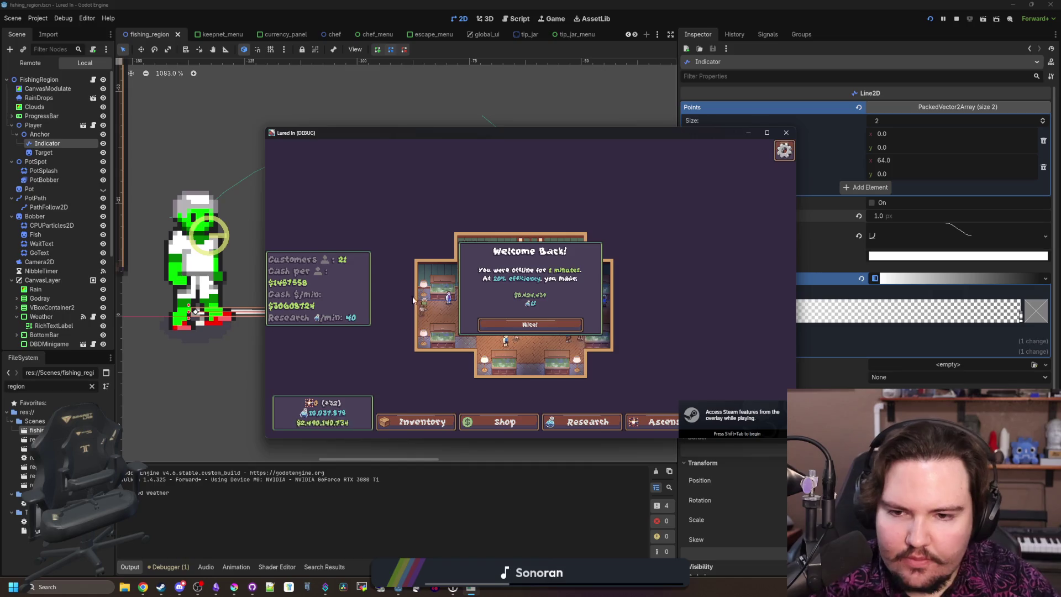
Step: Dismiss the Welcome Back message, travel to the Pond, and test several casts near the lily pads
left_click(522, 325)
left_click(632, 233)
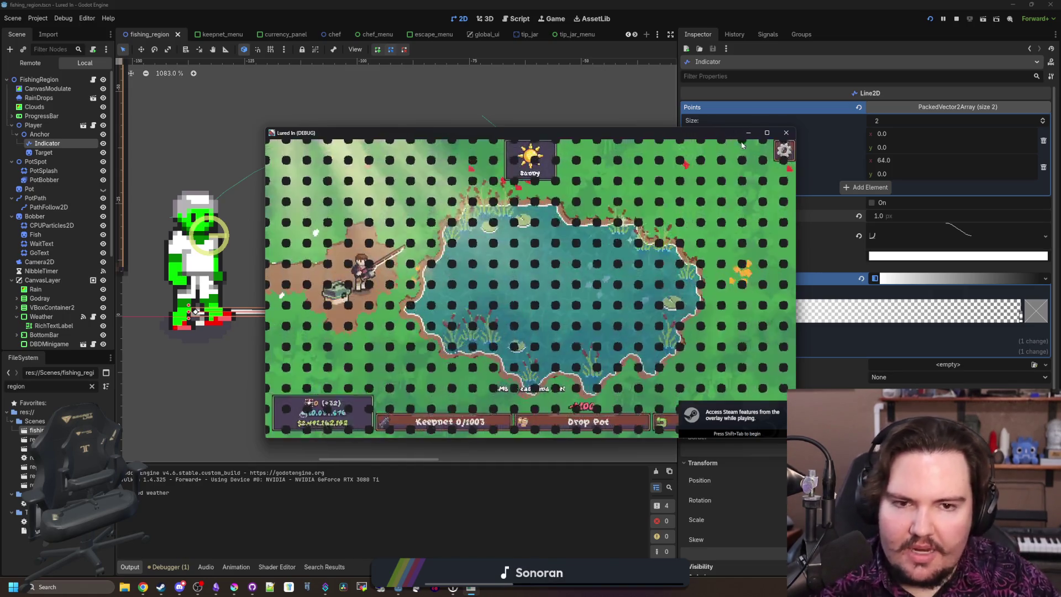
left_click(467, 160)
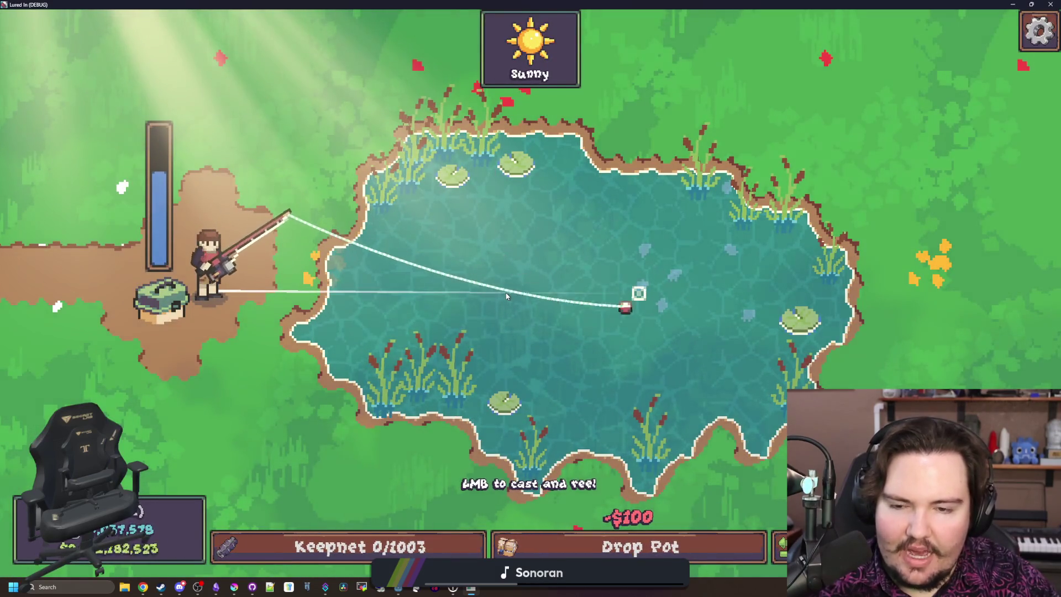
left_click(467, 161)
left_click(448, 206)
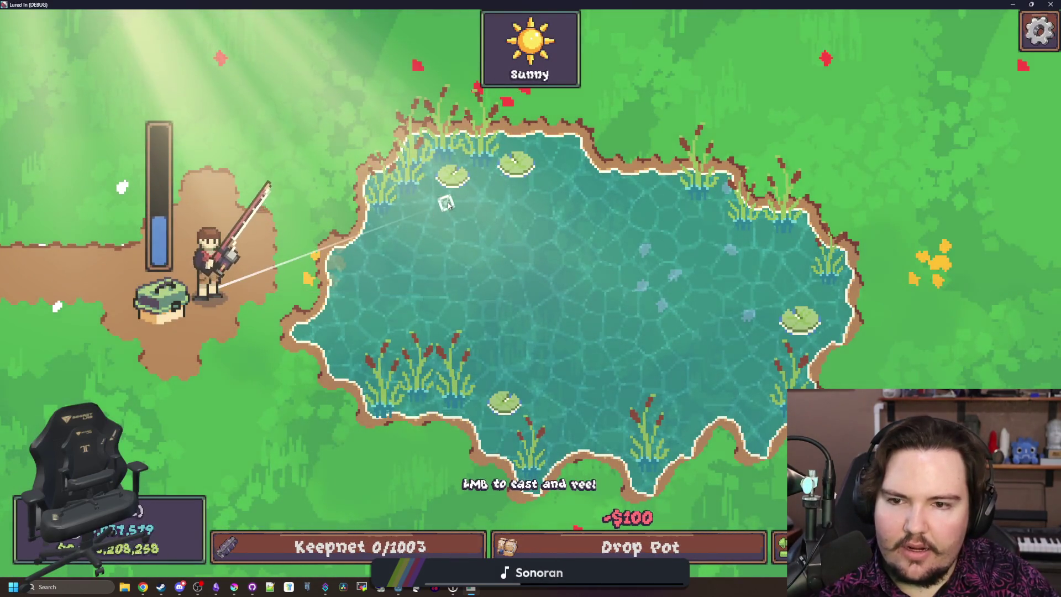
left_click(549, 397)
left_click(549, 404)
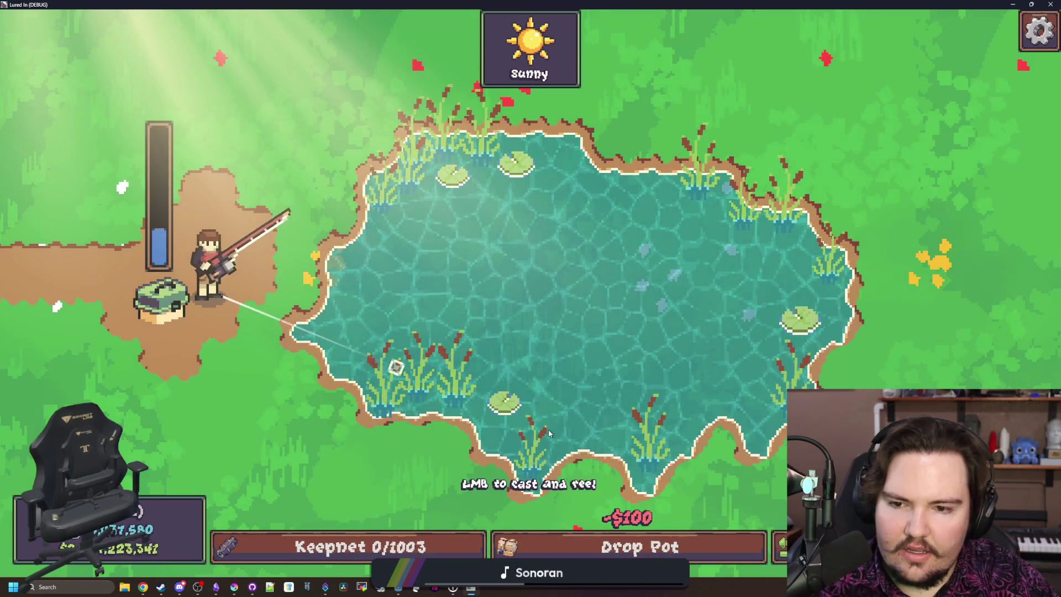
left_click(548, 408)
Step: Return to the editor, hide the Indicator aim line, and rerun the game with F5
key("F8")
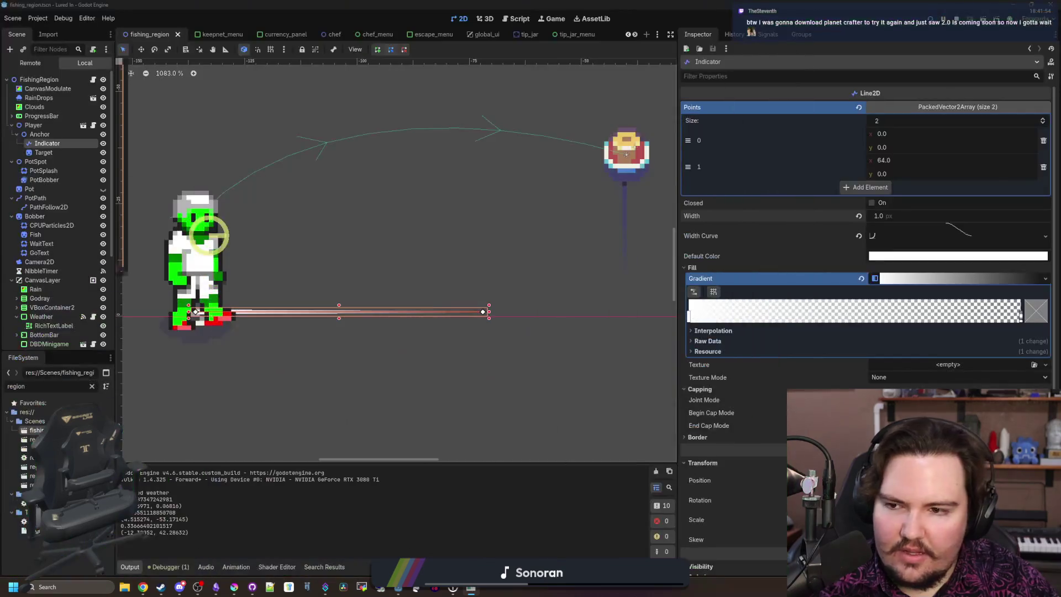
left_click(103, 143)
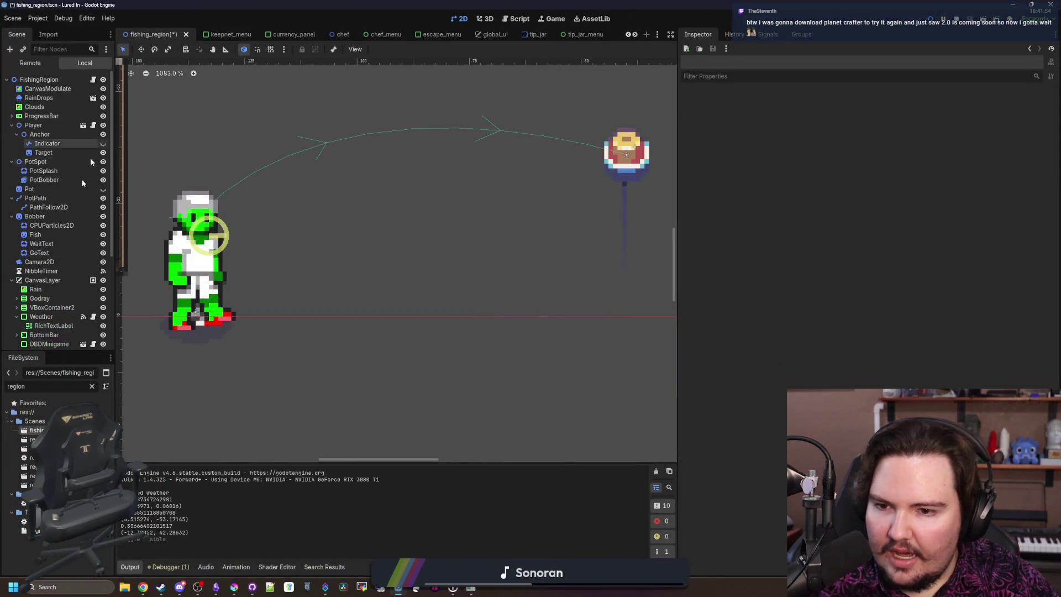
key("F5")
Step: Test casts across the pond without the indicator line, then bring Steam up over the game
left_click(488, 244)
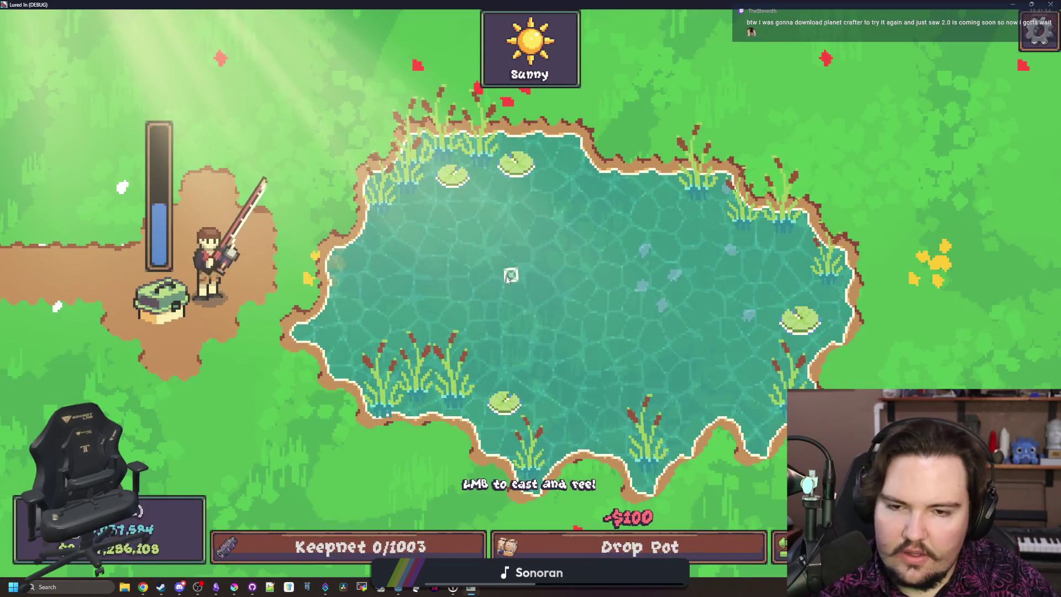
left_click(479, 232)
left_click(470, 208)
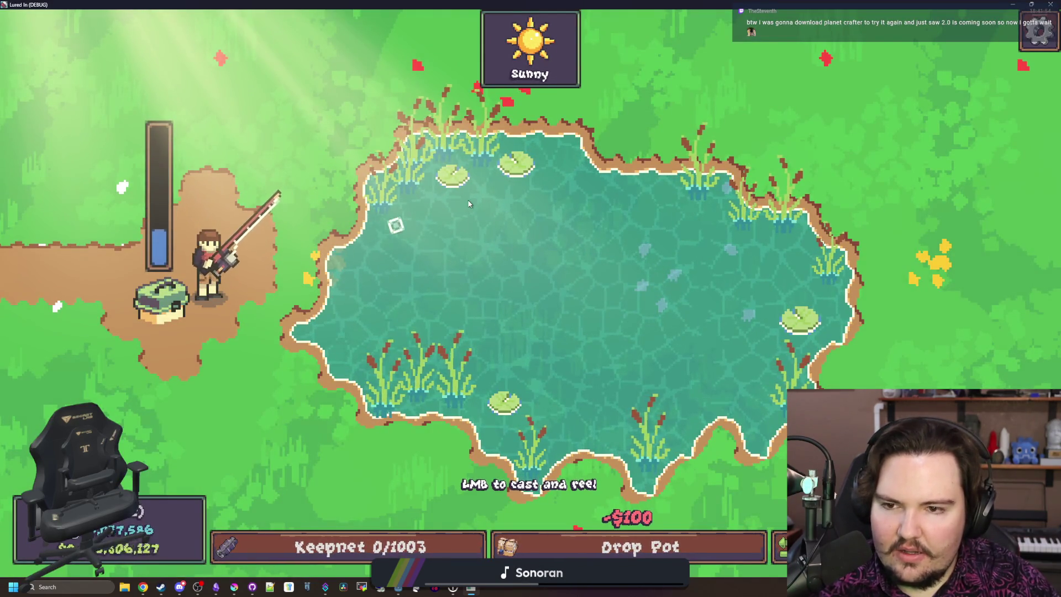
left_click(468, 204)
left_click(615, 470)
left_click(615, 470)
left_click(633, 364)
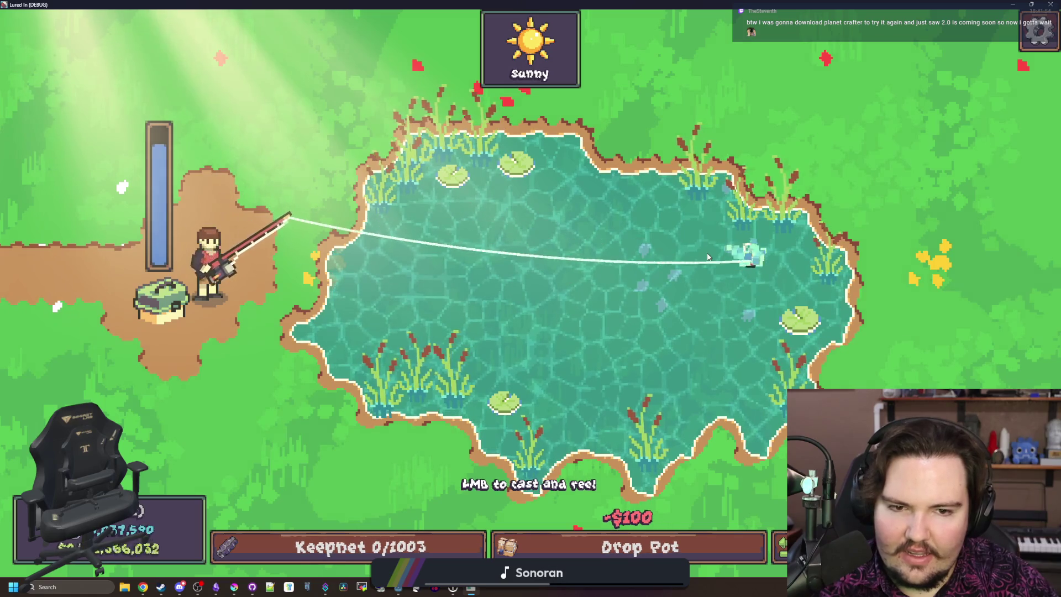
left_click(702, 272)
left_click(481, 226)
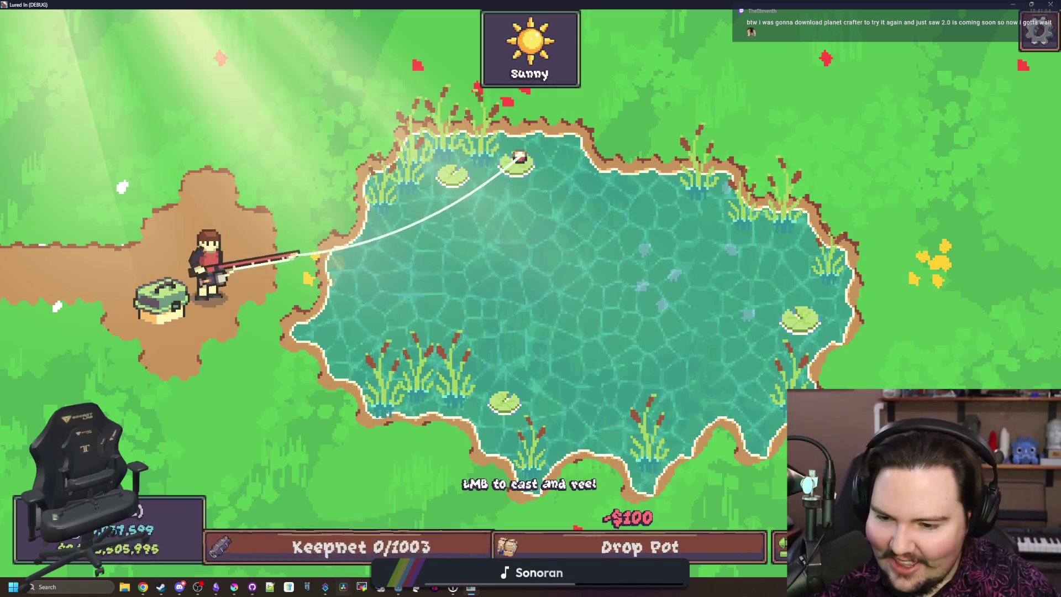
left_click(161, 587)
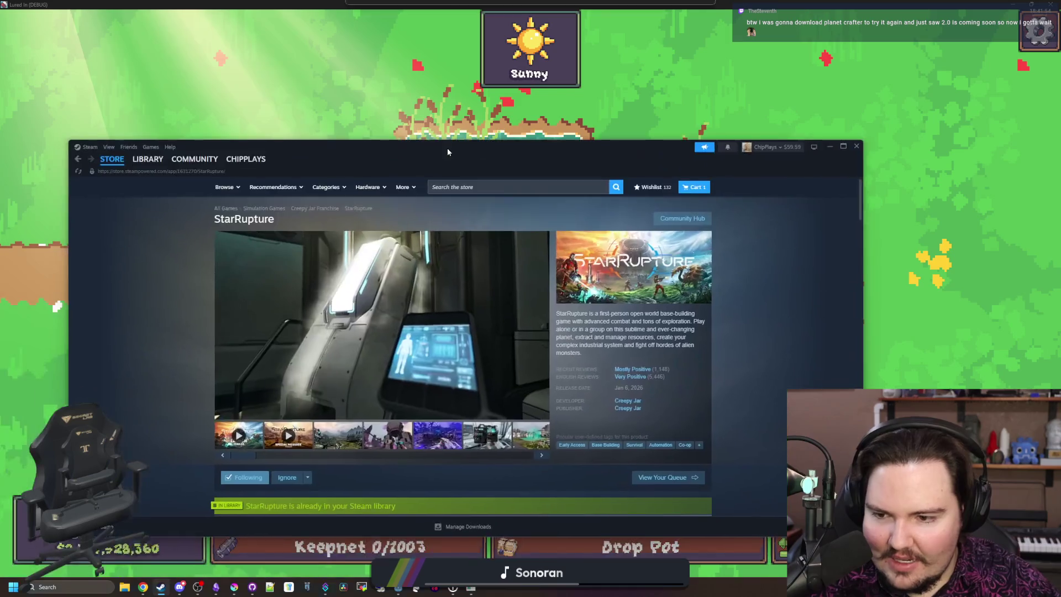
Step: Search the library for 'planet' and open The Planet Crafter's 2.0 Update news post
left_click(148, 159)
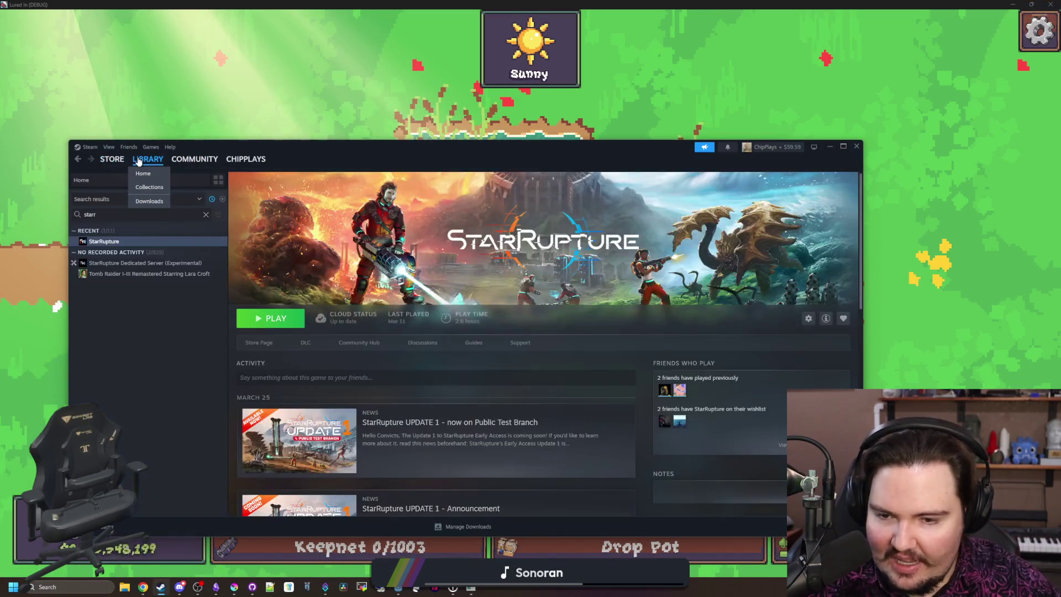
left_click(206, 215)
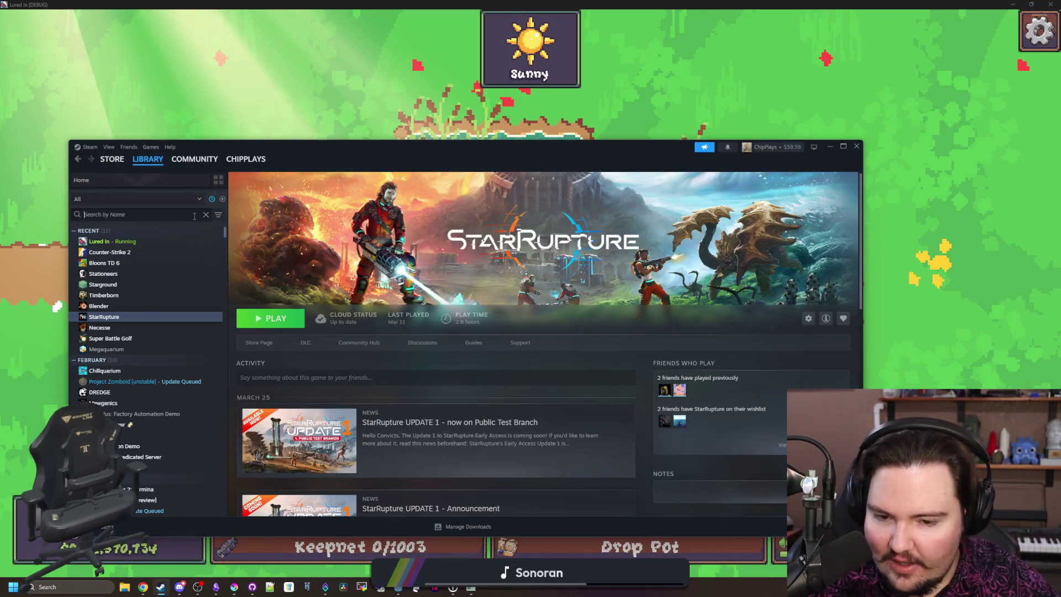
type("planet")
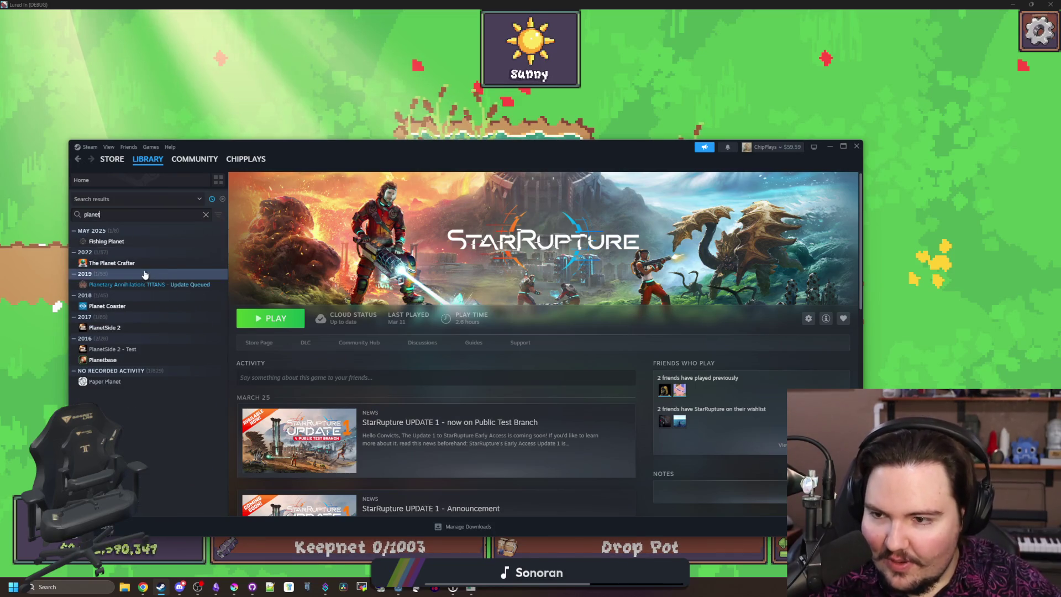
left_click(131, 265)
scroll(404, 398, "down", 10)
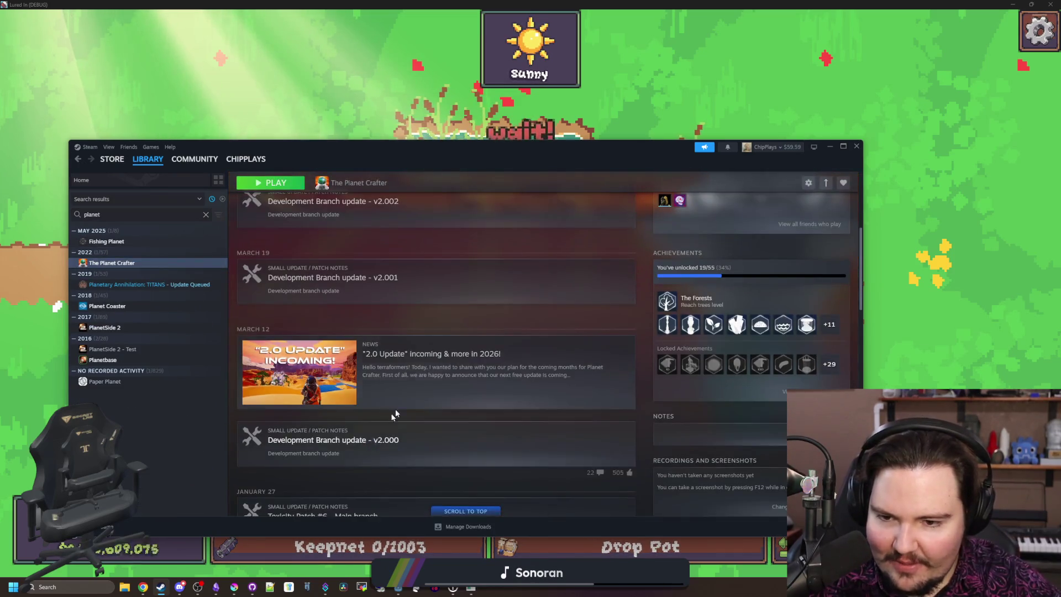
left_click(412, 391)
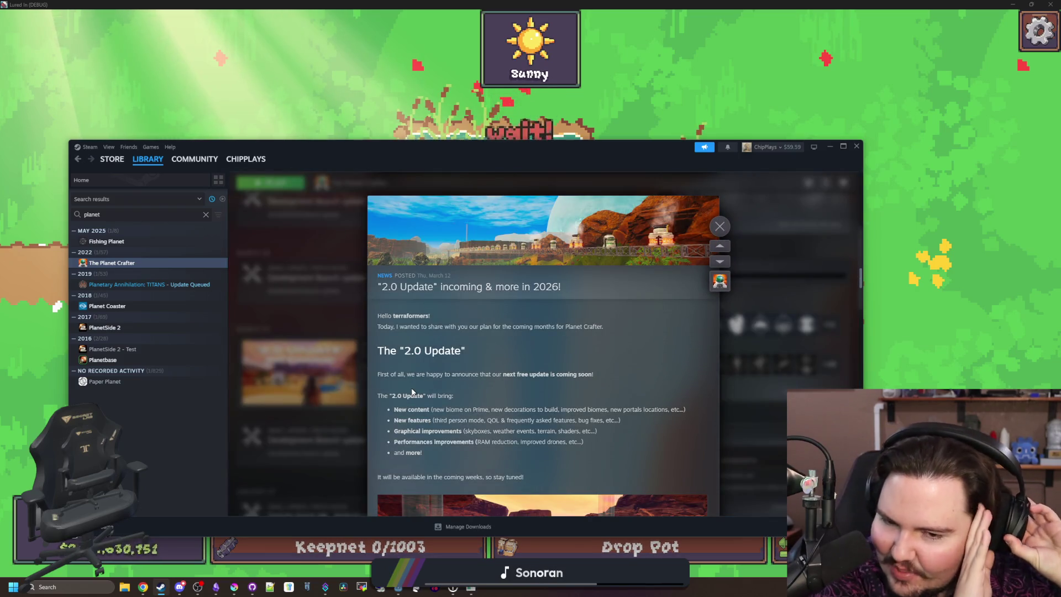
Step: Charge and cast a line in the running fishing game, then shrink its window
left_click(567, 136)
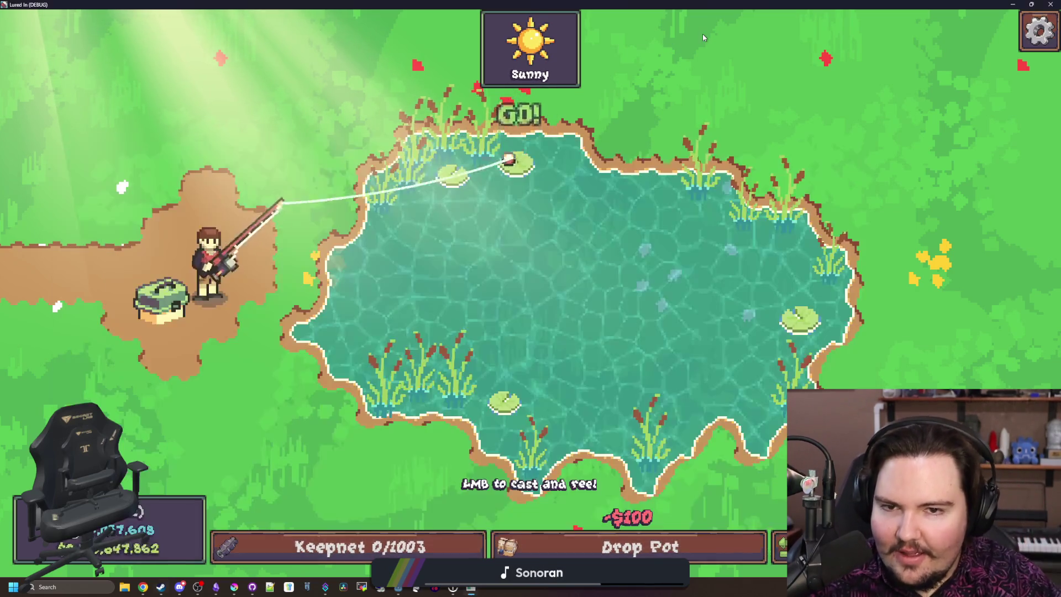
left_click_drag(390, 381, 408, 517)
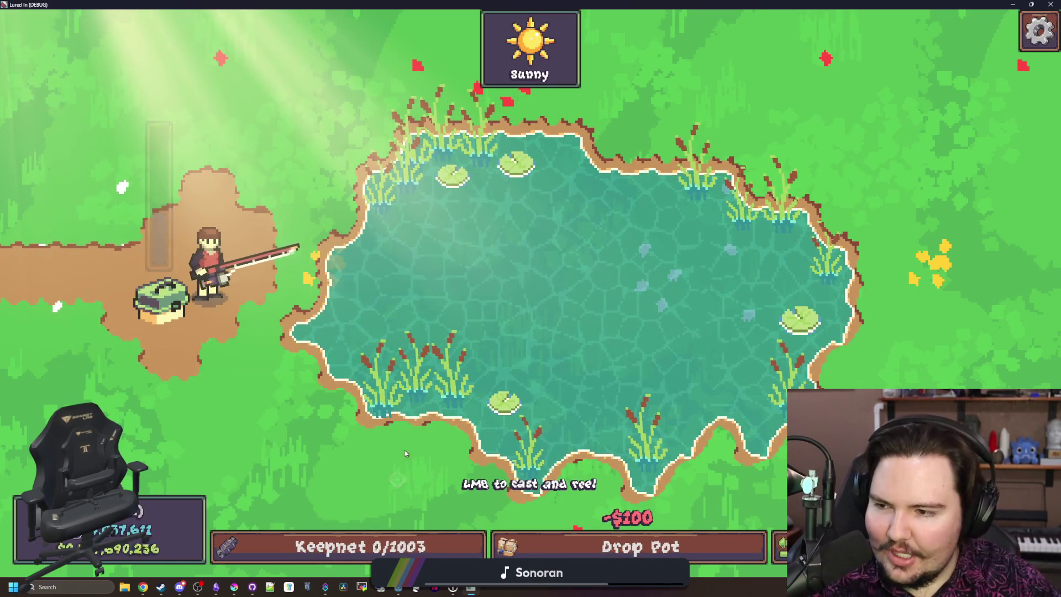
left_click_drag(445, 211, 570, 177)
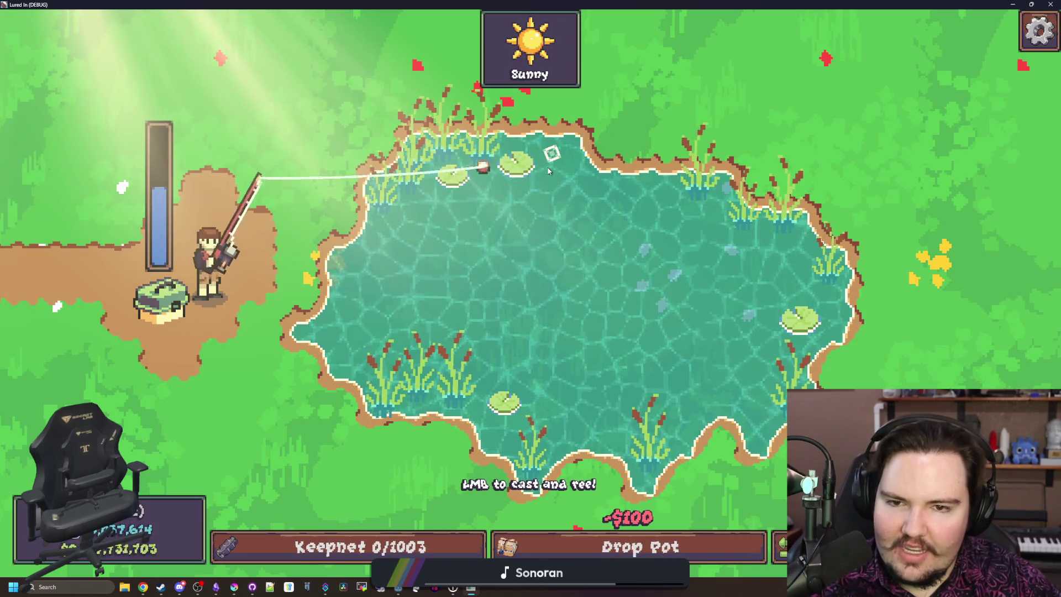
left_click_drag(670, 4, 570, 463)
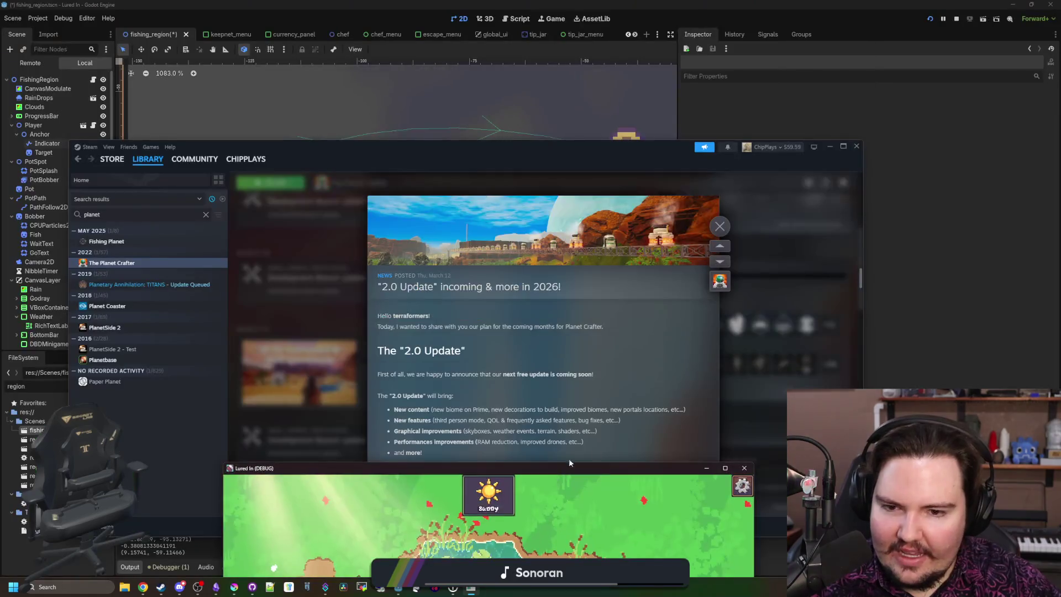
Step: Scroll through The Planet Crafter's 2.0 Update post and close it
left_click(603, 424)
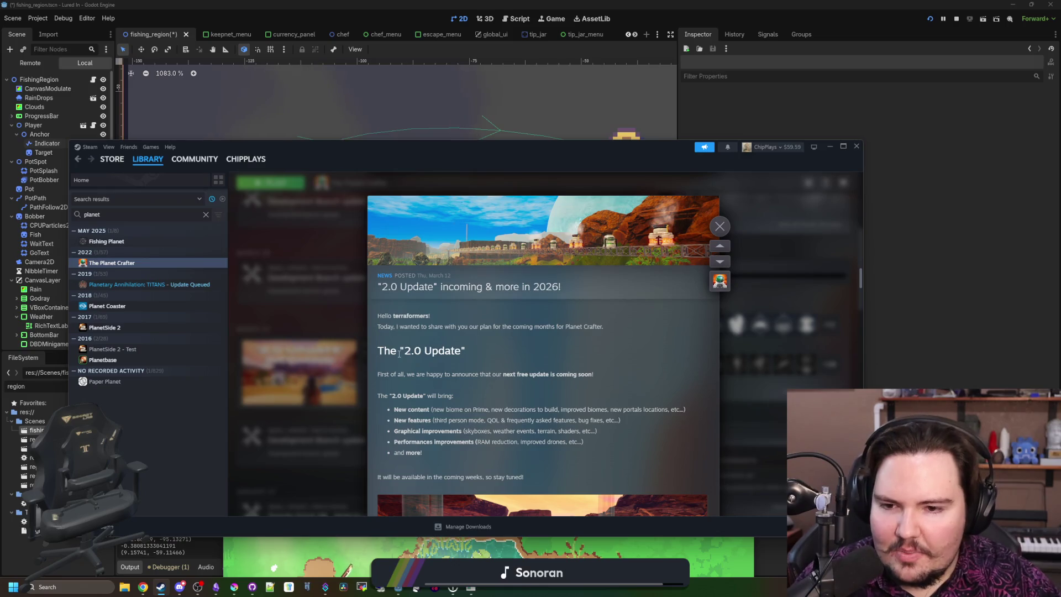
left_click_drag(408, 350, 499, 350)
left_click(500, 351)
scroll(500, 350, "down", 10)
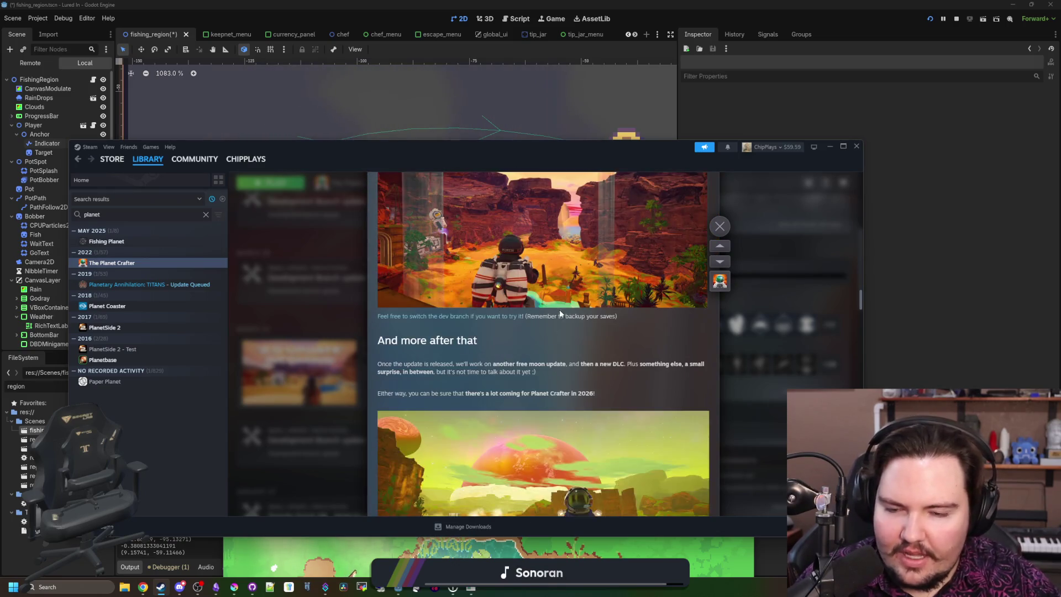
scroll(556, 343, "down", 10)
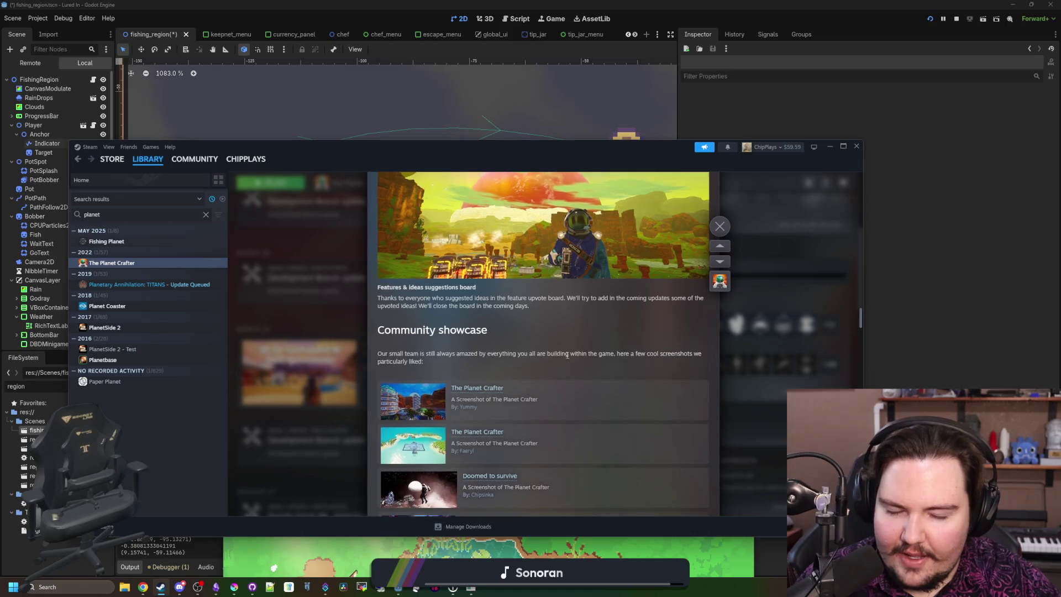
scroll(561, 358, "down", 15)
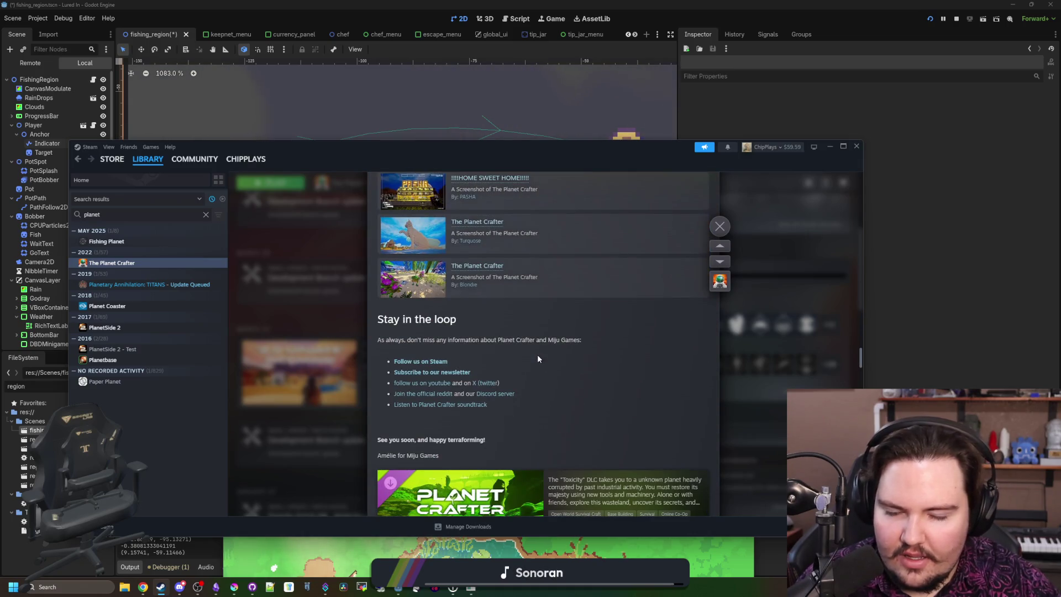
left_click(719, 227)
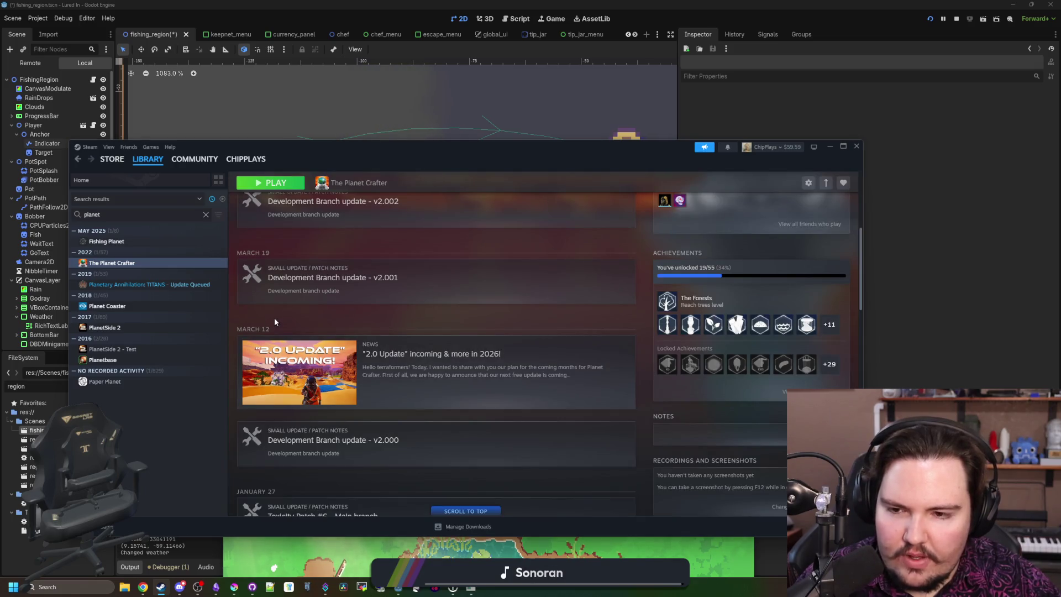
Step: Reopen the 2.0 Update post, close it again, and open the Planetbase library page
left_click(347, 357)
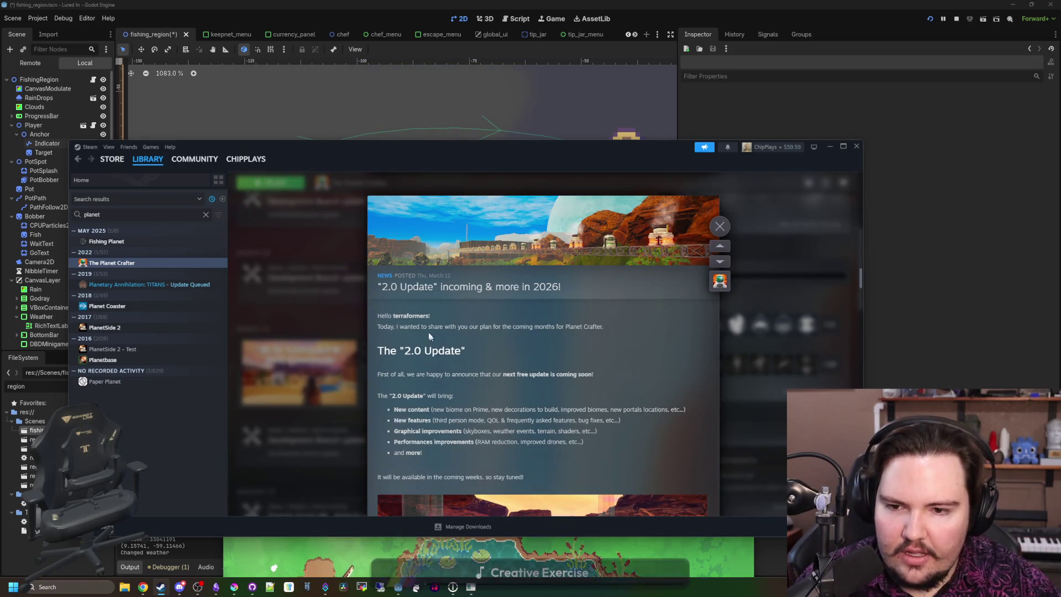
left_click_drag(381, 313, 472, 350)
left_click(255, 227)
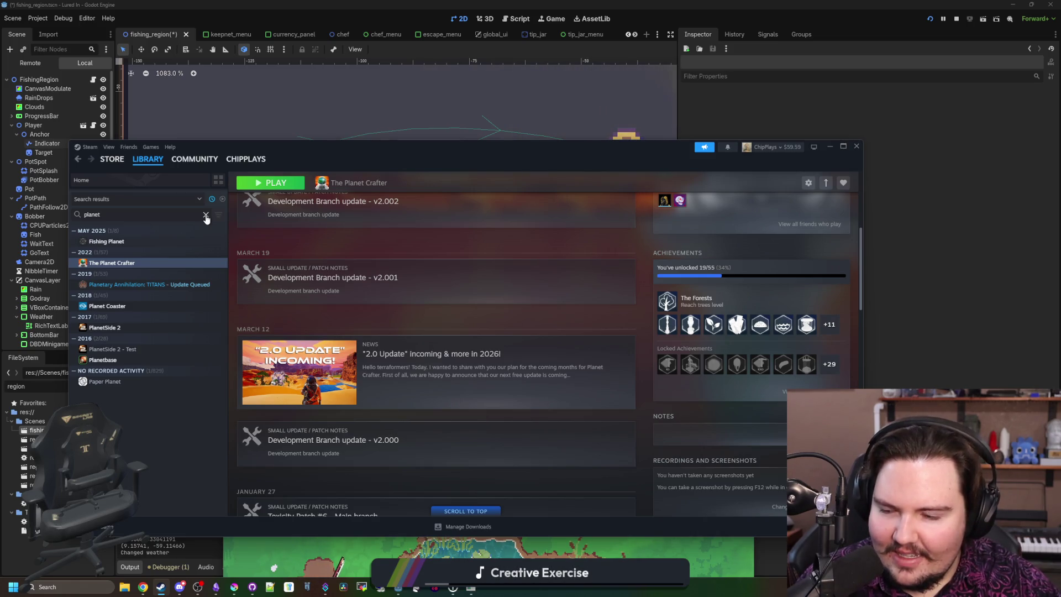
left_click(103, 360)
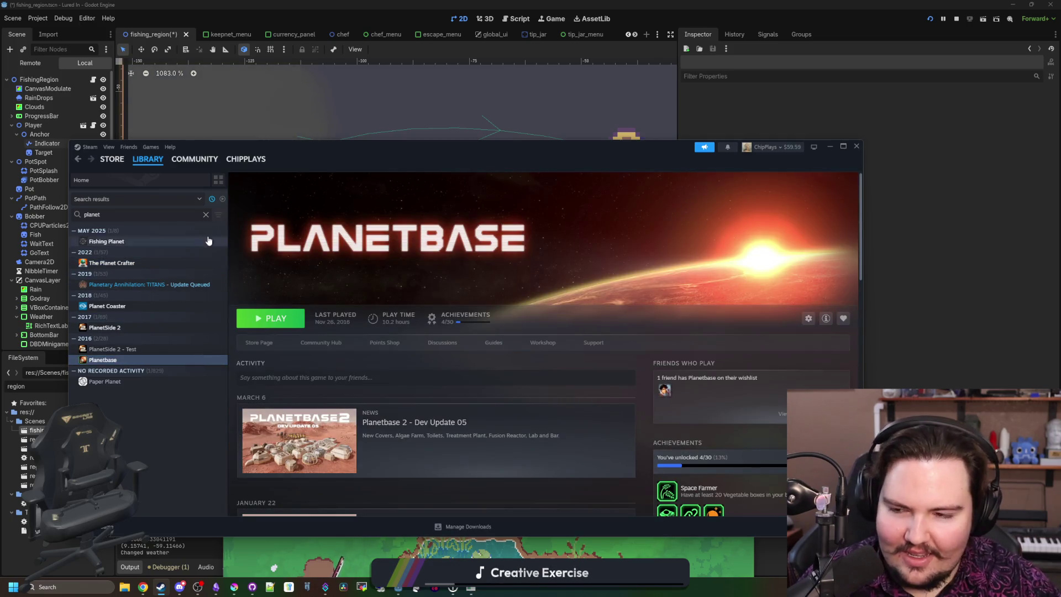
Step: Clear the library search and browse the Project Zomboid and Super Battle Golf pages
left_click(207, 215)
scroll(150, 301, "up", 5)
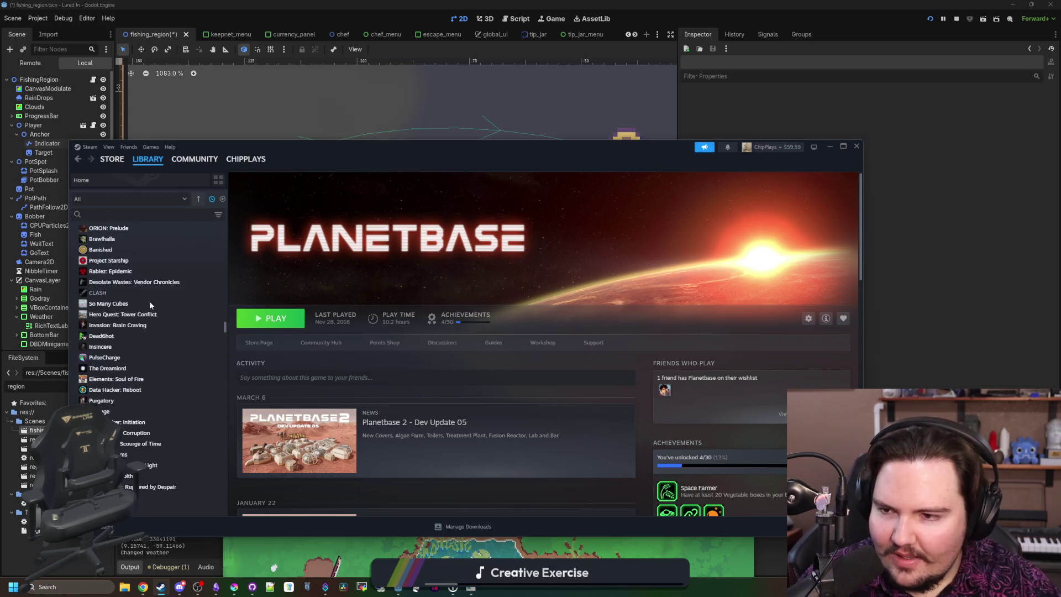
scroll(150, 321, "up", 15)
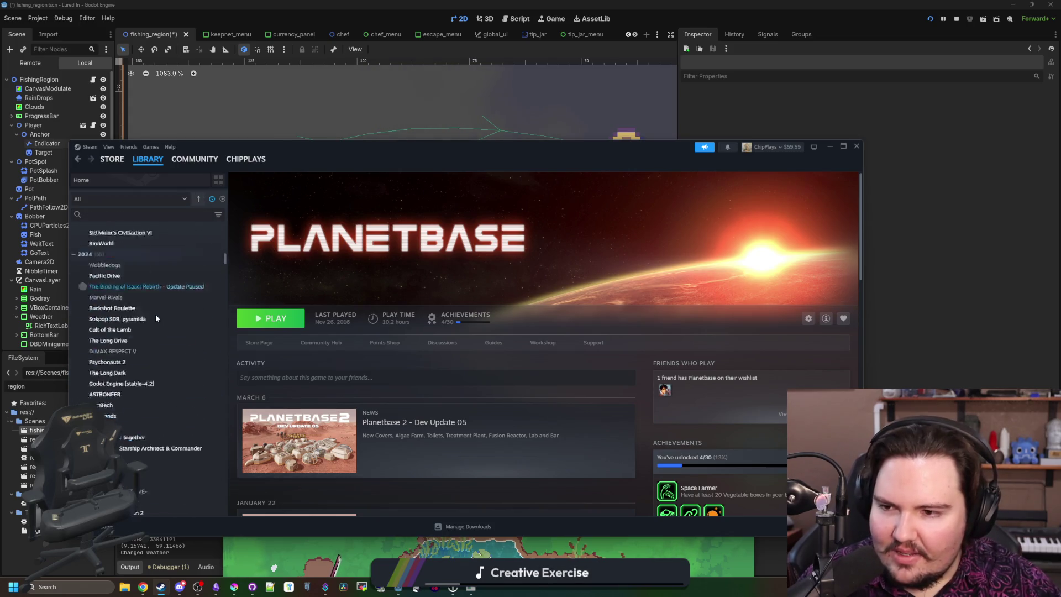
scroll(157, 319, "up", 5)
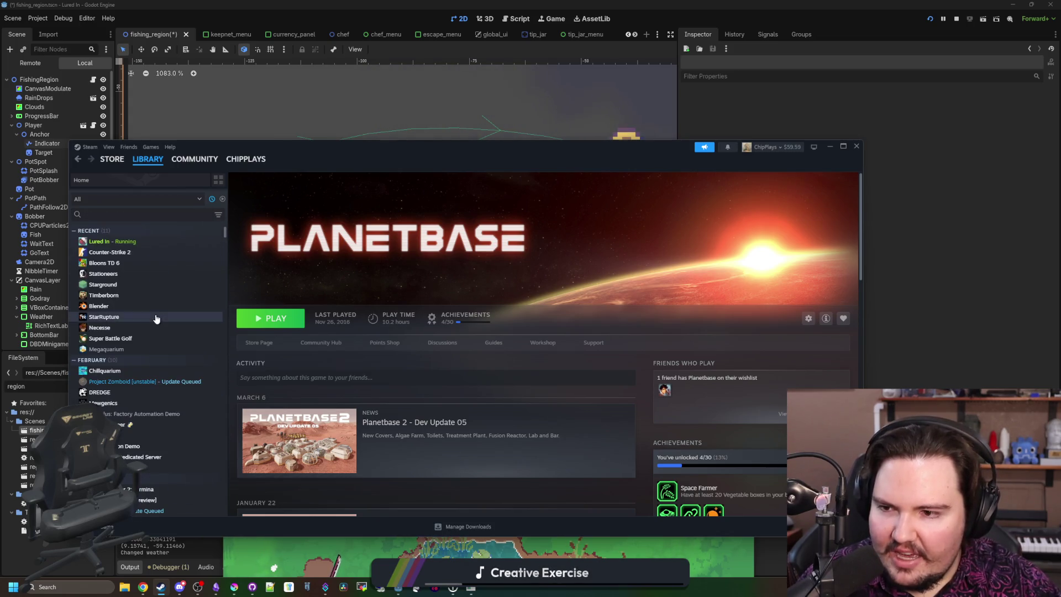
left_click(120, 383)
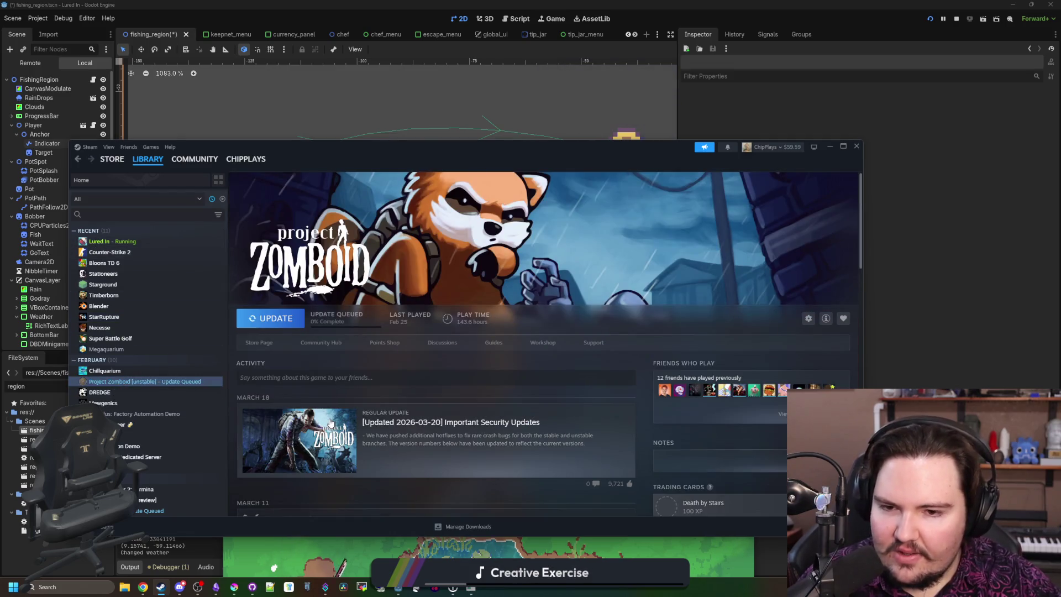
scroll(331, 423, "down", 5)
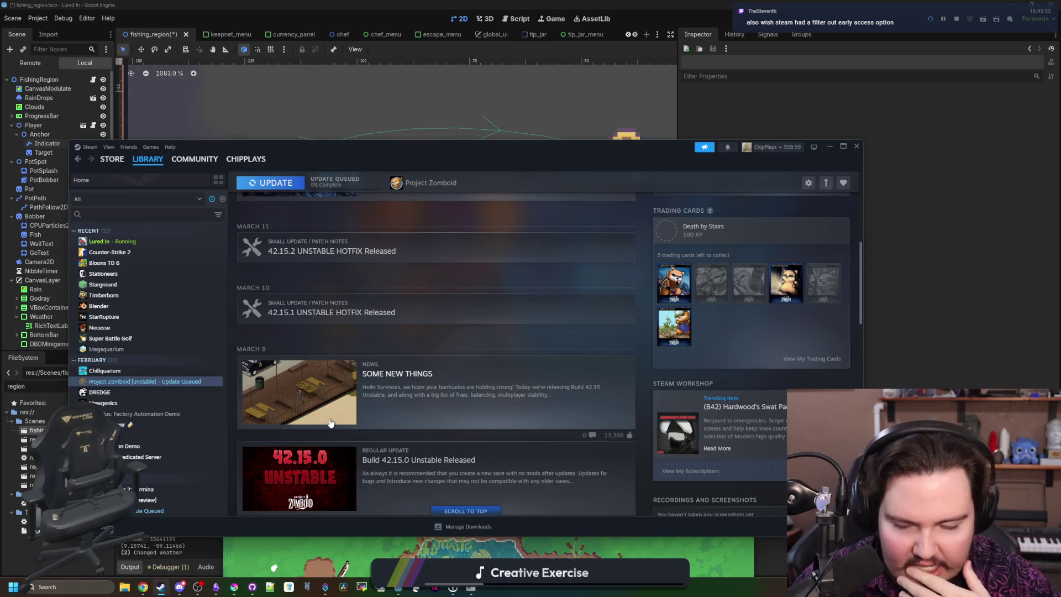
left_click(119, 340)
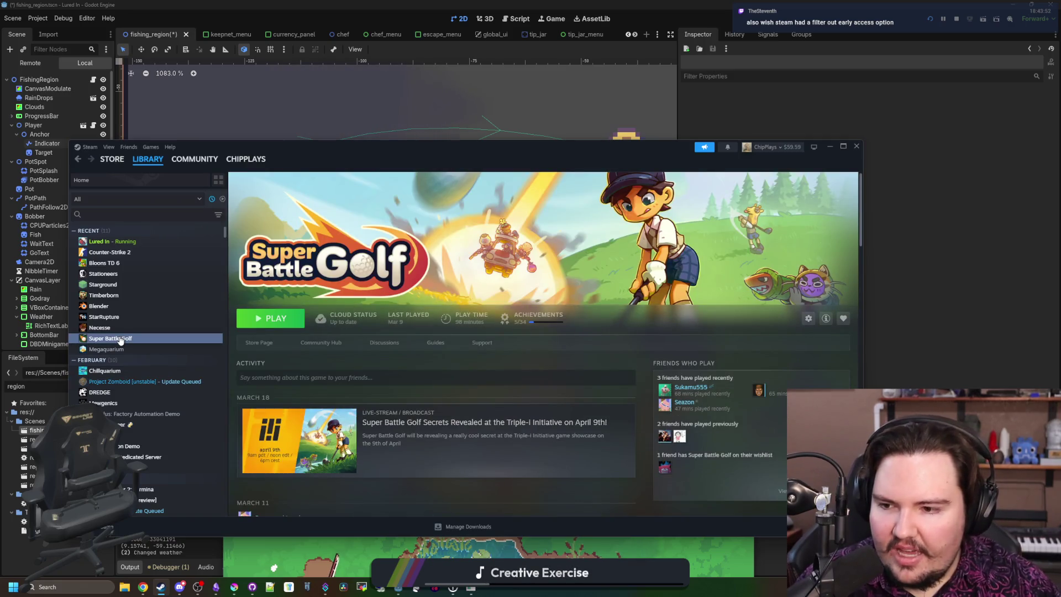
scroll(120, 340, "down", 2)
Step: Return to Project Zomboid, then filter the library by 'sched' and open Schedule I
left_click(123, 328)
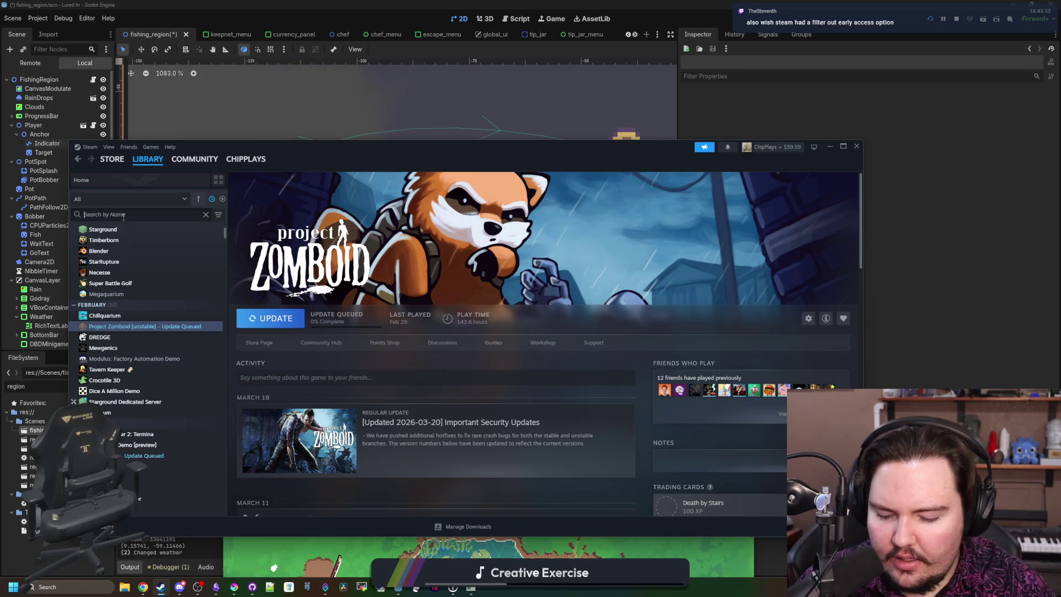
type("sched")
left_click(155, 242)
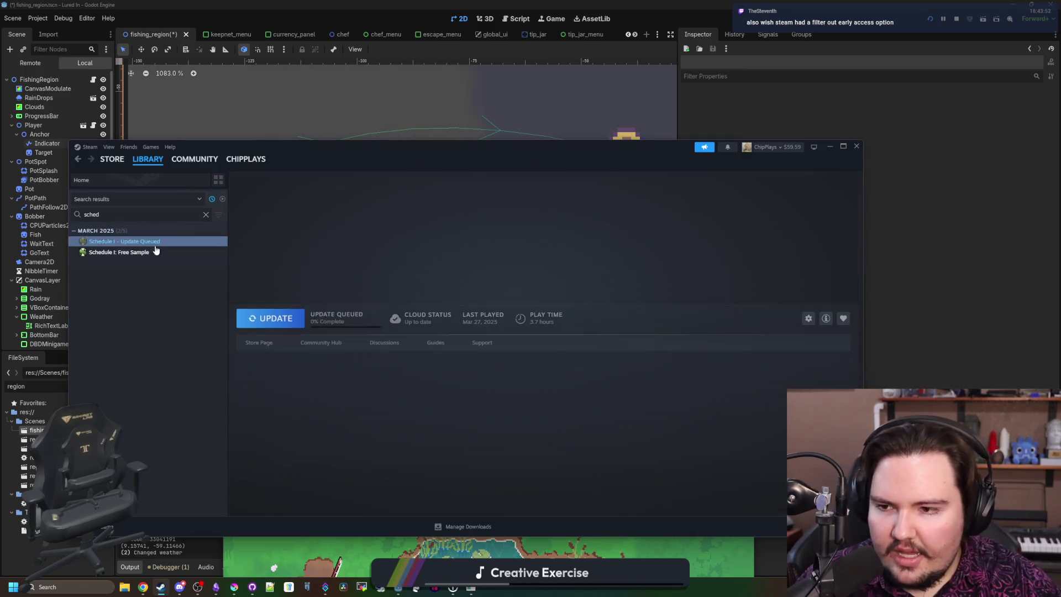
left_click(266, 342)
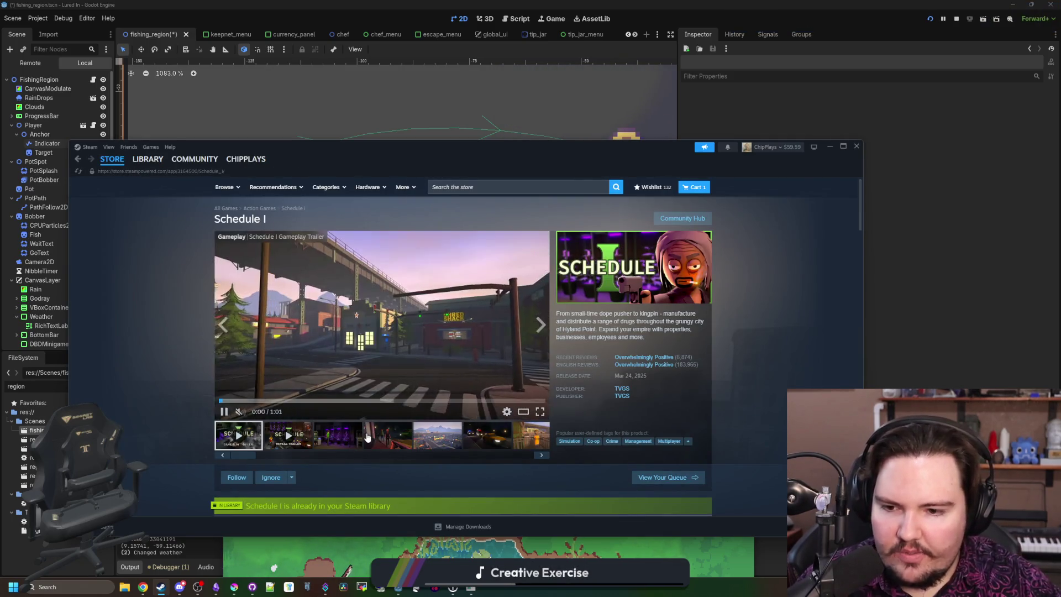
left_click(367, 437)
left_click(449, 343)
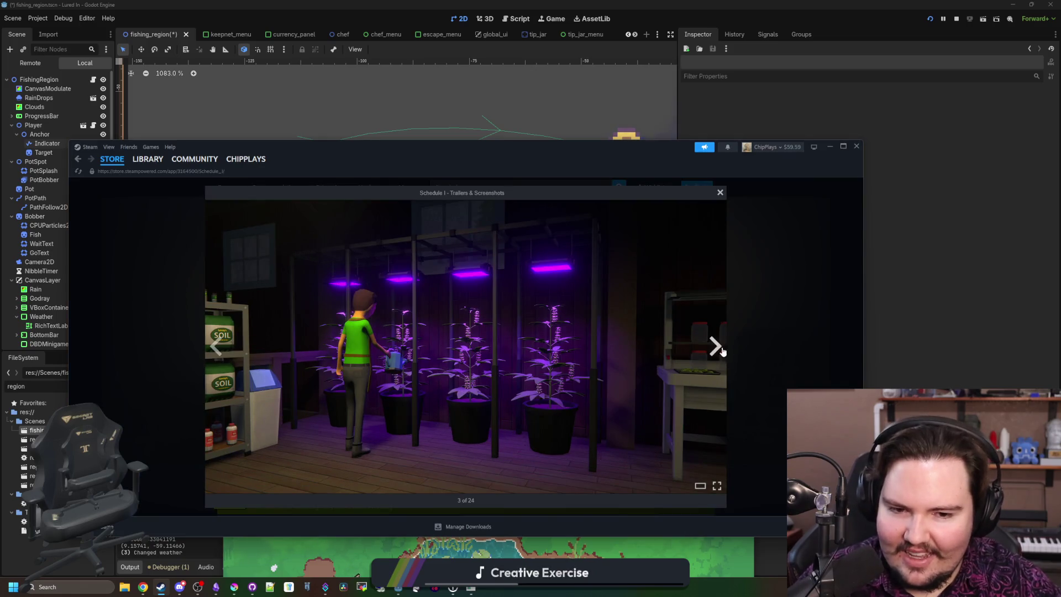
left_click(722, 351)
left_click(721, 351)
left_click(722, 351)
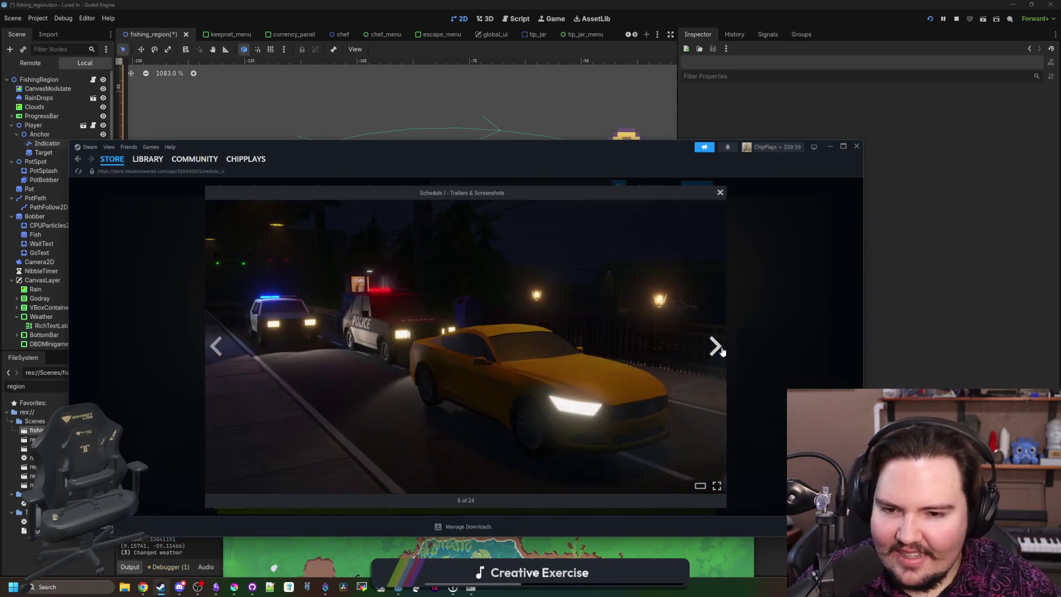
left_click(722, 350)
left_click(788, 323)
scroll(384, 339, "down", 5)
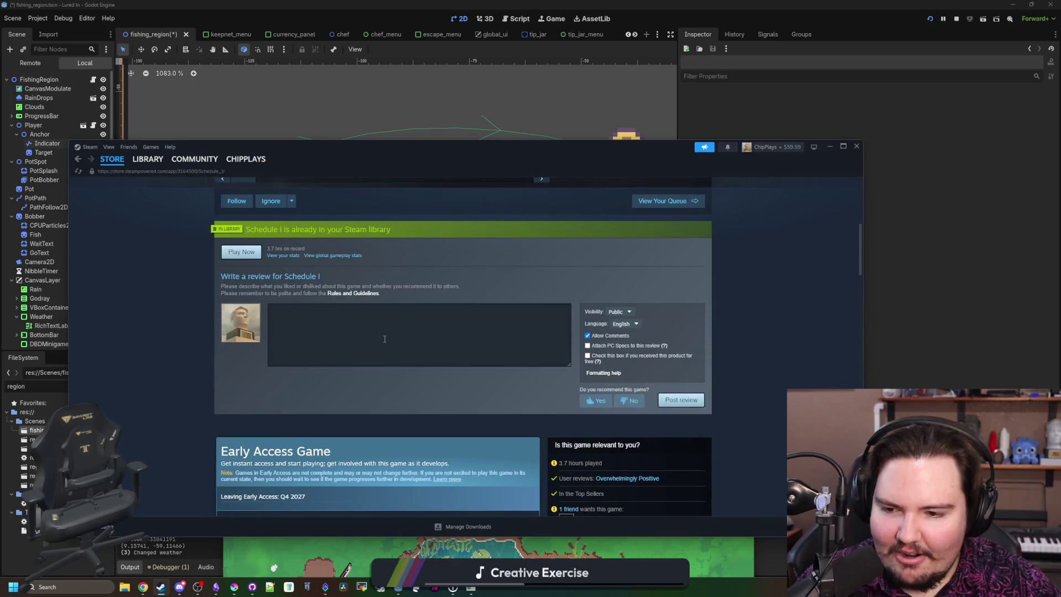
scroll(385, 339, "down", 5)
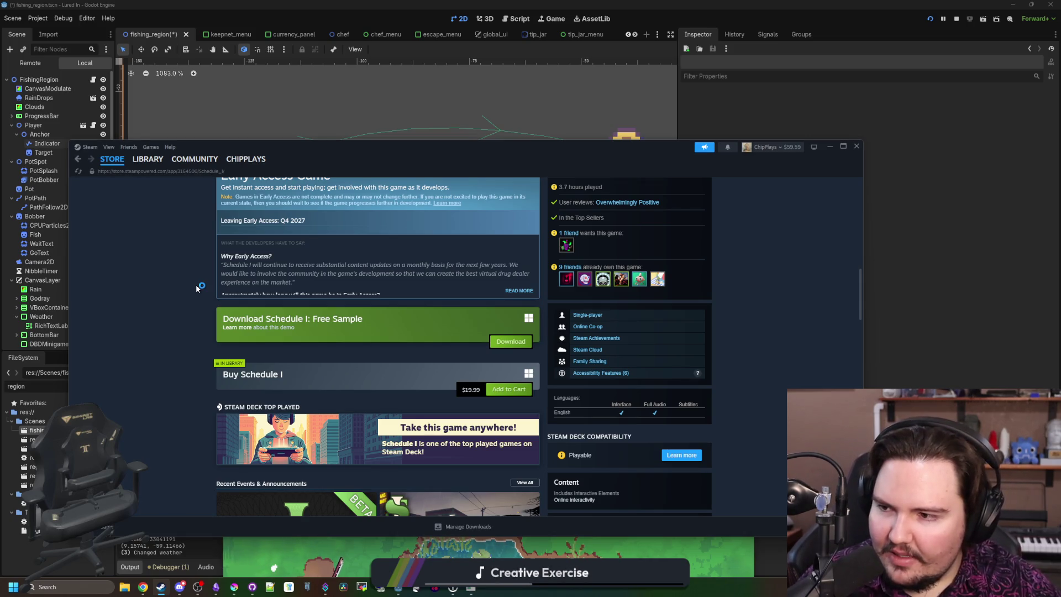
scroll(196, 288, "down", 10)
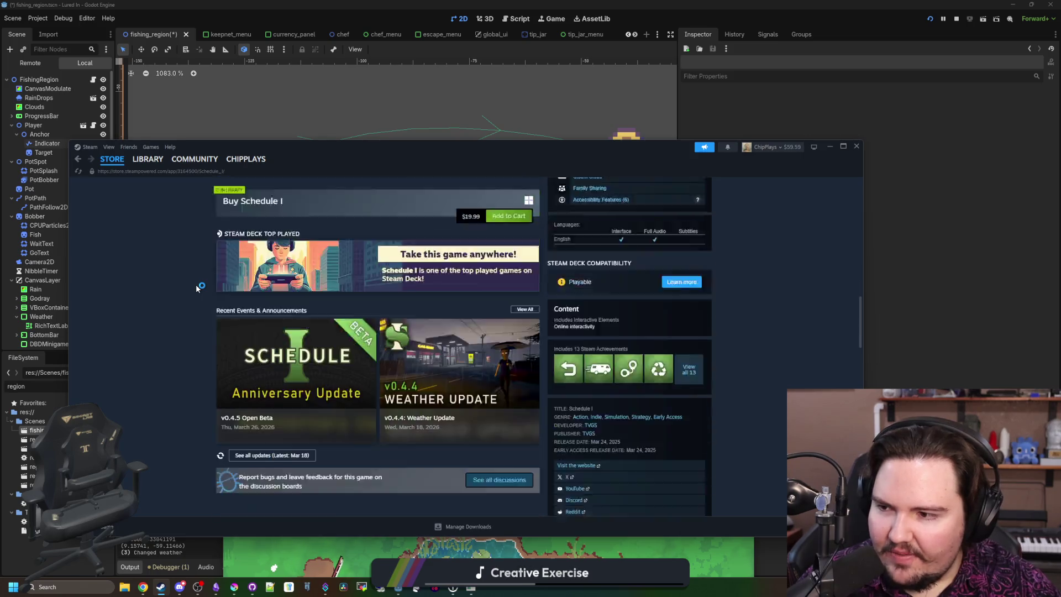
scroll(197, 288, "down", 10)
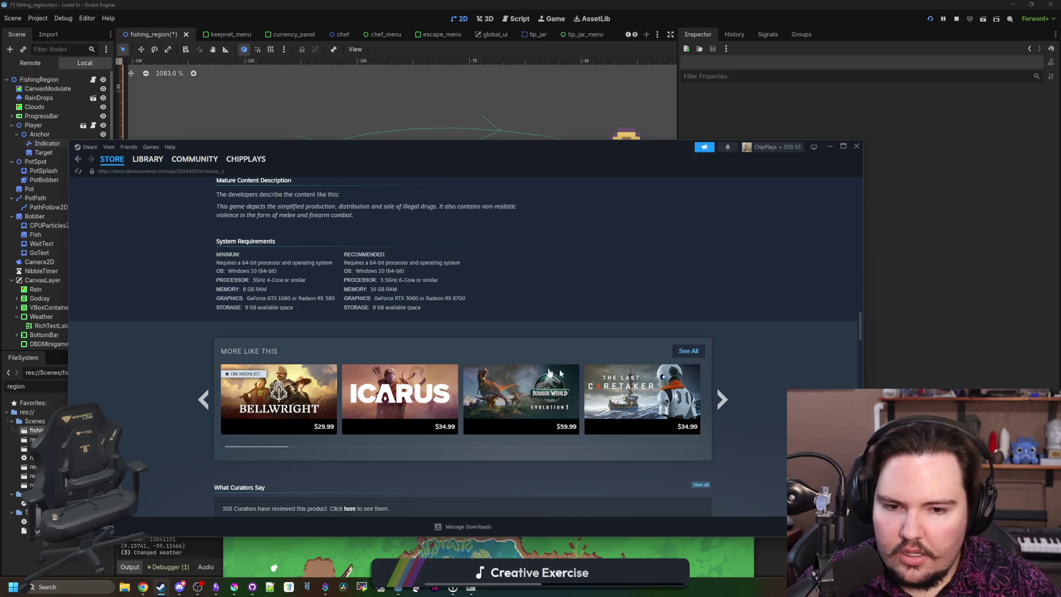
scroll(371, 377, "down", 2)
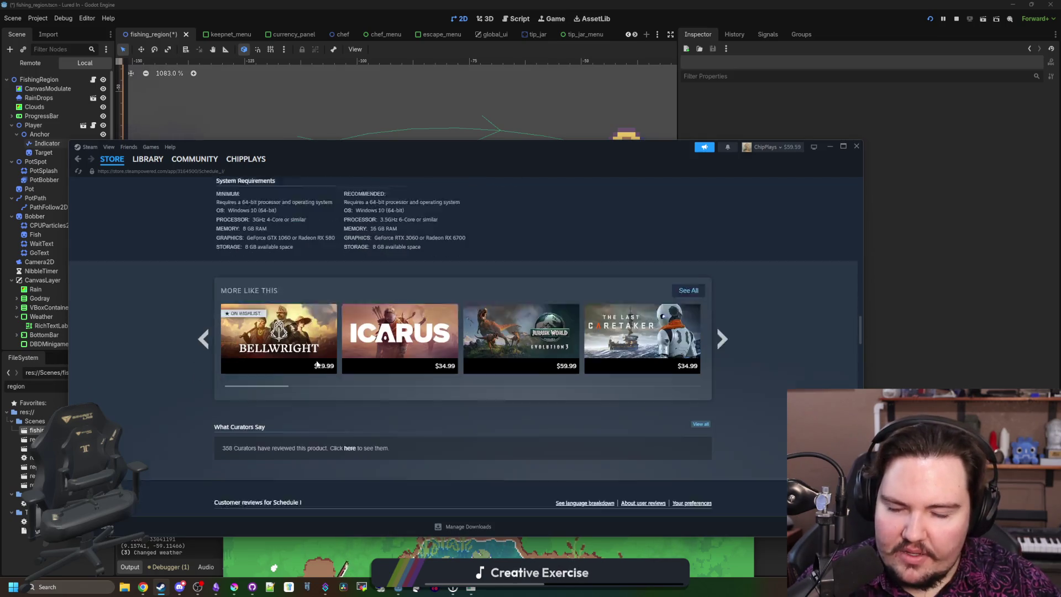
left_click(724, 307)
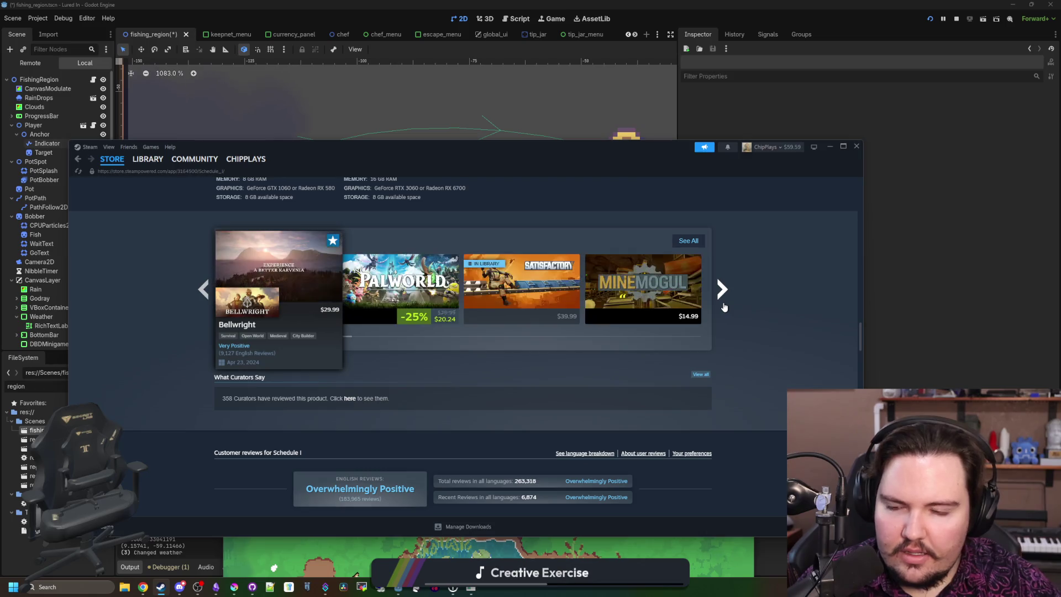
mouse_move(592, 273)
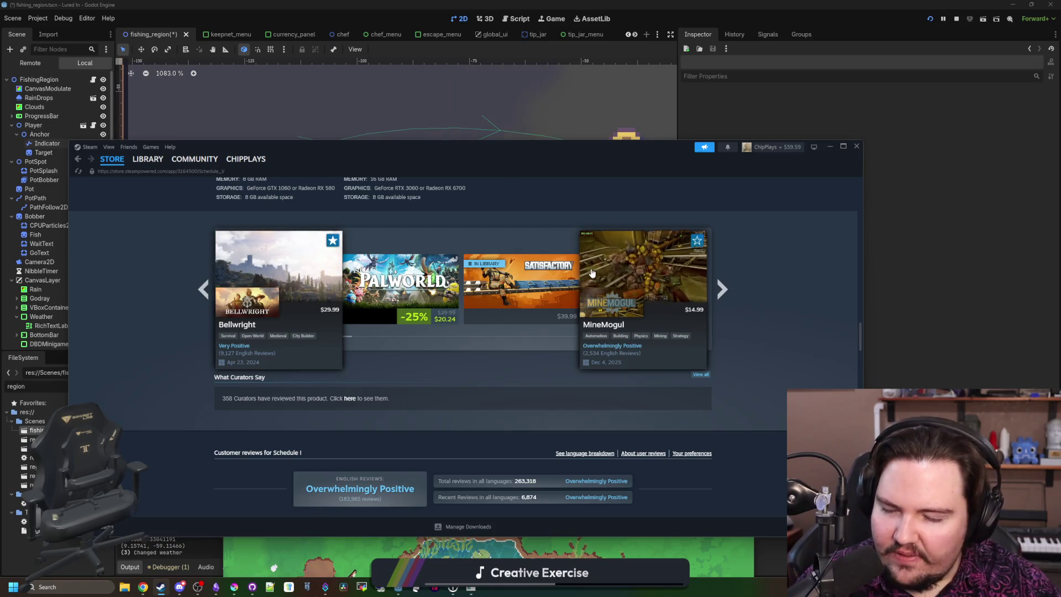
left_click(728, 289)
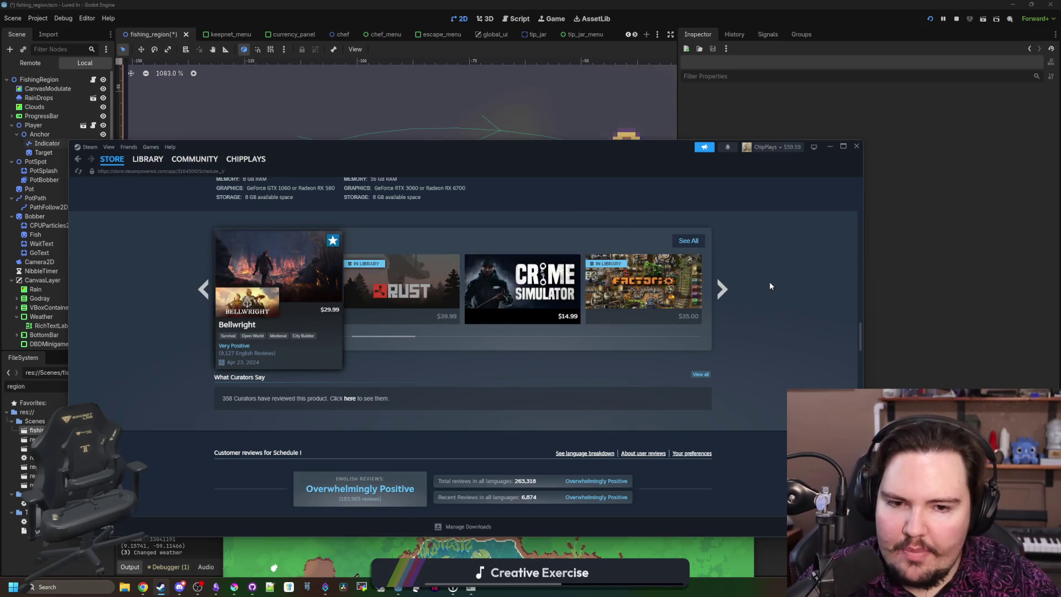
left_click(720, 286)
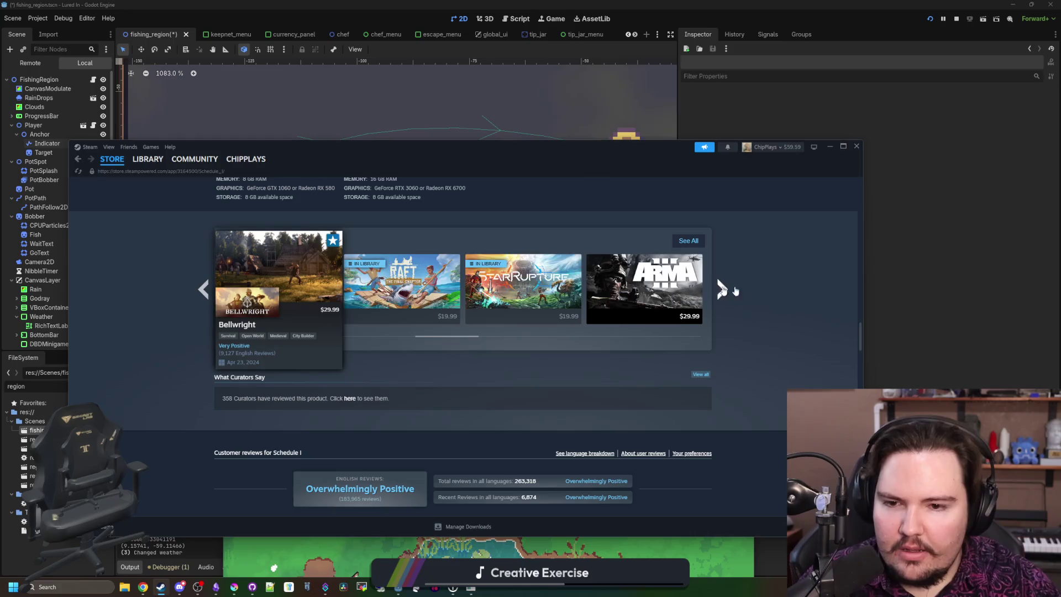
left_click(718, 287)
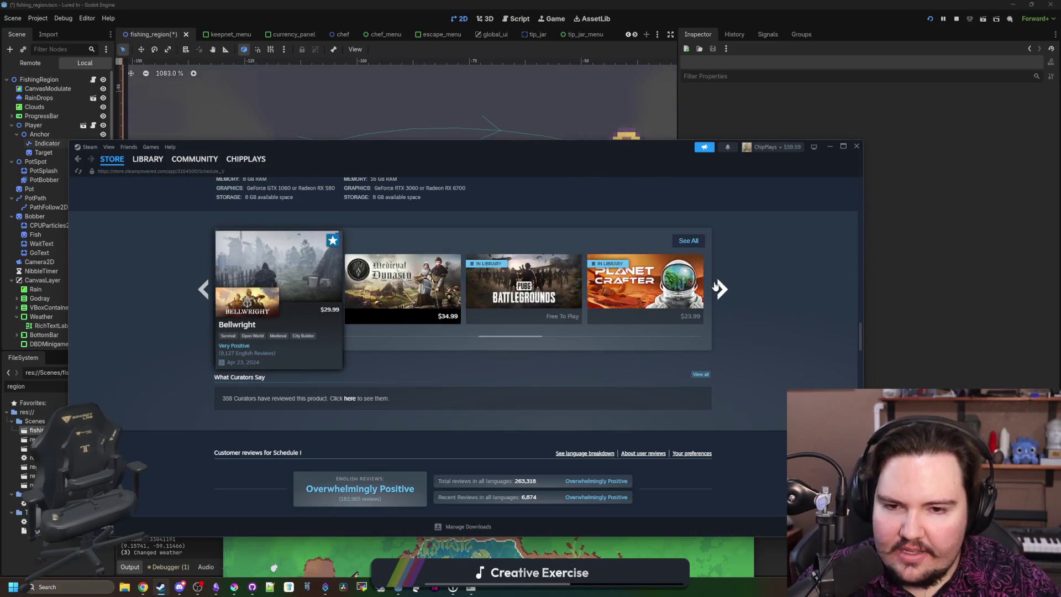
left_click(718, 287)
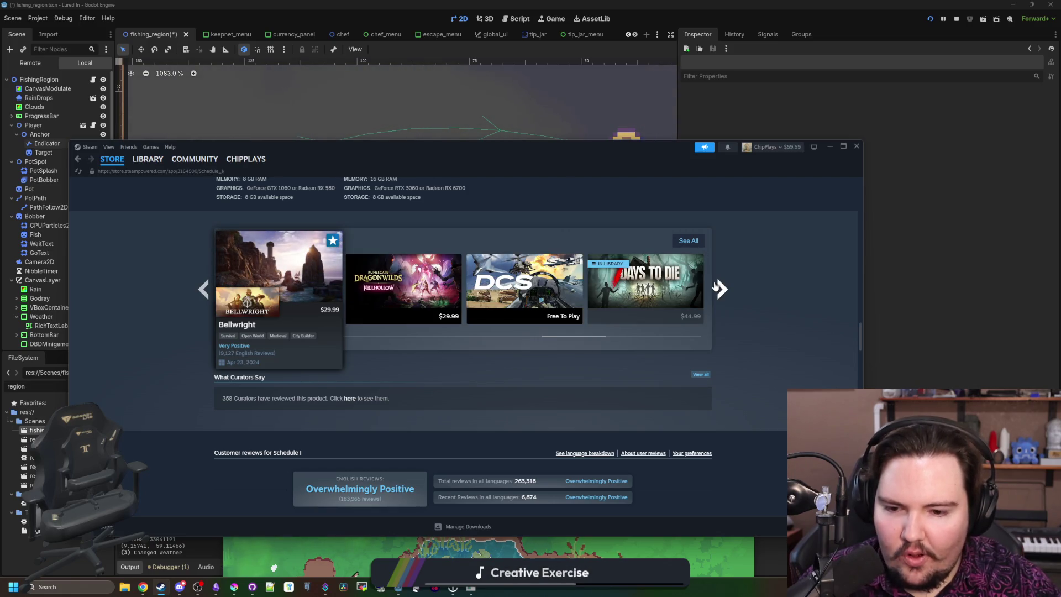
left_click(718, 288)
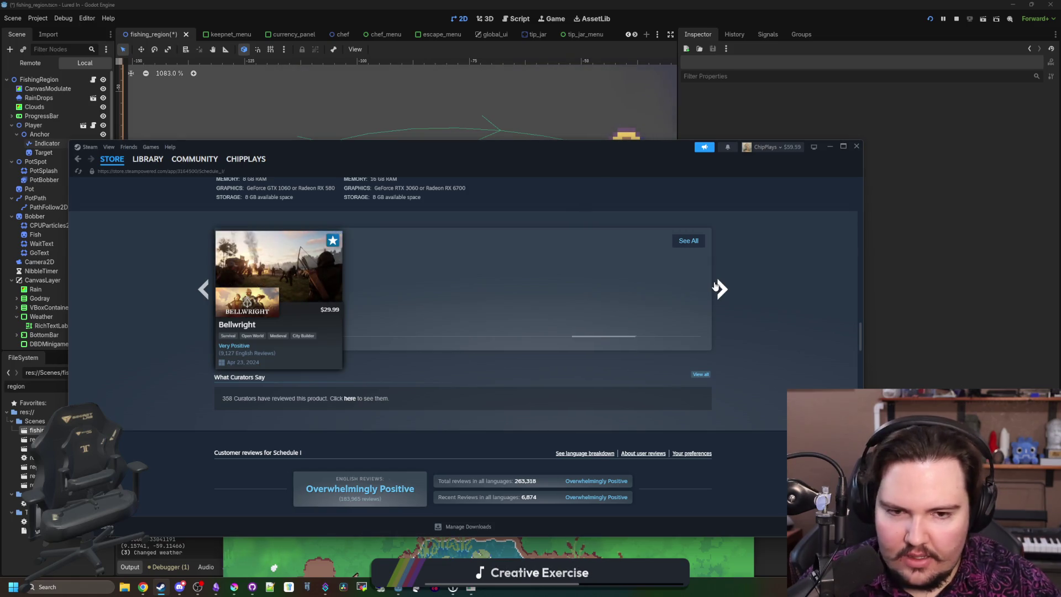
left_click(197, 295)
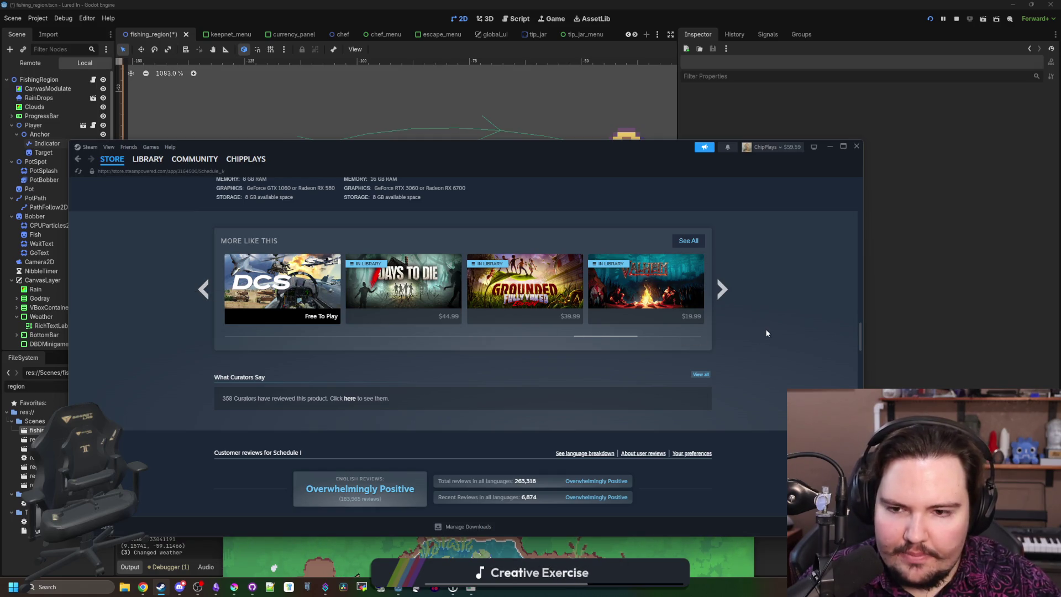
scroll(157, 357, "up", 20)
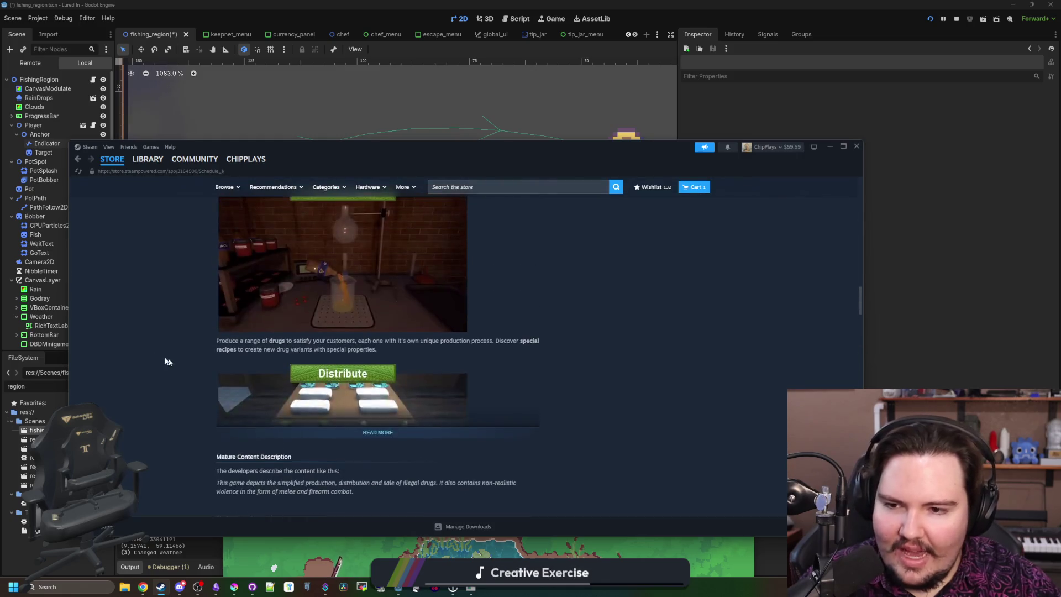
scroll(153, 350, "up", 10)
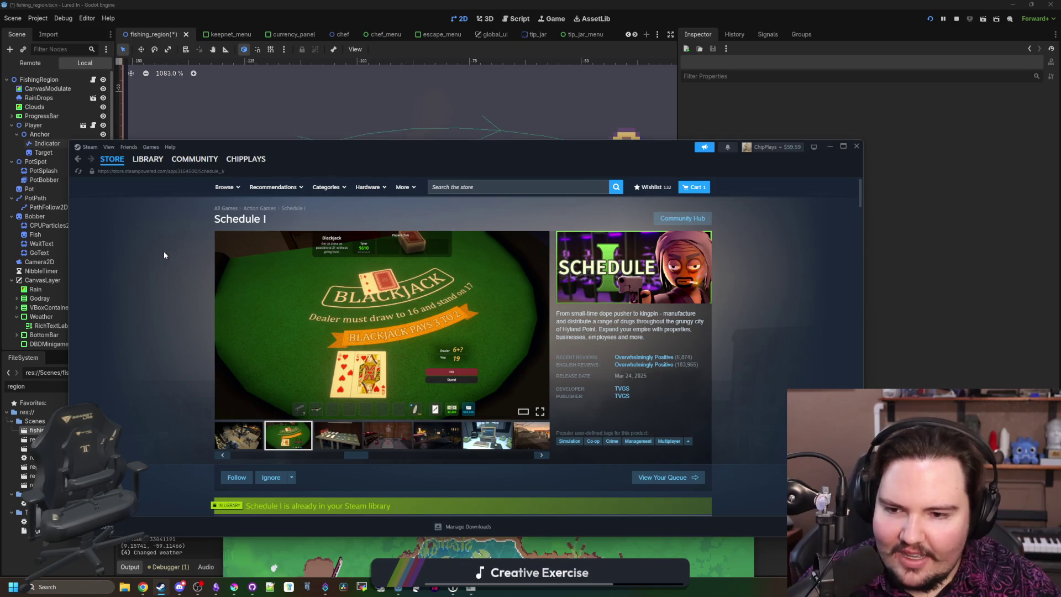
left_click(145, 160)
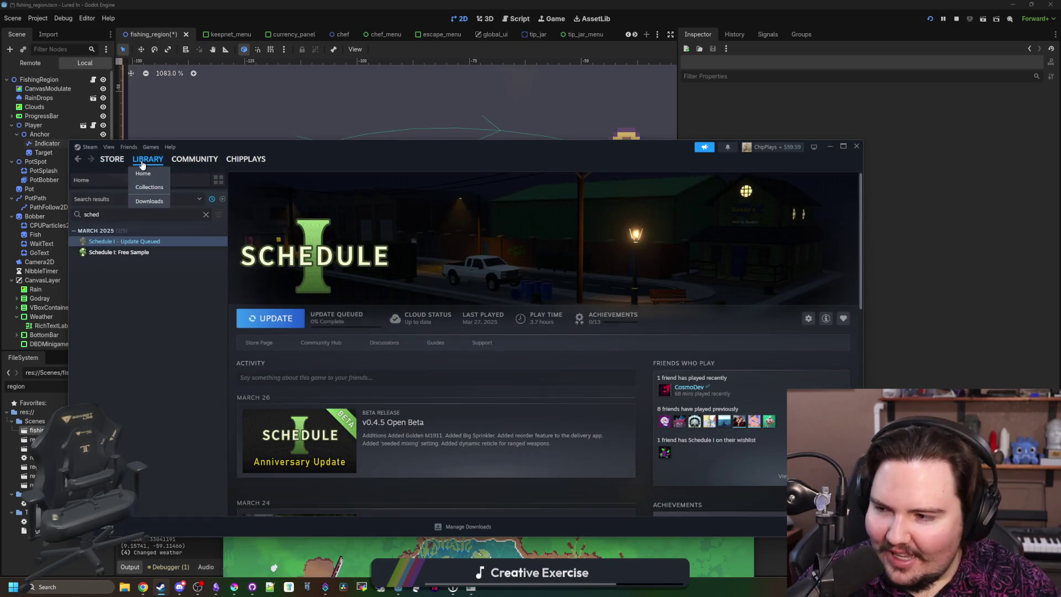
Step: Clear the search, view Creeper World 4 then V Rising Dedicated Server, and open a browser window
left_click(206, 215)
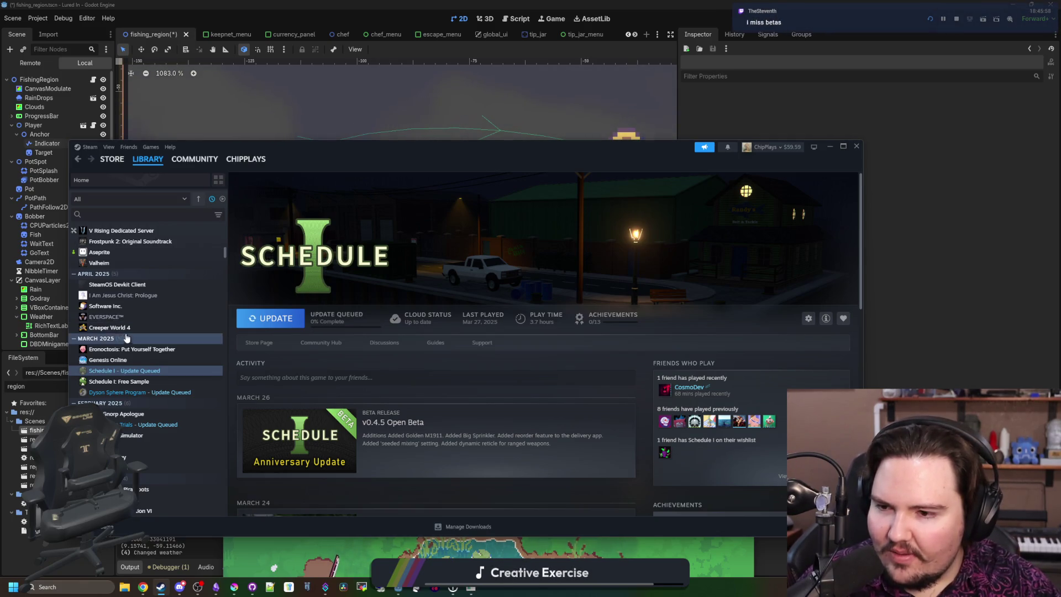
left_click(127, 328)
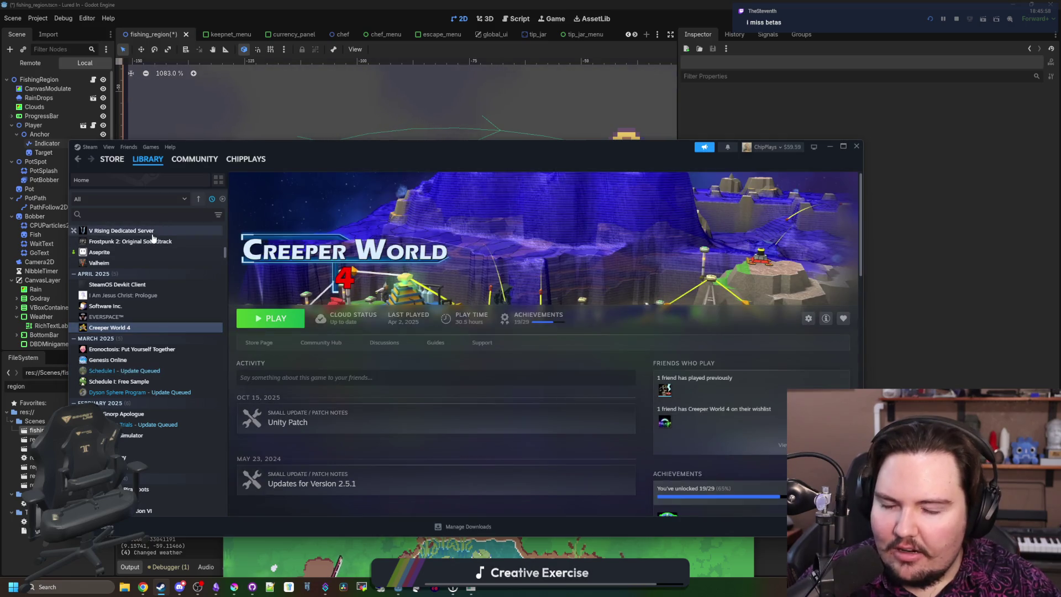
left_click(153, 233)
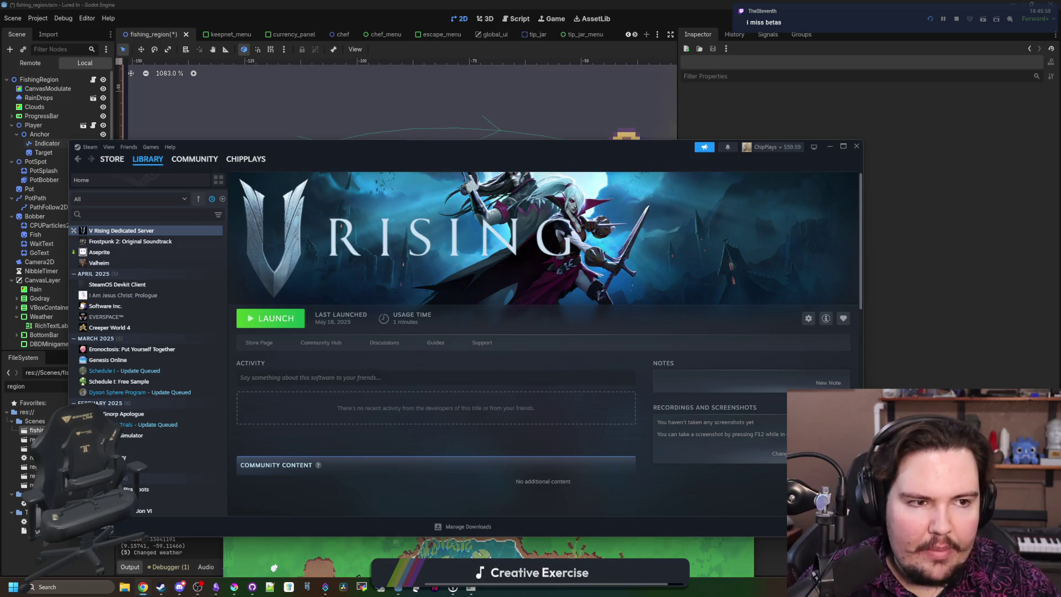
key("super+2")
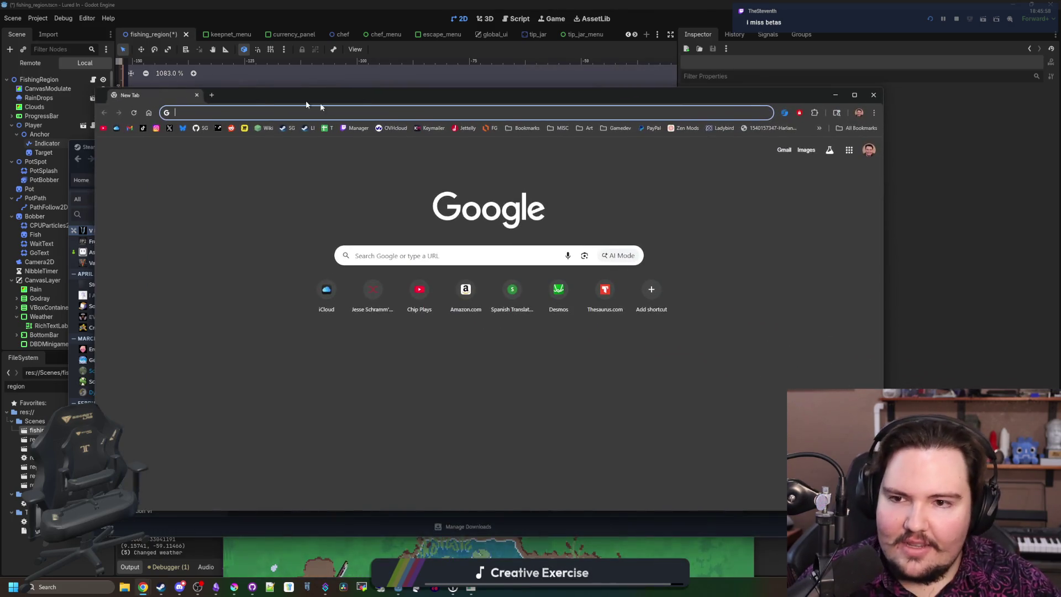
Step: Open the Lured In store page in Chrome and scroll around it
left_click_drag(443, 99, 427, 90)
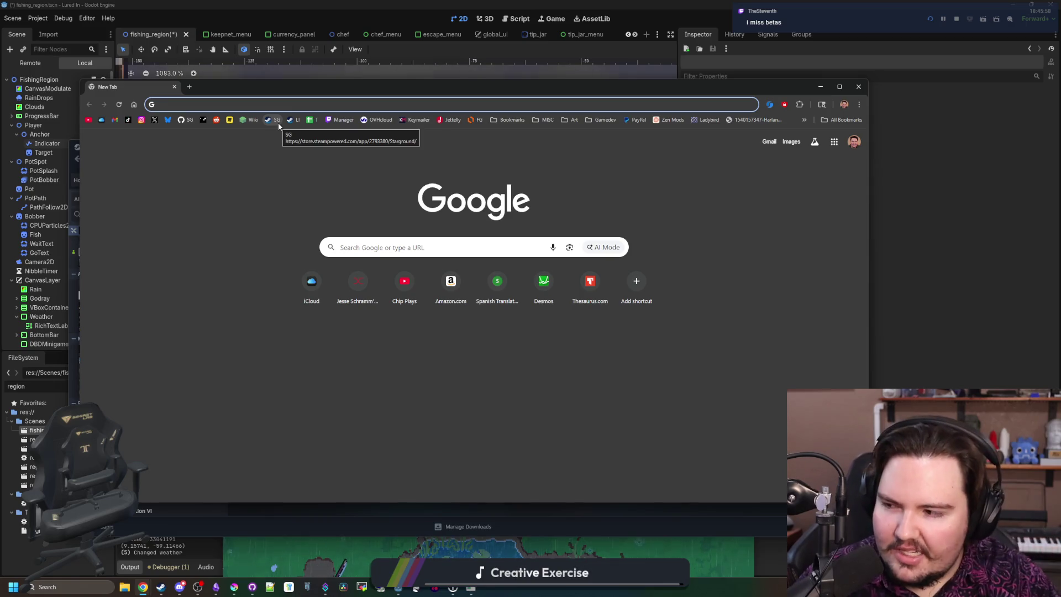
left_click(295, 120)
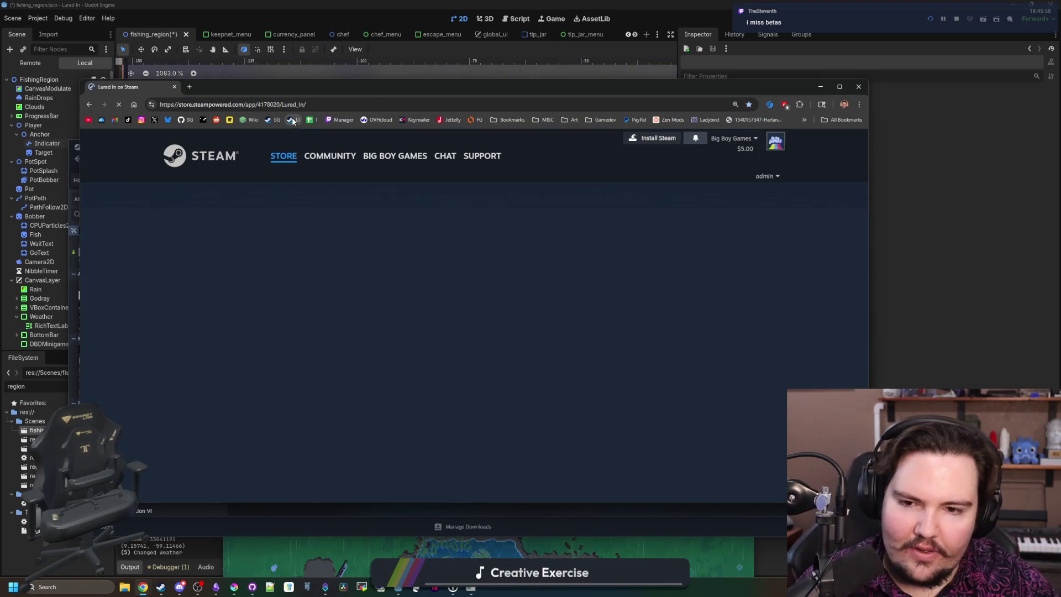
scroll(578, 367, "down", 10)
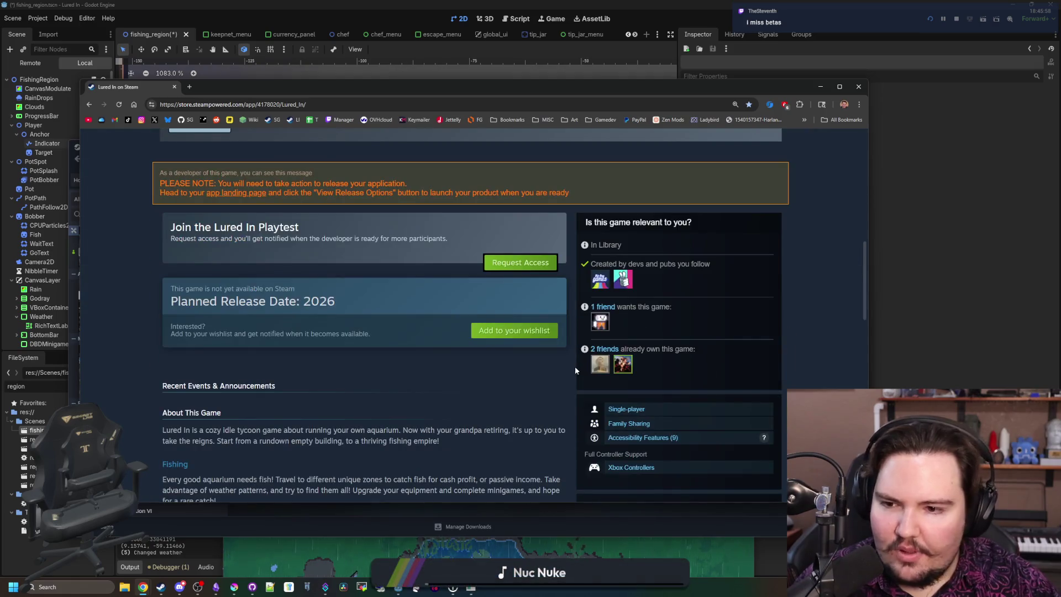
scroll(313, 309, "up", 2)
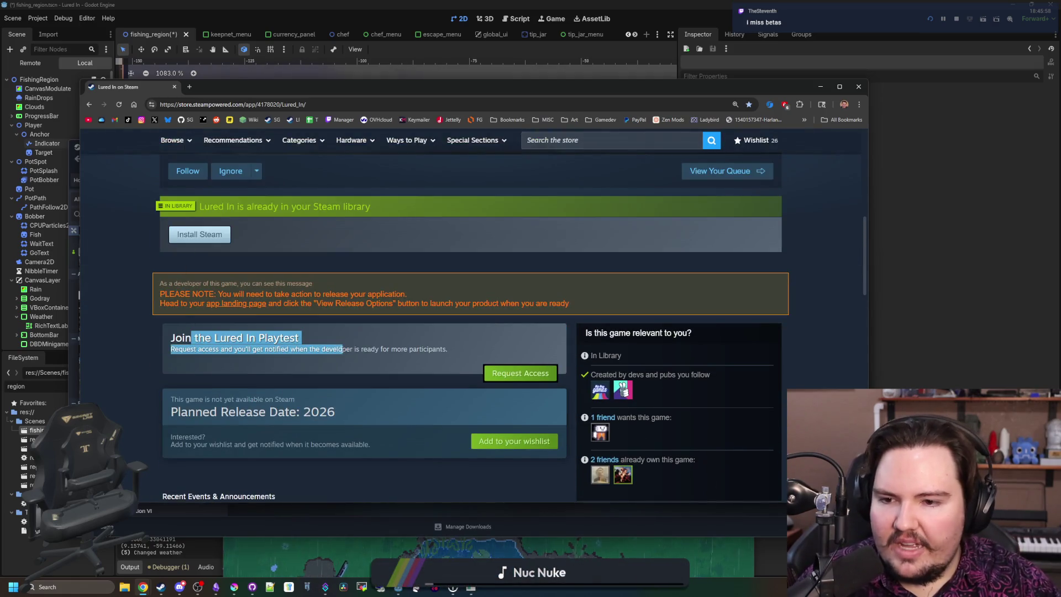
mouse_move(453, 350)
left_mouse_down()
mouse_move(233, 325)
mouse_move(178, 331)
left_mouse_up()
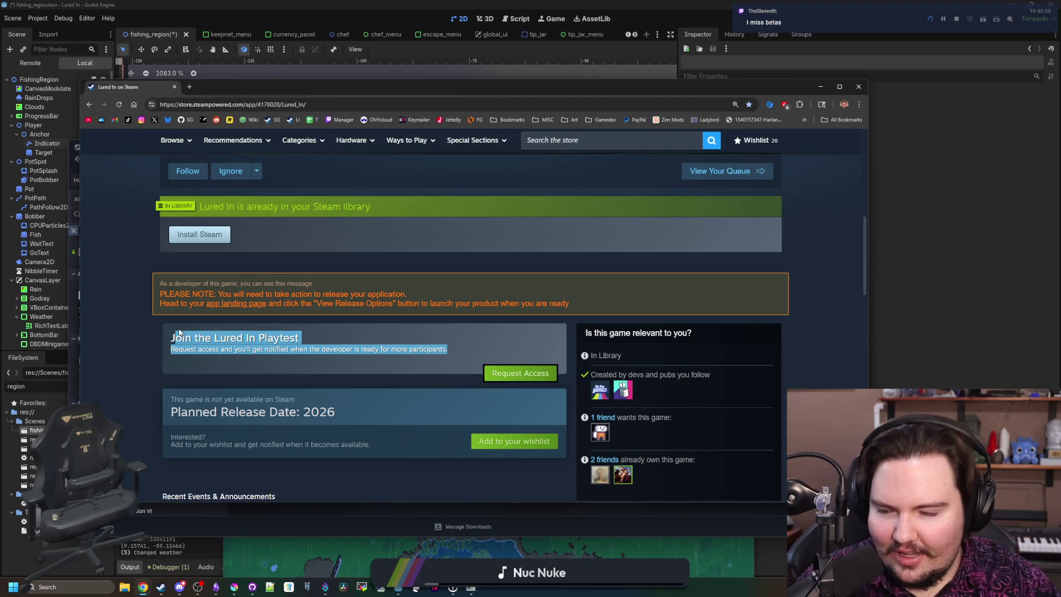
left_click(180, 333)
scroll(279, 350, "up", 7)
scroll(419, 307, "down", 2)
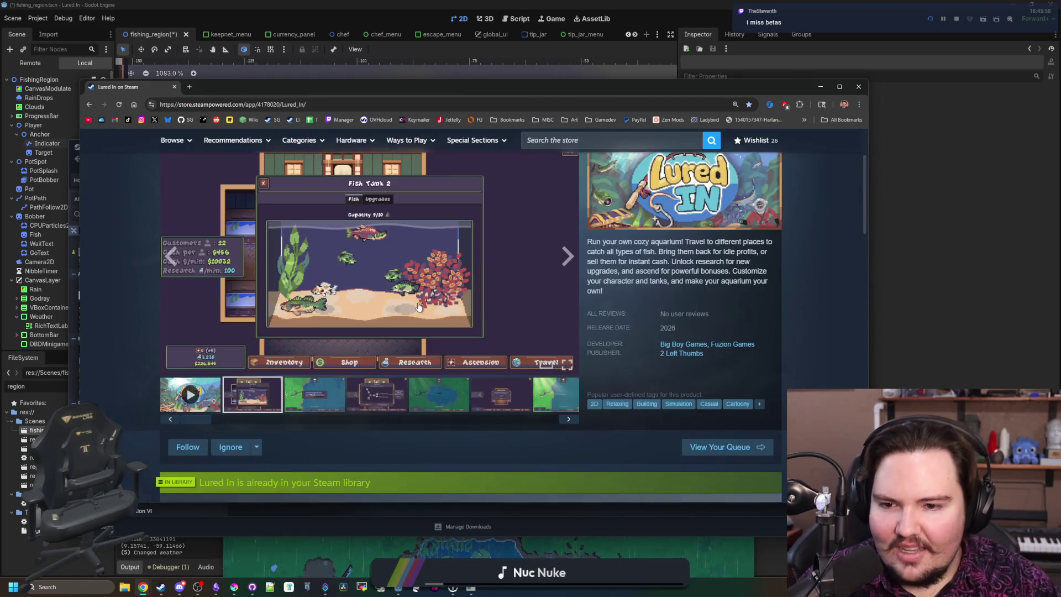
Step: Cycle through the Lured In screenshots back to the river fishing one, then close Chrome
left_click(570, 272)
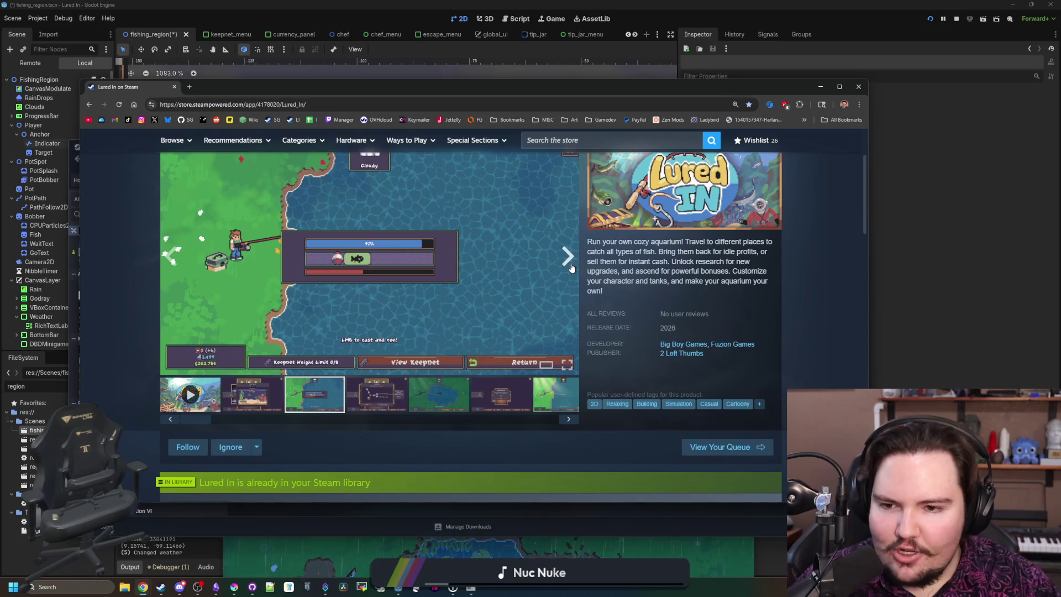
left_click(572, 269)
left_click(571, 268)
left_click(572, 268)
left_click(572, 268)
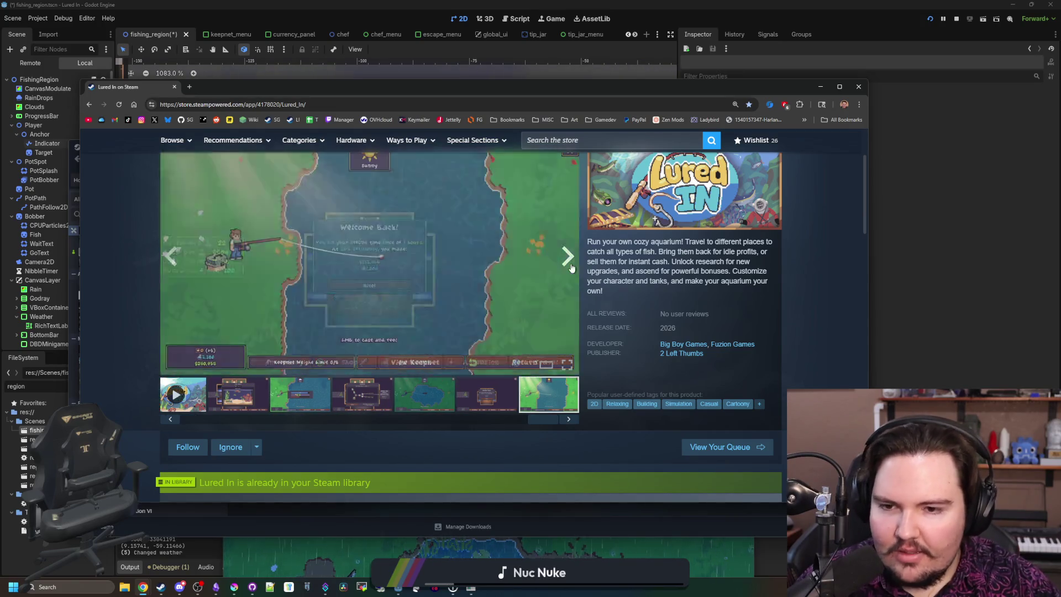
left_click(571, 268)
left_click(572, 268)
left_click(572, 268)
left_click(572, 268)
left_click(572, 268)
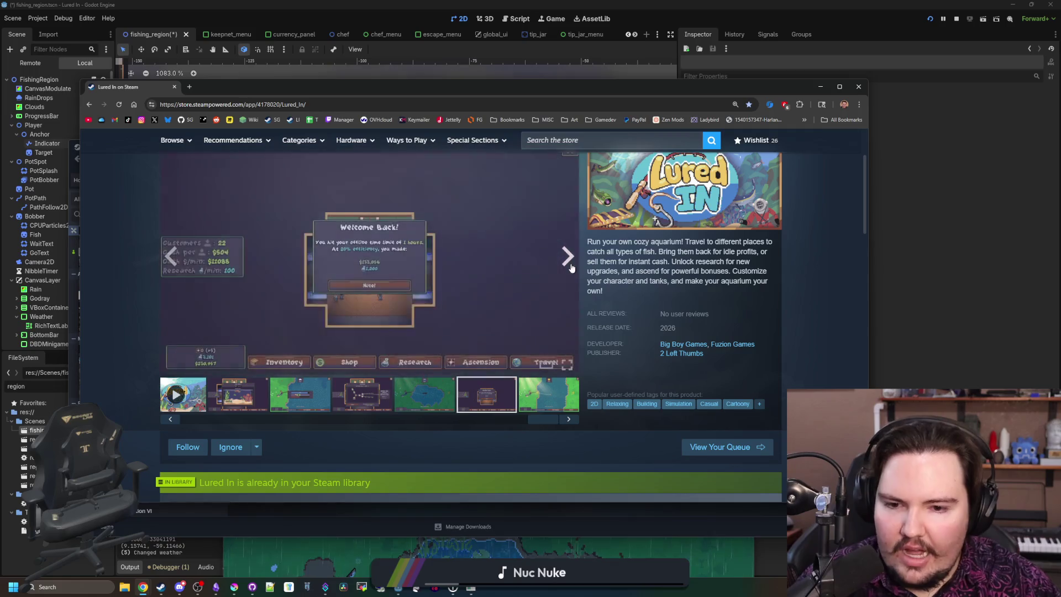
left_click(571, 268)
scroll(269, 235, "down", 1)
scroll(164, 186, "up", 3)
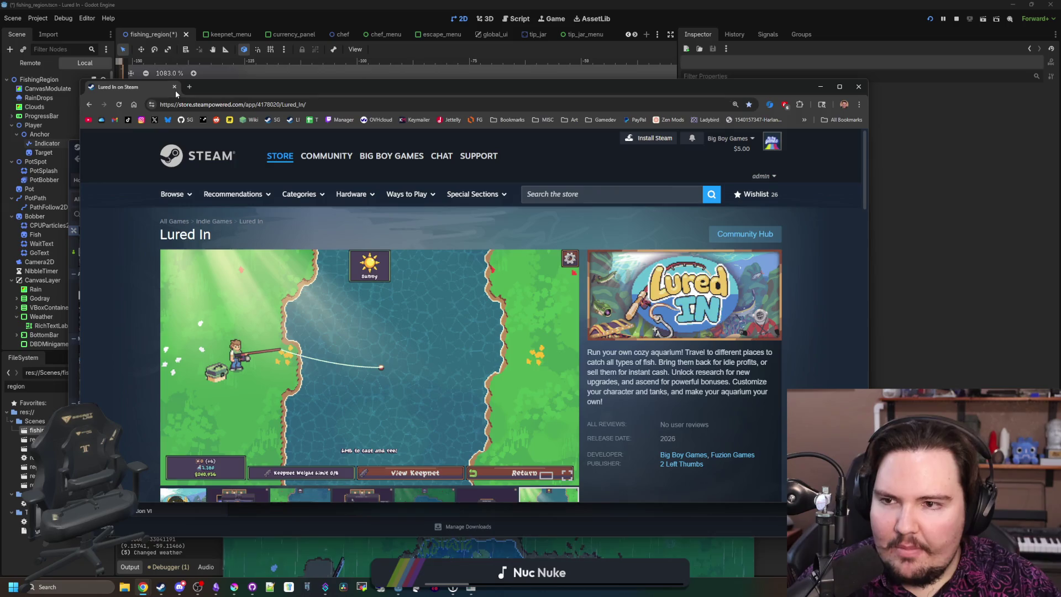
left_click(175, 88)
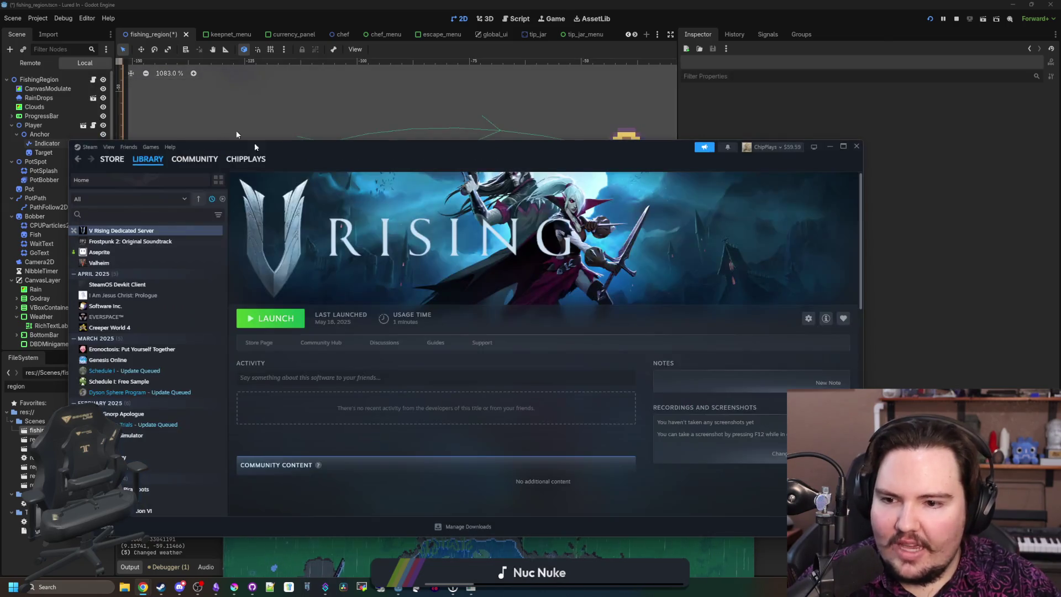
Step: Minimize Steam and test casts into the pond's middle, upper-left and right shores
left_click(829, 147)
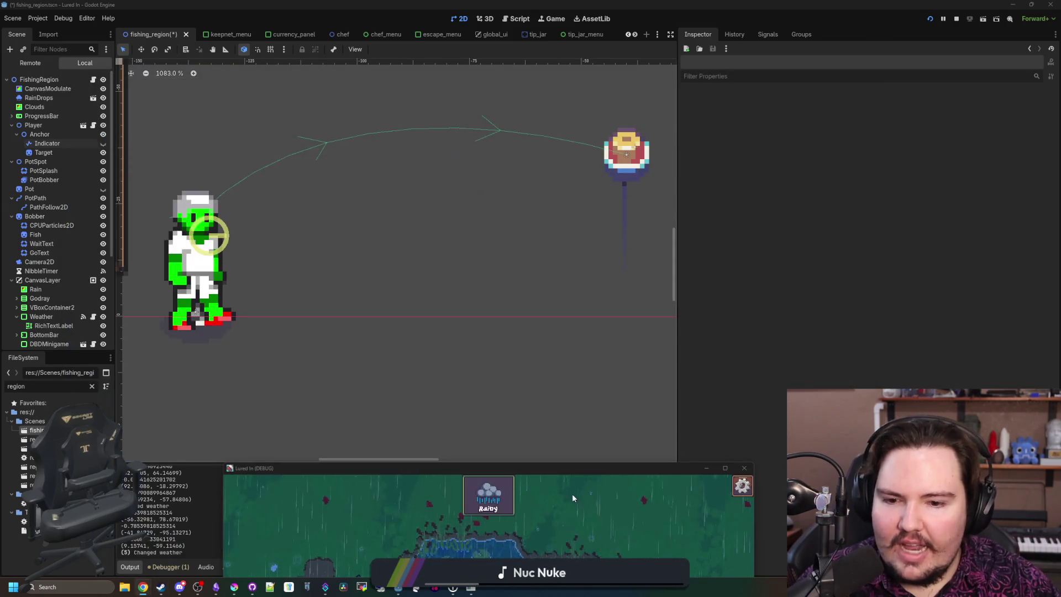
left_click(578, 471)
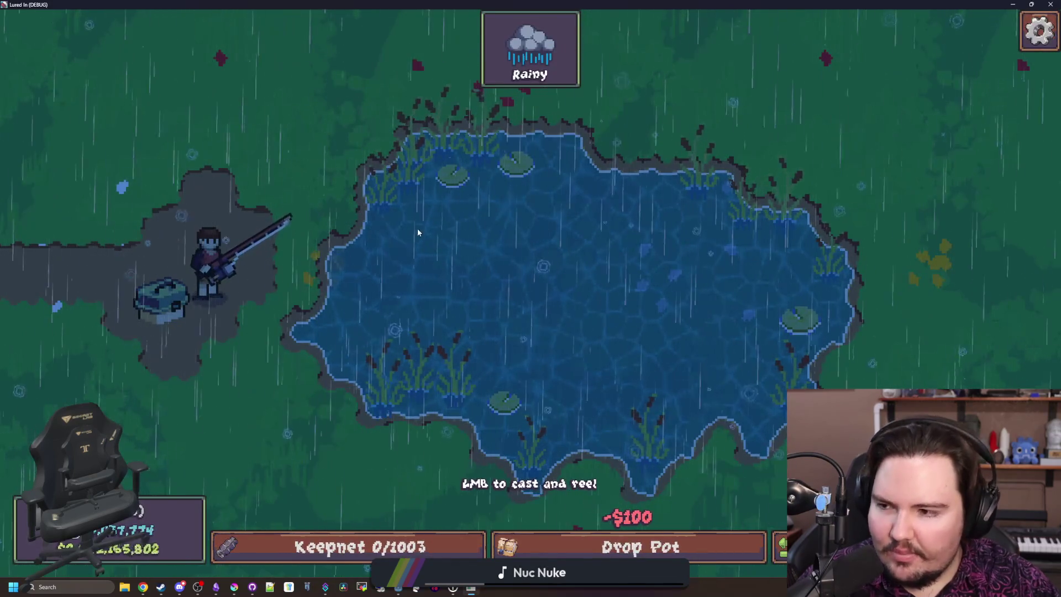
left_click(451, 205)
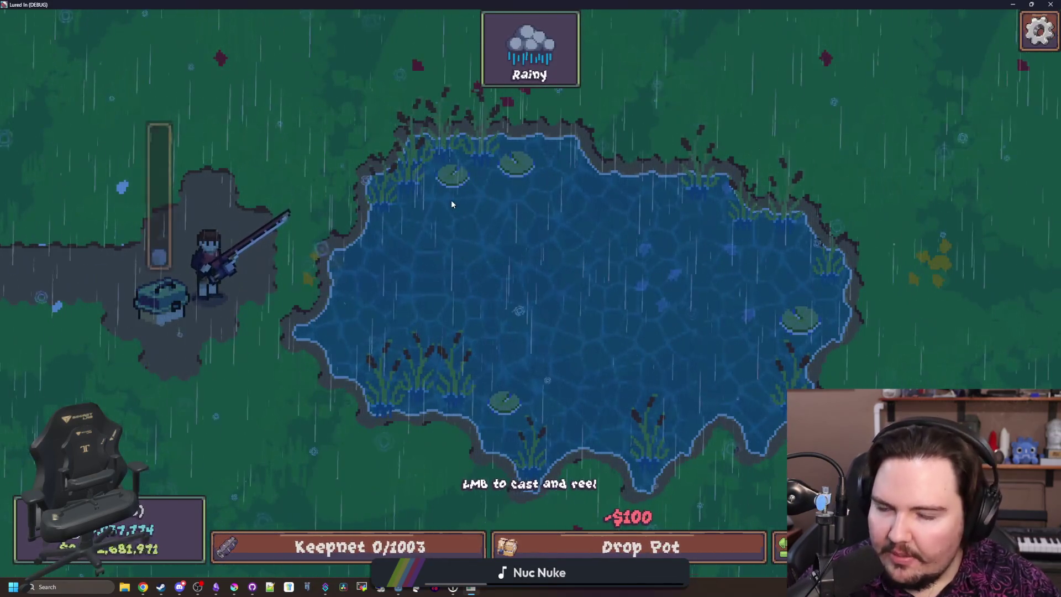
left_click(488, 301)
left_click(552, 238)
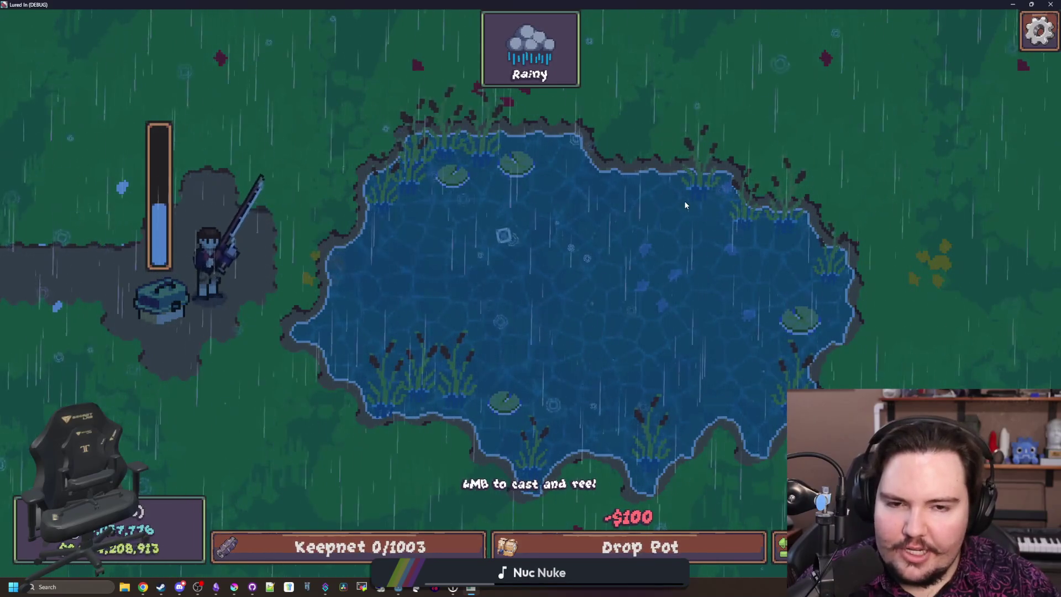
left_click(663, 182)
left_click(652, 175)
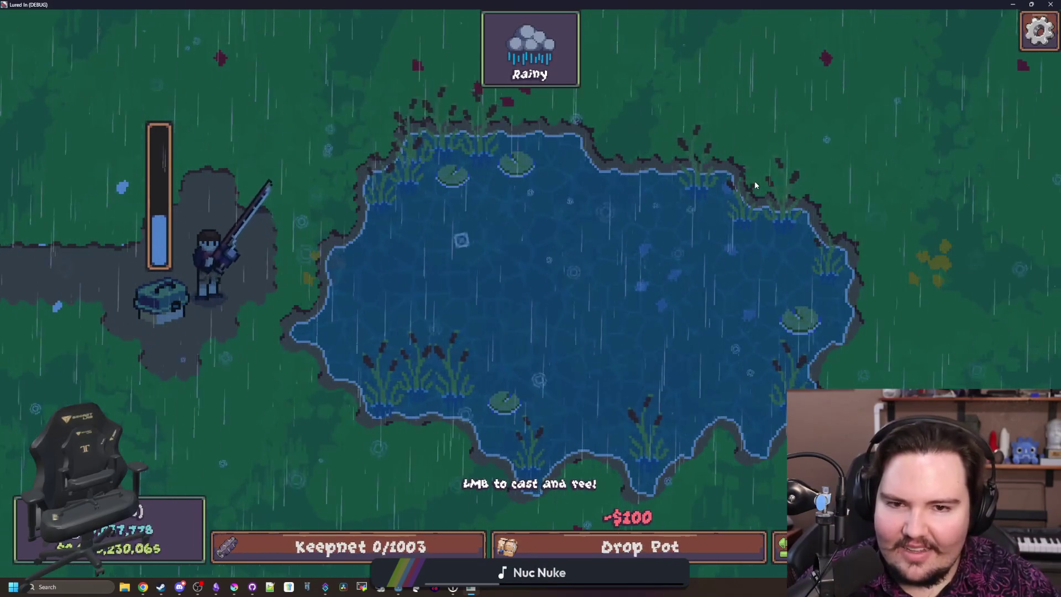
left_click(754, 180)
left_click(754, 179)
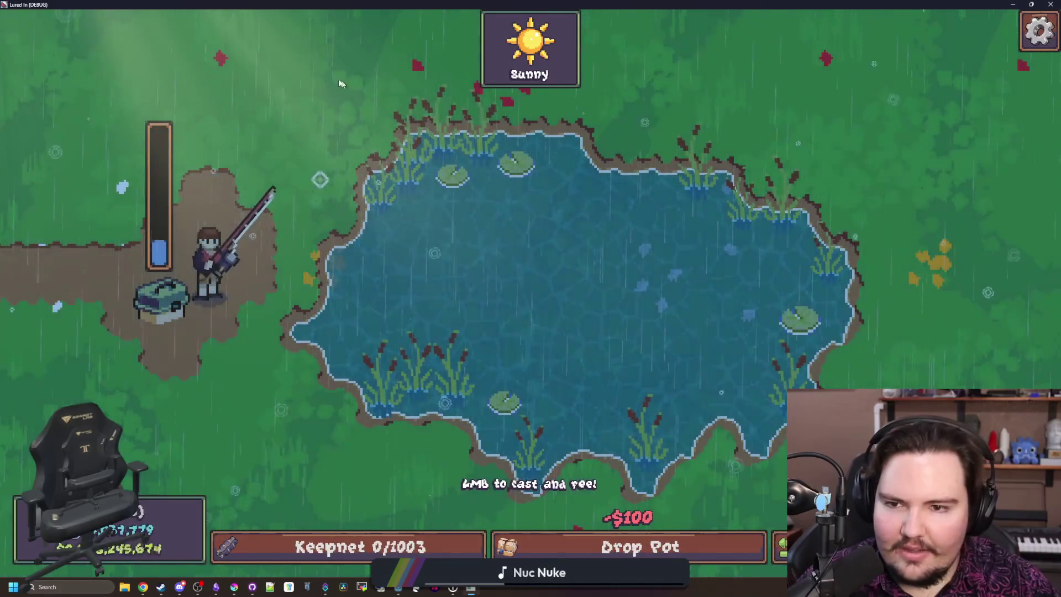
left_click(386, 88)
left_click(386, 88)
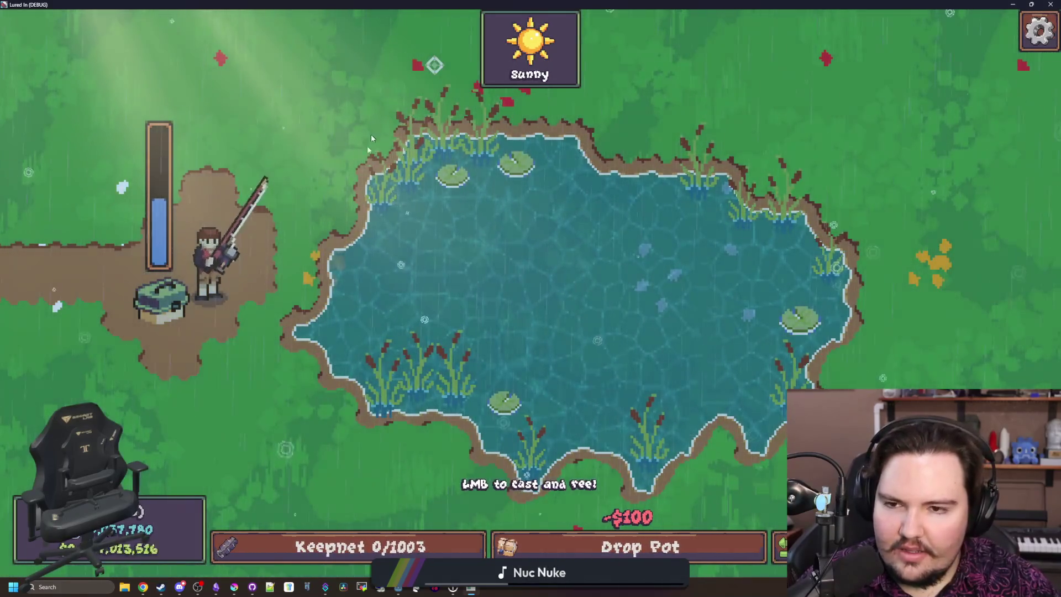
Step: Cast toward the lower-left reeds, lower pond and upper-right edge, then stop the game and show Steam
left_click(335, 476)
left_click(354, 467)
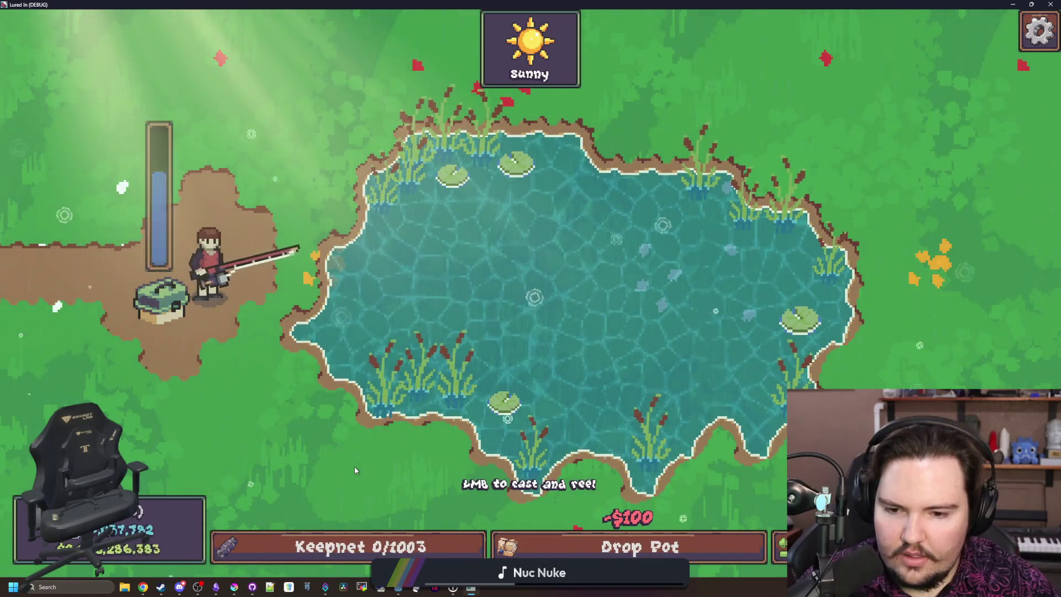
left_click(231, 501)
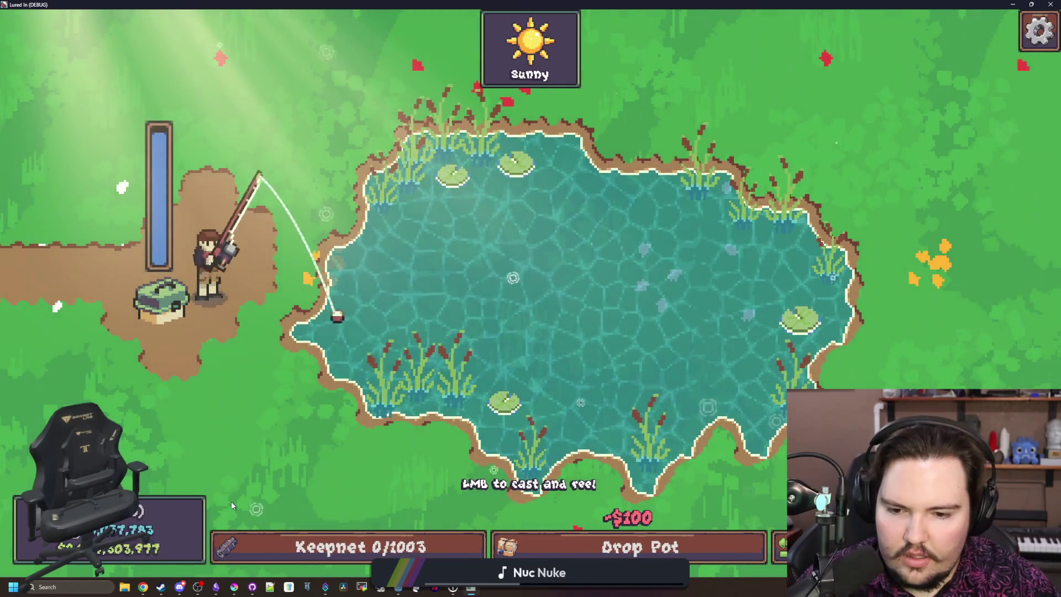
left_click(415, 510)
left_click(328, 460)
left_click(328, 461)
left_click(328, 462)
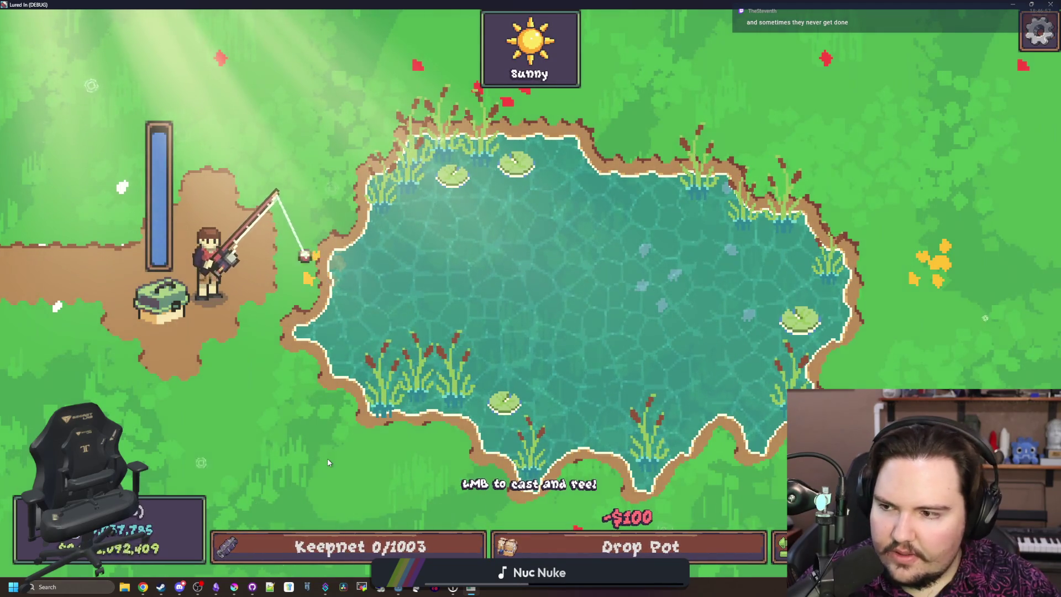
left_click(280, 142)
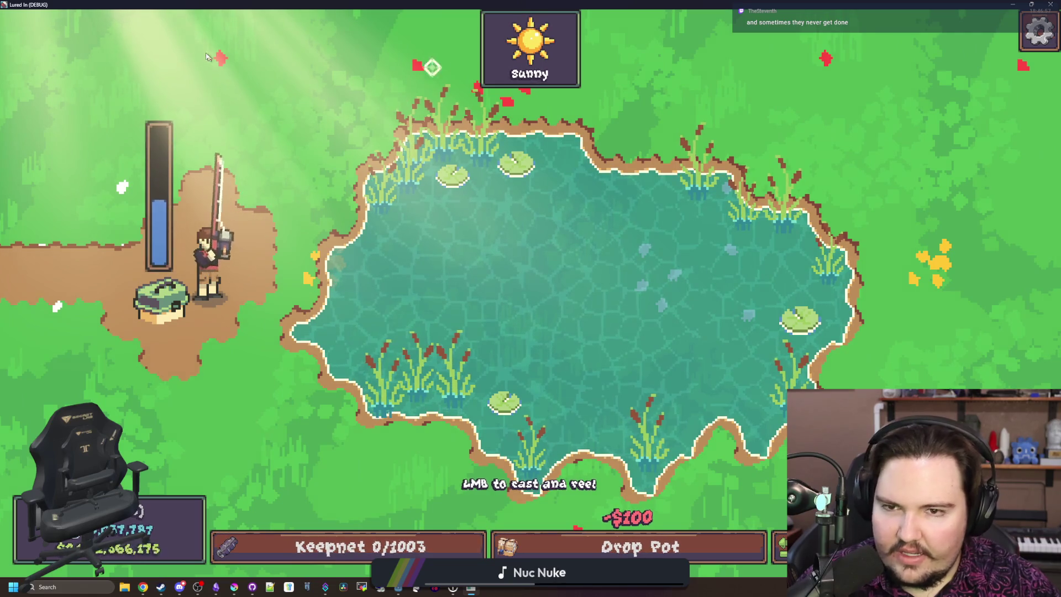
key("F8")
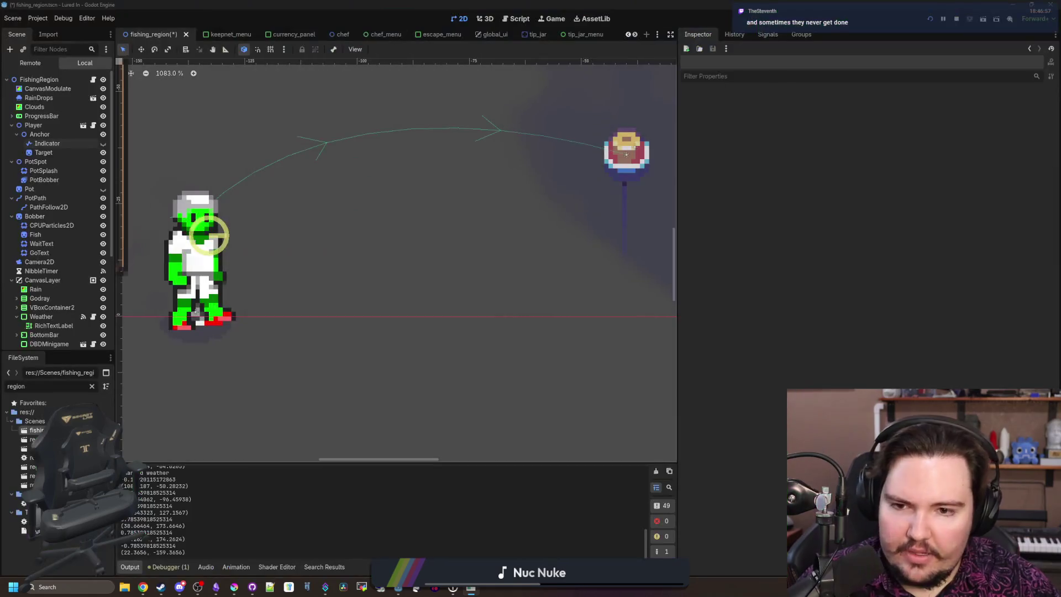
left_click(161, 587)
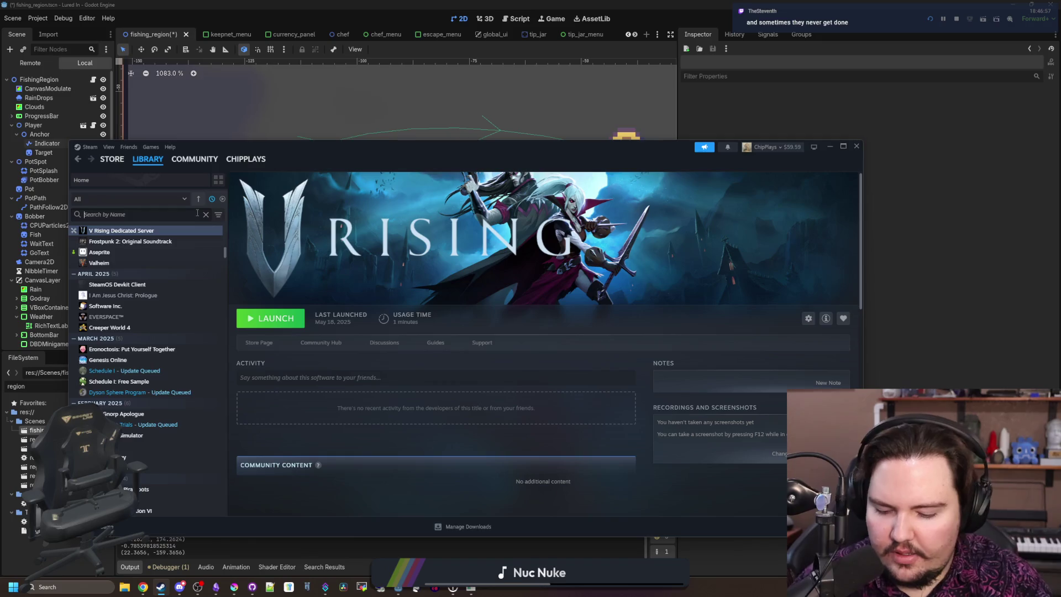
Step: Find The Long Drive by searching 'the long' and go to its store page
type("the long")
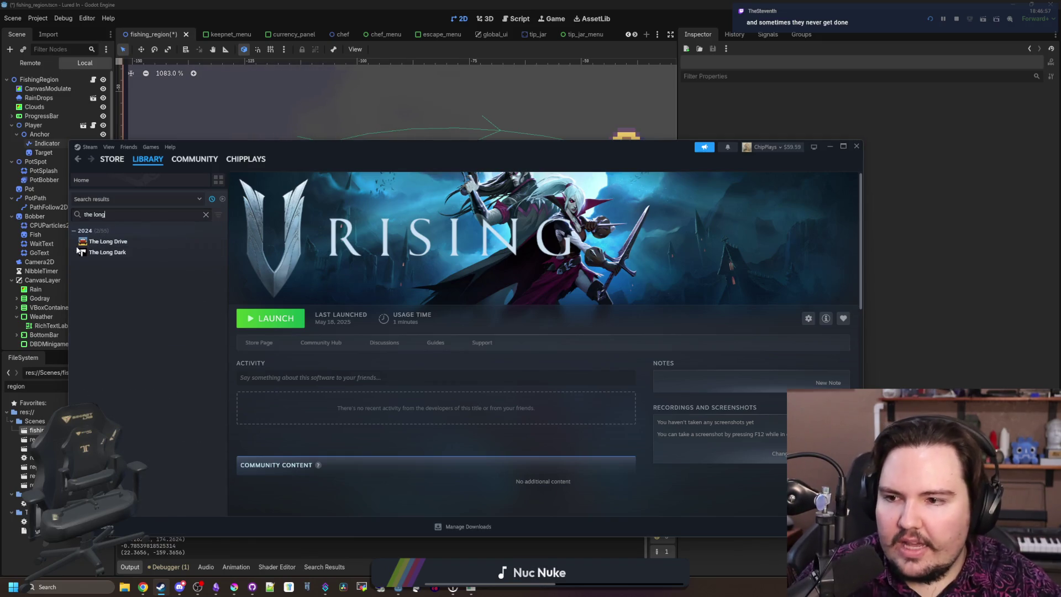
left_click(86, 242)
left_click(260, 343)
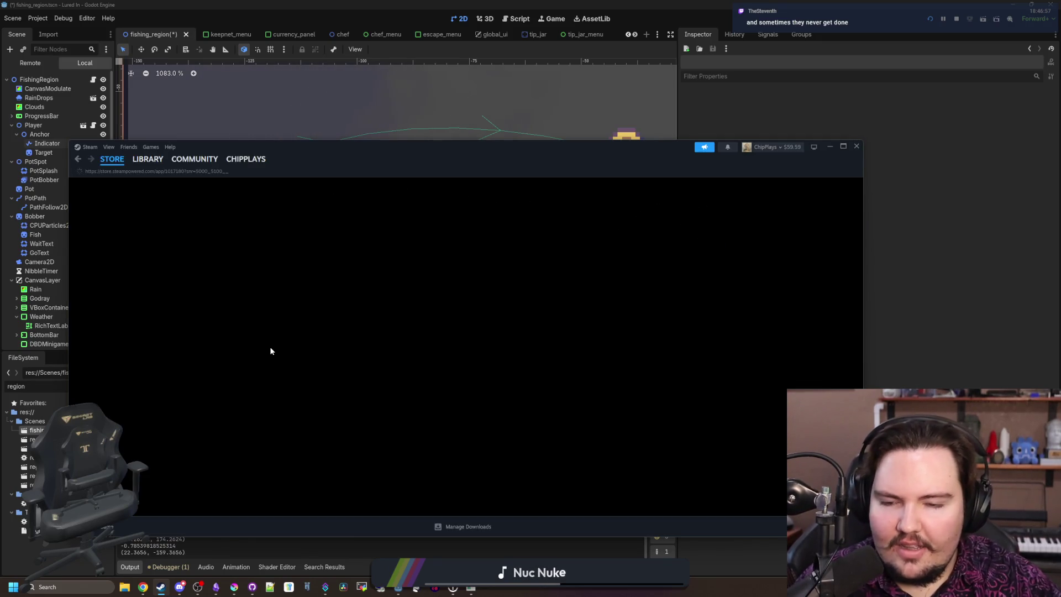
scroll(270, 350, "down", 10)
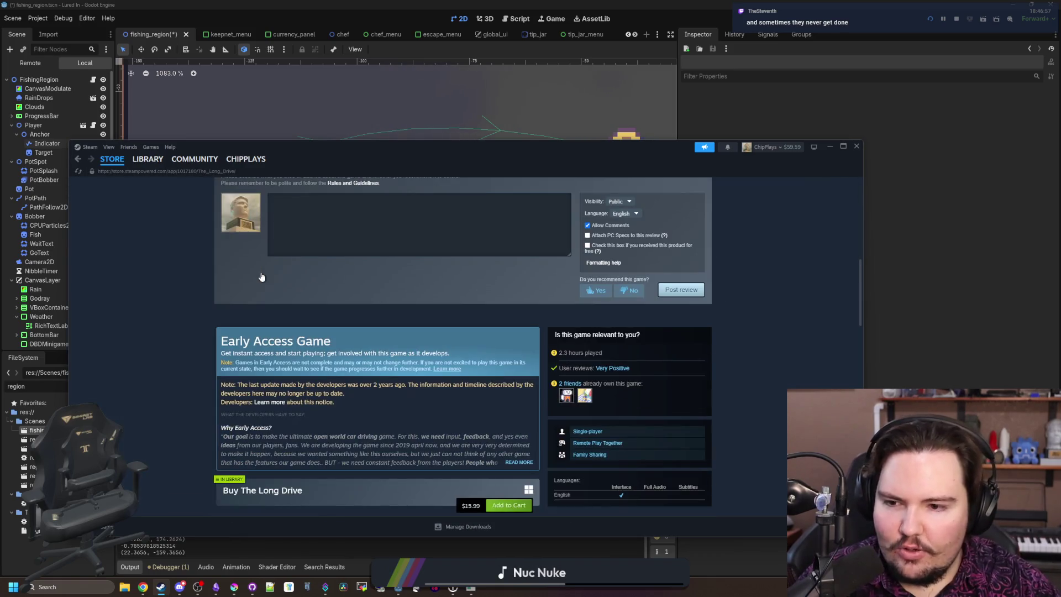
Step: Maximize the Steam window and view the car-interior screenshot enlarged
left_click_drag(440, 170, 462, 3)
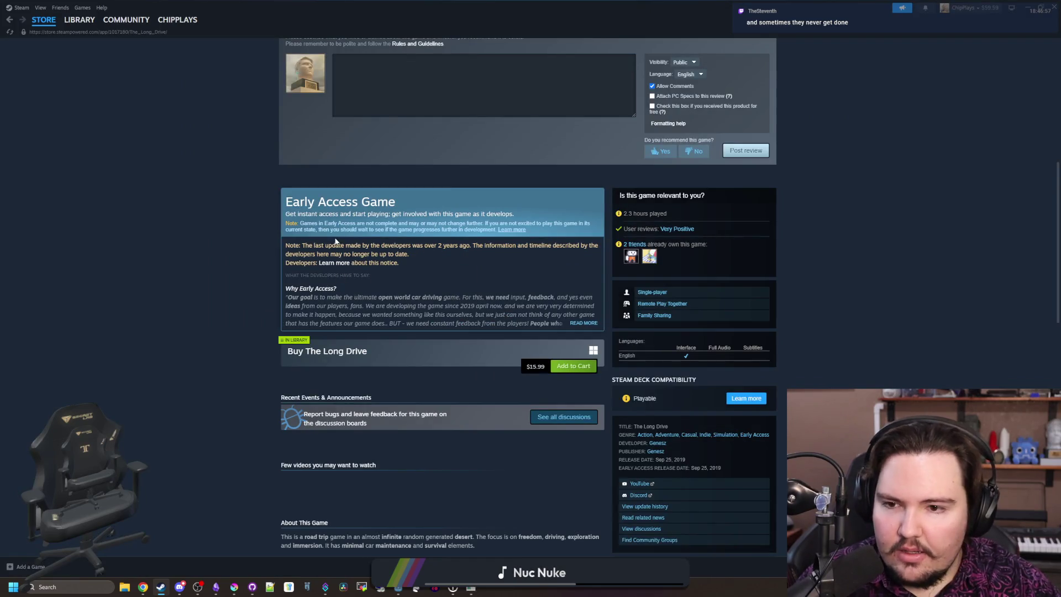
mouse_move(307, 245)
left_mouse_down()
mouse_move(410, 254)
mouse_move(505, 245)
left_mouse_up()
scroll(523, 284, "up", 5)
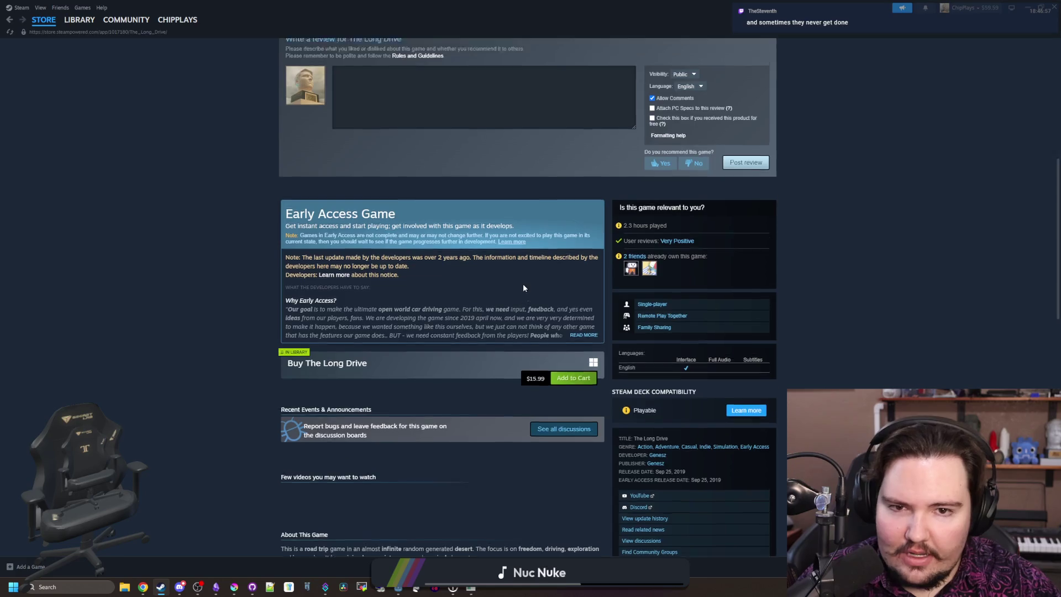
scroll(524, 288, "up", 1)
left_click(403, 304)
left_click(571, 274)
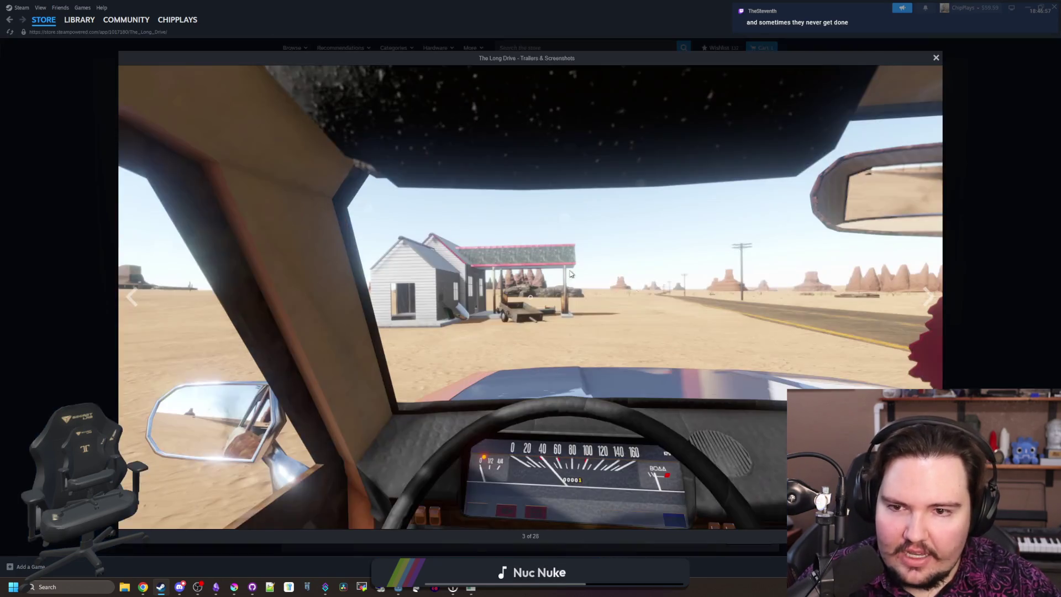
Step: Step forward through The Long Drive's screenshots in the gallery viewer
left_click(930, 304)
left_click(929, 303)
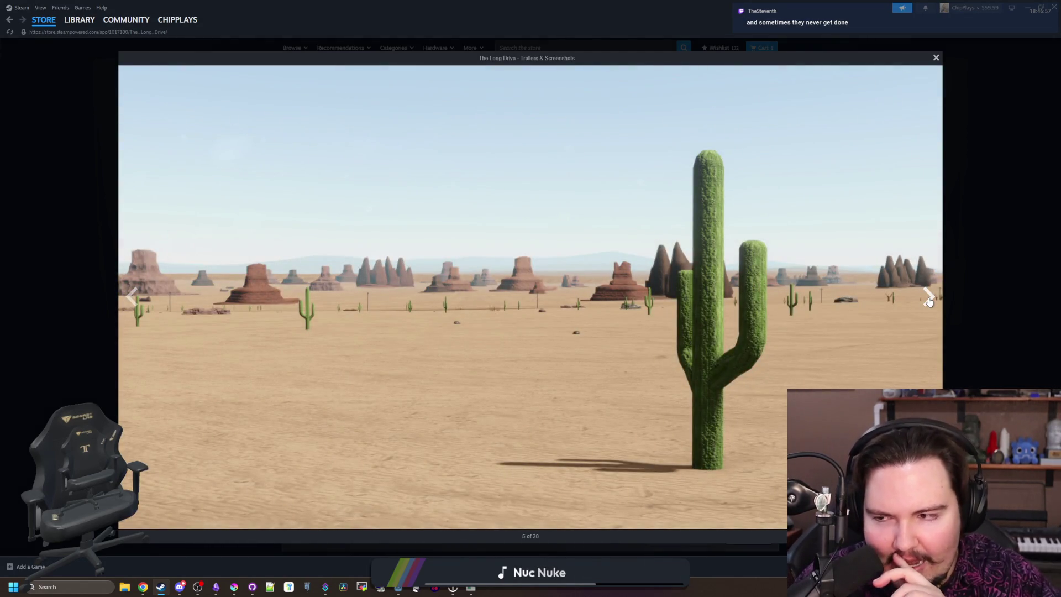
left_click(930, 302)
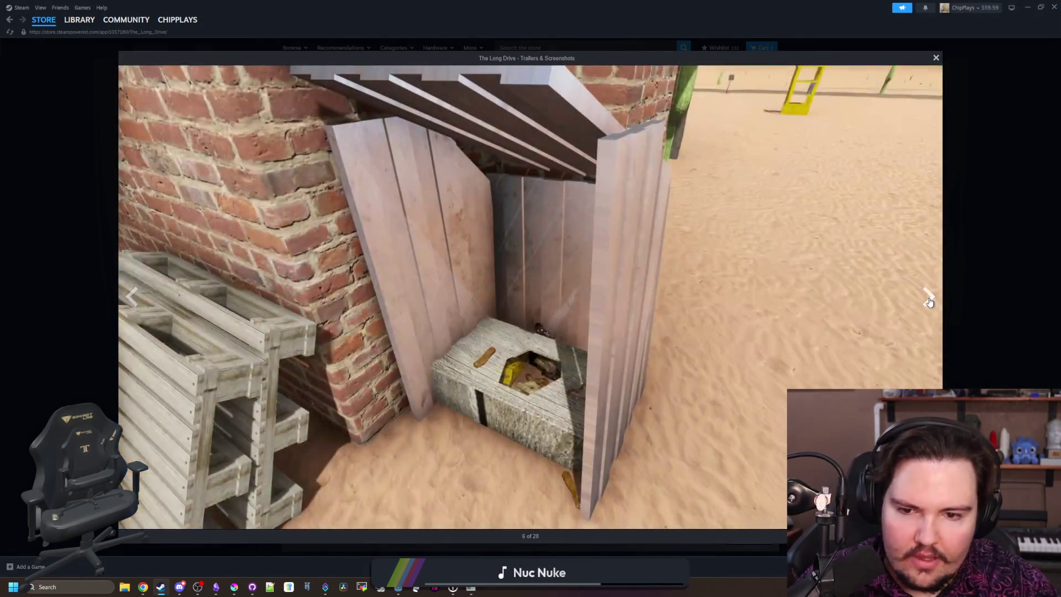
left_click(929, 302)
left_click(931, 303)
left_click(929, 302)
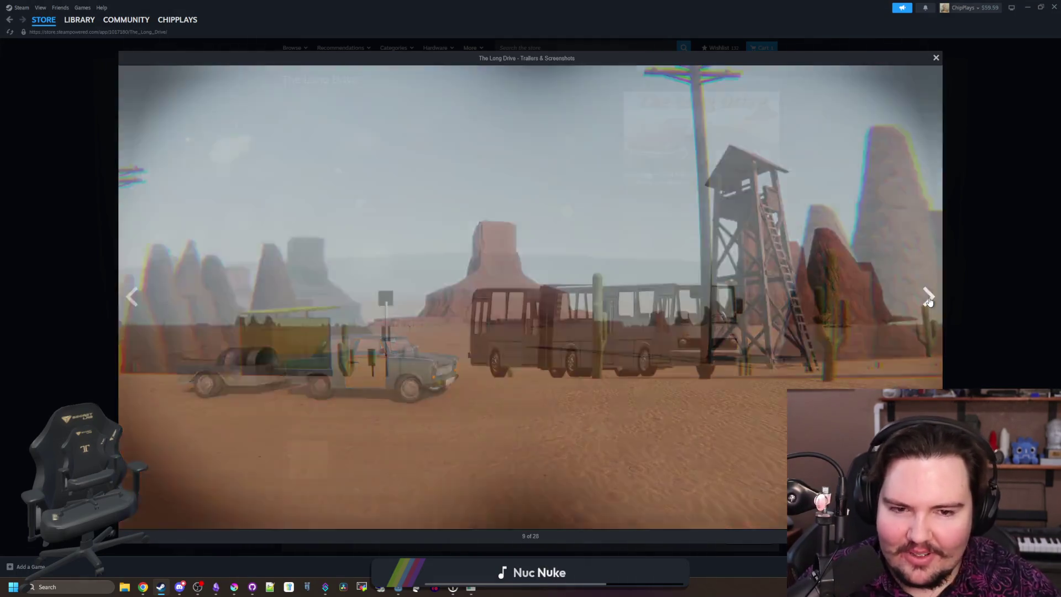
left_click(929, 302)
left_click(929, 300)
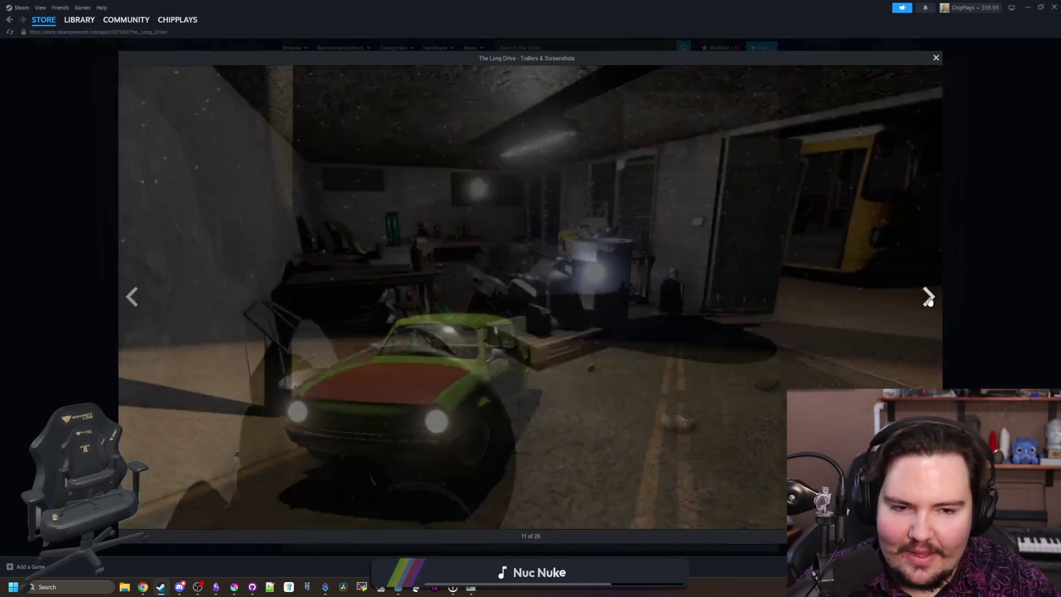
left_click(929, 300)
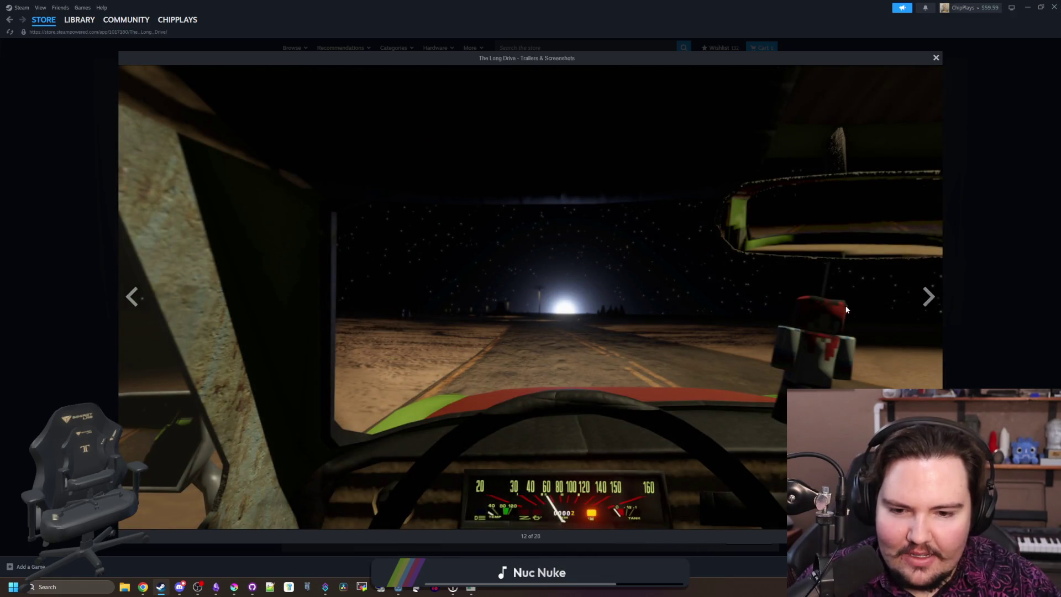
left_click(918, 303)
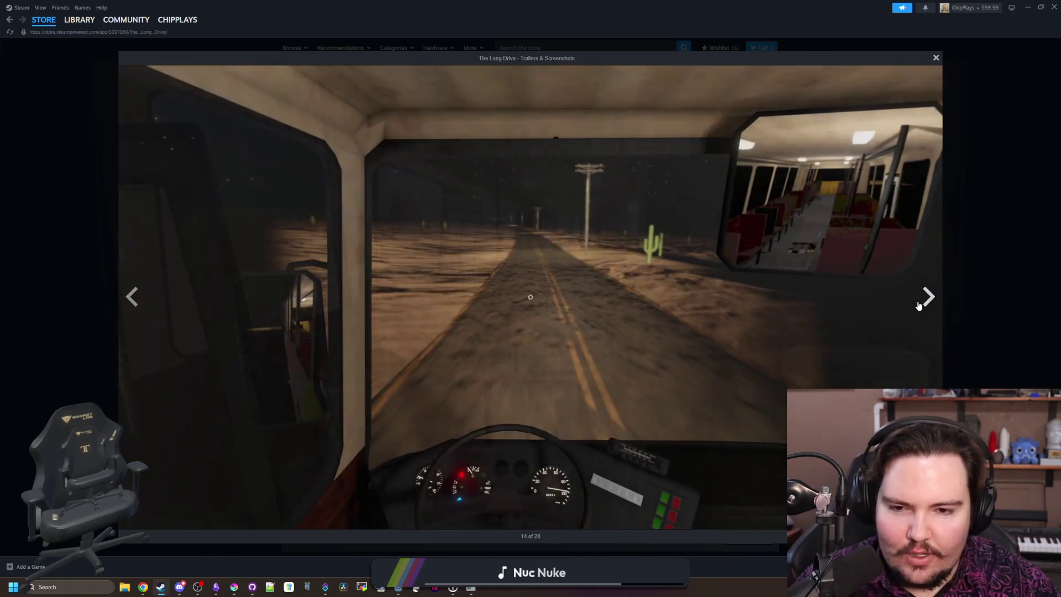
left_click(918, 304)
left_click(918, 303)
left_click(919, 305)
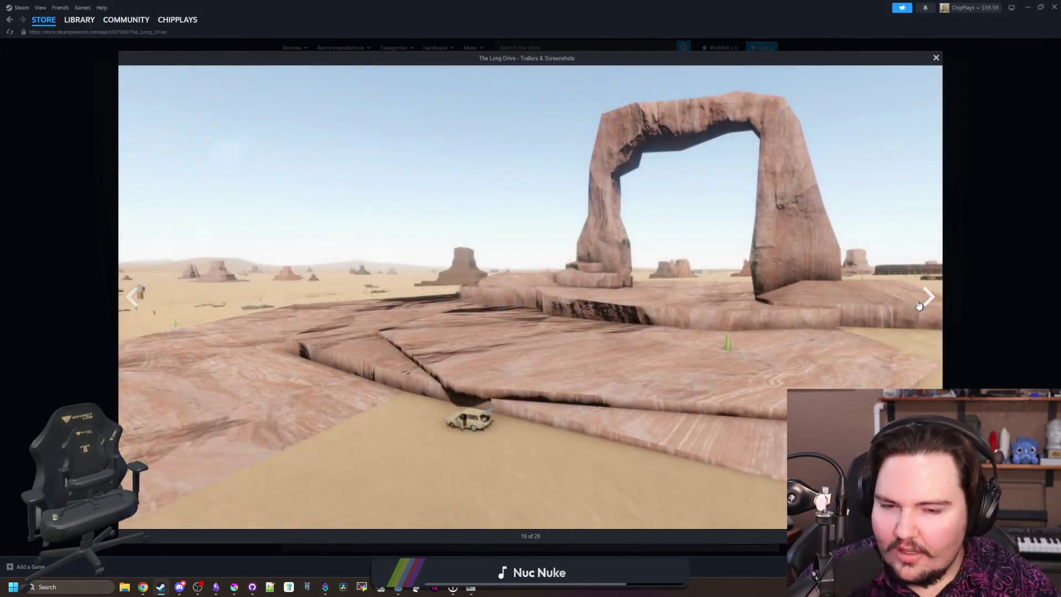
left_click(919, 305)
left_click(919, 305)
left_click(919, 305)
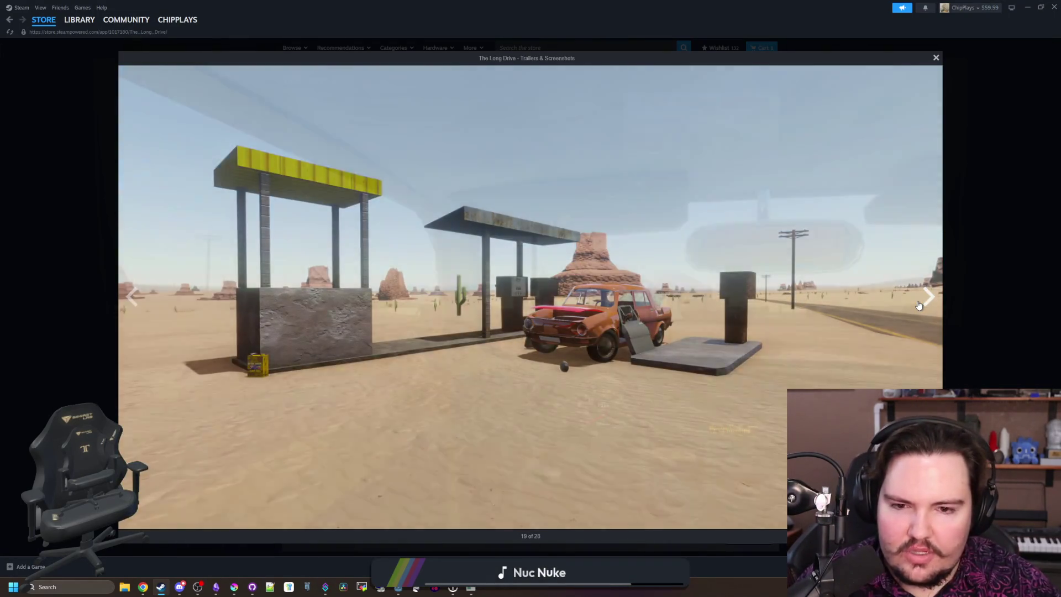
left_click(919, 306)
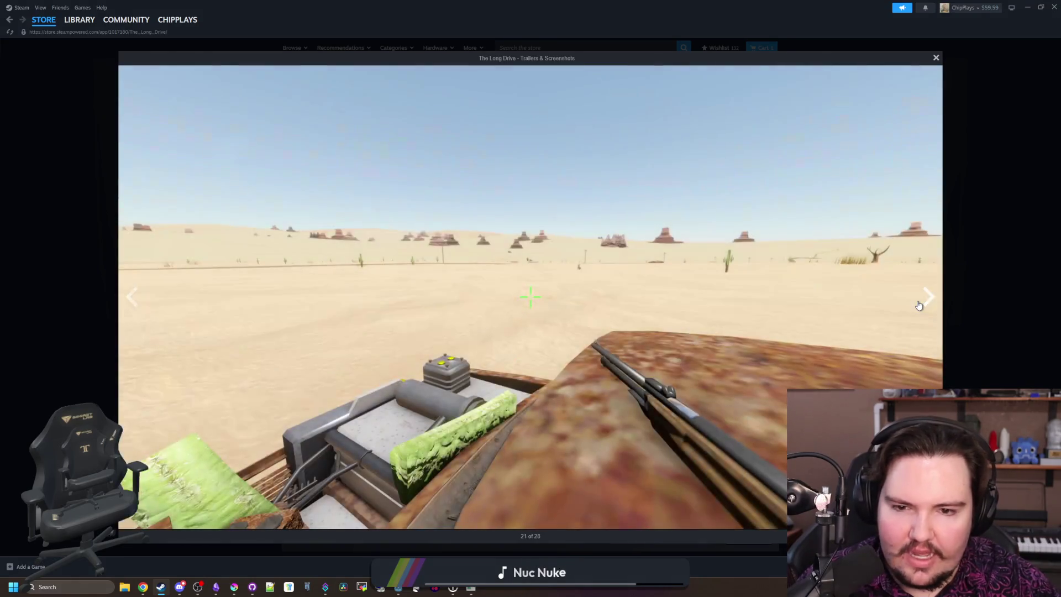
left_click(919, 305)
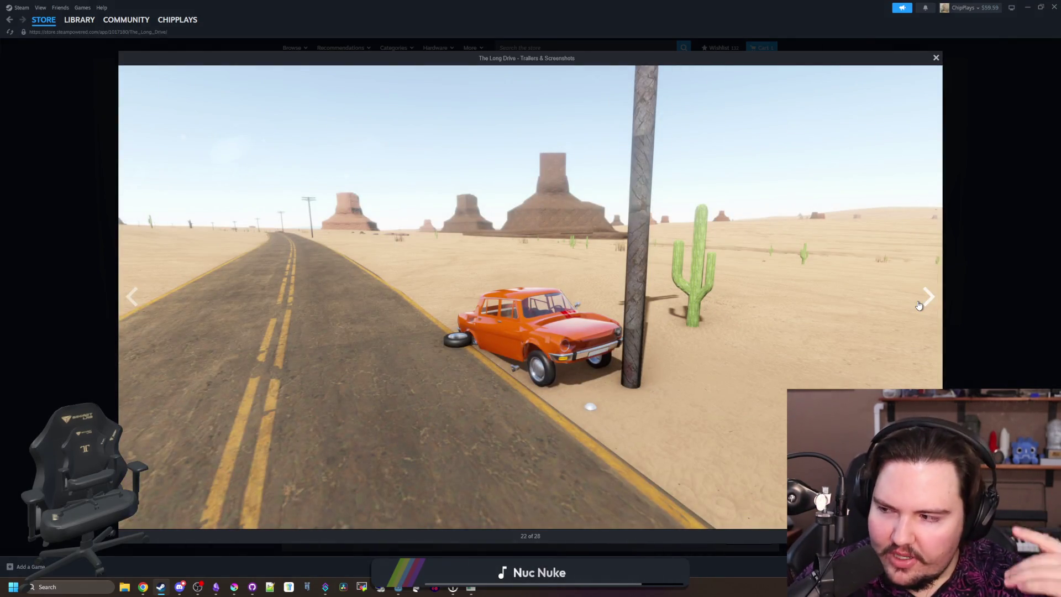
Step: Skip past the trailer, wrap around through more screenshots, then close the gallery and scroll down
left_click(919, 305)
left_click(919, 305)
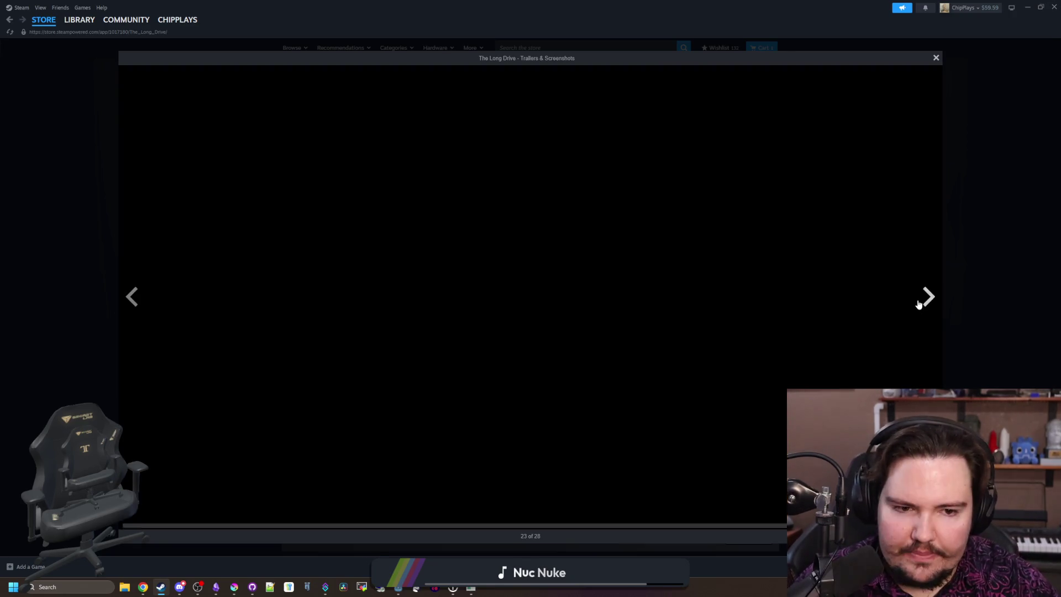
left_click(919, 305)
left_click(920, 305)
left_click(919, 305)
left_click(919, 305)
left_click(922, 298)
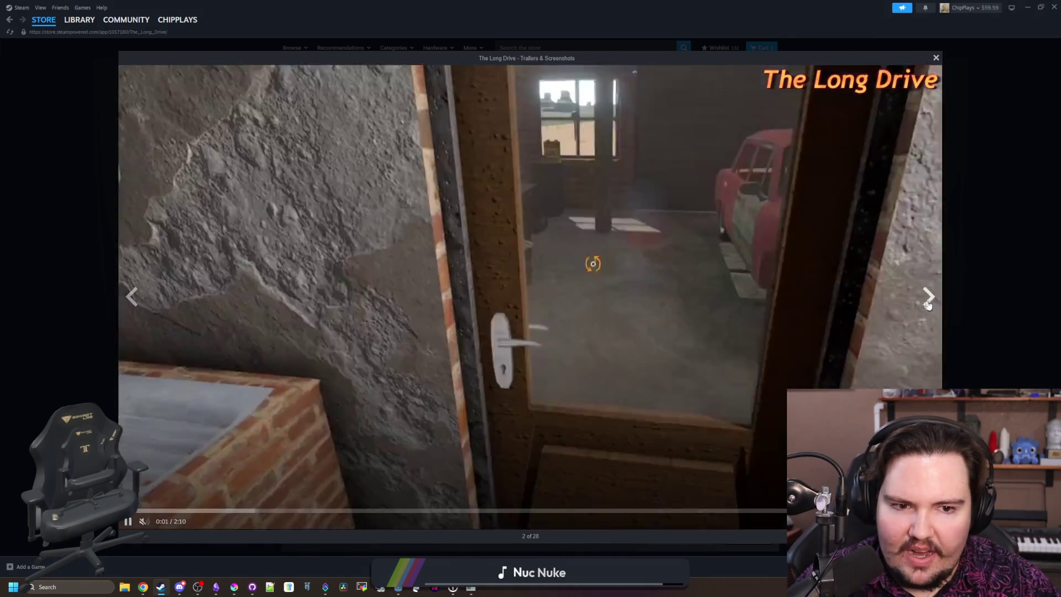
left_click(929, 297)
left_click(931, 303)
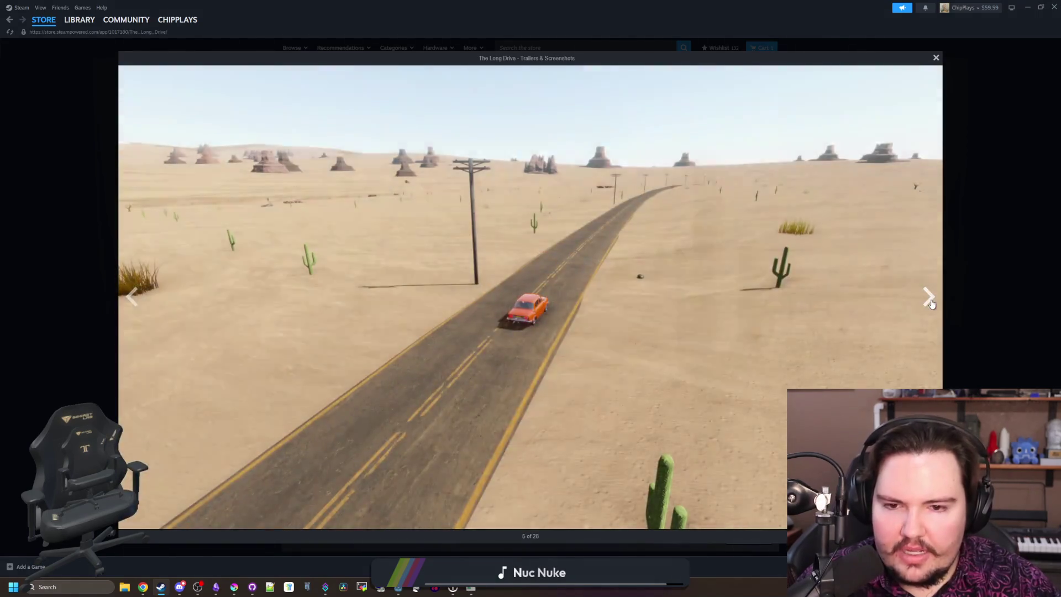
left_click(930, 302)
left_click(932, 303)
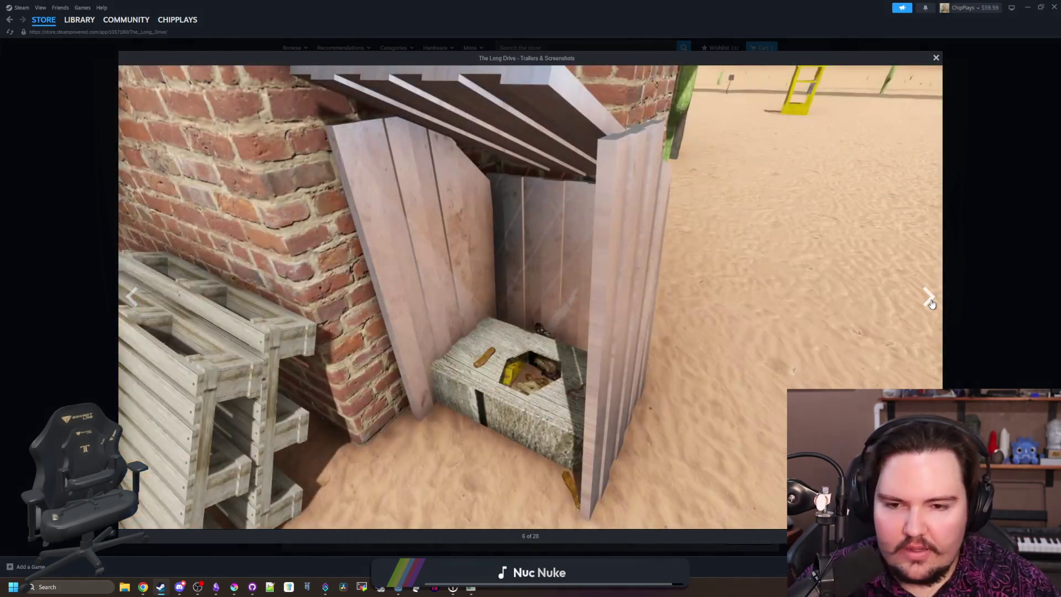
left_click(931, 303)
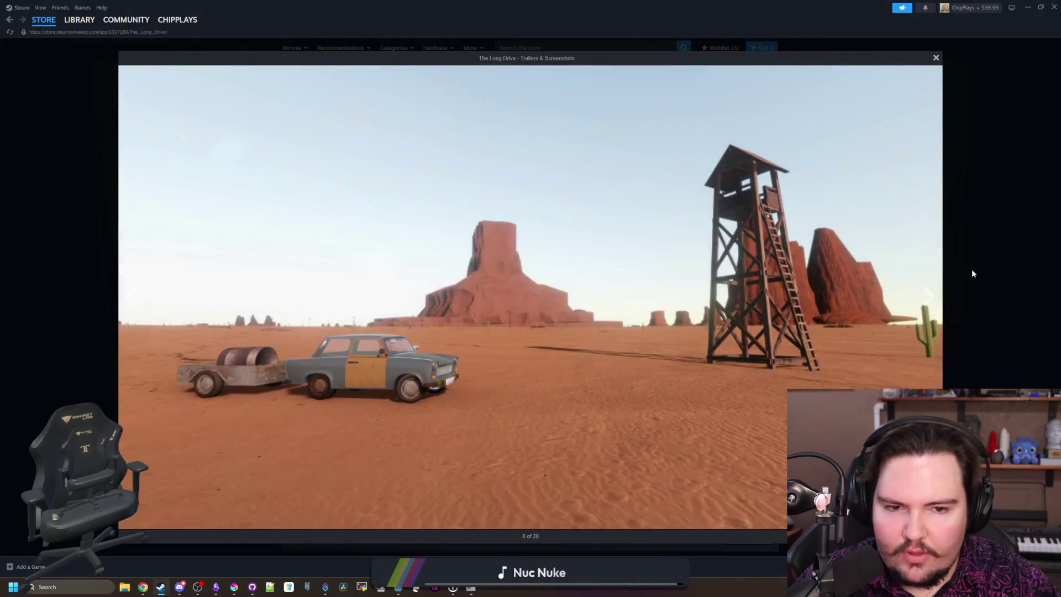
left_click(971, 270)
scroll(490, 319, "down", 15)
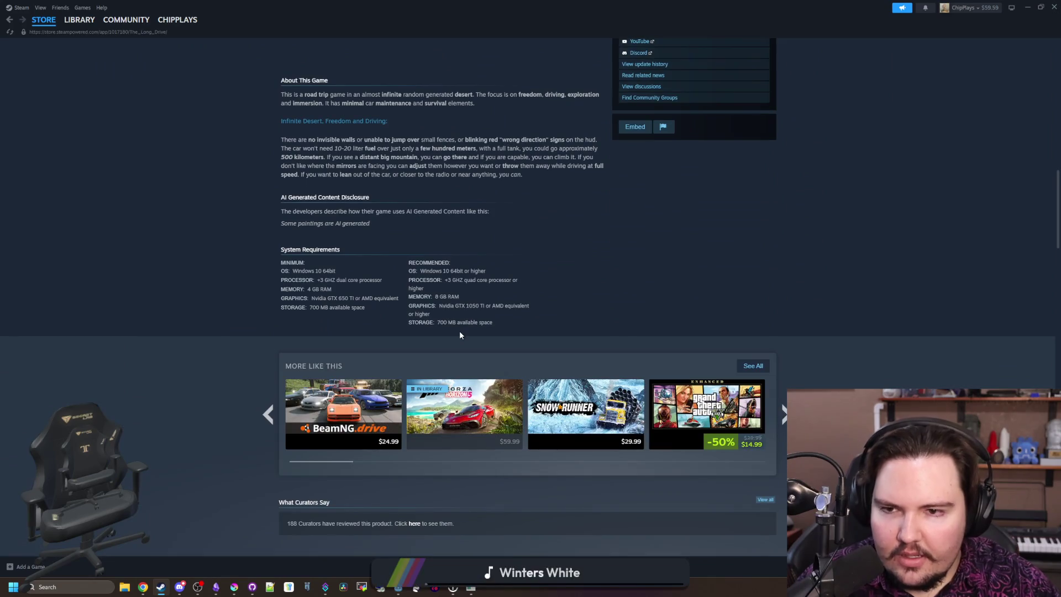
Step: Page through every More Like This recommendation for The Long Drive, to the last page and back toward the start
scroll(460, 332, "up", 4)
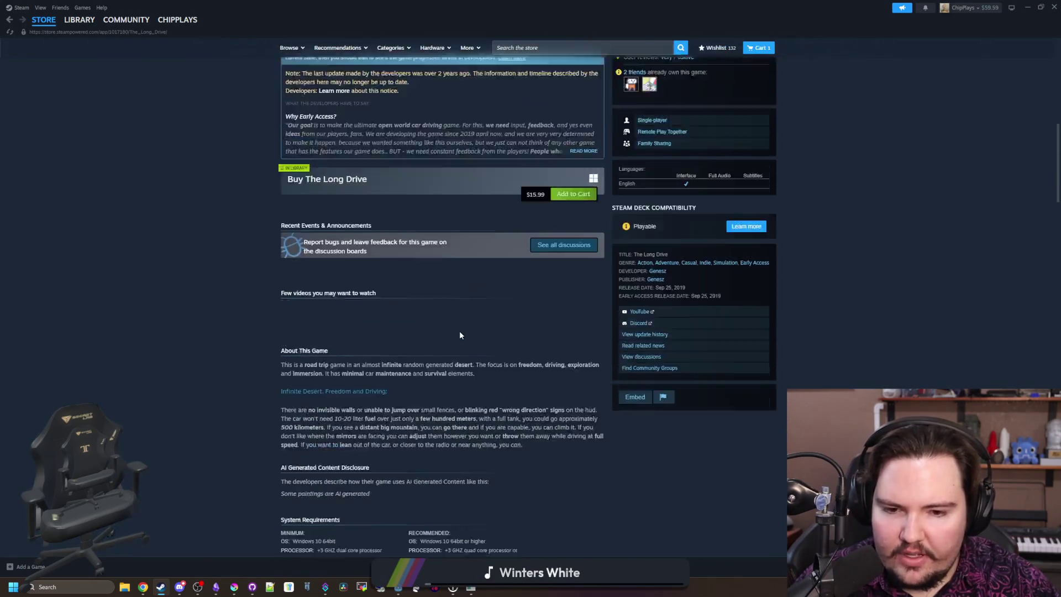
scroll(460, 332, "down", 8)
scroll(460, 335, "down", 3)
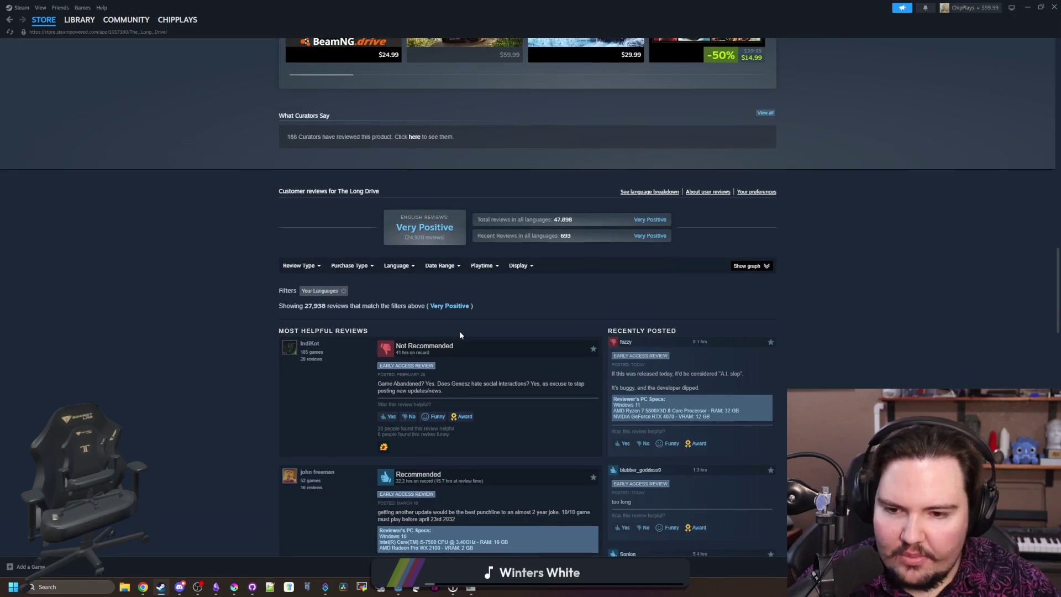
scroll(420, 328, "up", 5)
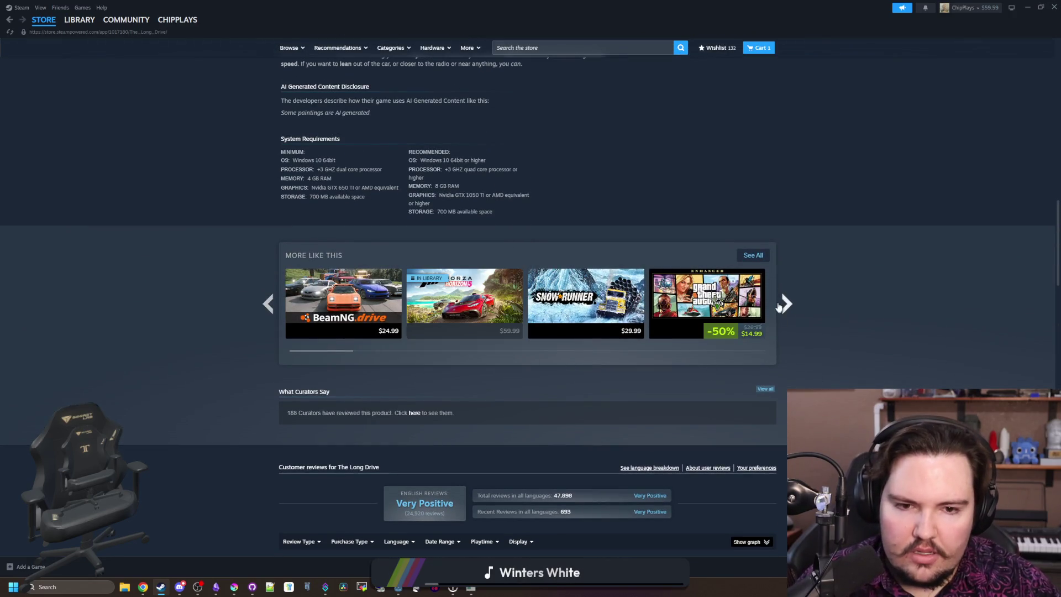
left_click(780, 306)
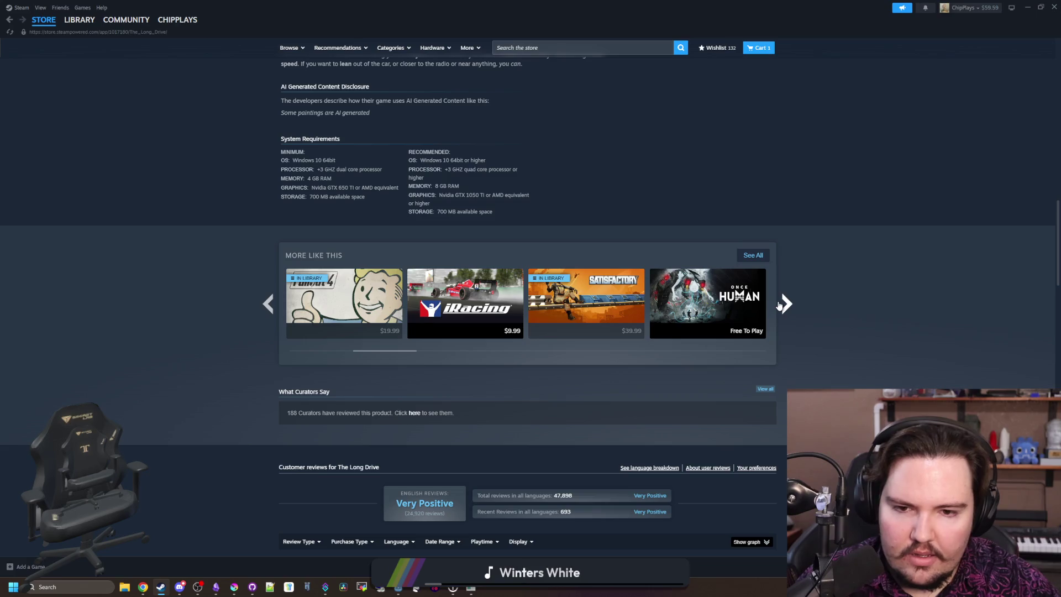
left_click(780, 305)
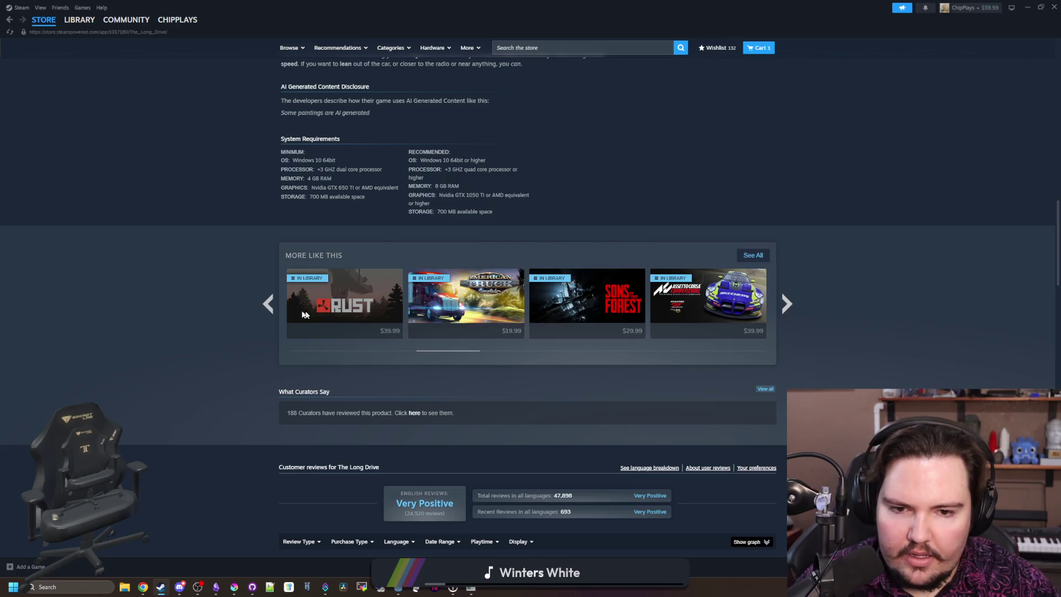
left_click(276, 307)
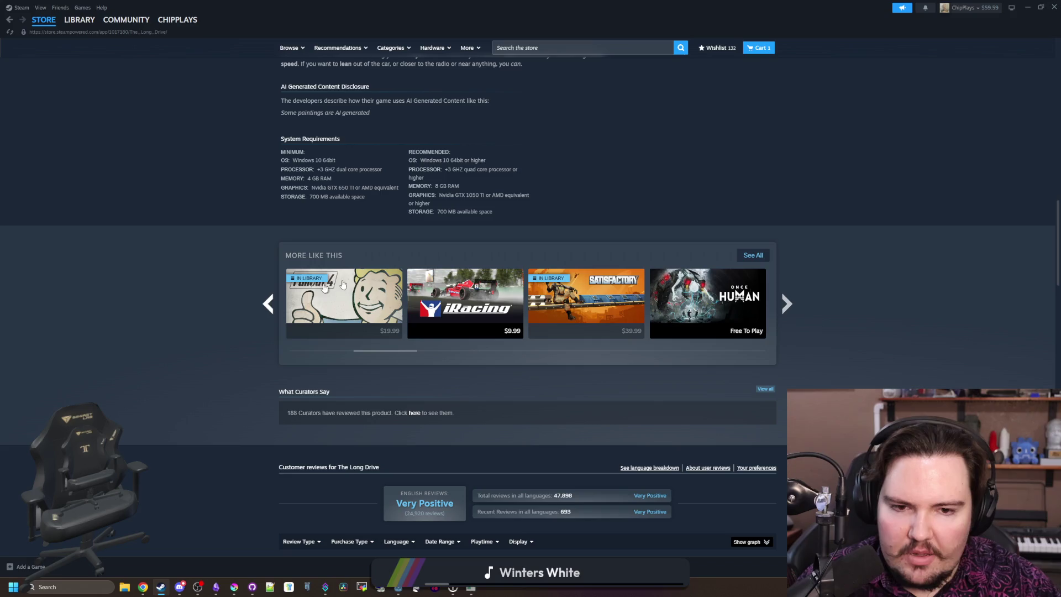
left_click(786, 308)
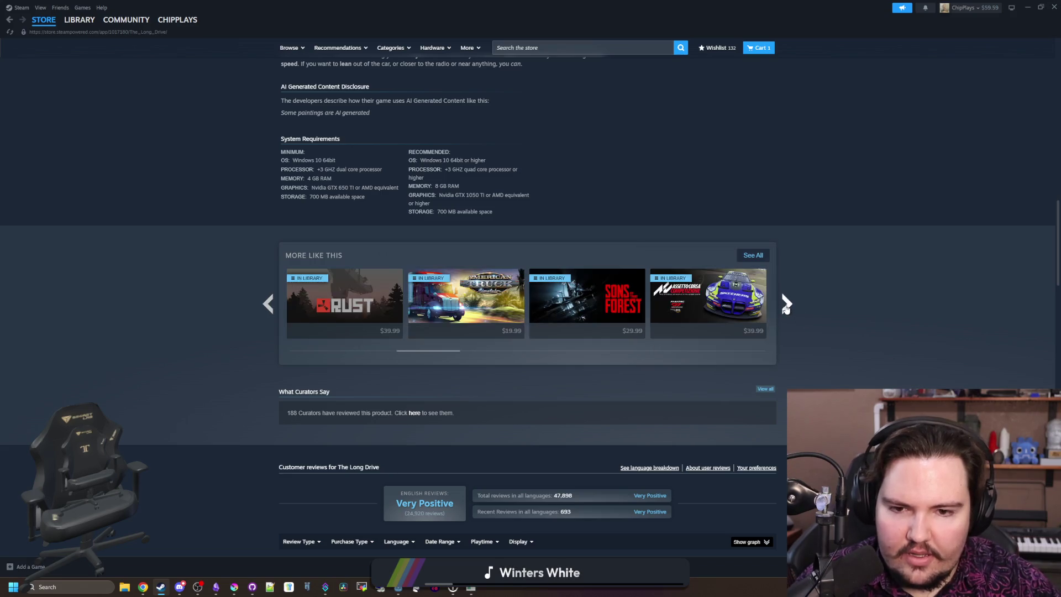
left_click(787, 308)
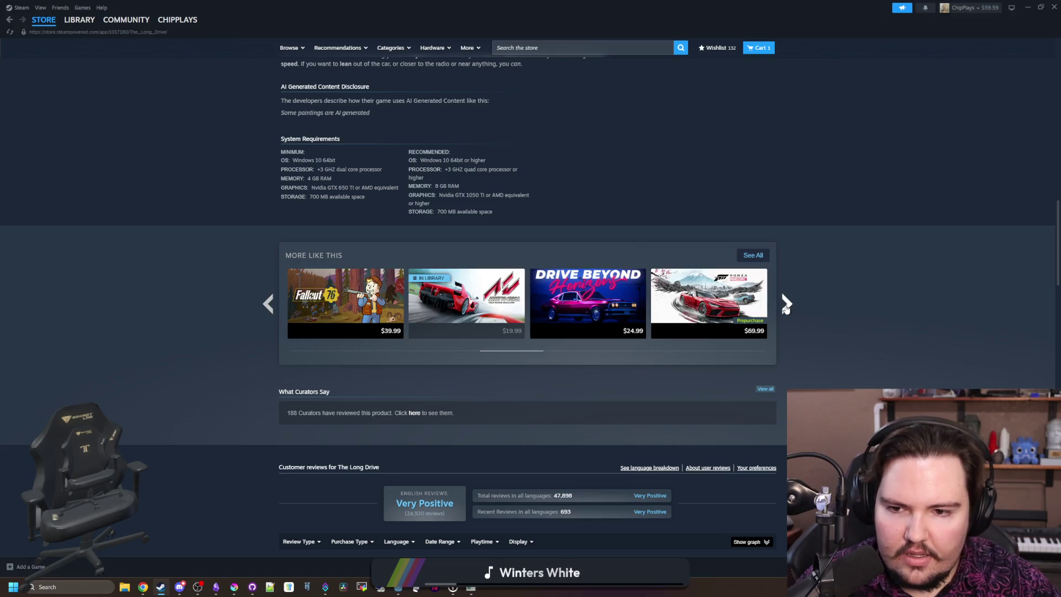
left_click(781, 313)
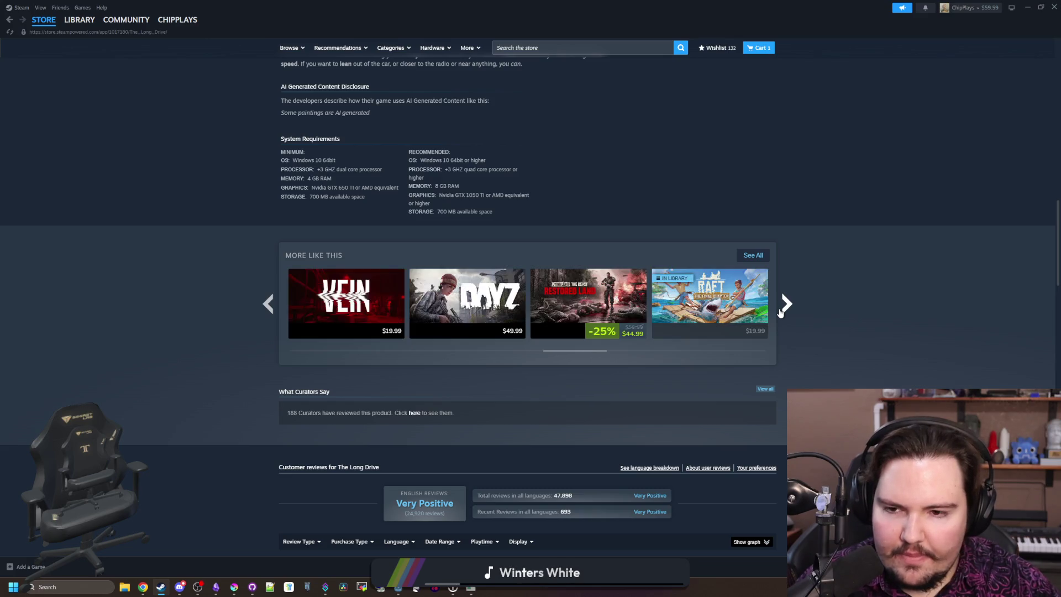
left_click(781, 313)
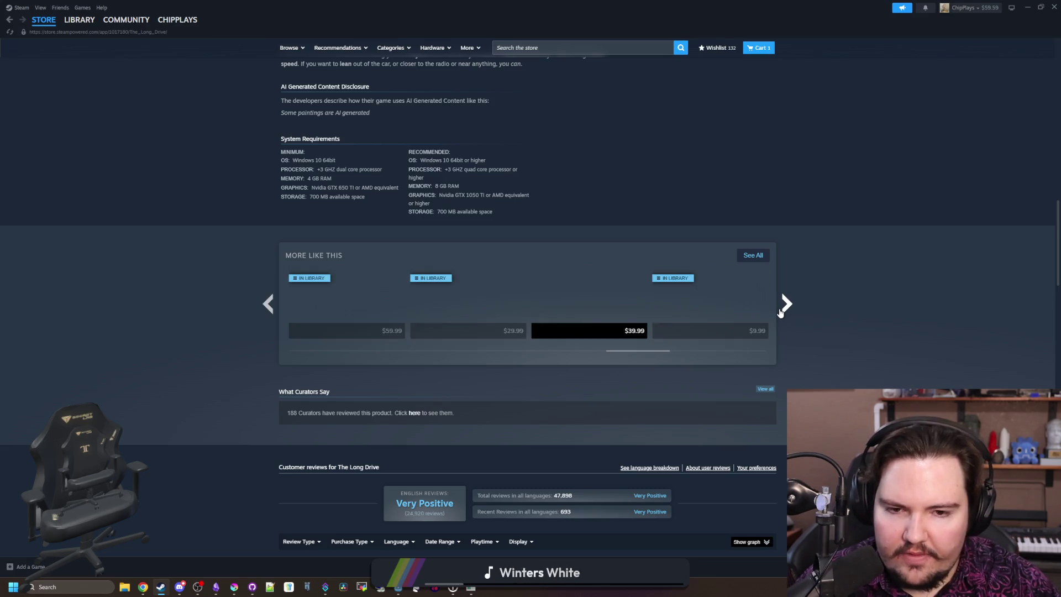
left_click(781, 313)
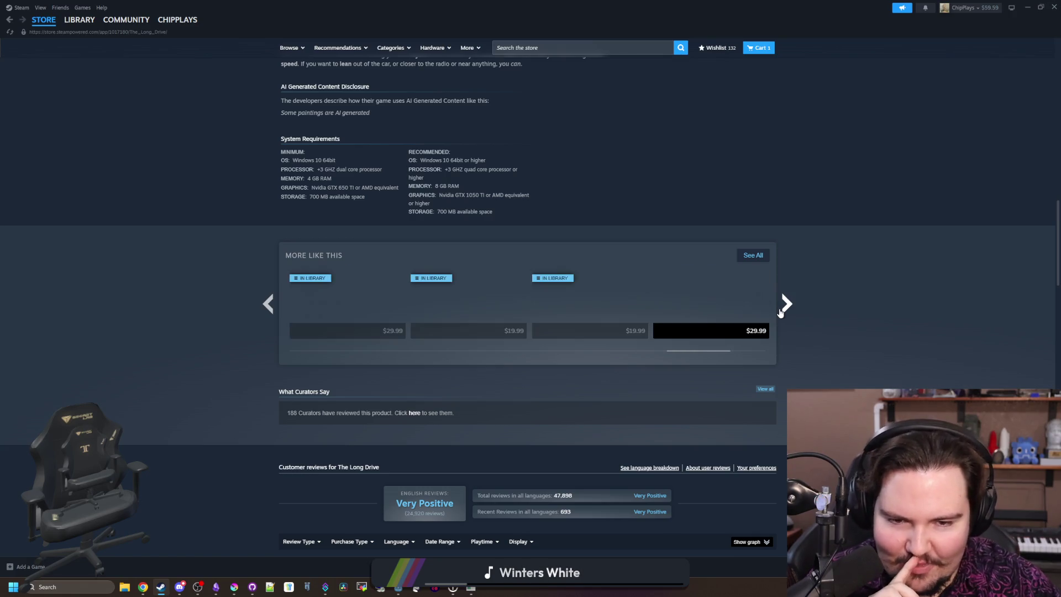
left_click(781, 313)
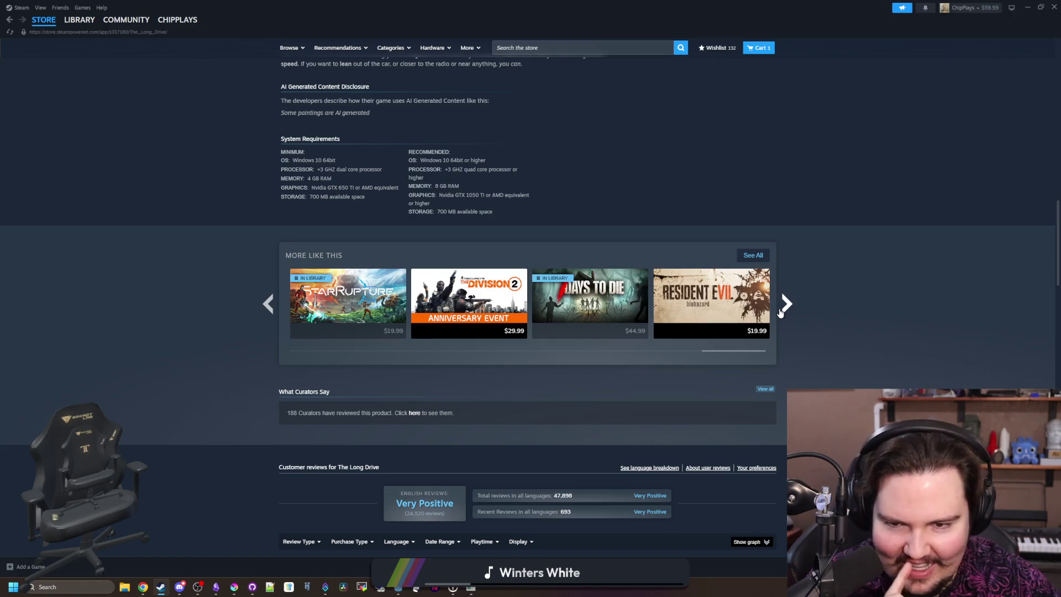
left_click(781, 313)
left_click(781, 313)
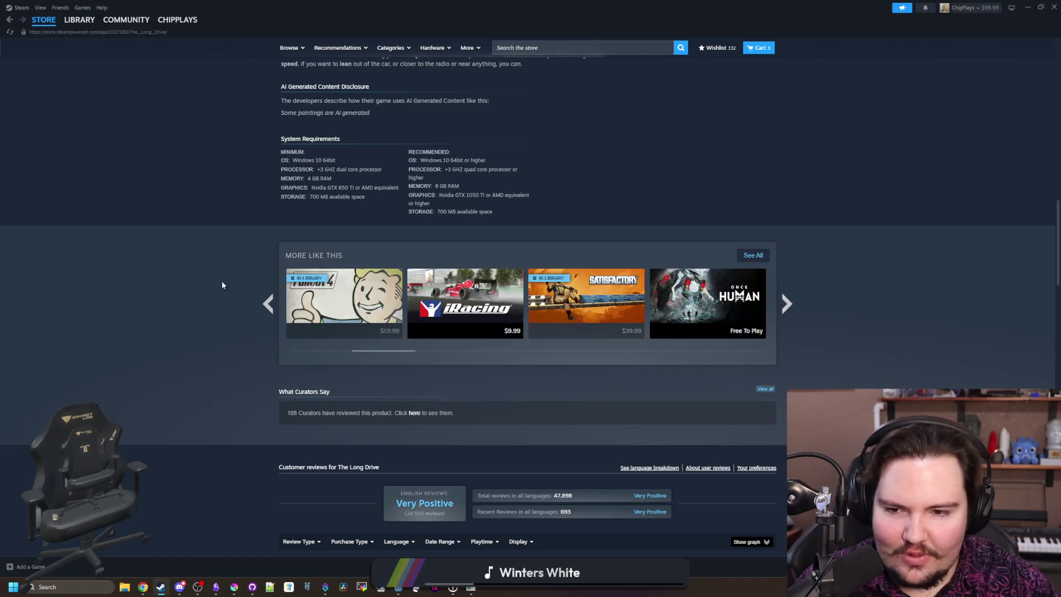
Step: Bring up The Long Drive from the Steam LIBRARY
scroll(166, 293, "up", 8)
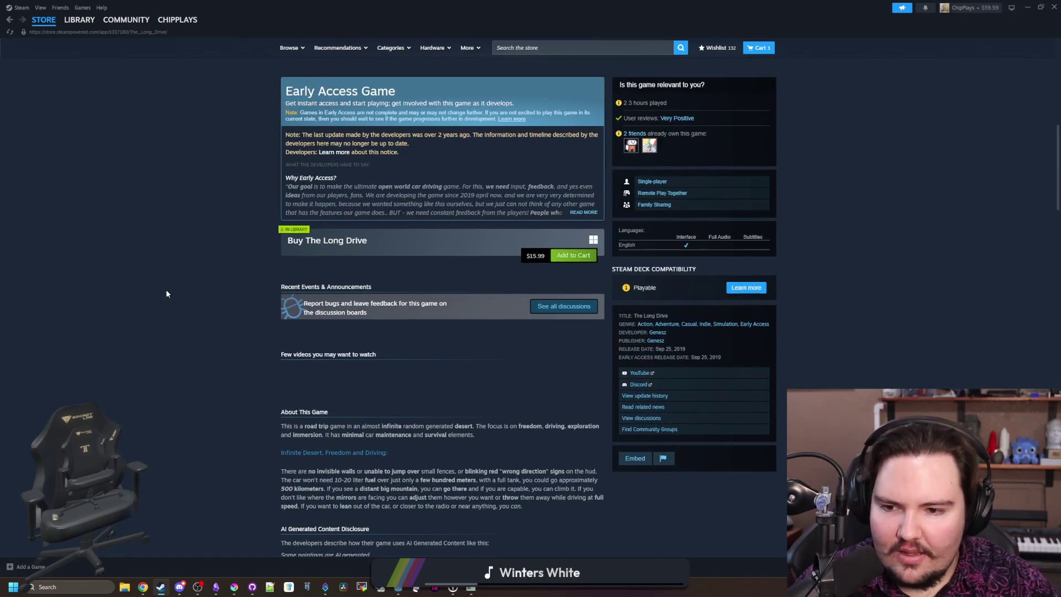
scroll(166, 294, "down", 3)
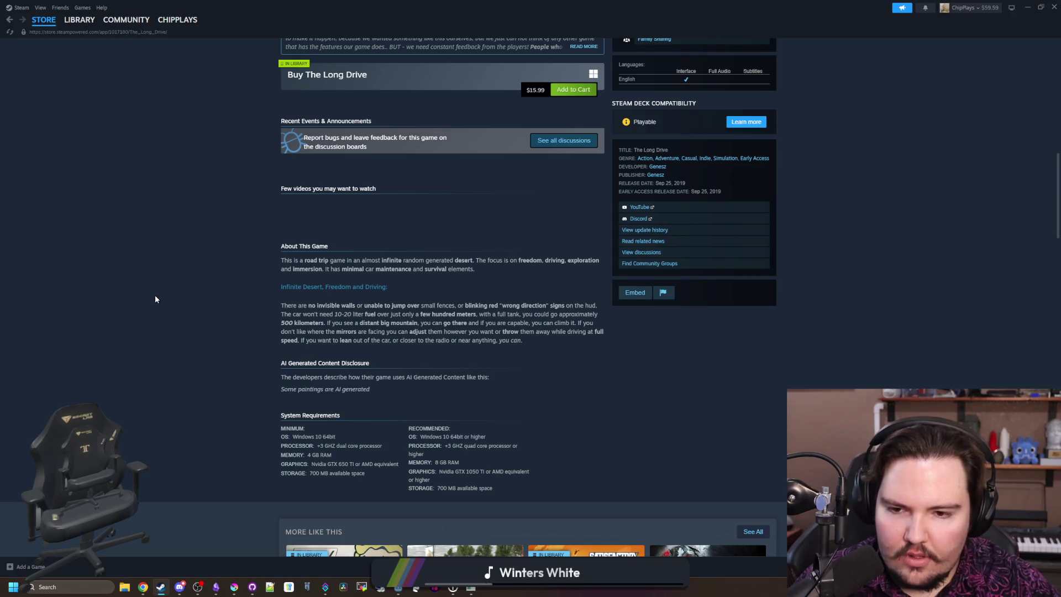
scroll(154, 299, "up", 15)
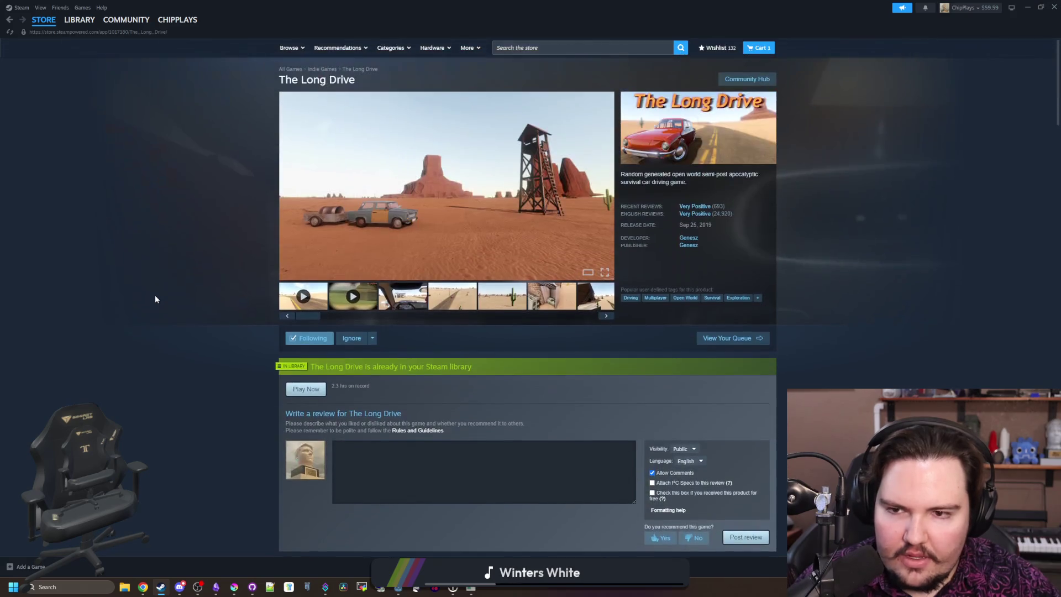
left_click(80, 20)
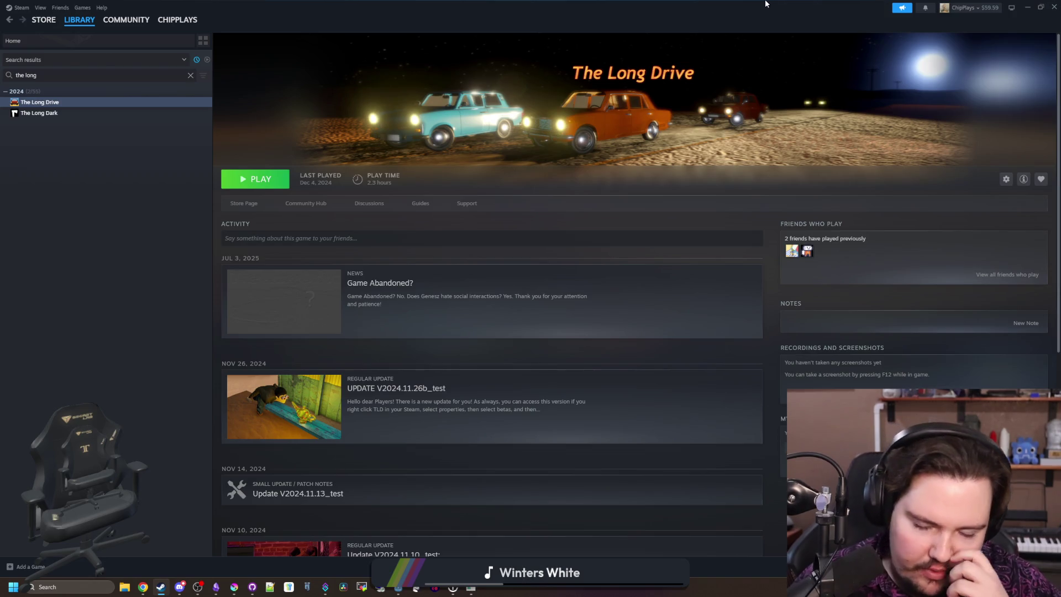
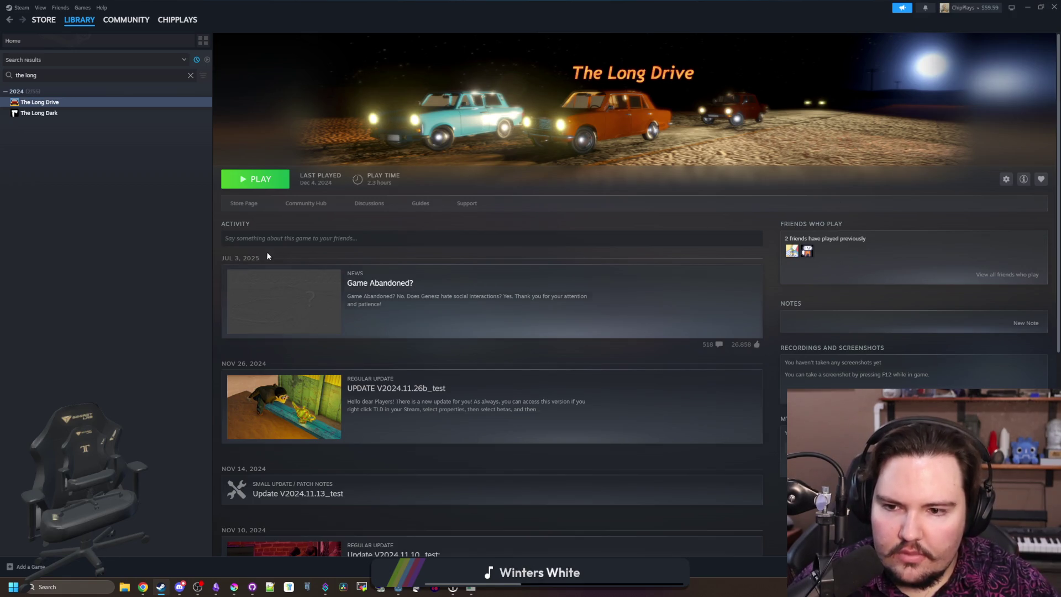
Step: Read The Long Drive's 'Game Abandoned?' news post and the UPDATE V2024.11.26b_test patch notes
left_click(299, 293)
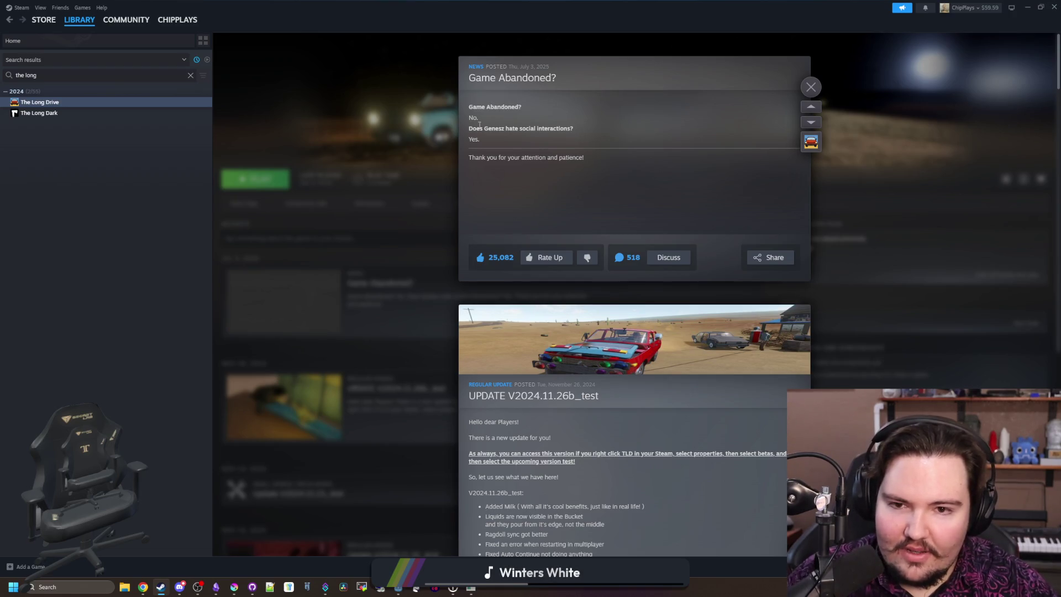
left_click(343, 234)
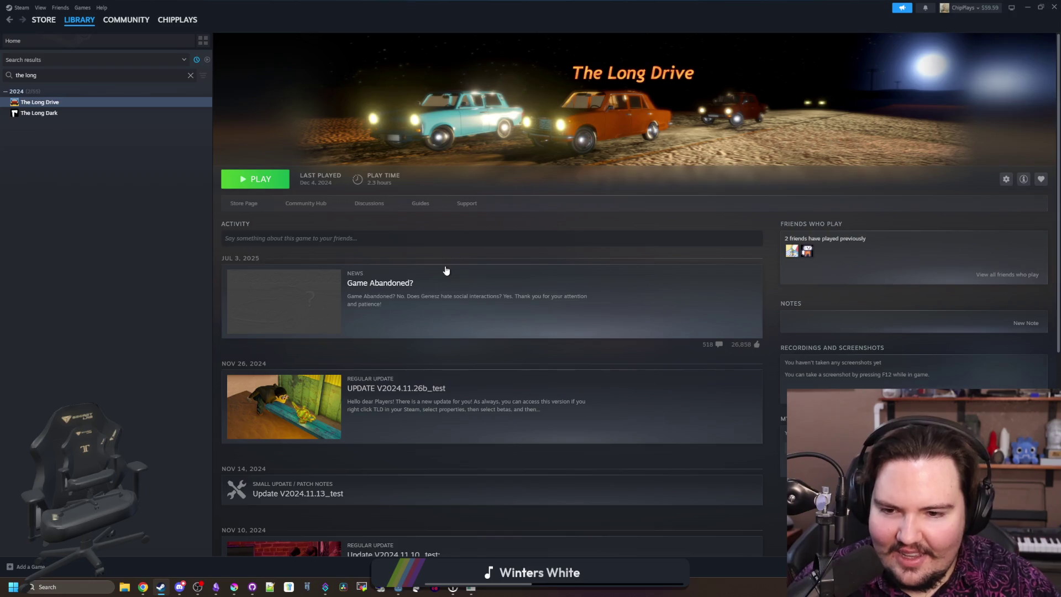
left_click(482, 403)
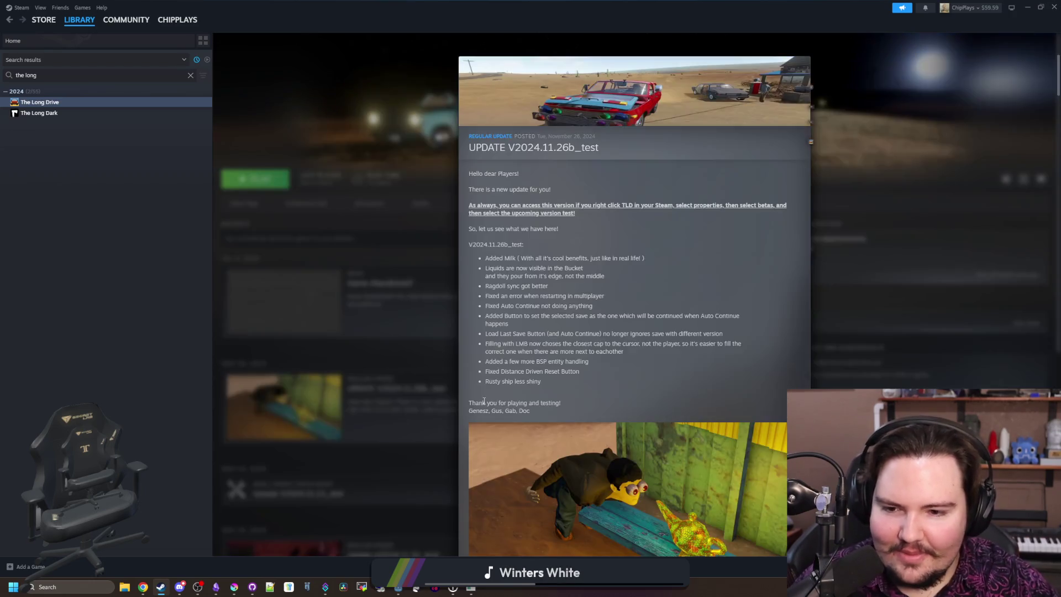
left_click(372, 339)
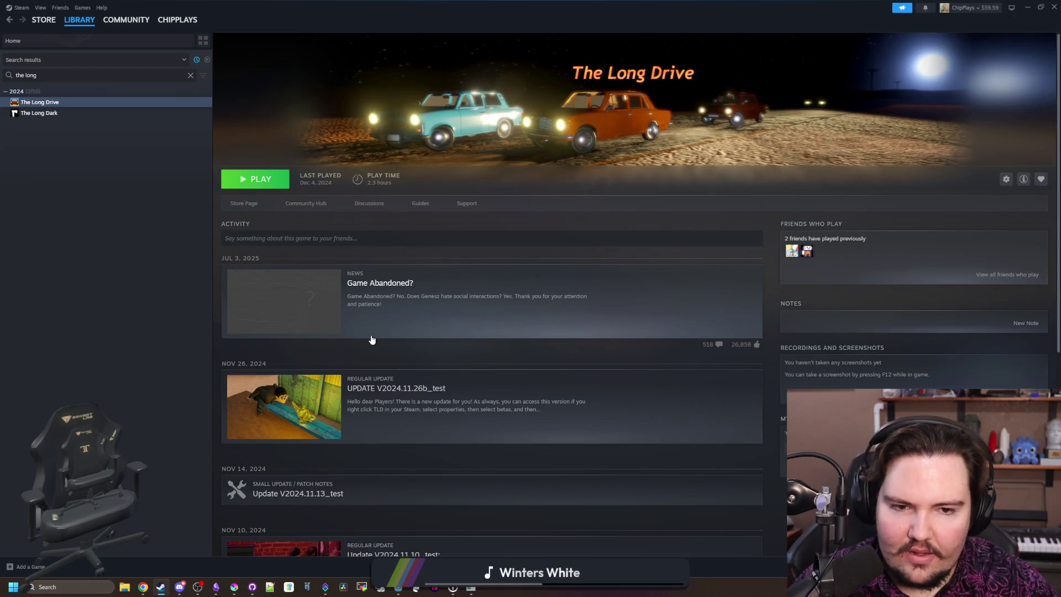
scroll(372, 339, "down", 5)
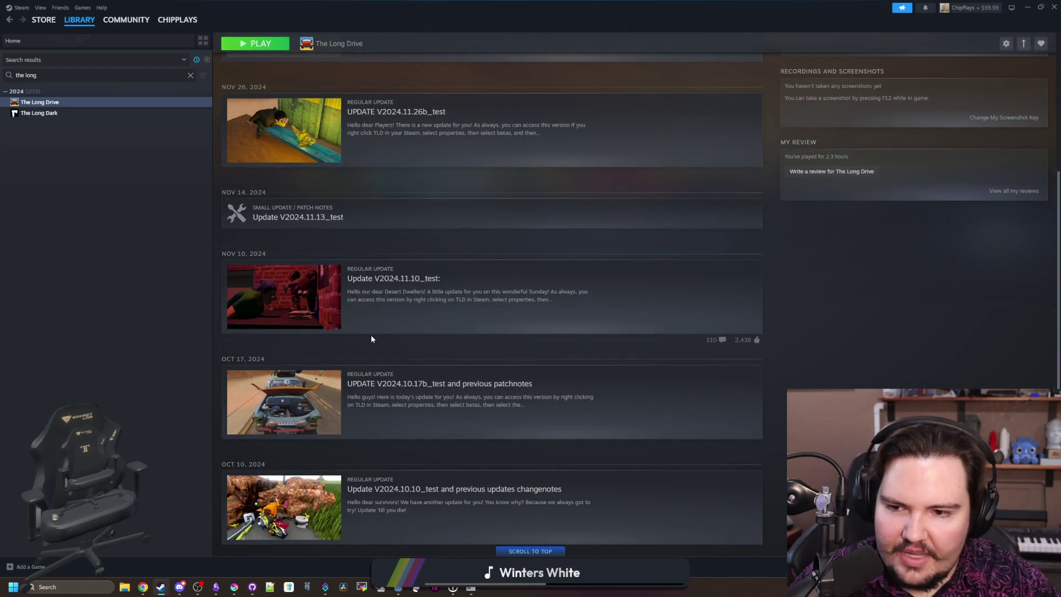
Step: Hide Steam, zoom out the fishing_region scene, and run the project with F5
key("super+Down")
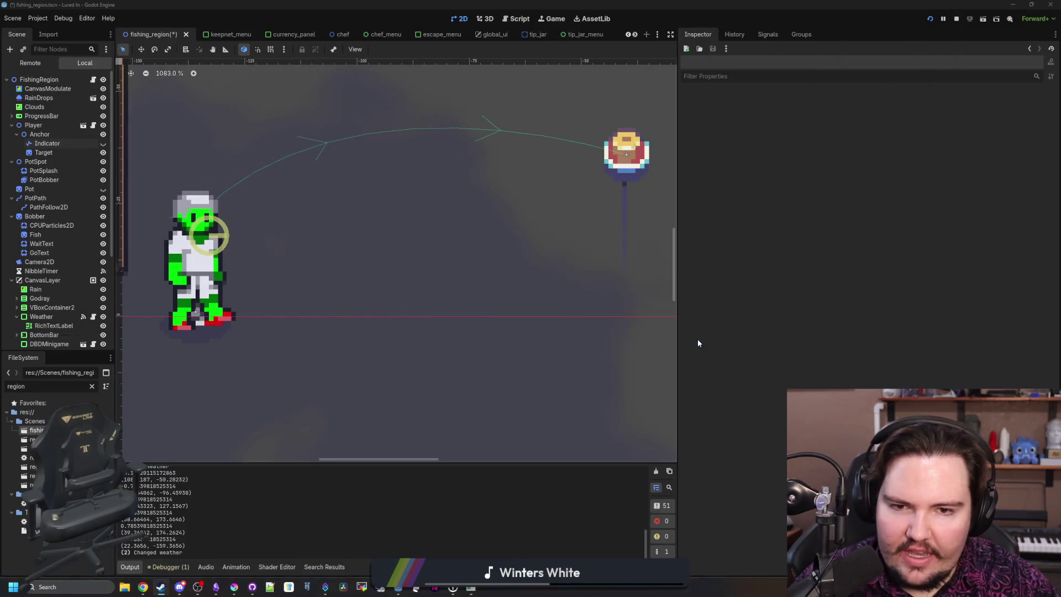
scroll(363, 293, "down", 4)
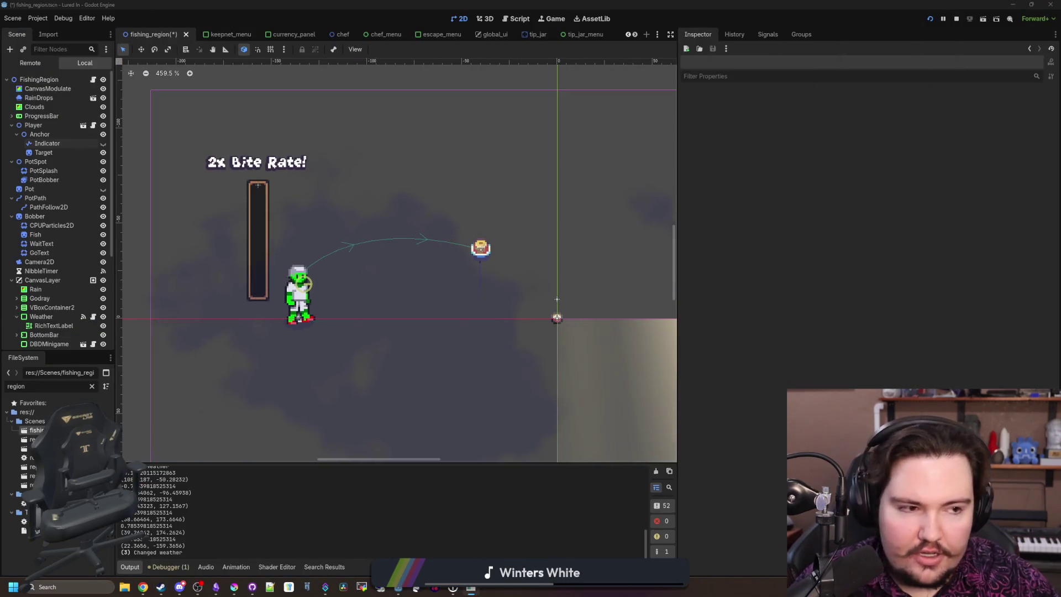
key("F5")
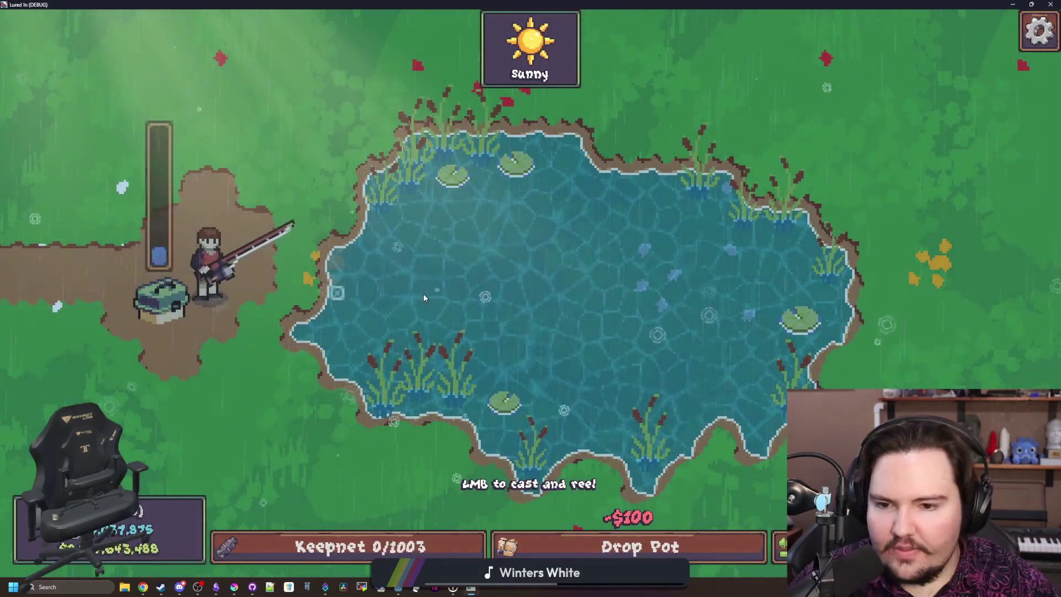
Step: Cast and reel in the fishing line at several spots around the pond
left_click(443, 199)
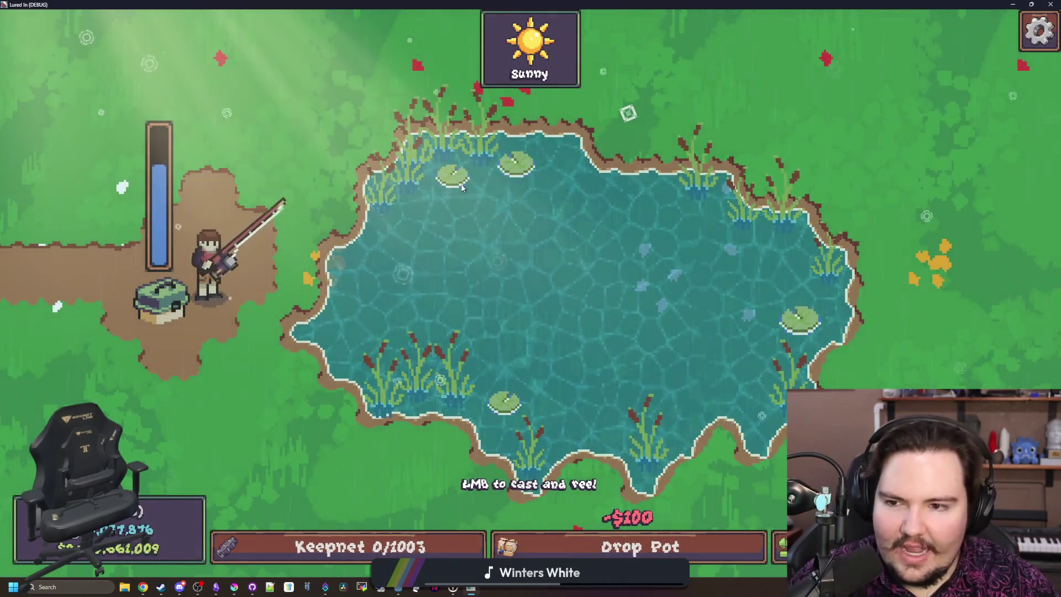
left_click(789, 299)
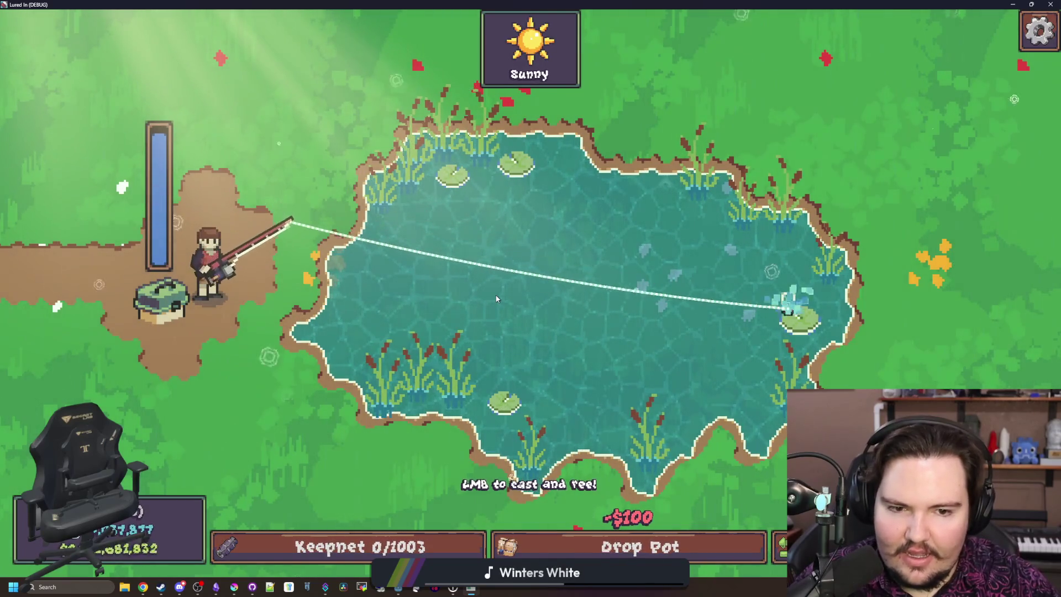
left_click(650, 309)
left_click(337, 127)
left_click(375, 197)
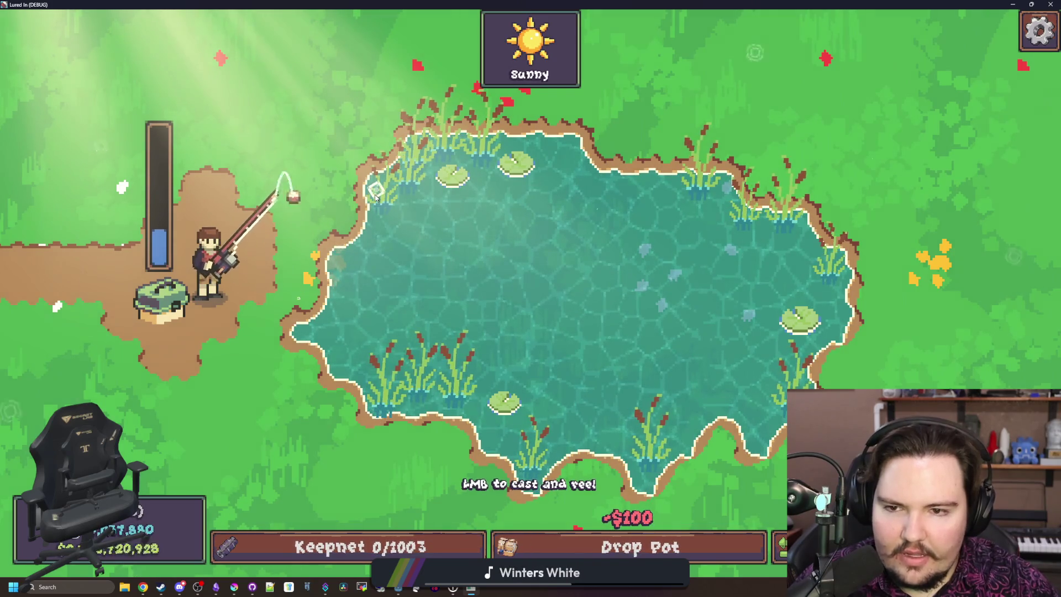
left_click(375, 197)
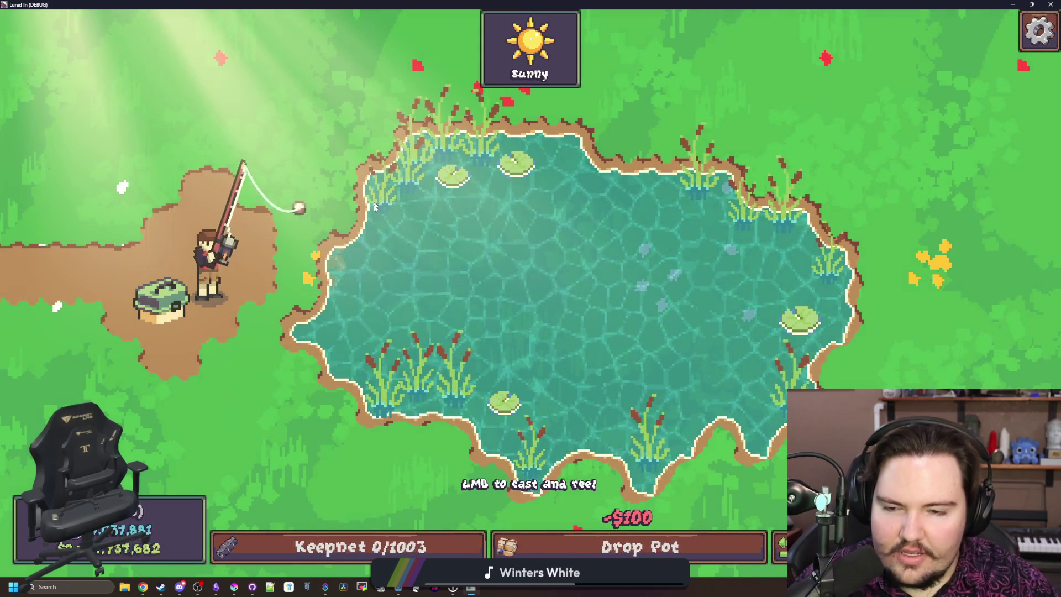
left_click(534, 291)
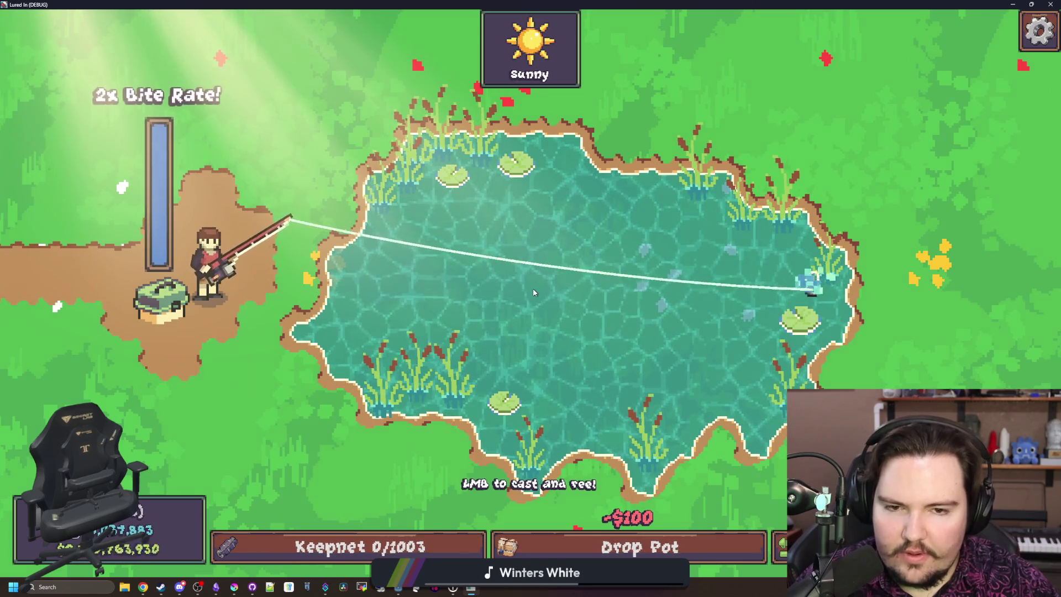
left_click(535, 293)
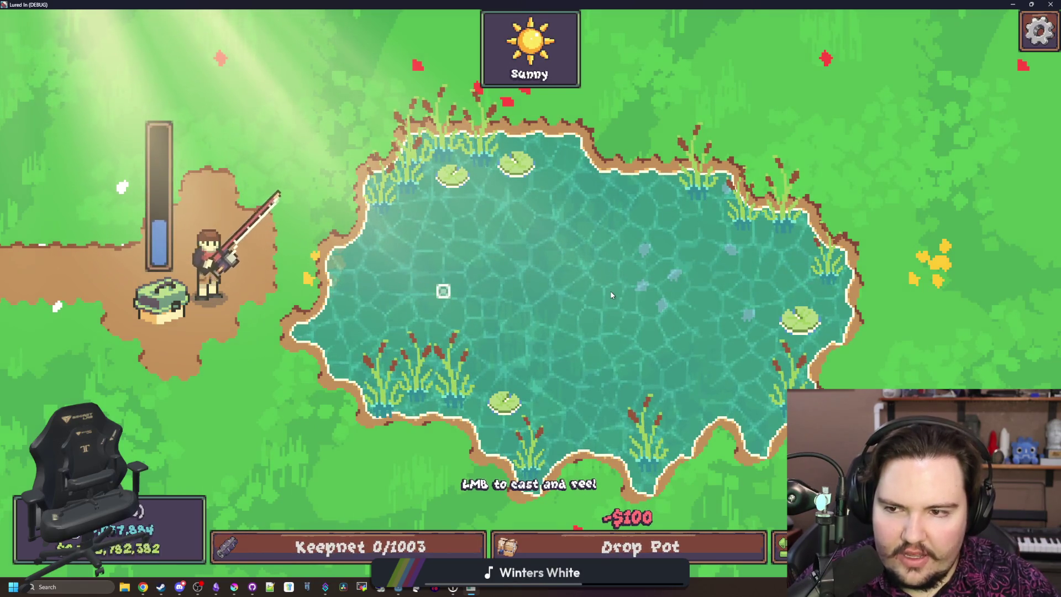
Step: Keep casting toward the mid-pond target reticle and reeling back until 2x Bite Rate! appears
left_click(600, 305)
left_click(603, 305)
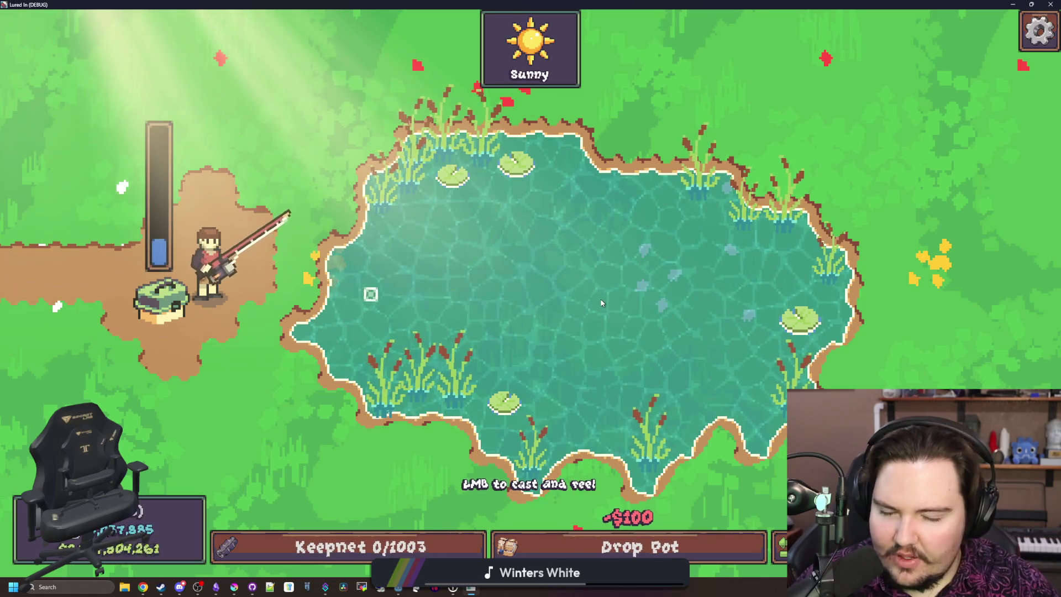
left_click(605, 304)
left_click(605, 307)
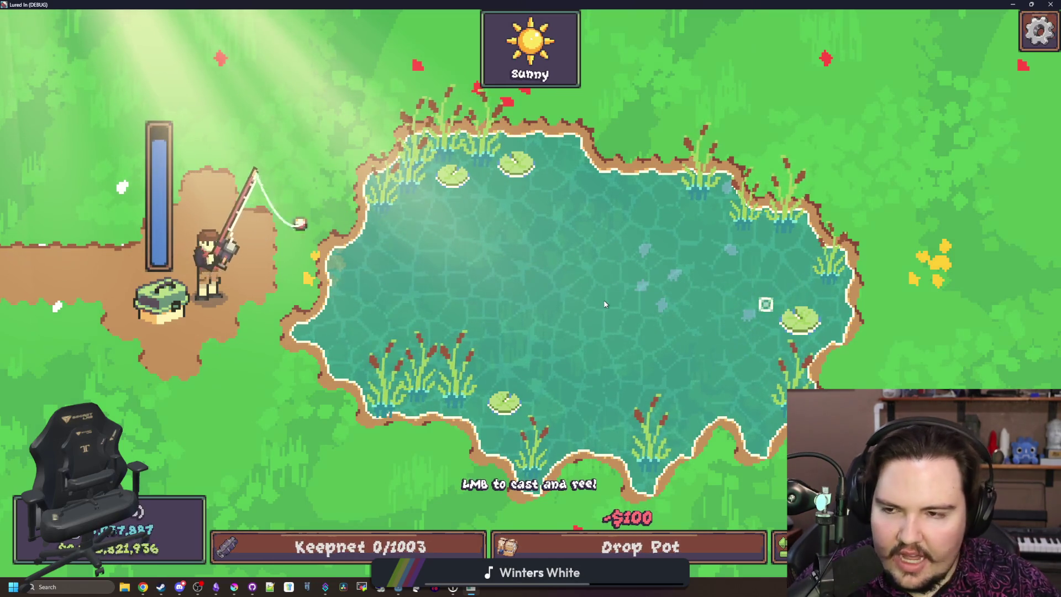
left_click(606, 310)
left_click(606, 311)
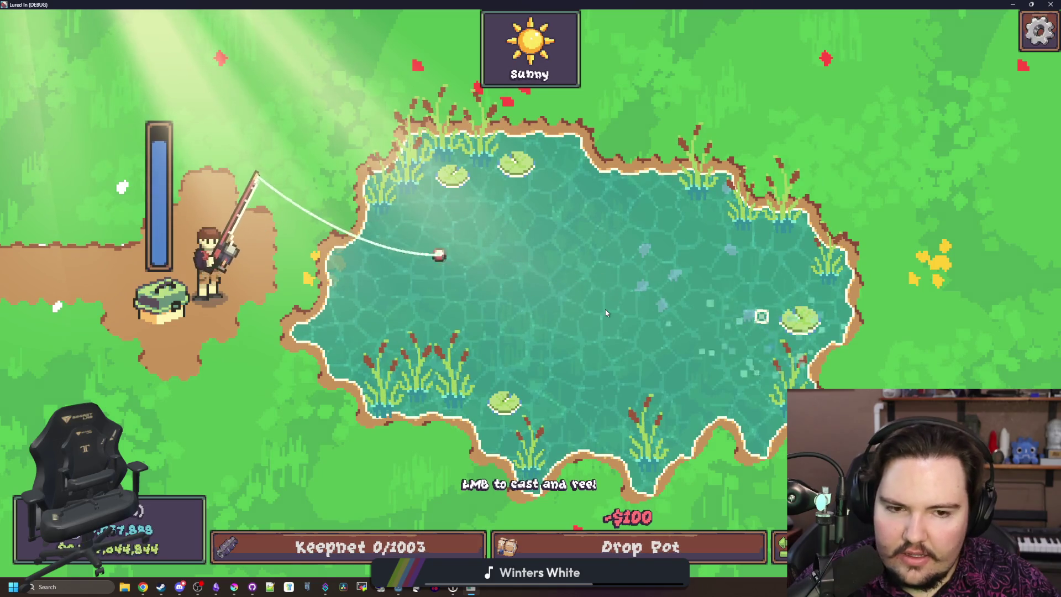
left_click(606, 313)
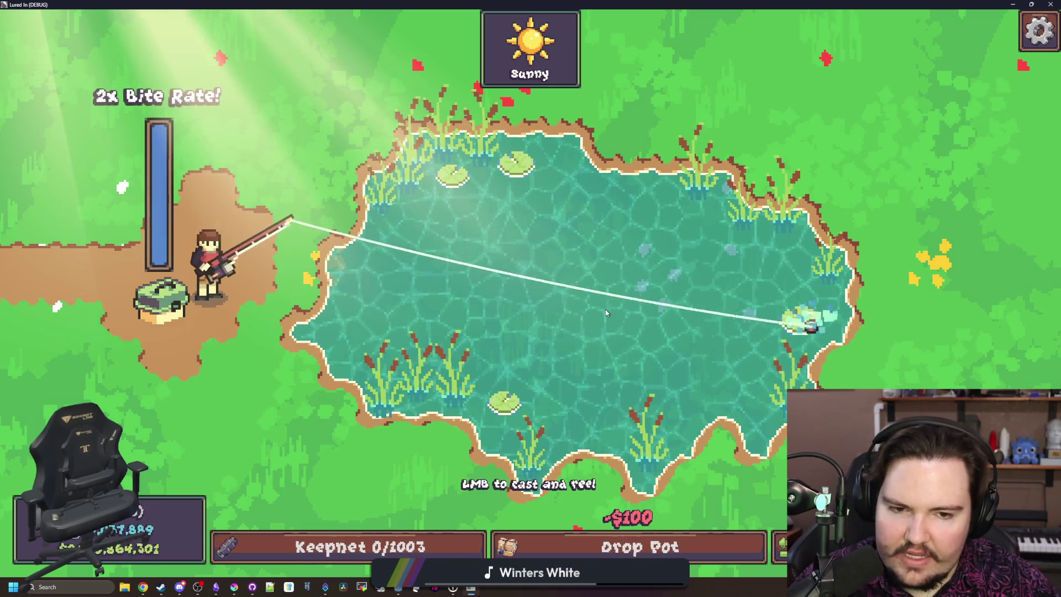
left_click(606, 313)
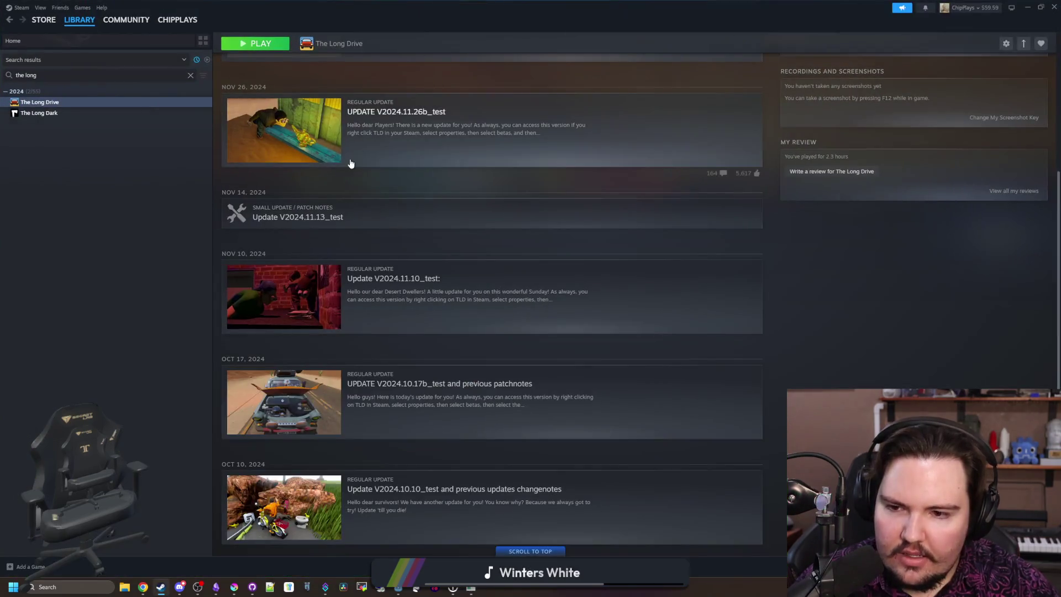
Step: Search the store for 'easy deliv', open Easy Delivery Co., and enlarge its campfire screenshot
scroll(257, 208, "up", 5)
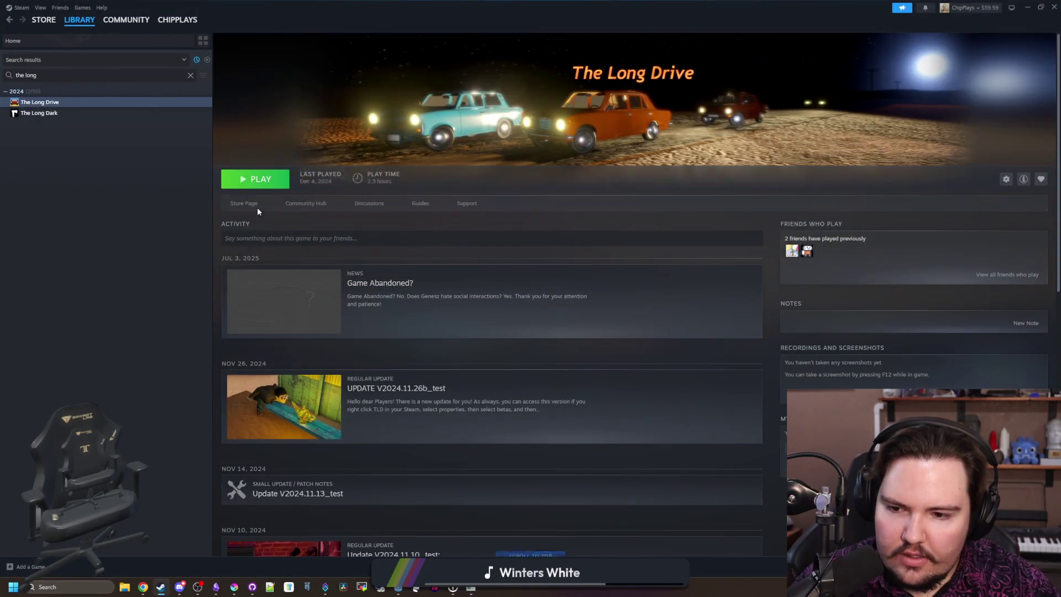
left_click(42, 20)
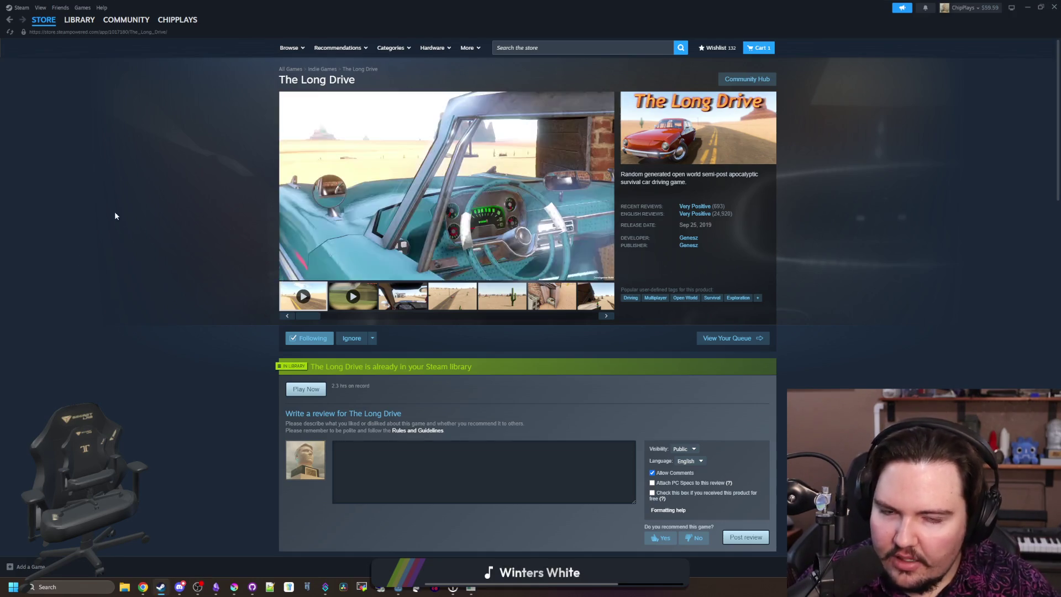
left_click(664, 48)
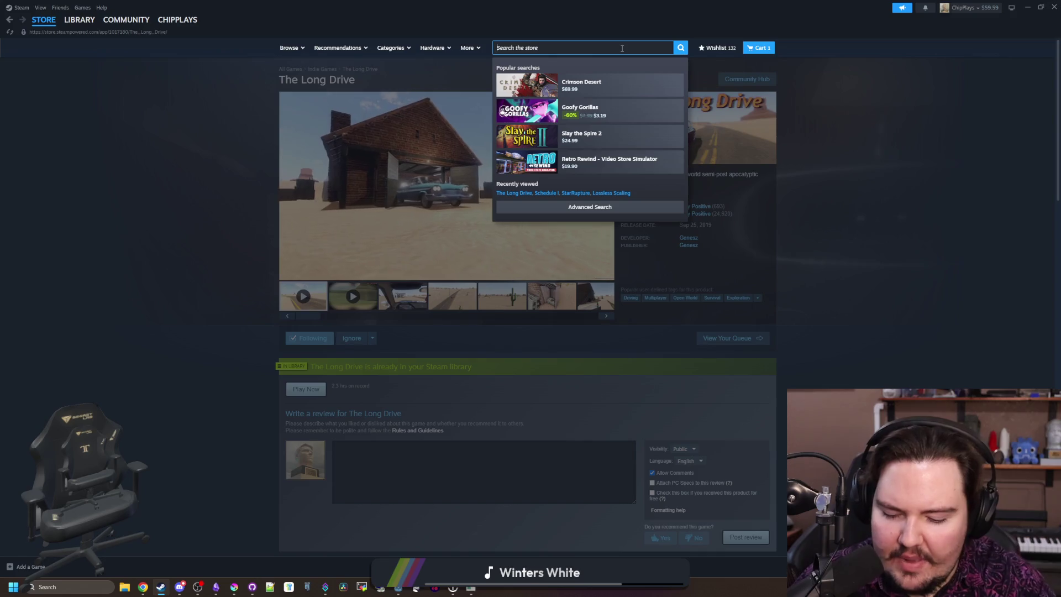
type("easy deliv")
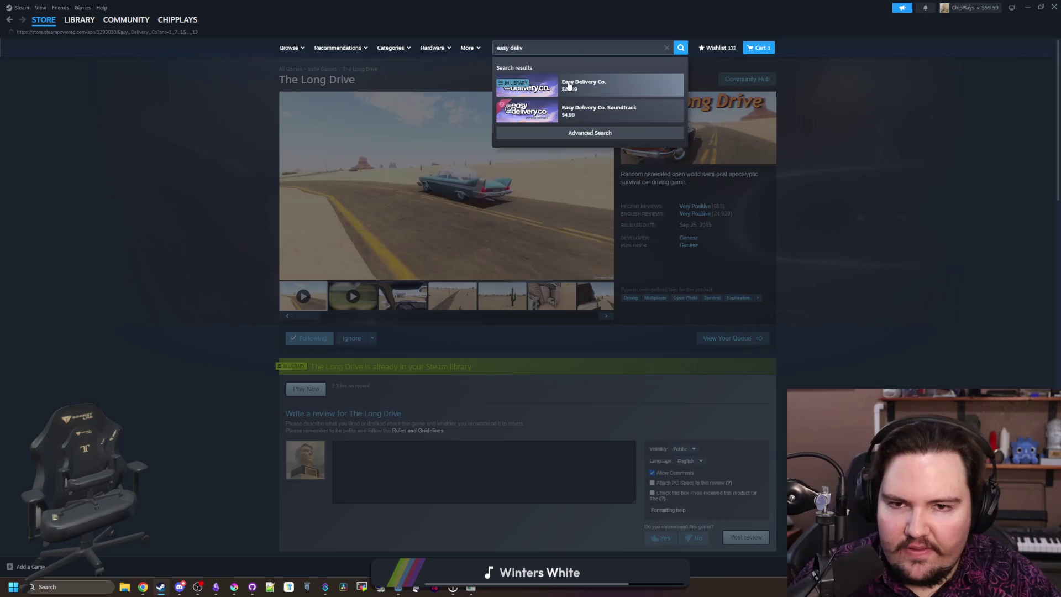
left_click(569, 84)
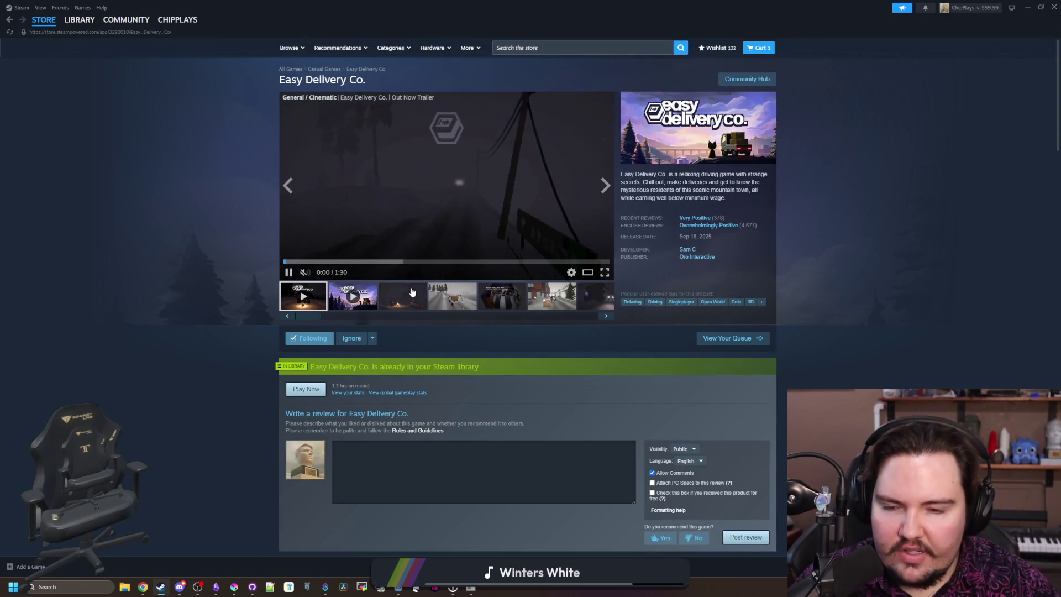
left_click(402, 296)
left_click(487, 208)
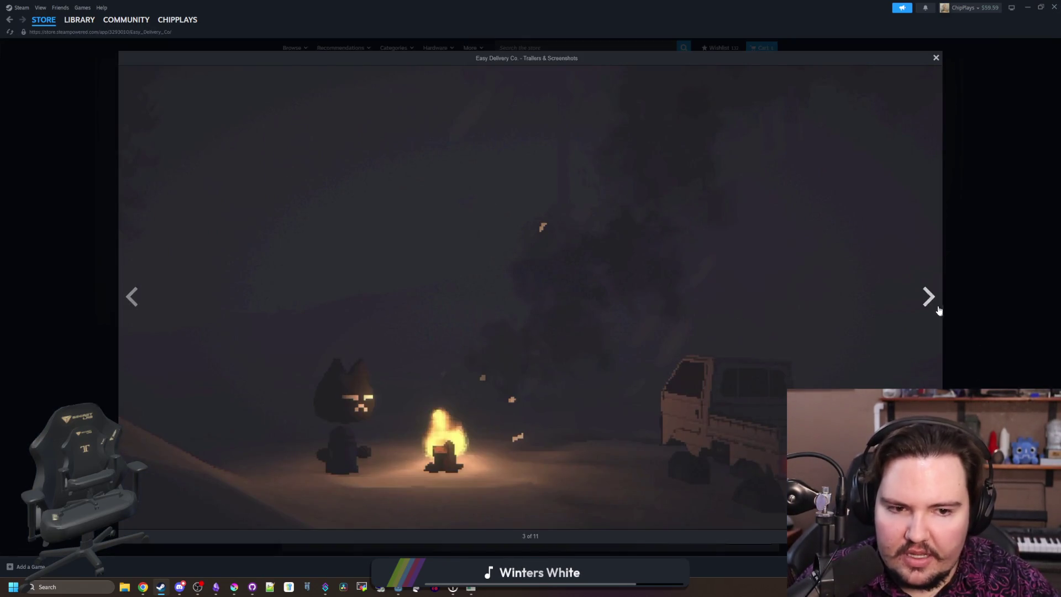
Step: Page forward through the Easy Delivery Co. screenshots to the snowy tower image
left_click(939, 310)
left_click(937, 308)
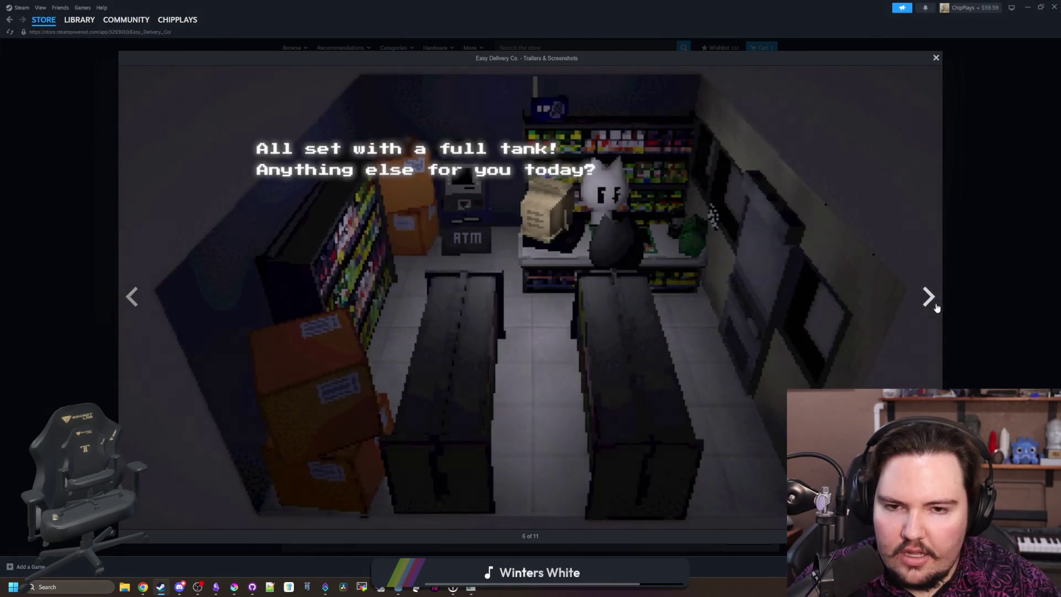
left_click(937, 308)
left_click(937, 308)
left_click(937, 308)
left_click(937, 308)
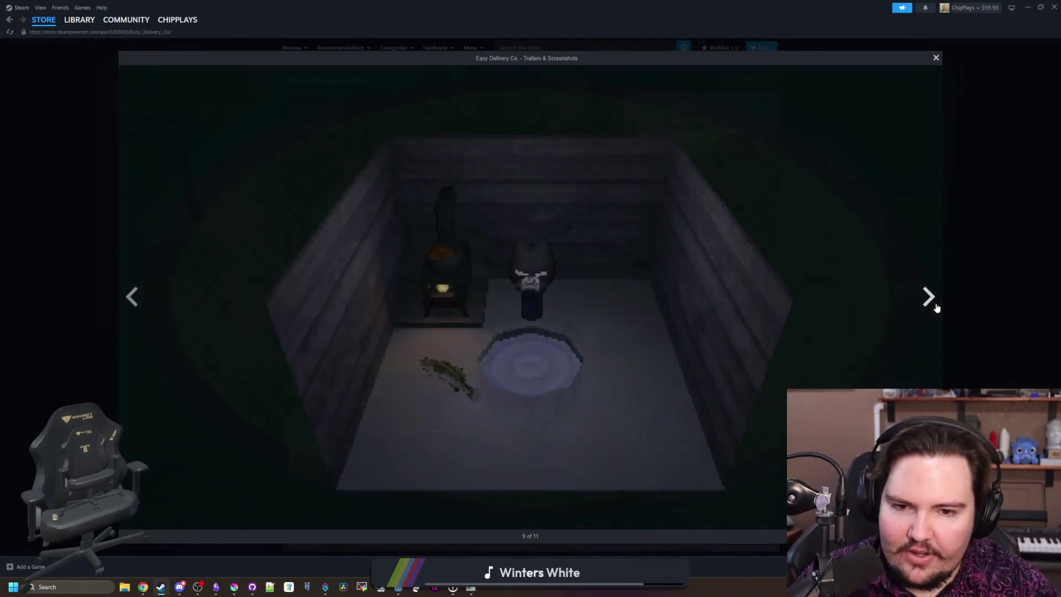
left_click(937, 308)
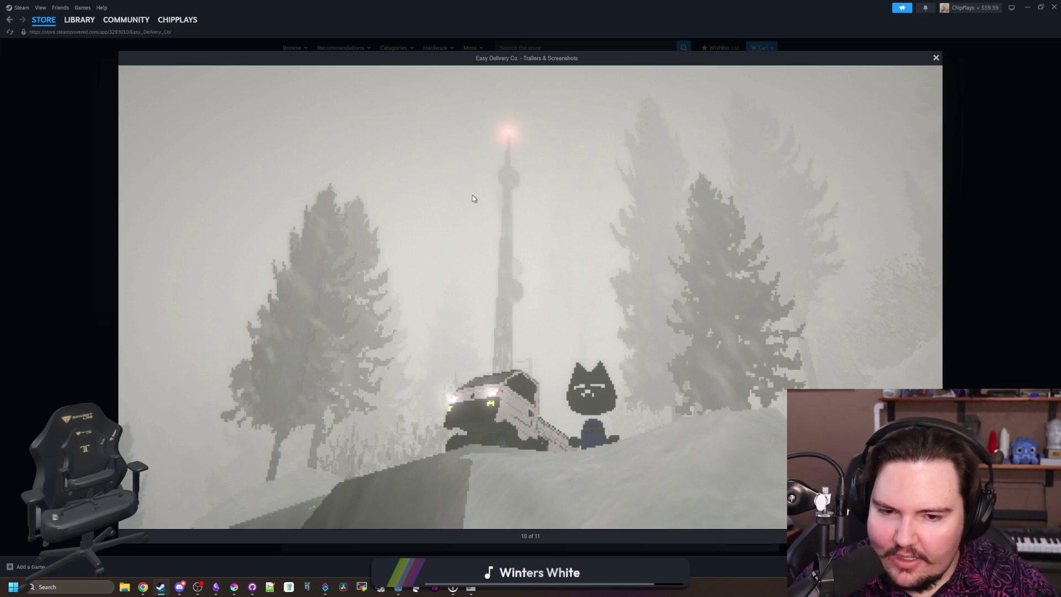
Step: Continue past the trailers to the snowy road, gas station and dark cabin shots, then close the gallery
left_click(927, 298)
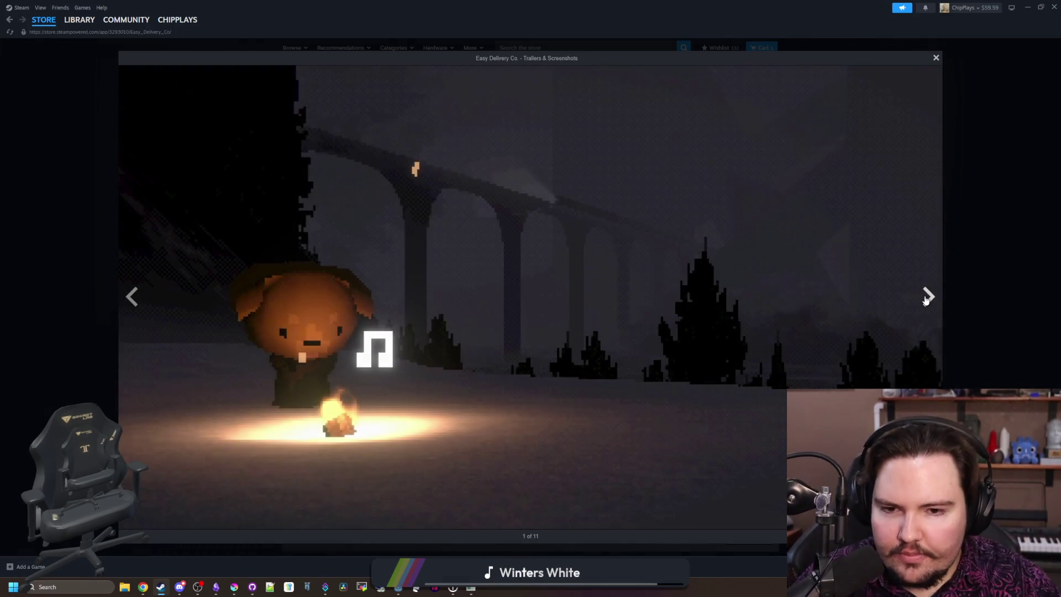
left_click(928, 297)
left_click(927, 298)
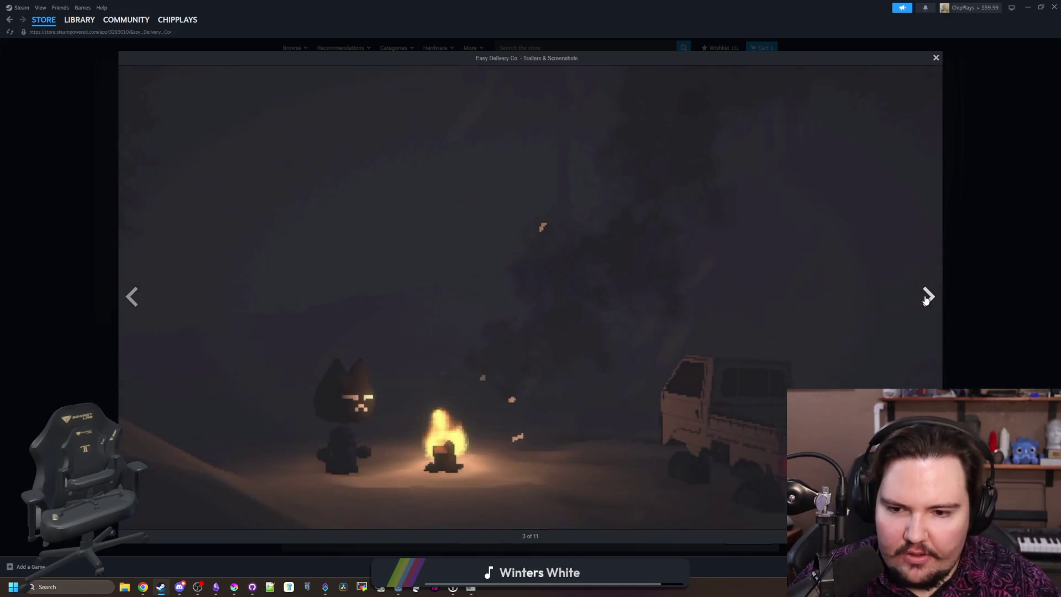
left_click(927, 297)
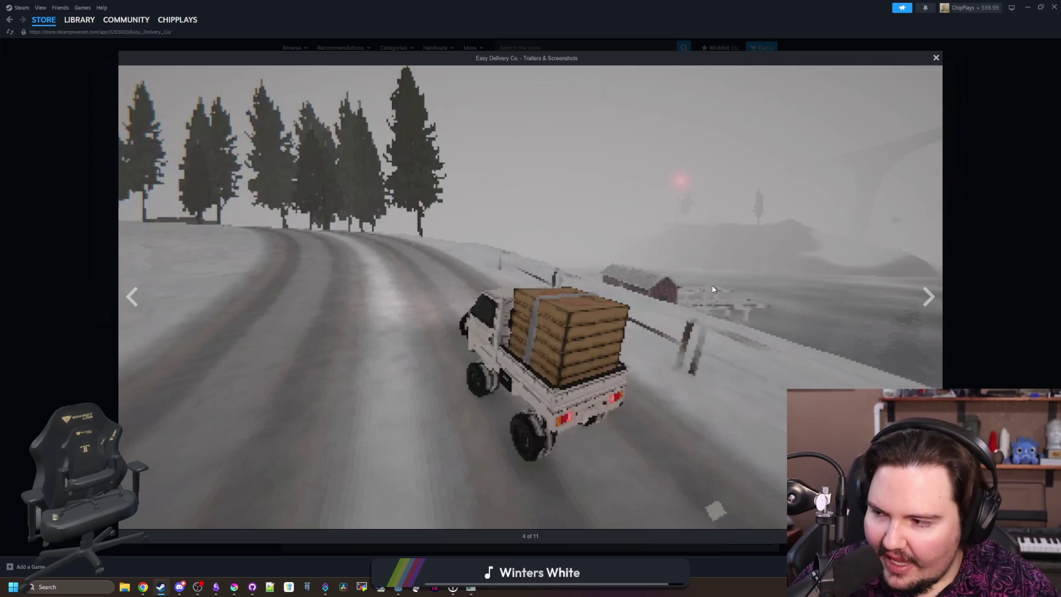
left_click(924, 297)
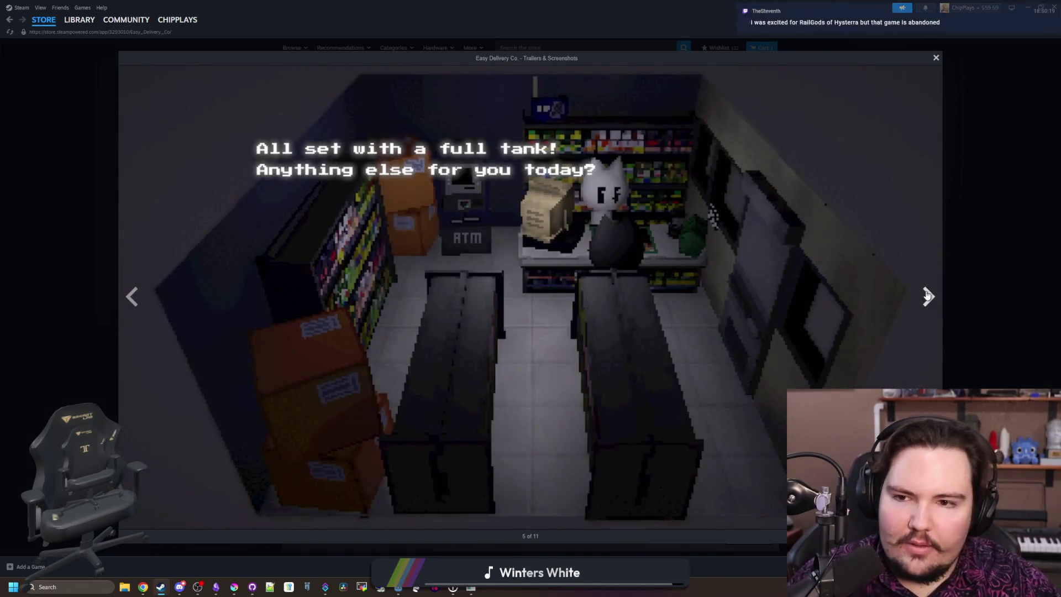
left_click(926, 297)
left_click(927, 296)
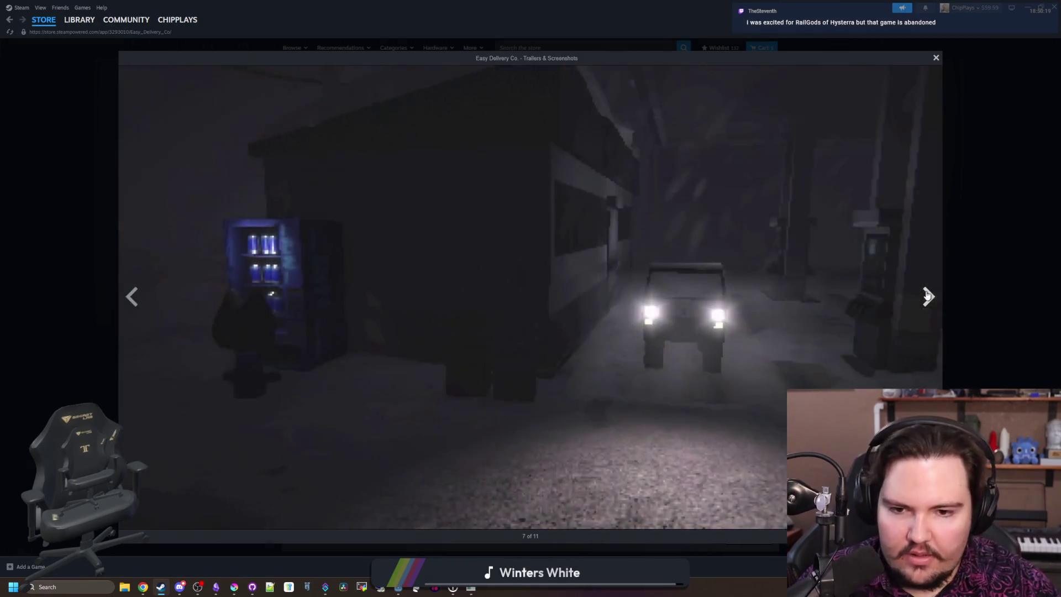
left_click(928, 296)
left_click(927, 296)
left_click(972, 241)
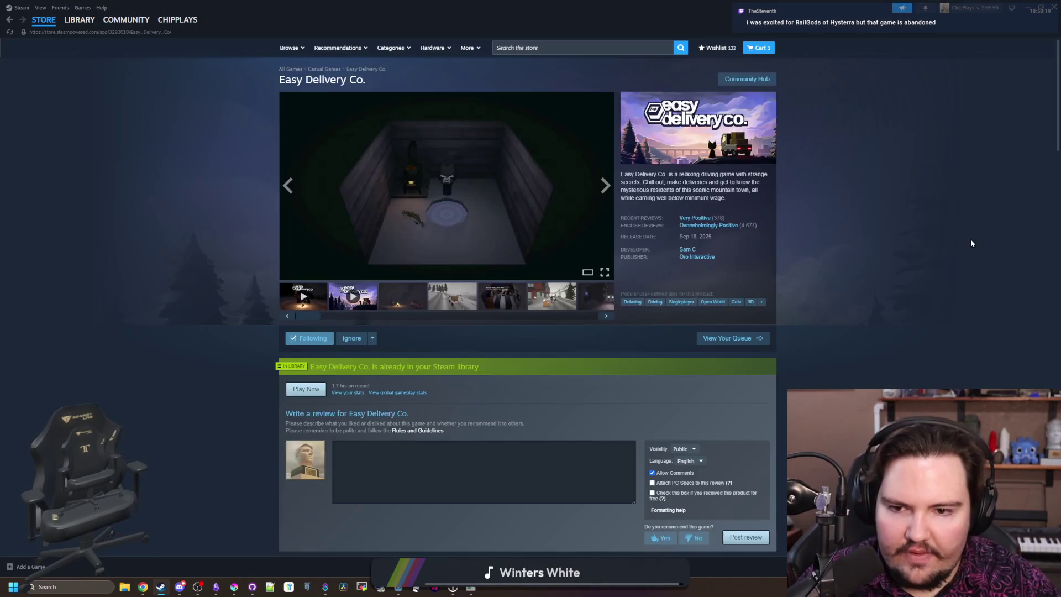
Step: Hide Steam, cast and reel the fishing line once, then open a new browser window
double_click(539, 4)
left_click(784, 238)
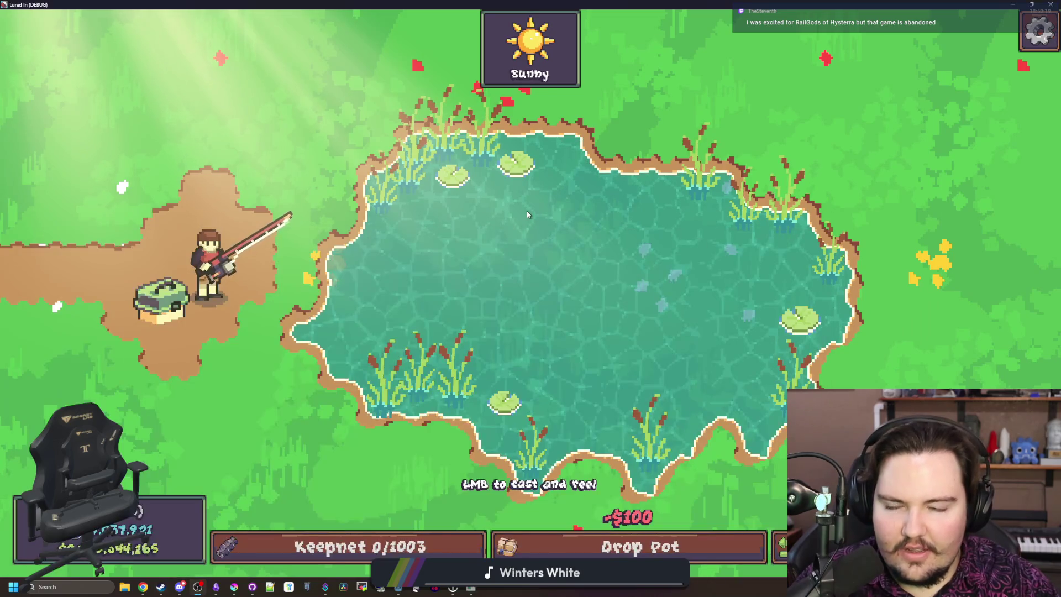
left_click(526, 211)
left_click(528, 215)
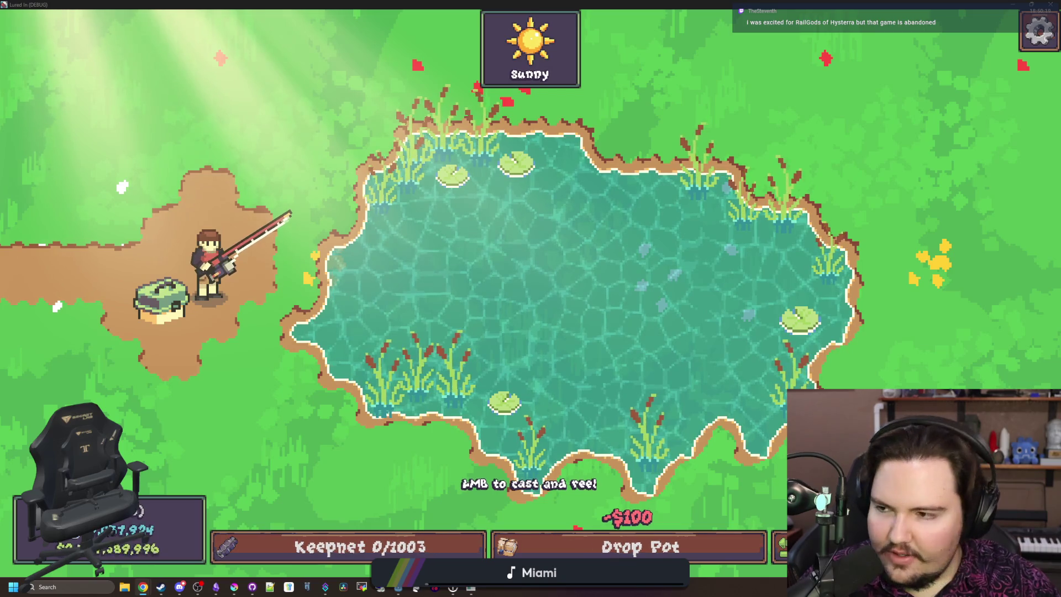
key("super+2")
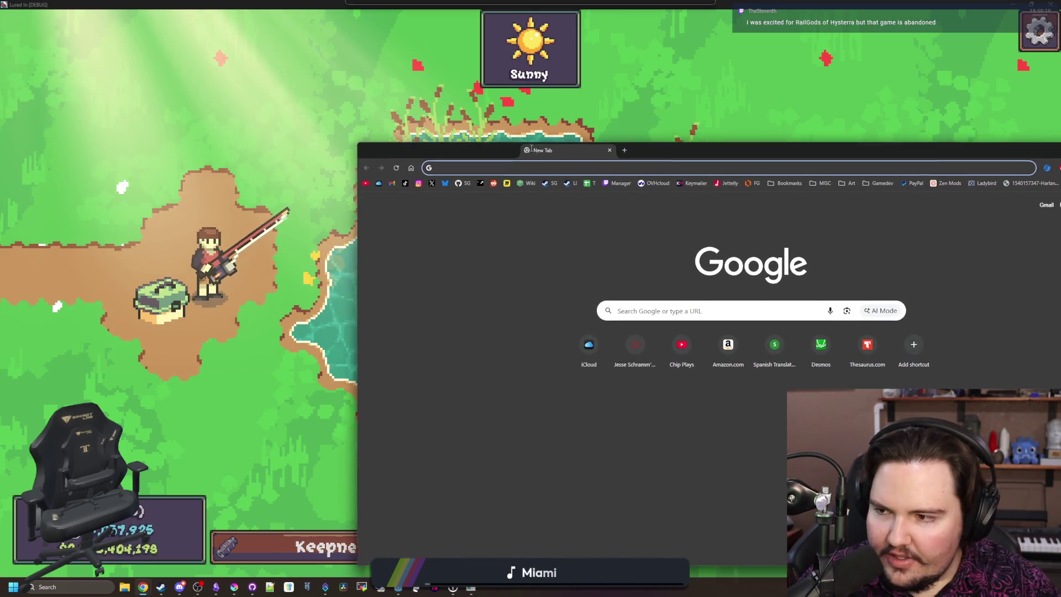
Step: Centre the browser window, search for 'railgods of', and open RailGods of Hysterra's Steam page
left_click_drag(537, 155, 364, 75)
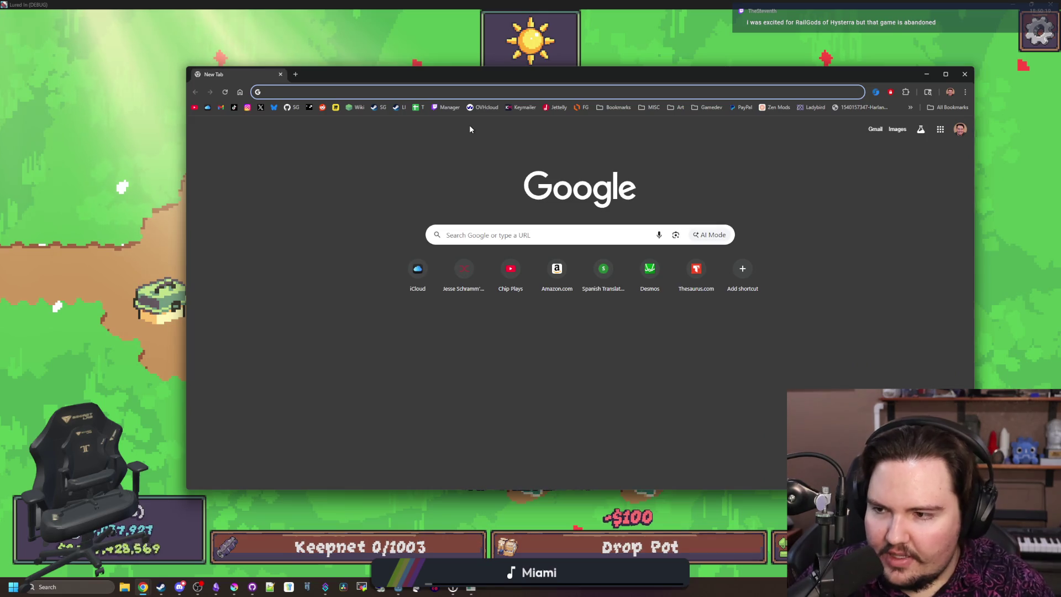
type("railgods of")
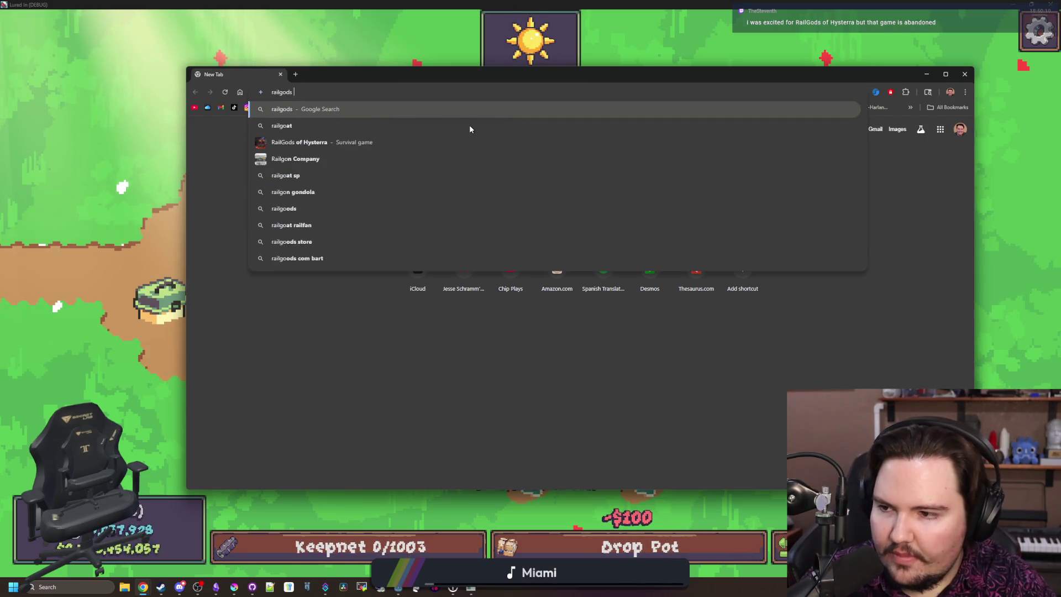
key("Return")
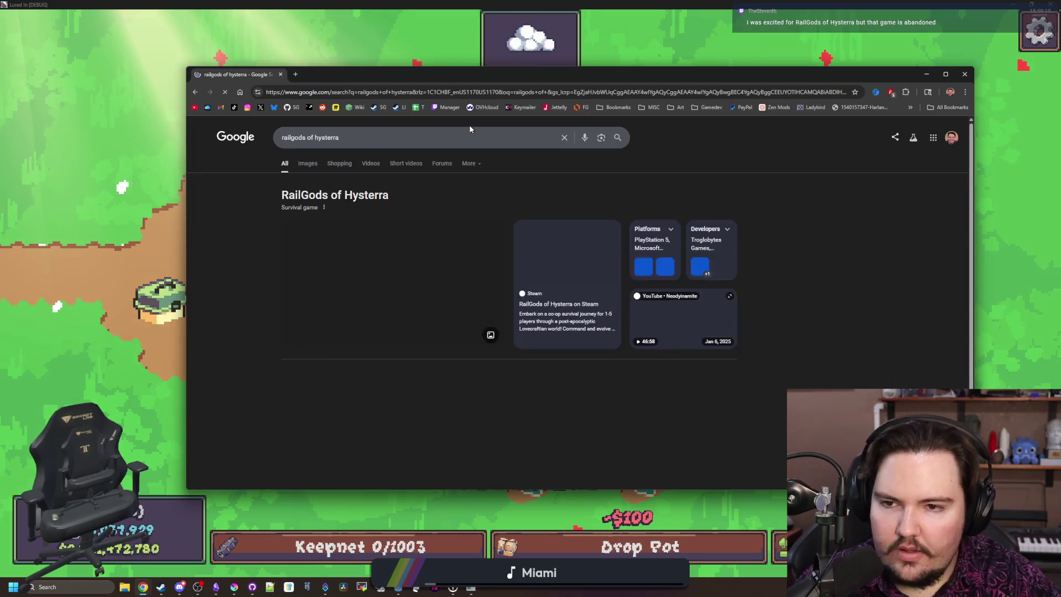
left_click(362, 394)
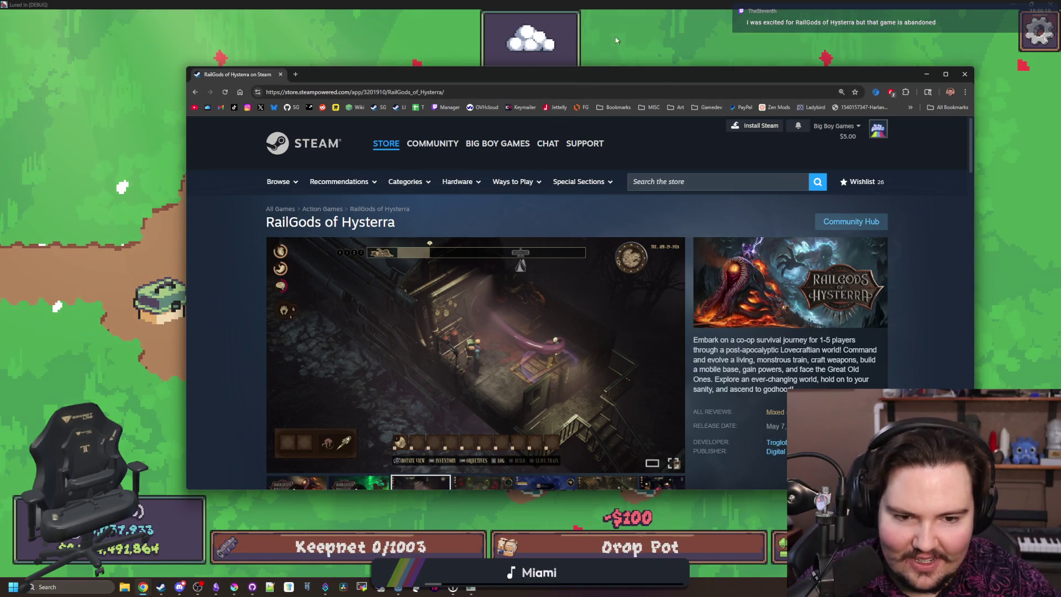
Step: Maximize the browser, scroll the RailGods of Hysterra page, and open a screenshot full-size
double_click(670, 76)
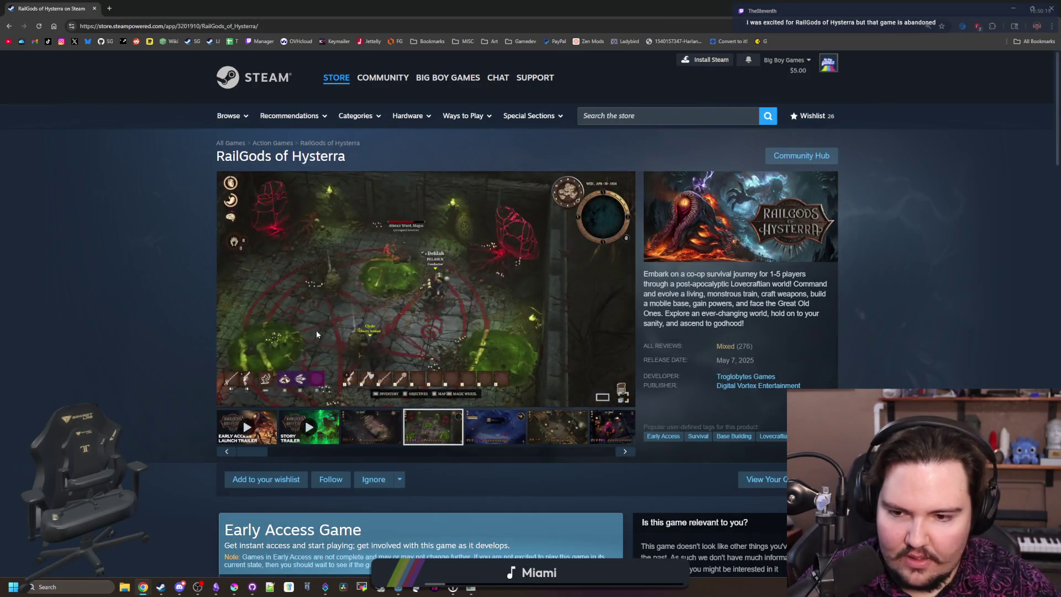
scroll(128, 372, "down", 15)
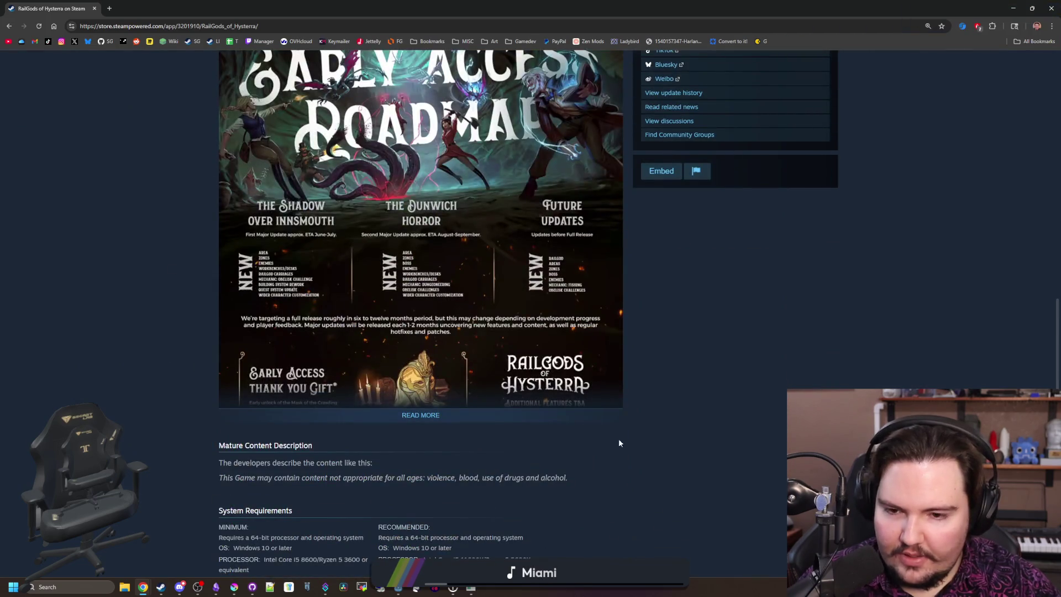
scroll(537, 424, "down", 15)
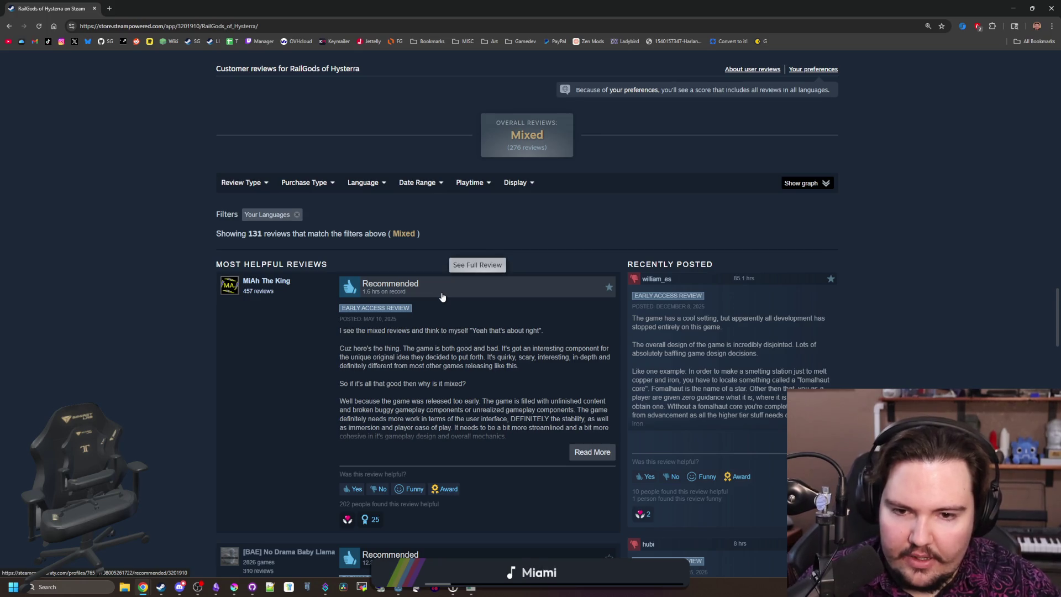
scroll(452, 289, "up", 20)
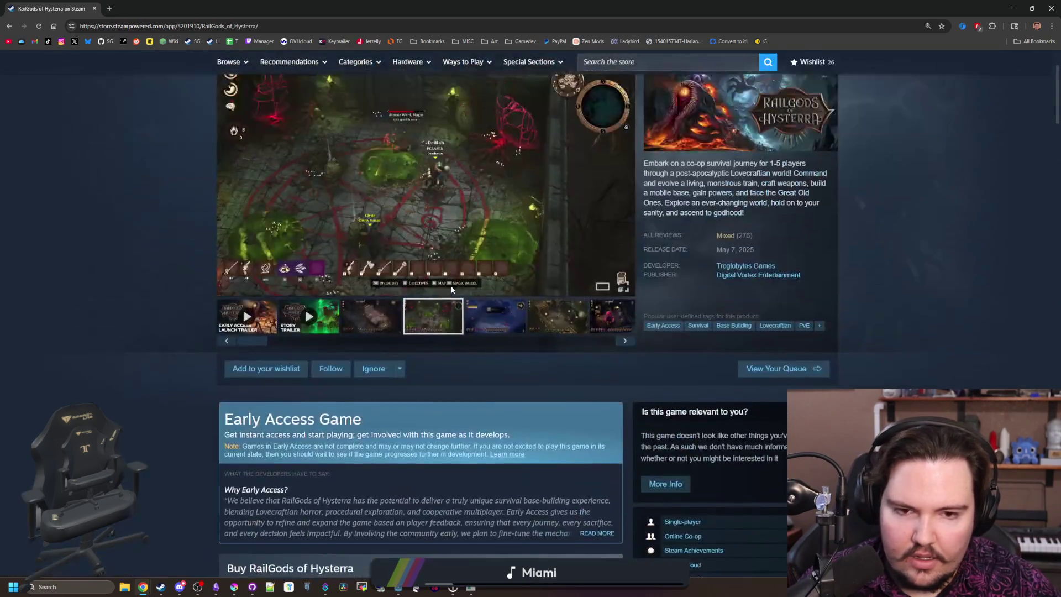
scroll(630, 222, "down", 5)
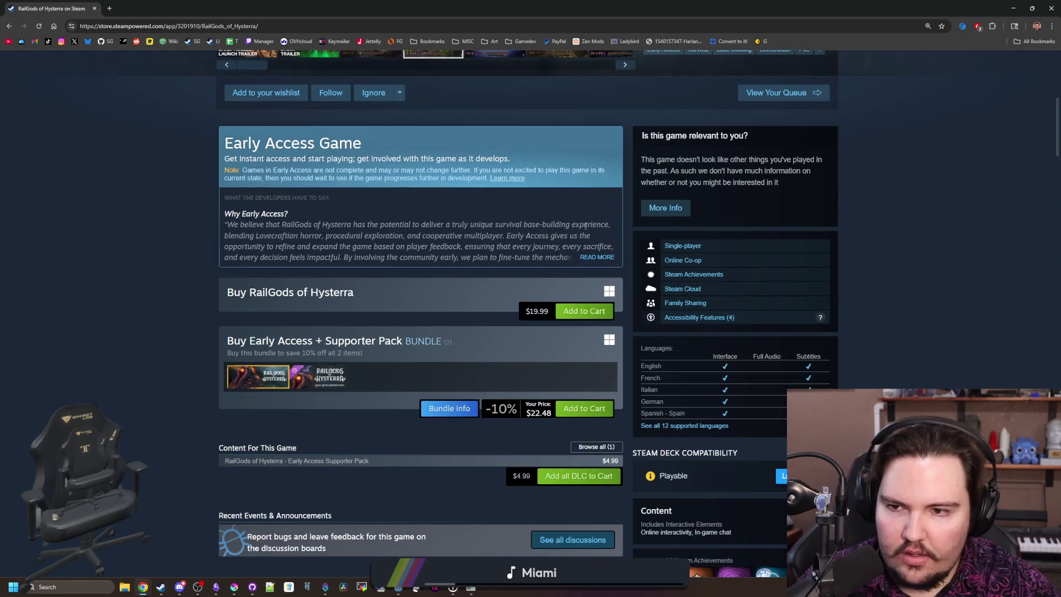
scroll(405, 269, "up", 7)
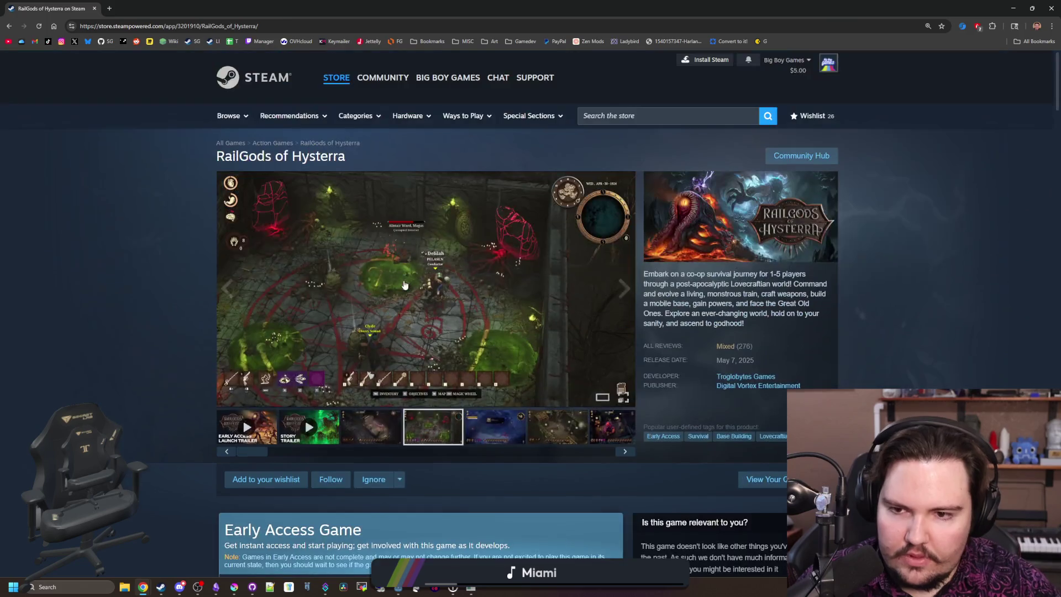
scroll(509, 407, "down", 5)
scroll(494, 401, "up", 4)
left_click(494, 374)
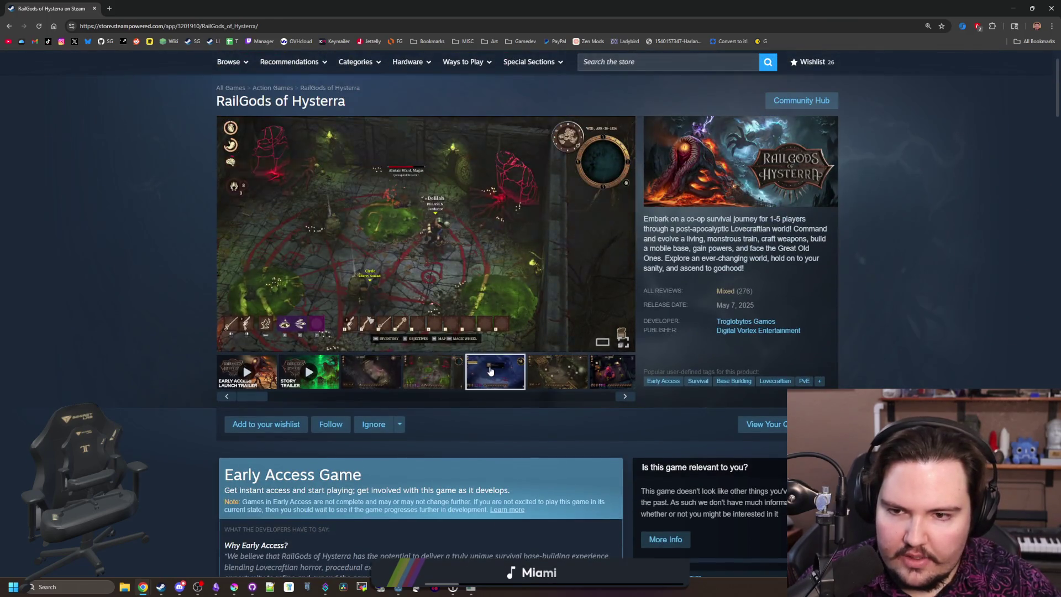
left_click(482, 290)
Step: Page through the combat, lighthouse, Dimensional Shambler and Night Gaunt screenshots
left_click(928, 314)
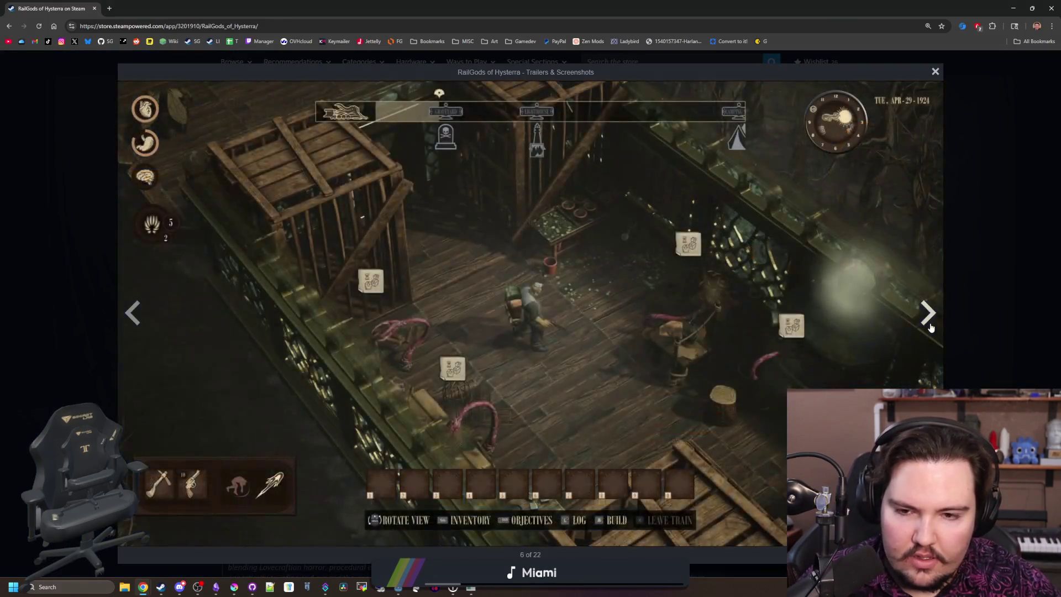
left_click(929, 326)
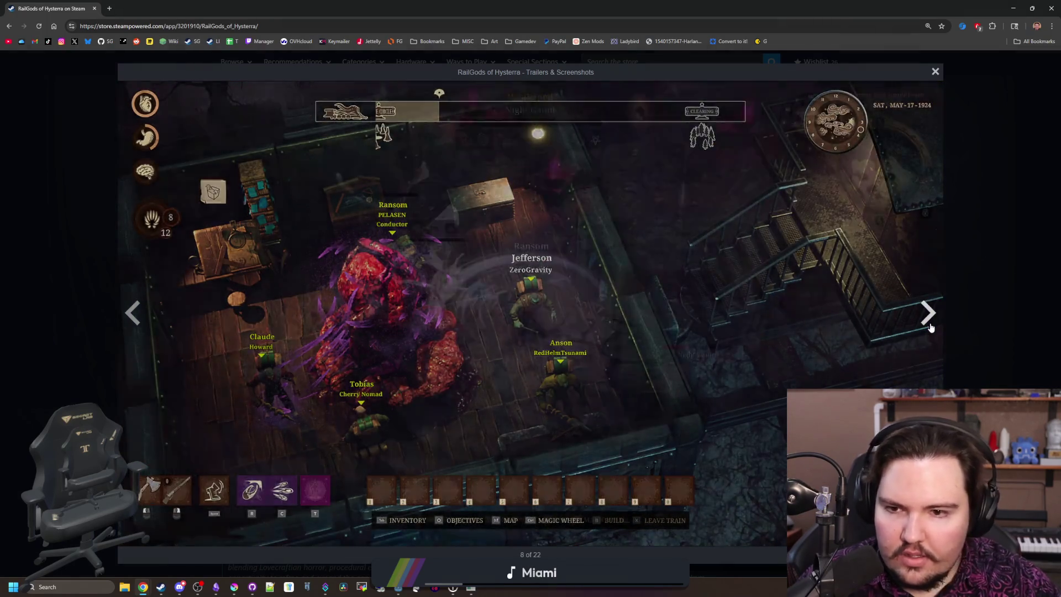
left_click(930, 326)
left_click(930, 326)
left_click(930, 326)
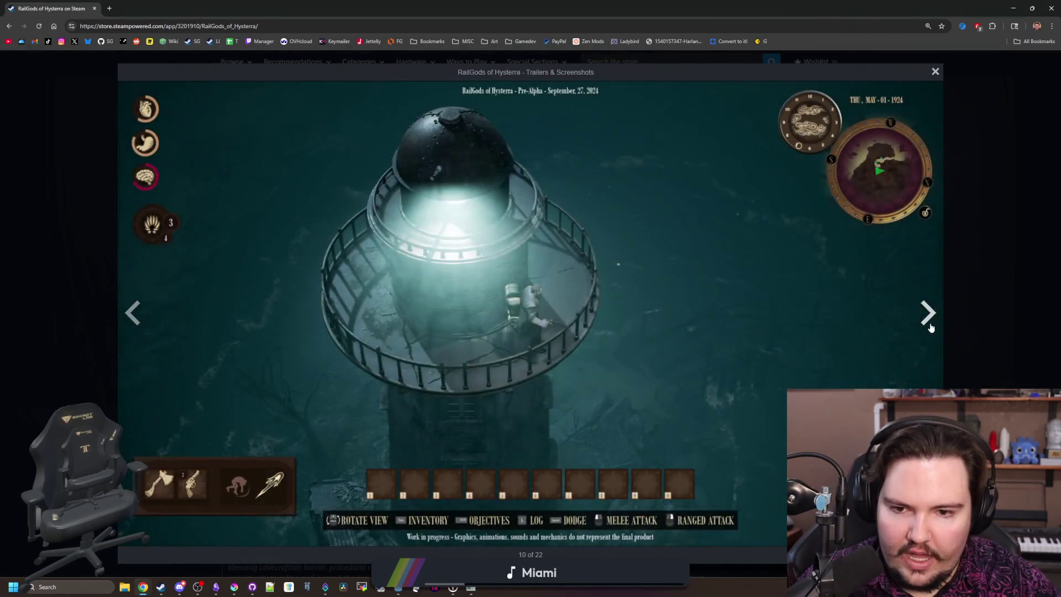
left_click(930, 326)
left_click(930, 327)
left_click(930, 326)
left_click(930, 326)
left_click(930, 326)
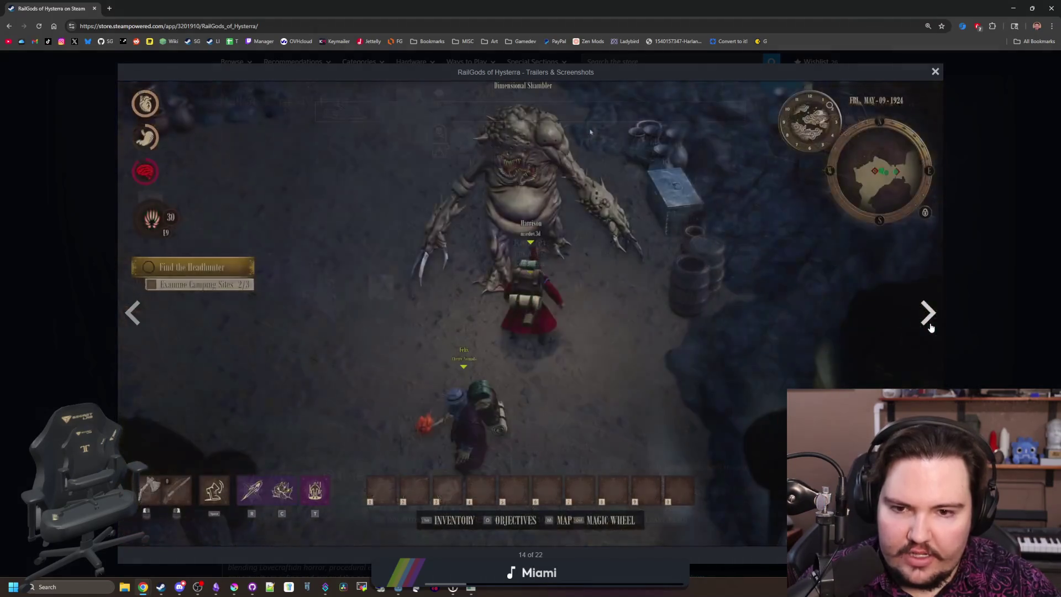
left_click(930, 327)
left_click(930, 326)
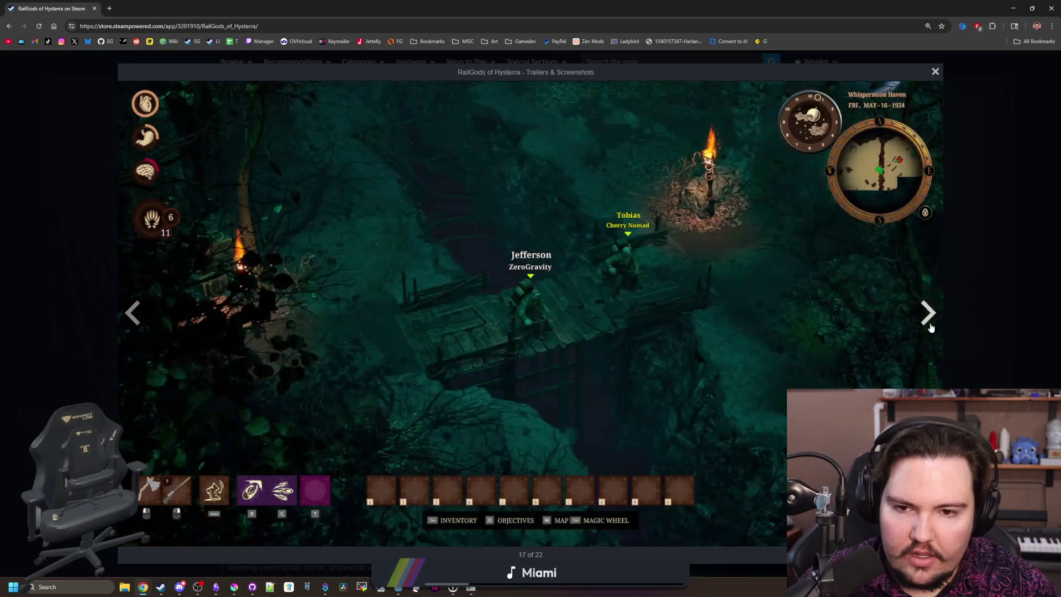
Step: Wrap around through the remaining screenshots, close the gallery, and return to the page top
left_click(930, 326)
left_click(930, 327)
left_click(930, 326)
left_click(929, 326)
left_click(930, 326)
left_click(929, 326)
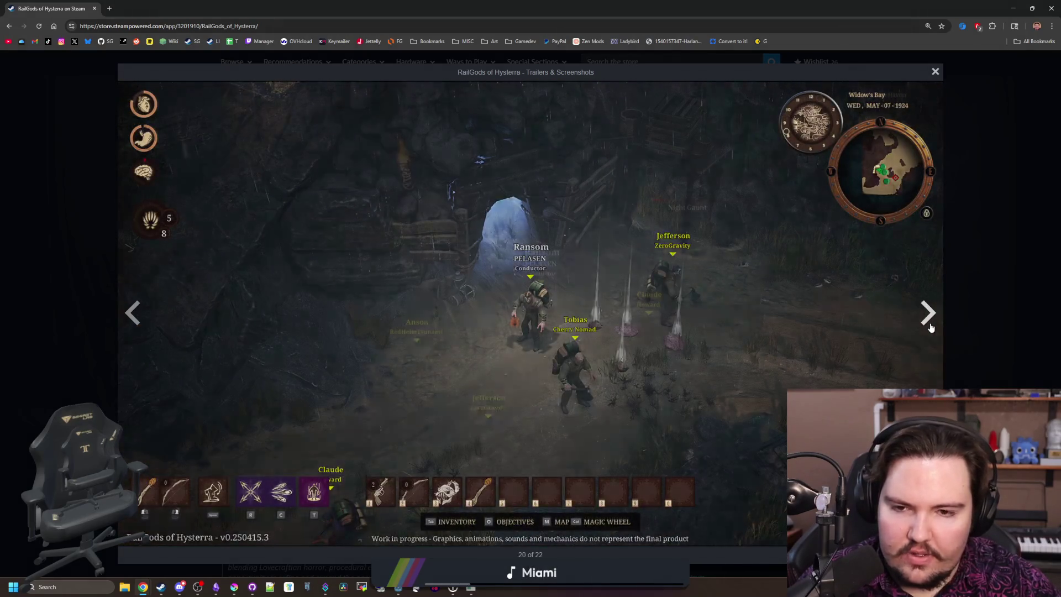
left_click(930, 326)
left_click(930, 326)
left_click(931, 326)
left_click(931, 327)
left_click(930, 327)
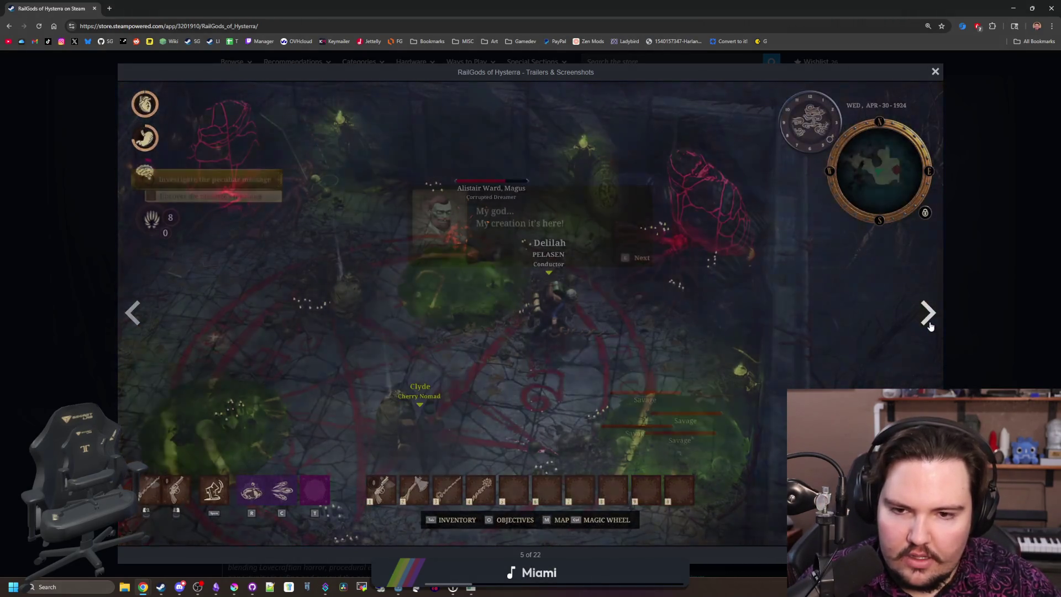
left_click(930, 326)
left_click(930, 326)
key("Escape")
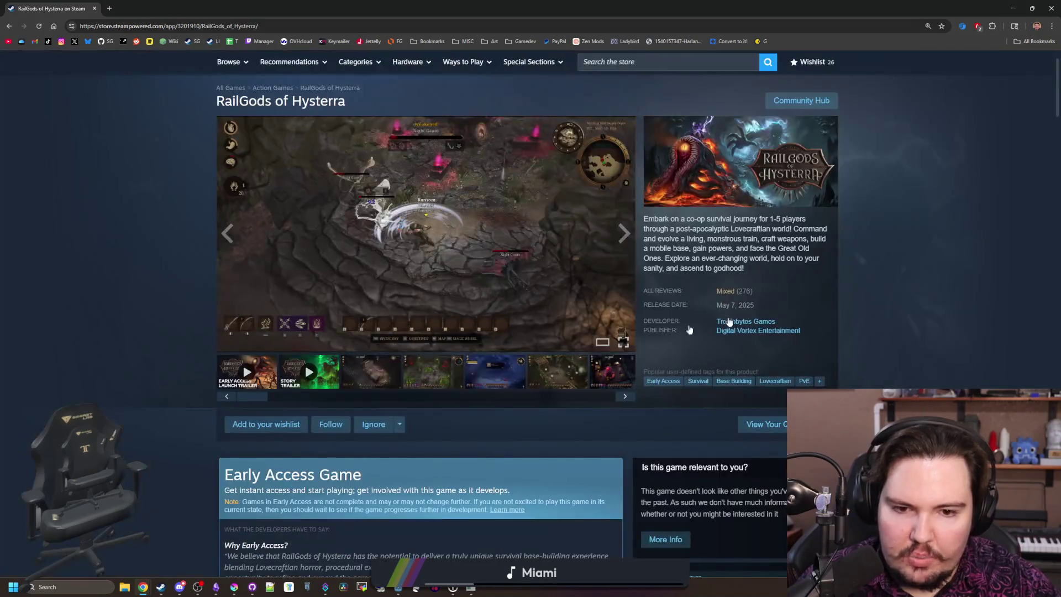
scroll(719, 296, "up", 1)
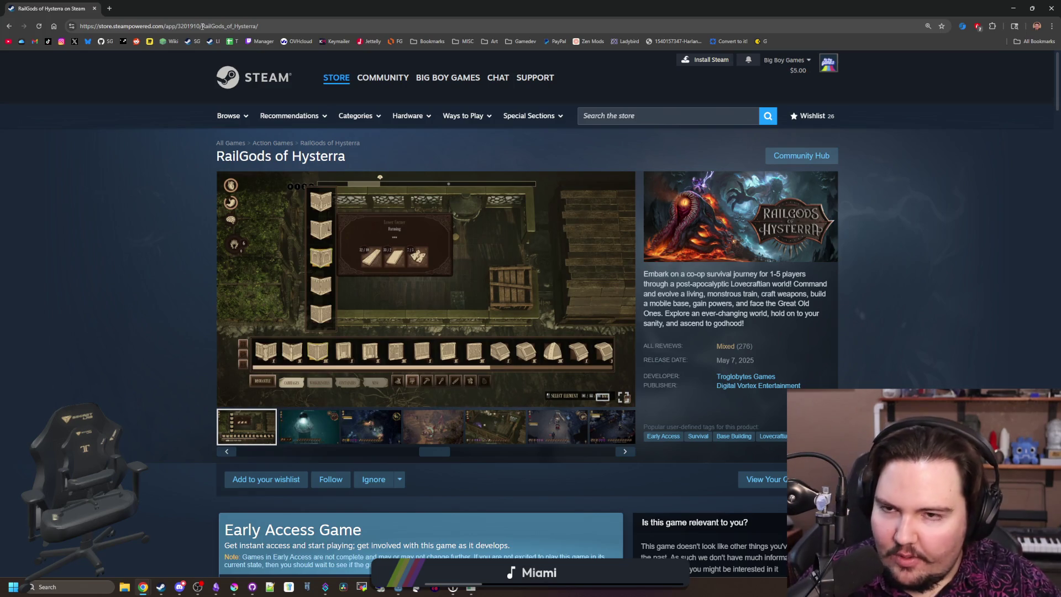
left_click(202, 26)
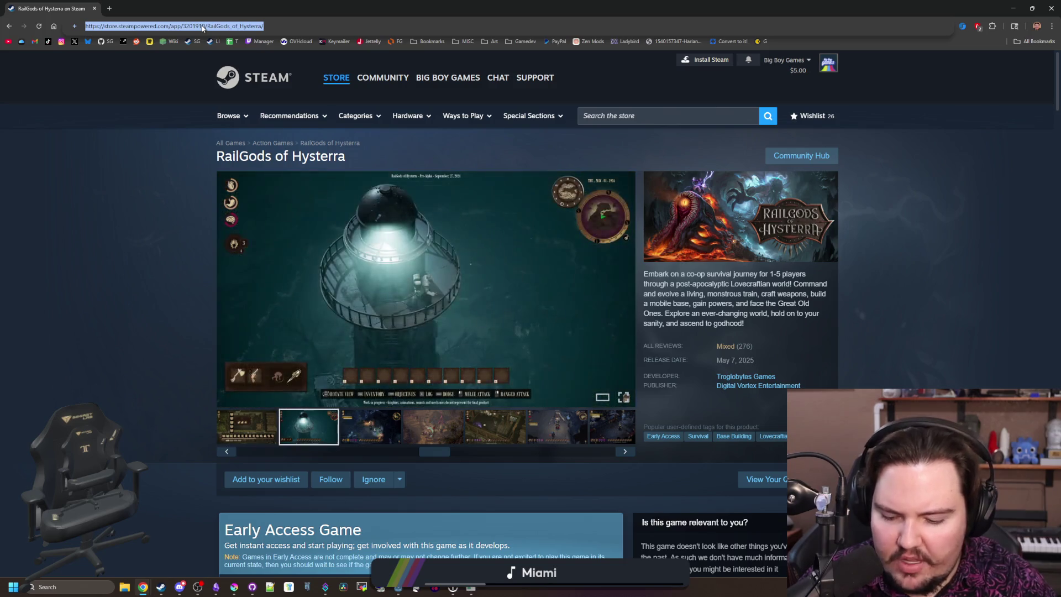
Step: Search 'barotrauma', open its Steam page, then FakeFish's Frostrail store page
type("barotrauma")
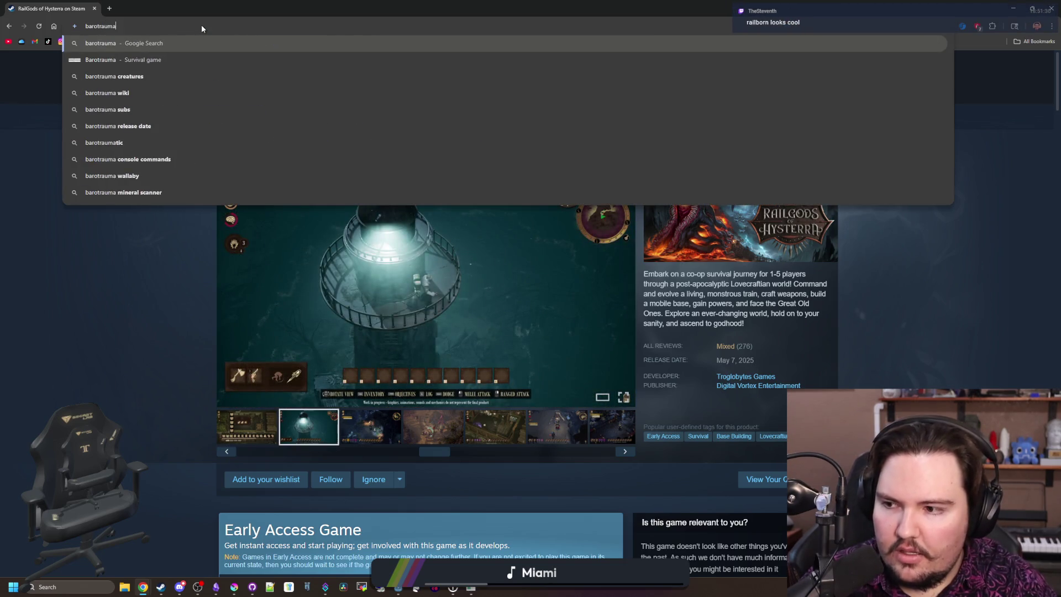
key("Return")
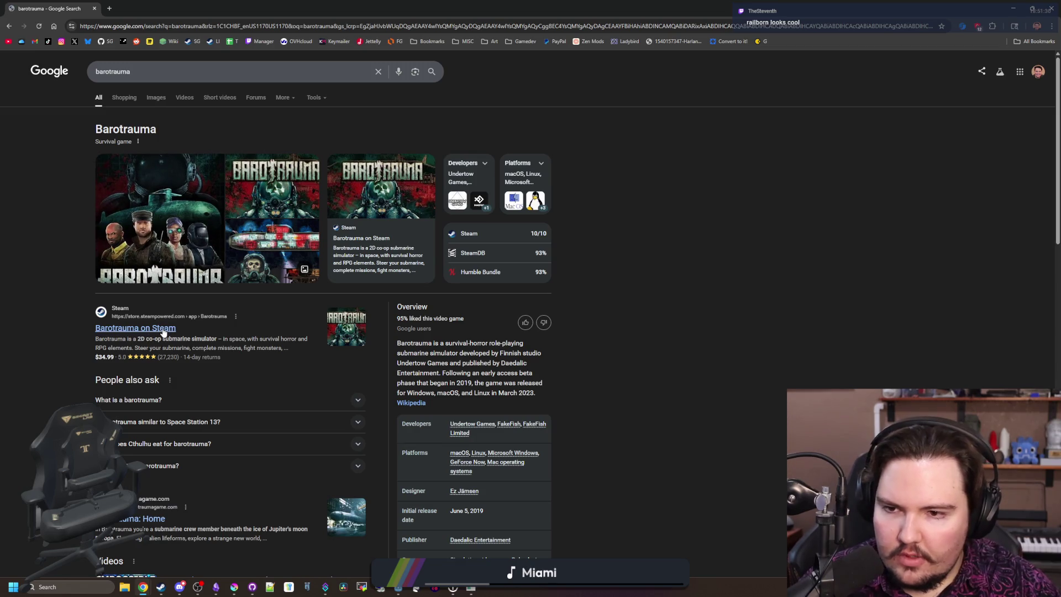
left_click(163, 330)
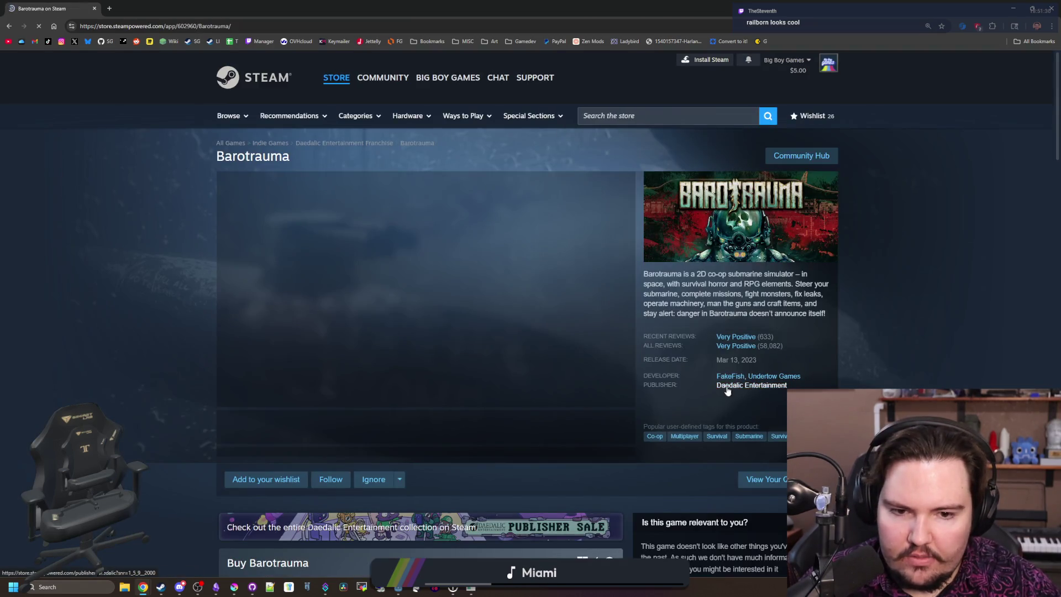
left_click(731, 377)
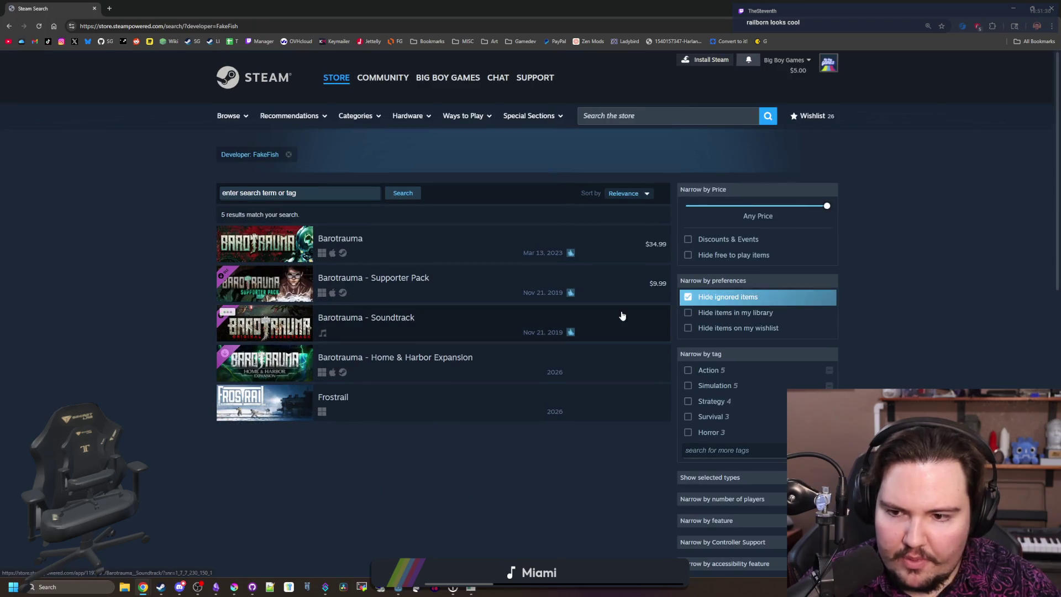
left_click(275, 419)
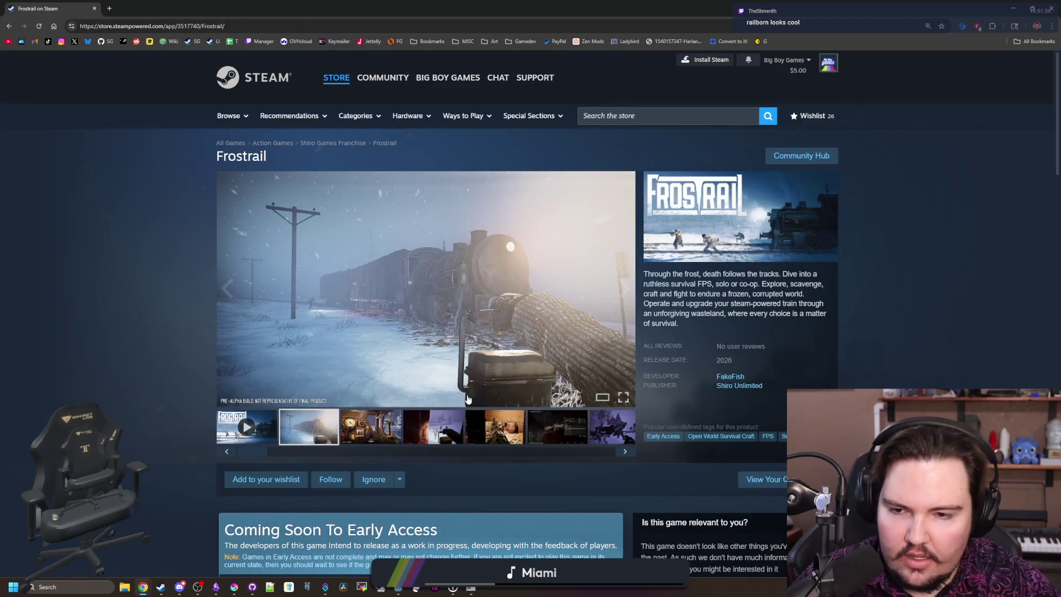
Step: Enlarge Frostrail's screenshots and page through the gallery to image 7 of 13
left_click(400, 401)
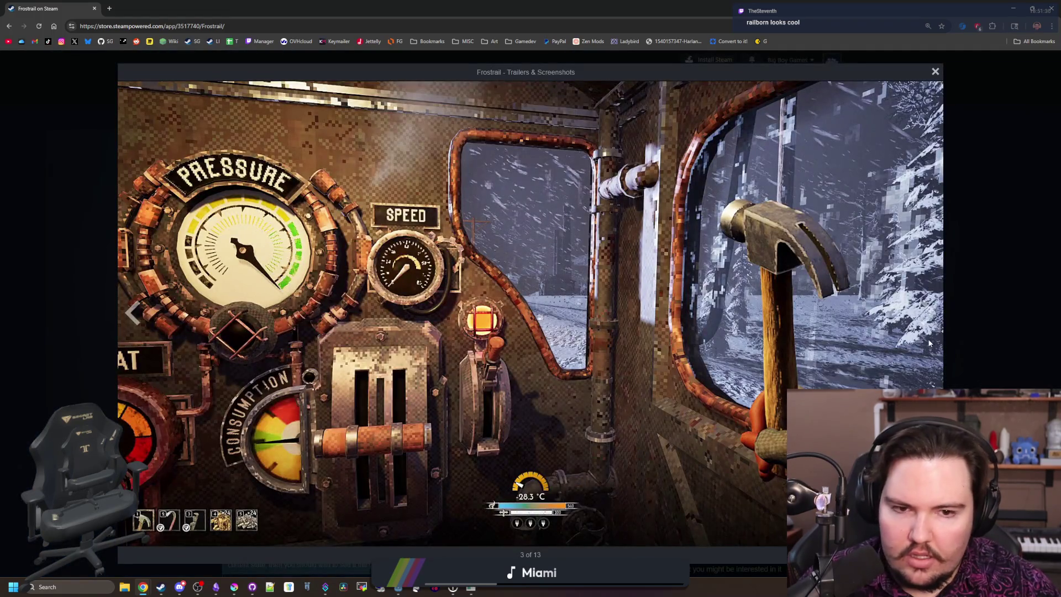
left_click(922, 325)
left_click(922, 325)
left_click(922, 325)
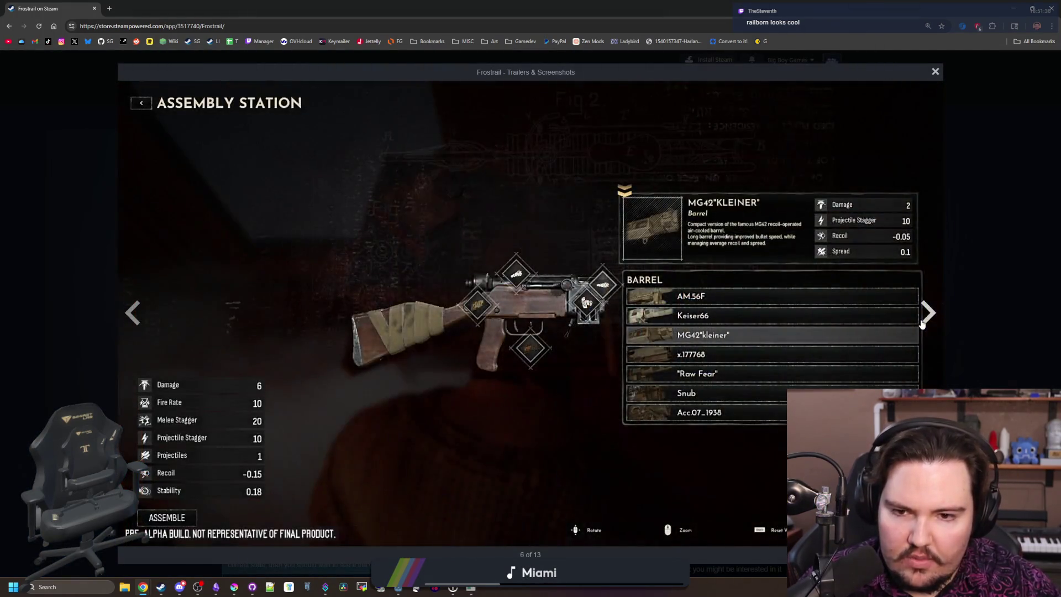
left_click(922, 324)
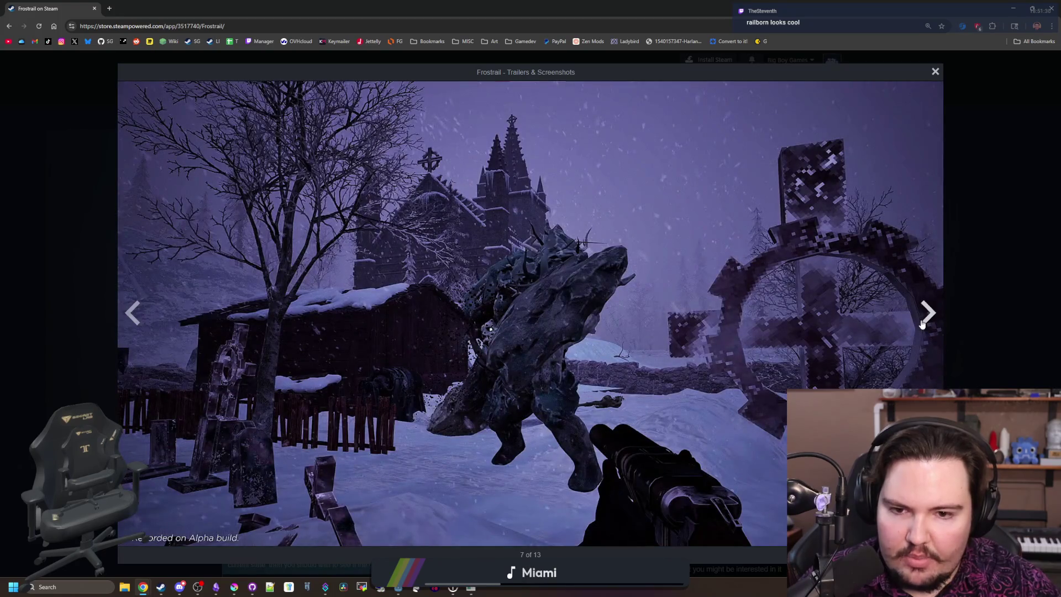
left_click(922, 325)
left_click(922, 324)
left_click(922, 325)
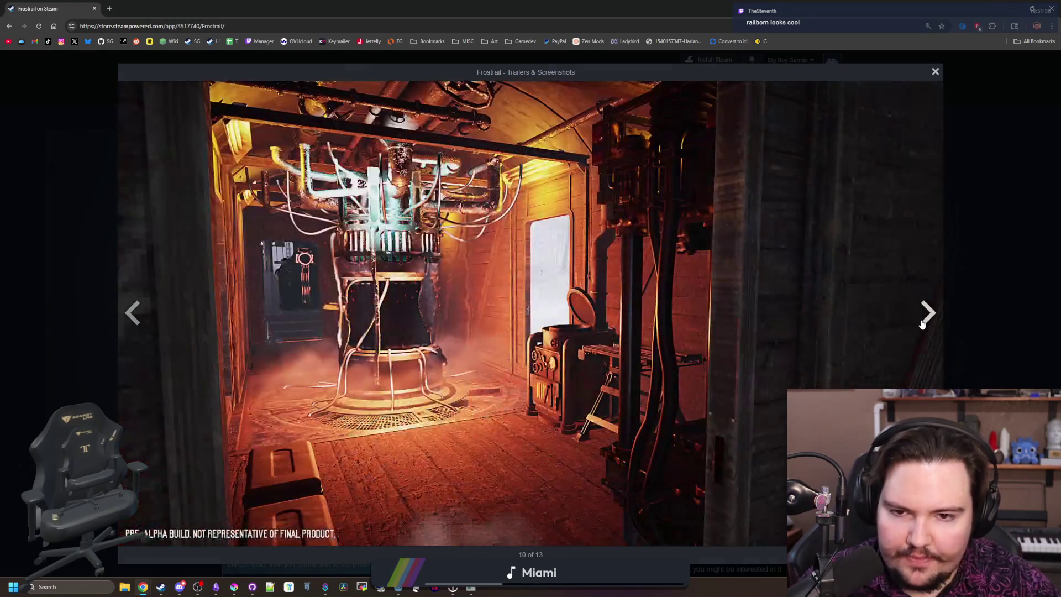
left_click(923, 325)
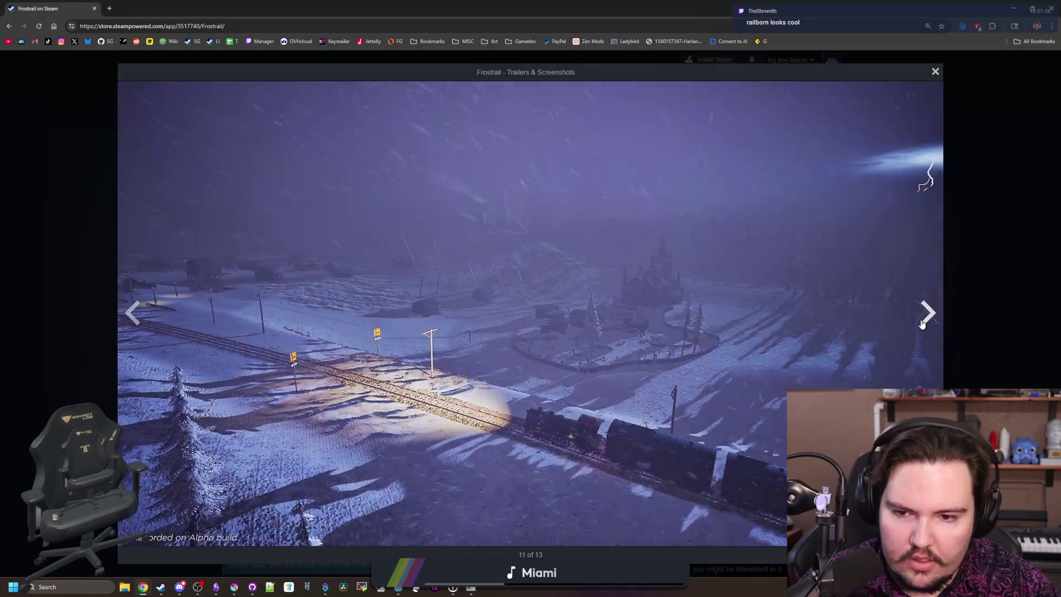
left_click(922, 325)
left_click(922, 325)
left_click(923, 325)
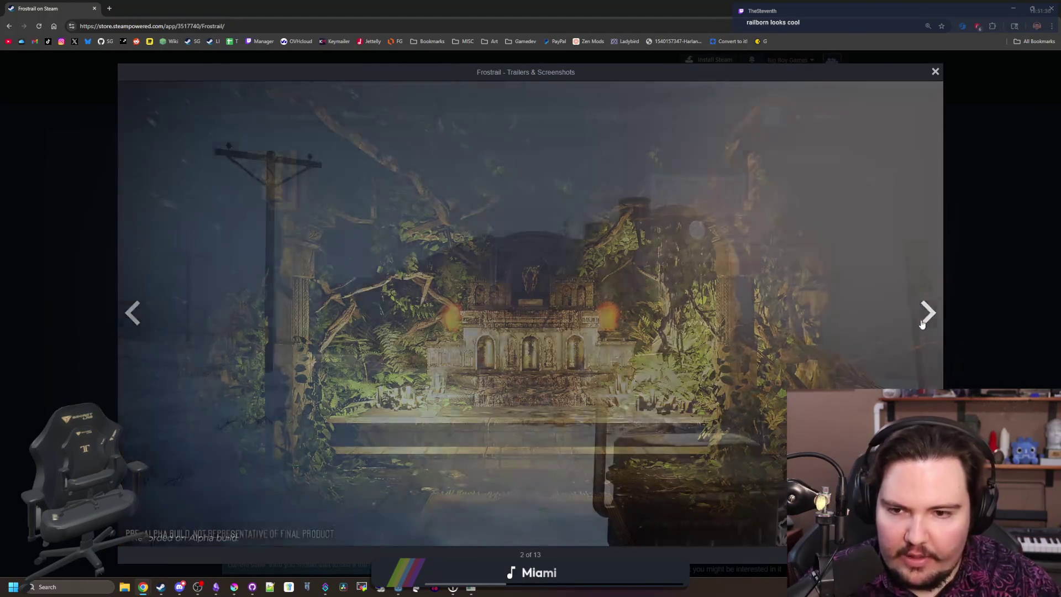
left_click(922, 325)
left_click(922, 324)
left_click(922, 325)
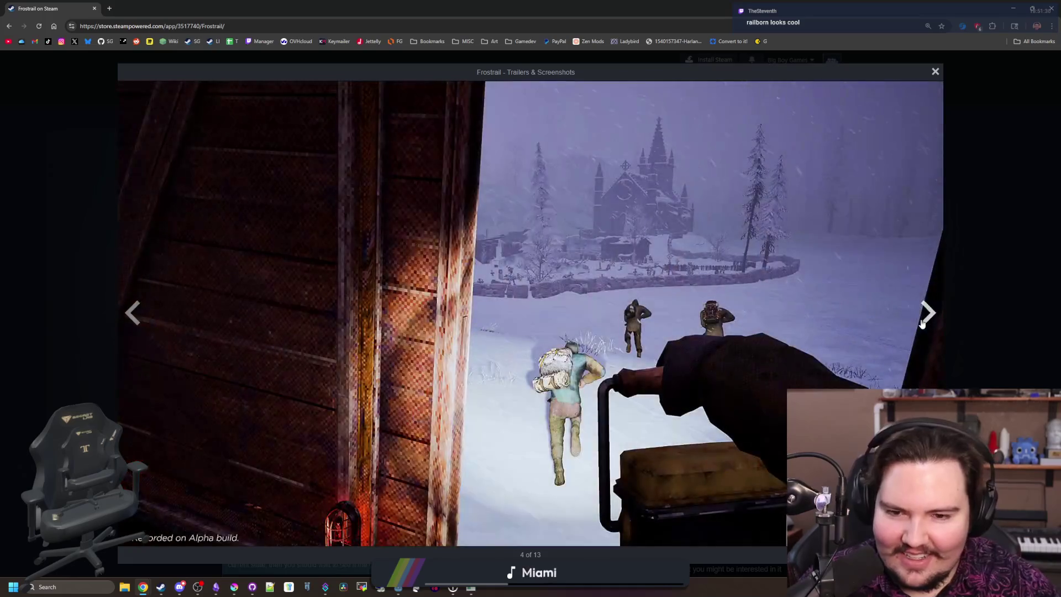
left_click(922, 324)
left_click(922, 324)
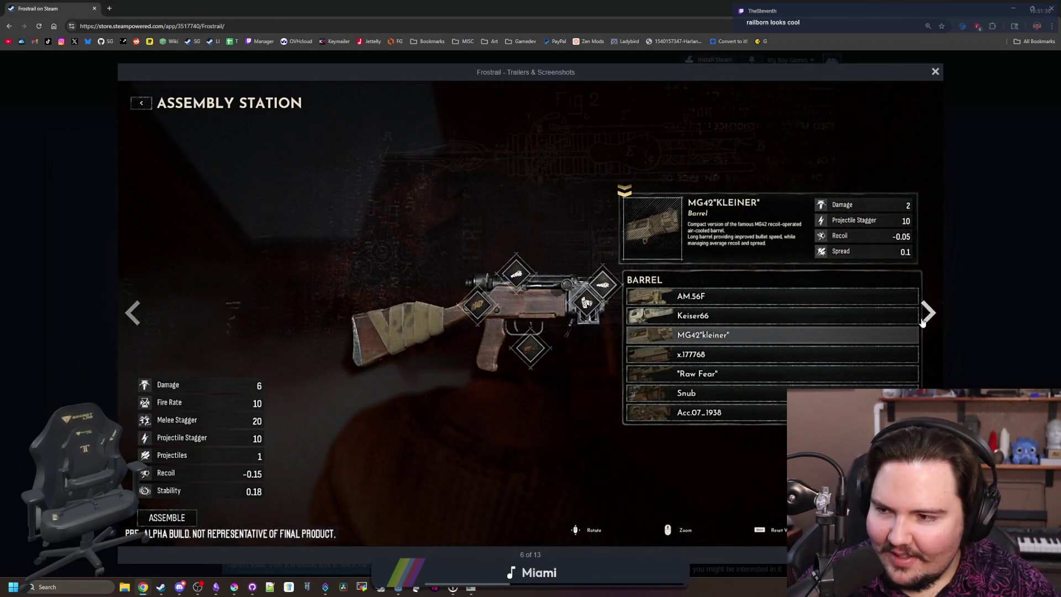
left_click(922, 325)
left_click(186, 25)
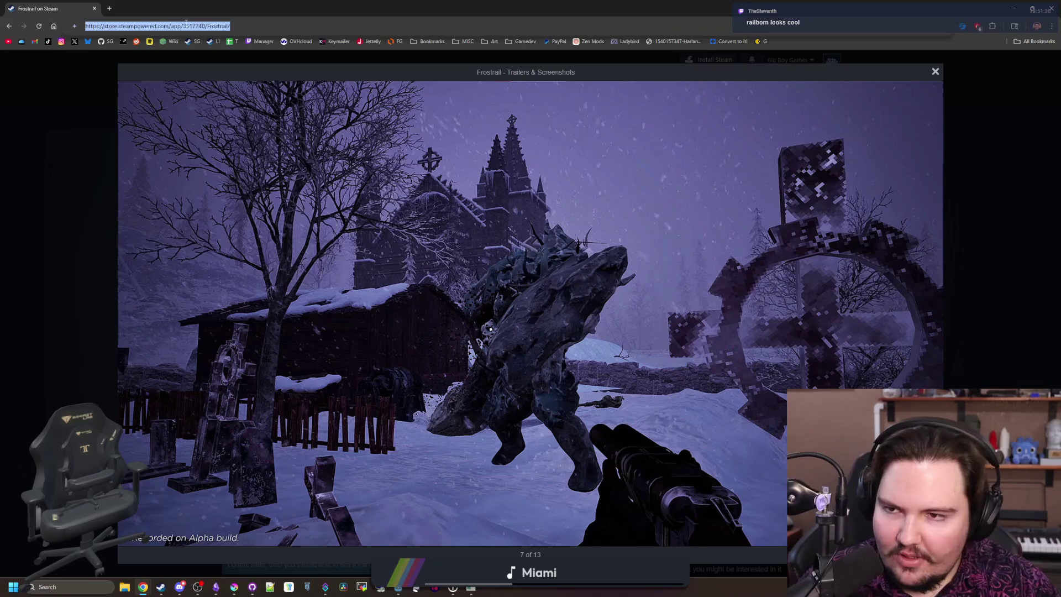
Step: Search the web for 'railborn game' and enlarge Railborn's Steam screenshots
type("railborn game")
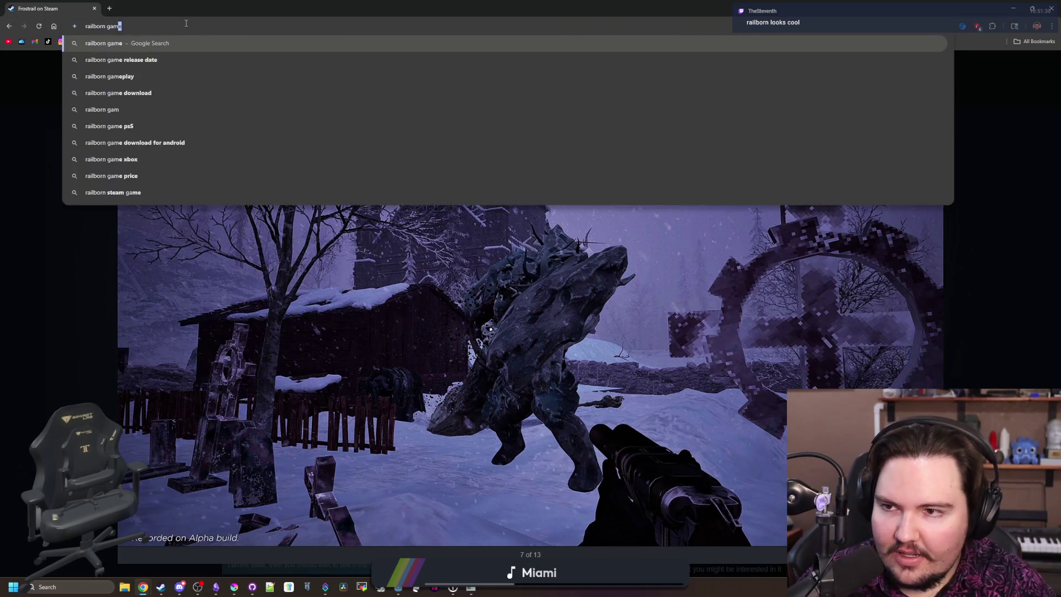
key("Return")
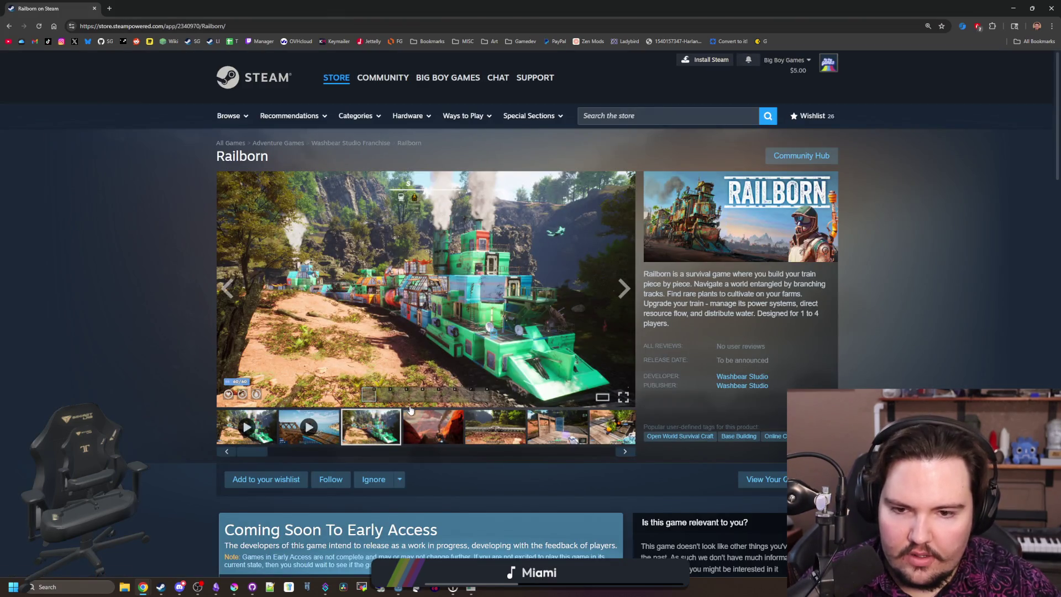
left_click(424, 377)
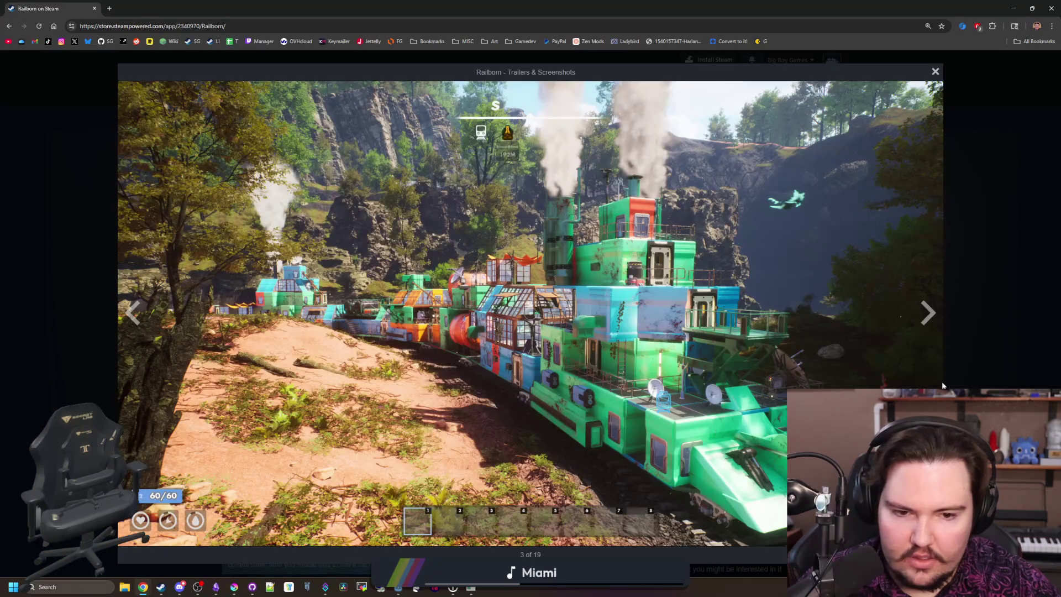
Step: Page through eleven Railborn screenshots, then start a new browser tab
left_click(921, 315)
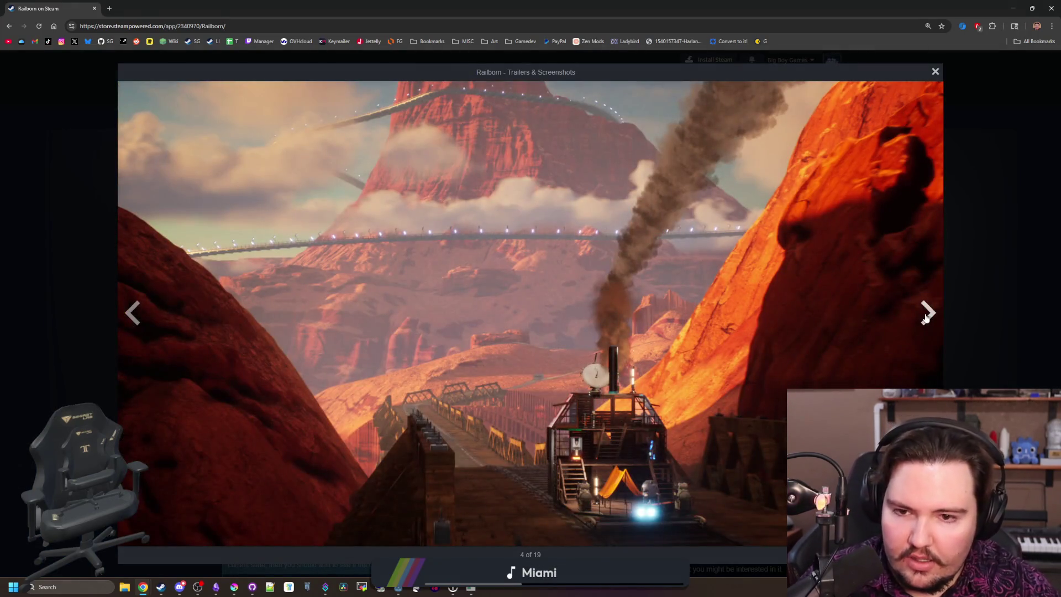
left_click(927, 318)
left_click(927, 318)
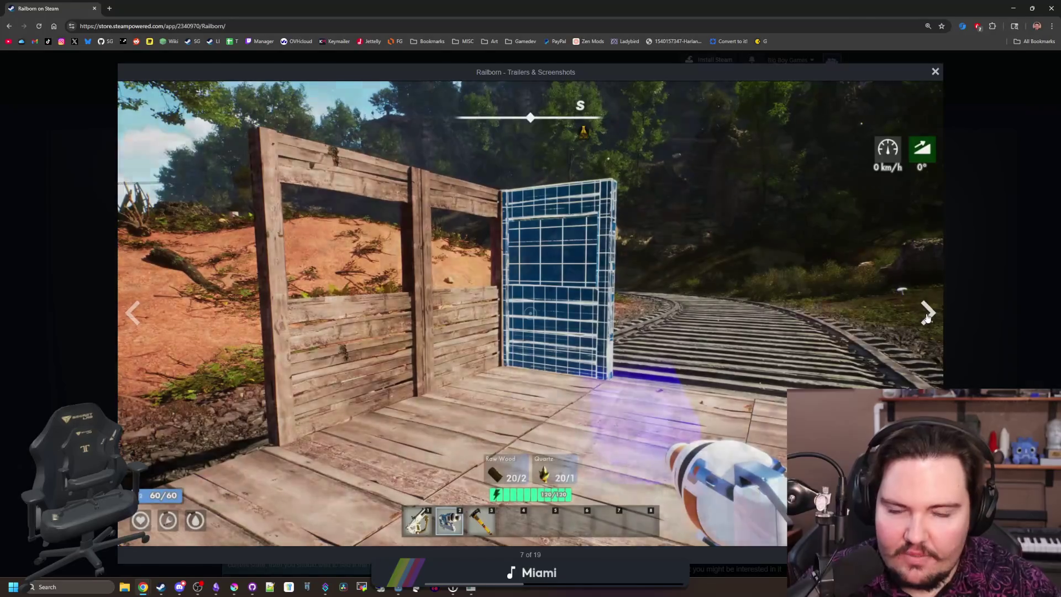
left_click(927, 318)
left_click(928, 318)
left_click(928, 318)
left_click(928, 318)
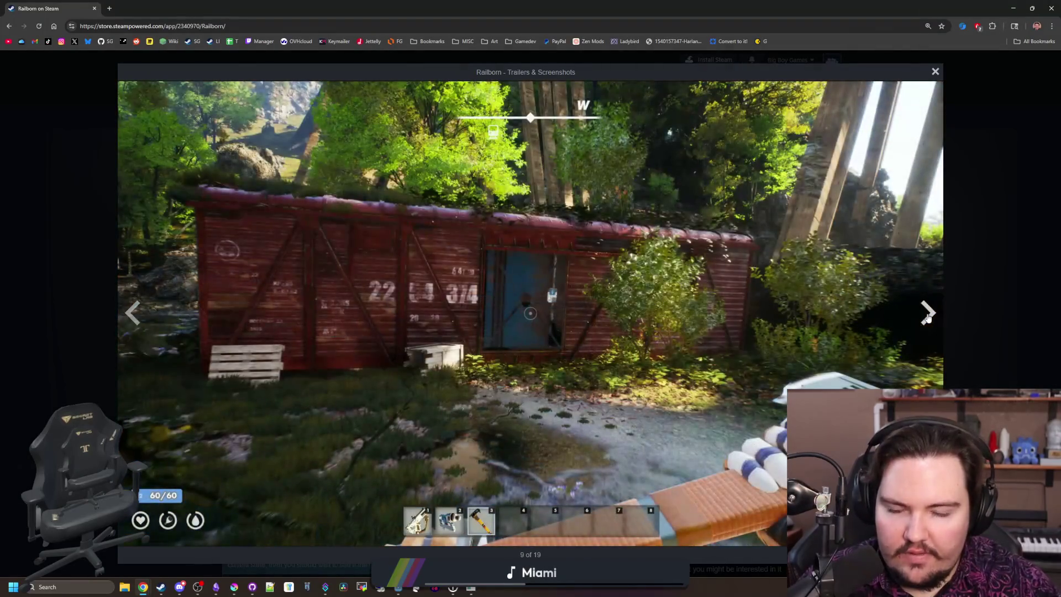
left_click(928, 318)
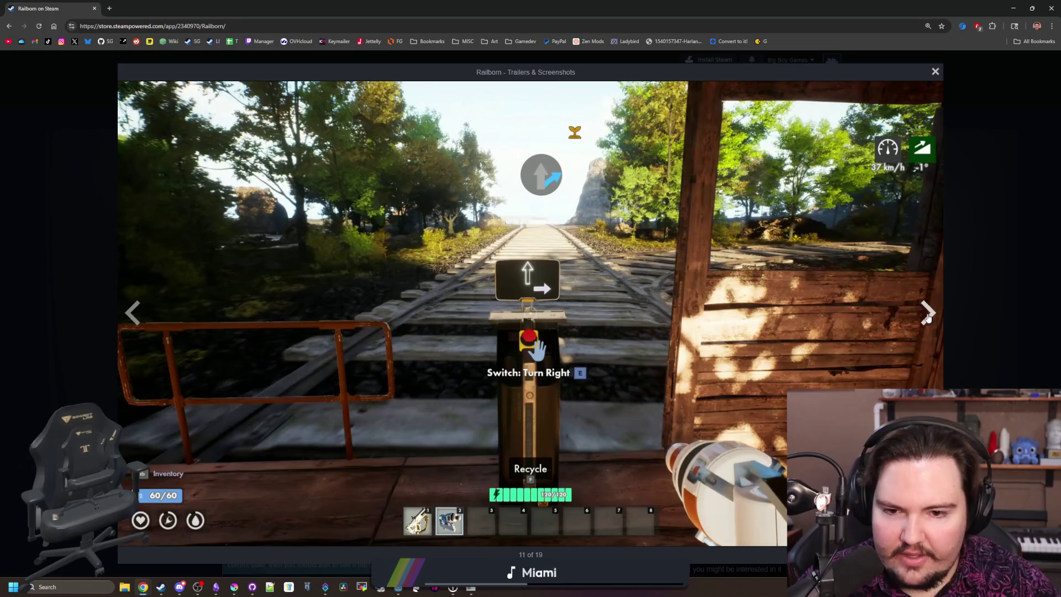
left_click(927, 318)
left_click(927, 318)
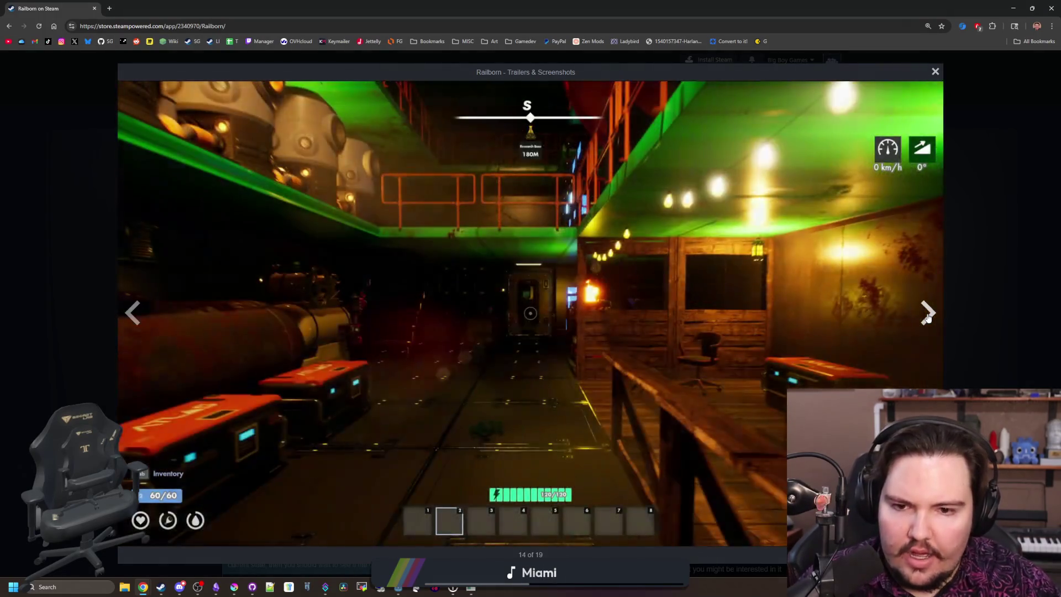
left_click(928, 317)
left_click(107, 9)
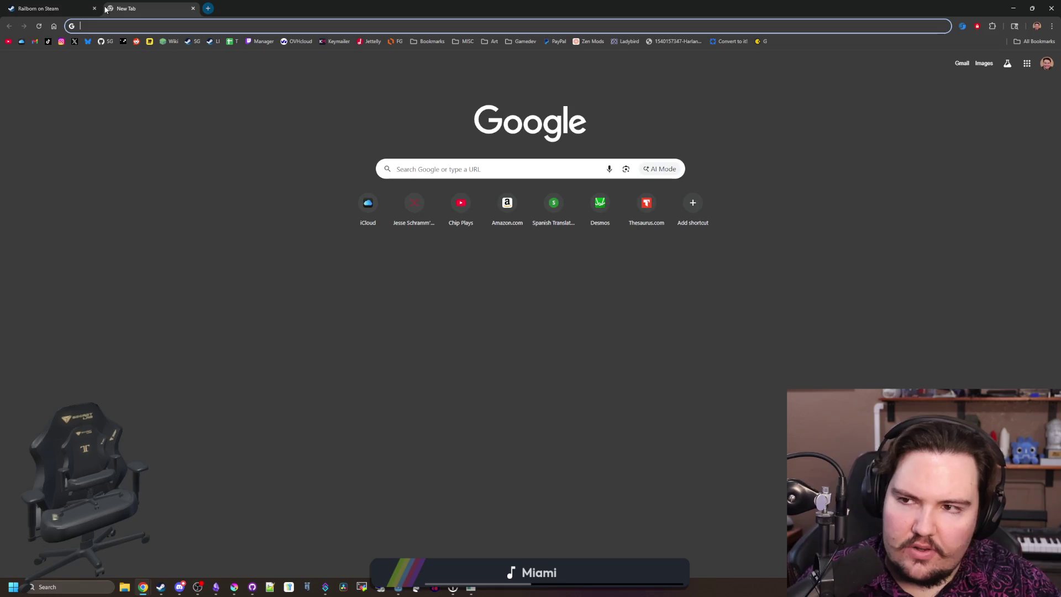
Step: Search for 'outbound game' and open the Outbound page on the Steam store
type("outbound game")
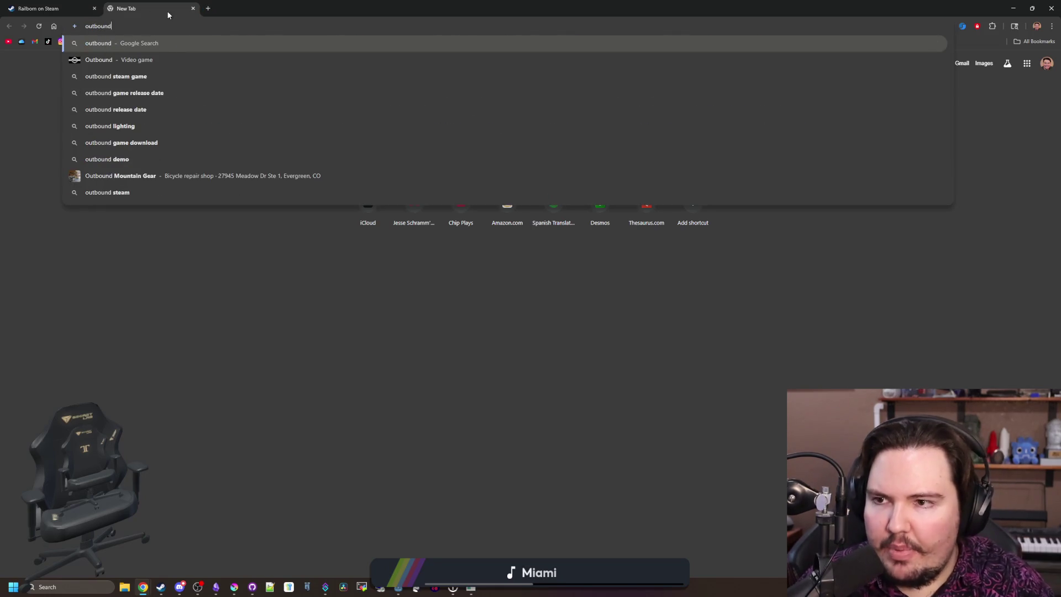
key("Return")
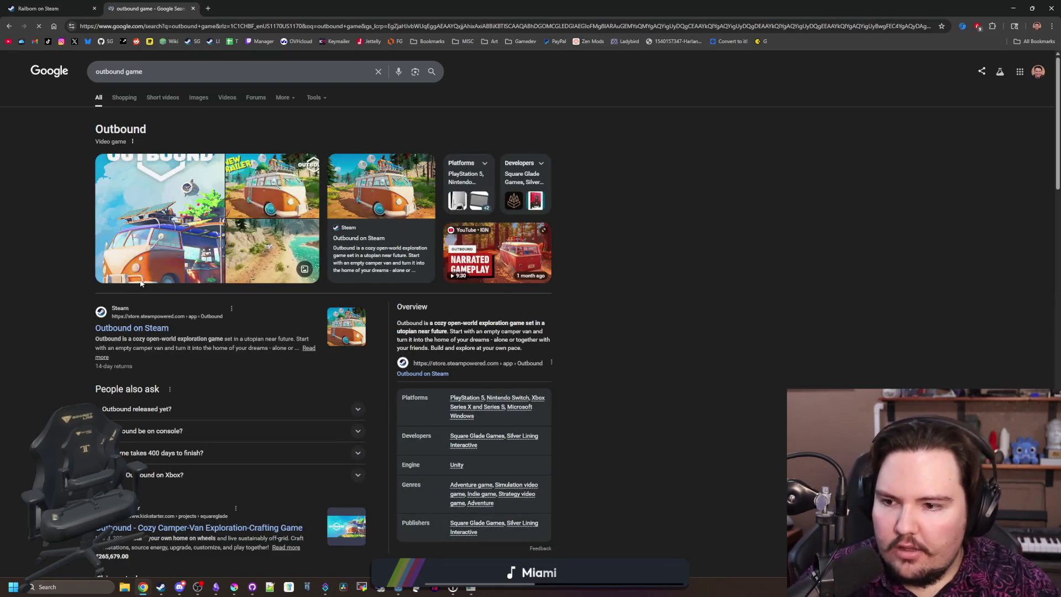
left_click(156, 330)
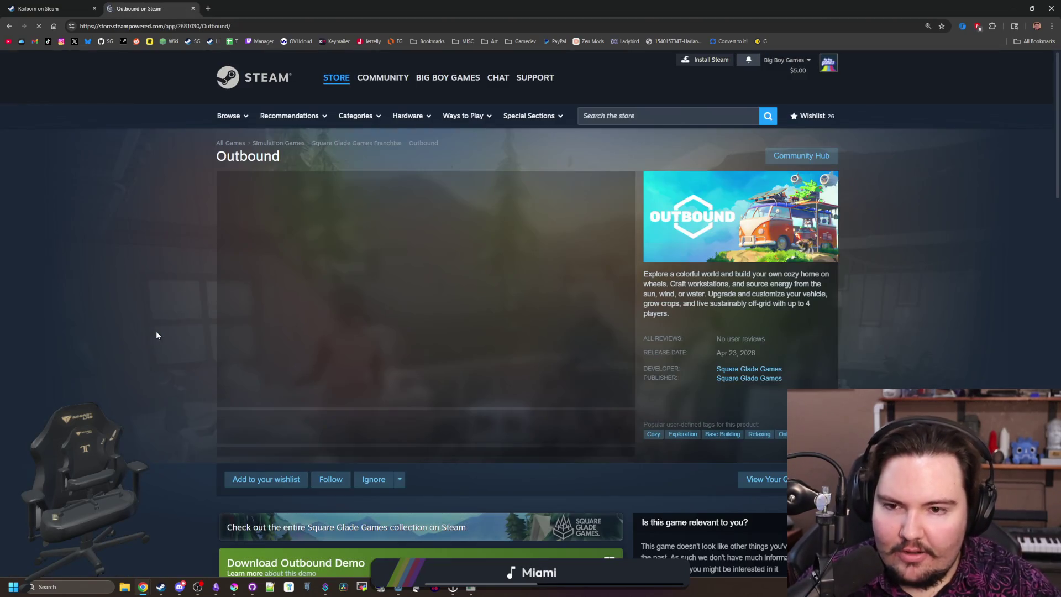
Step: Enlarge Outbound's screenshots and page through all 19, ending on the greenhouse shot, then close the viewer
scroll(365, 492, "down", 5)
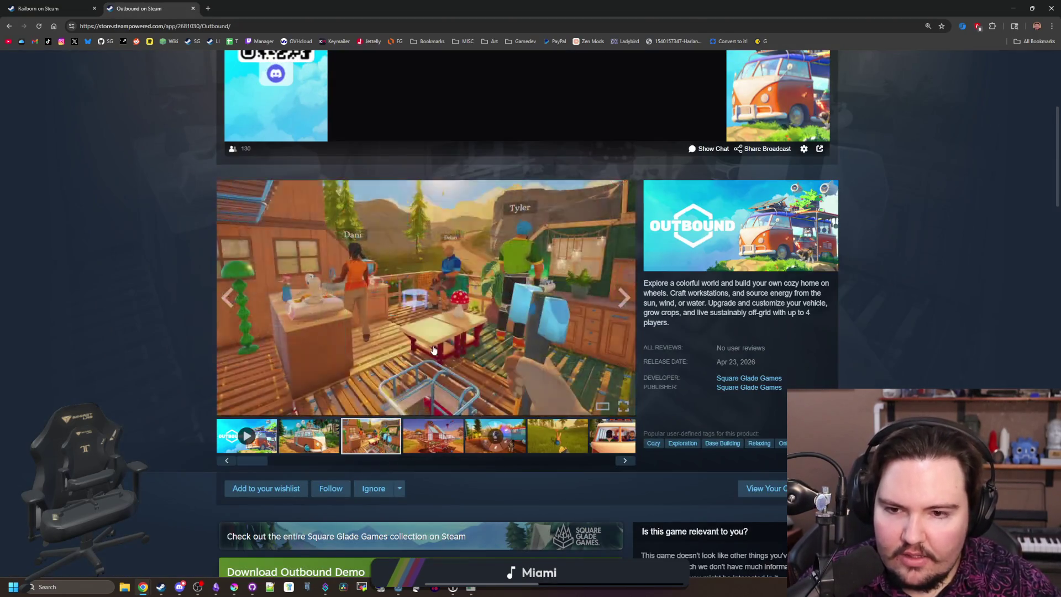
left_click(553, 304)
left_click(926, 319)
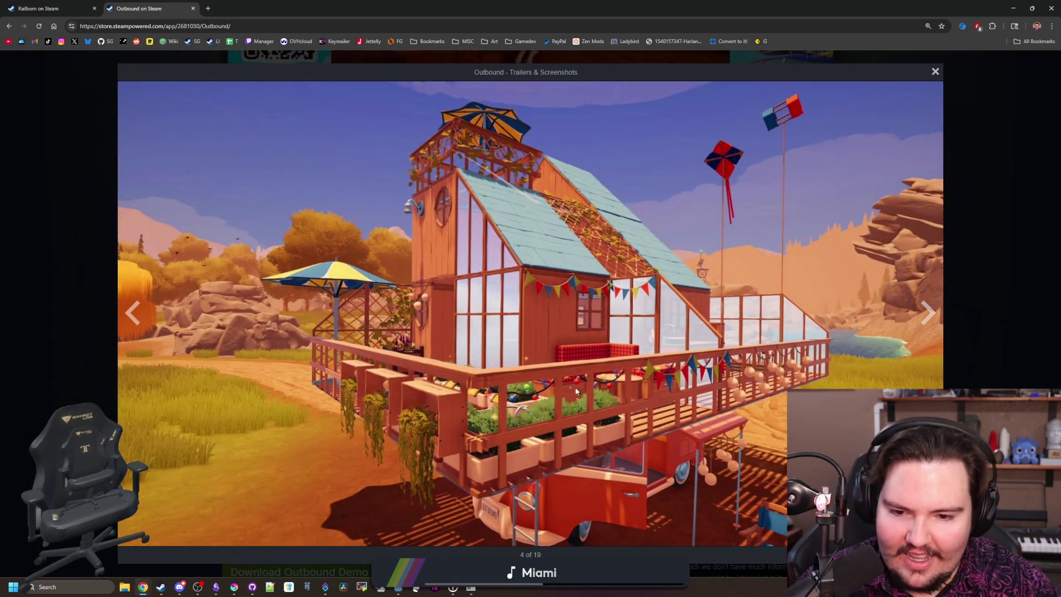
left_click(928, 313)
left_click(929, 313)
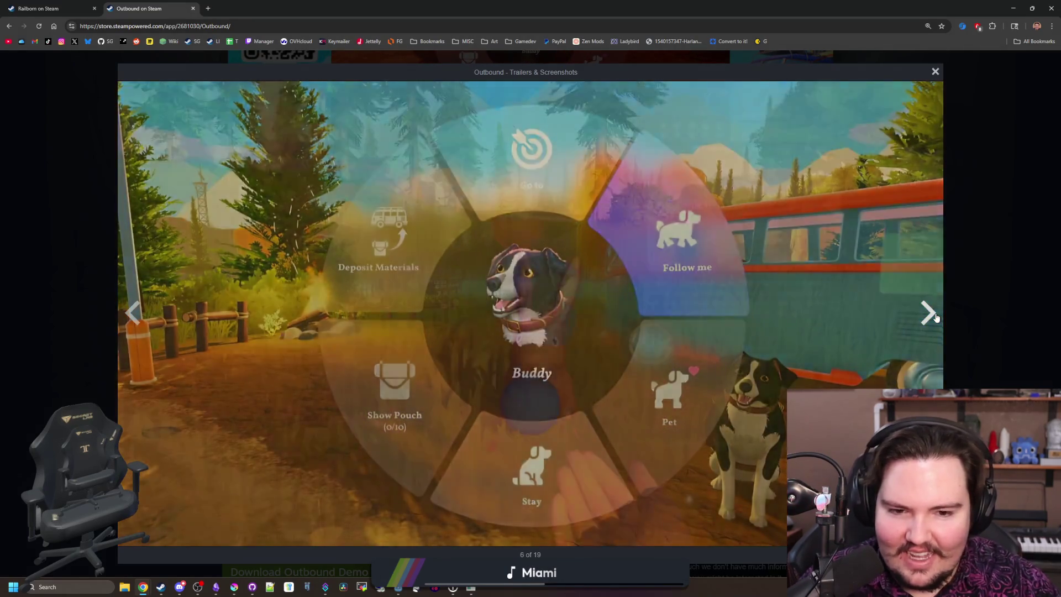
left_click(929, 313)
left_click(936, 316)
left_click(936, 316)
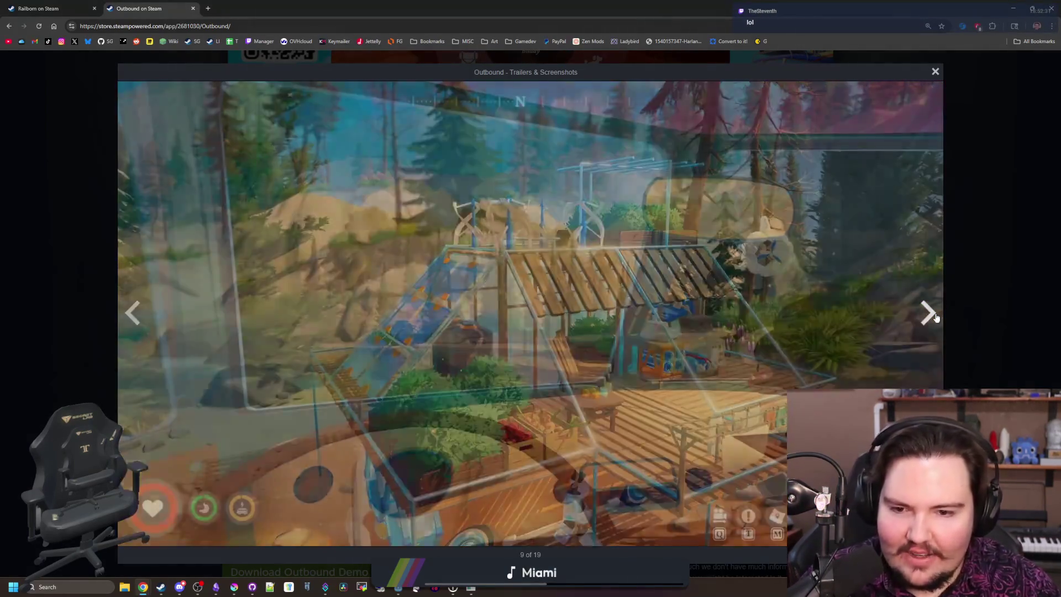
left_click(936, 316)
left_click(936, 317)
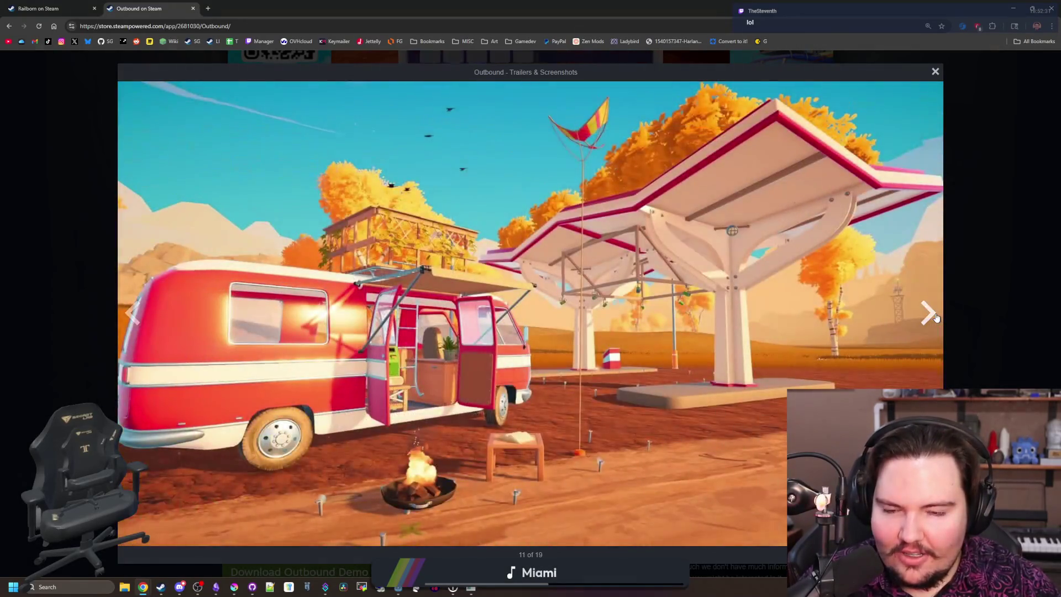
left_click(936, 317)
left_click(935, 317)
left_click(936, 316)
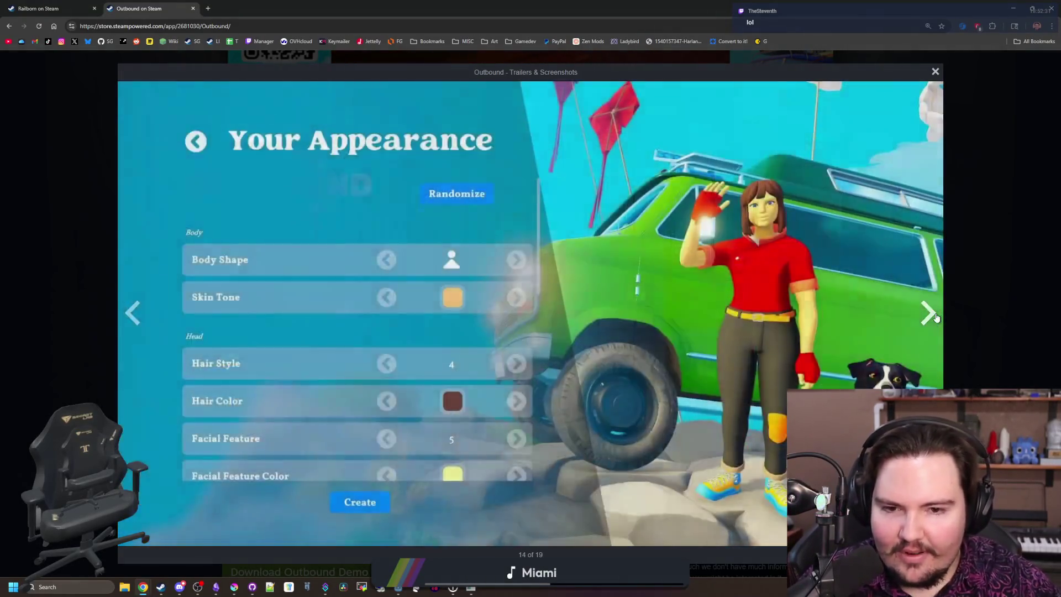
left_click(936, 316)
left_click(936, 317)
left_click(936, 317)
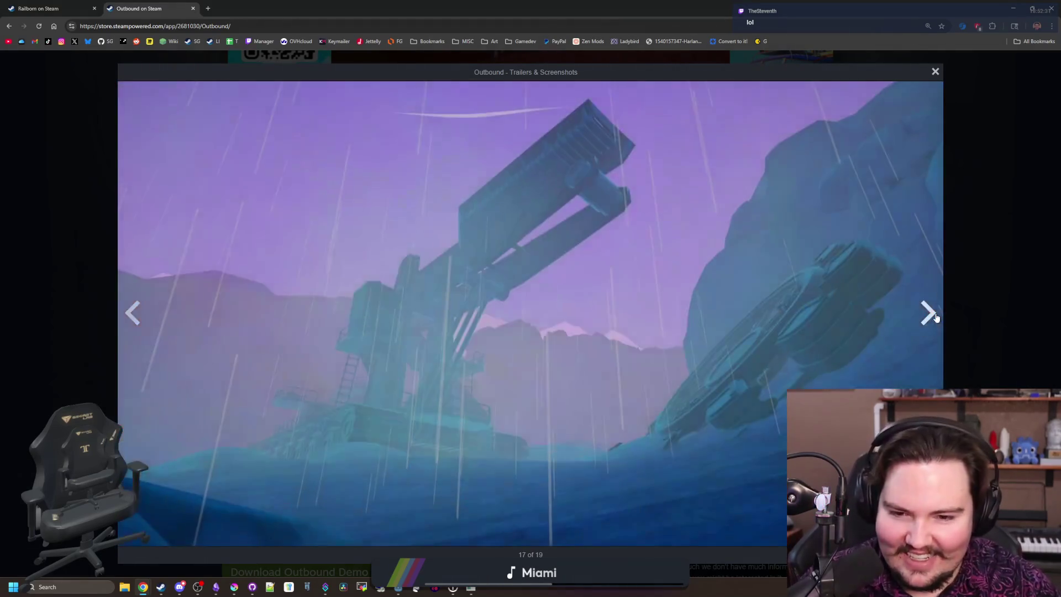
left_click(126, 316)
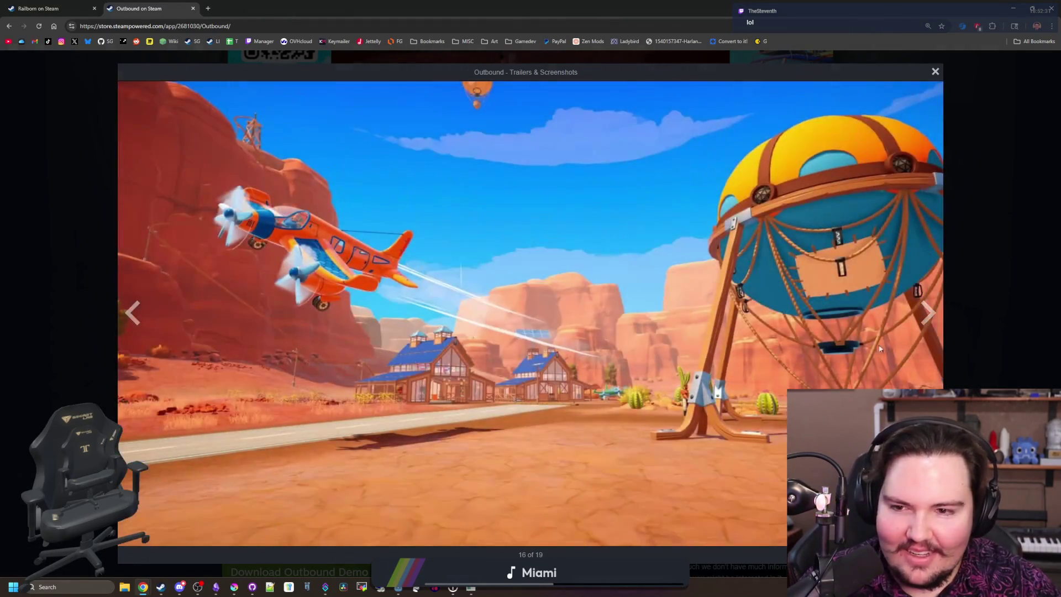
left_click(936, 323)
left_click(936, 323)
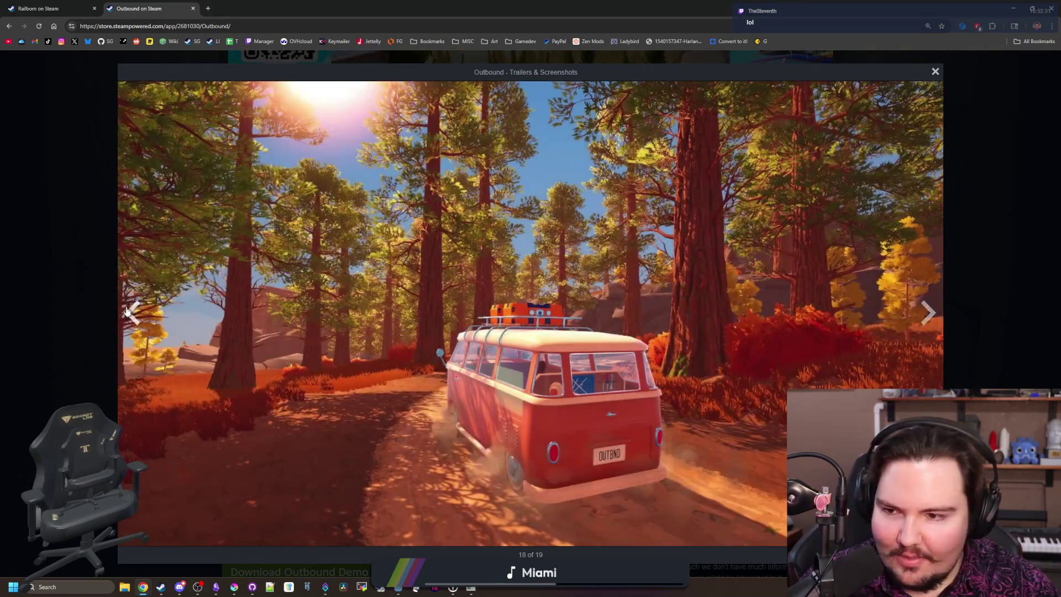
left_click(126, 317)
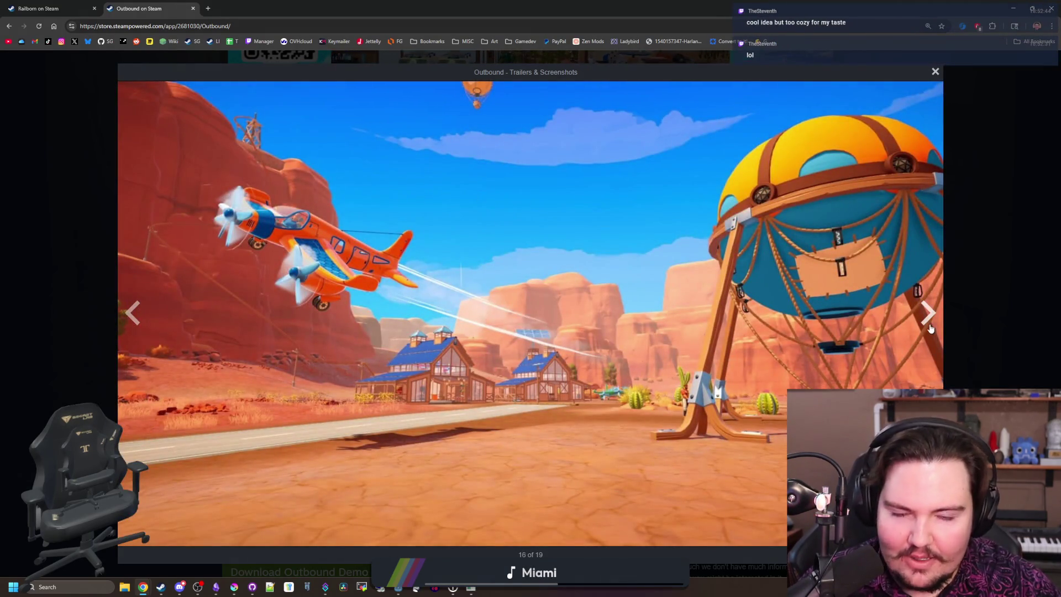
left_click(931, 328)
left_click(931, 327)
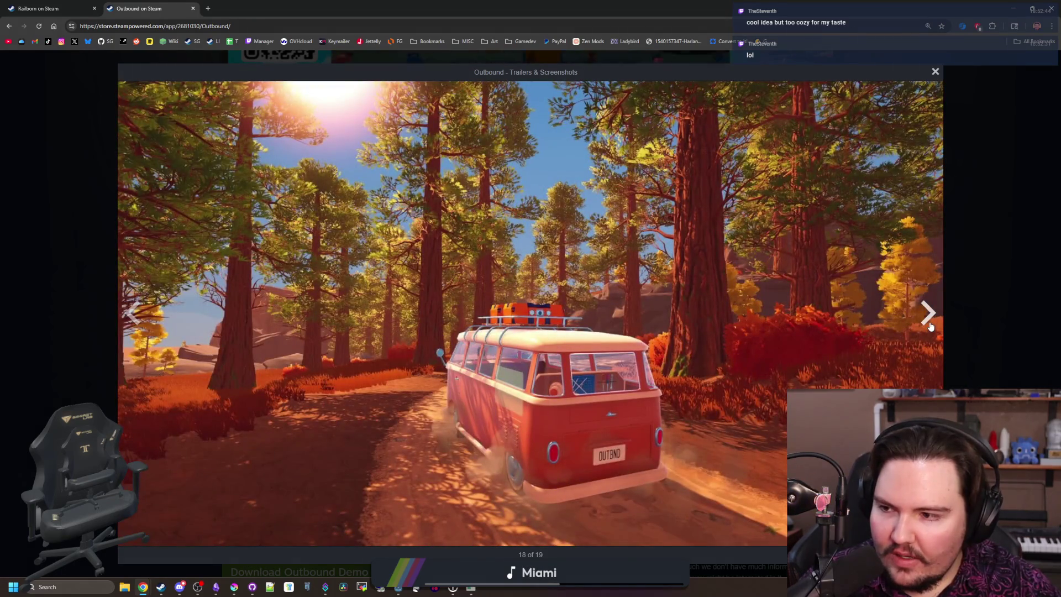
left_click(931, 326)
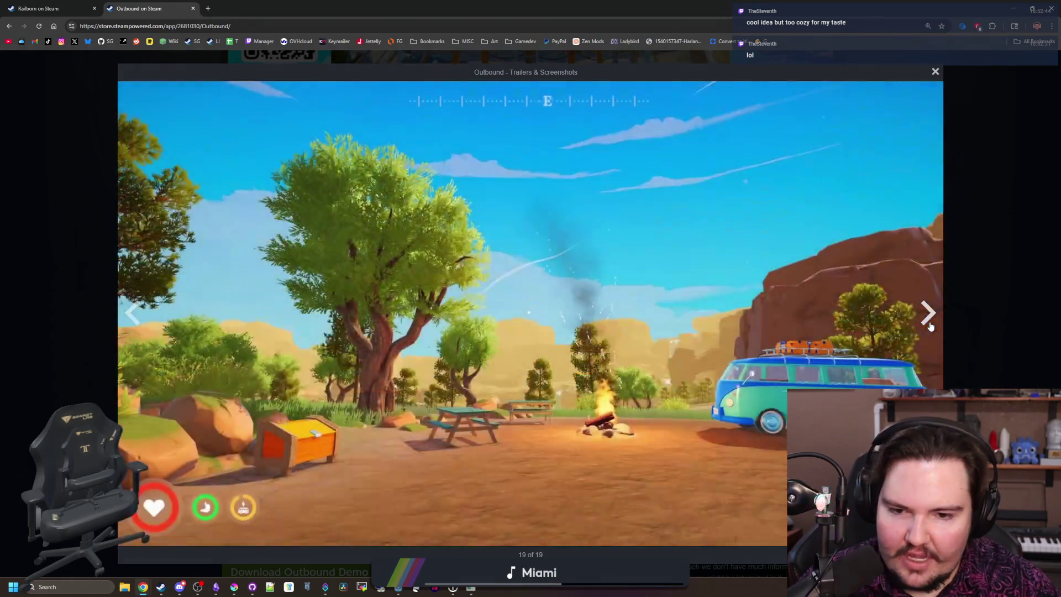
left_click(929, 325)
left_click(928, 325)
left_click(927, 323)
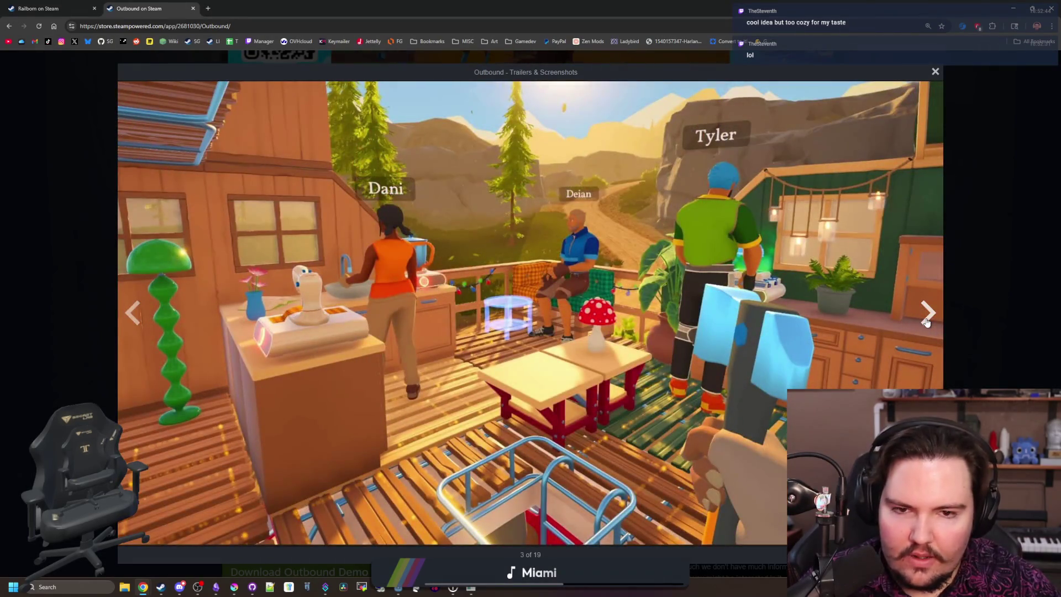
left_click(927, 322)
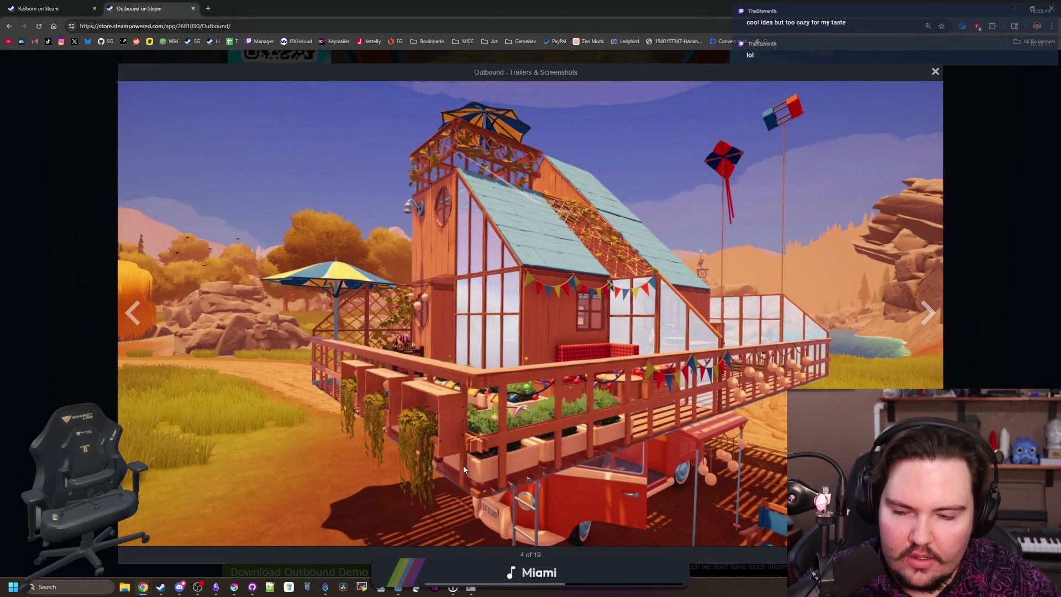
left_click(993, 249)
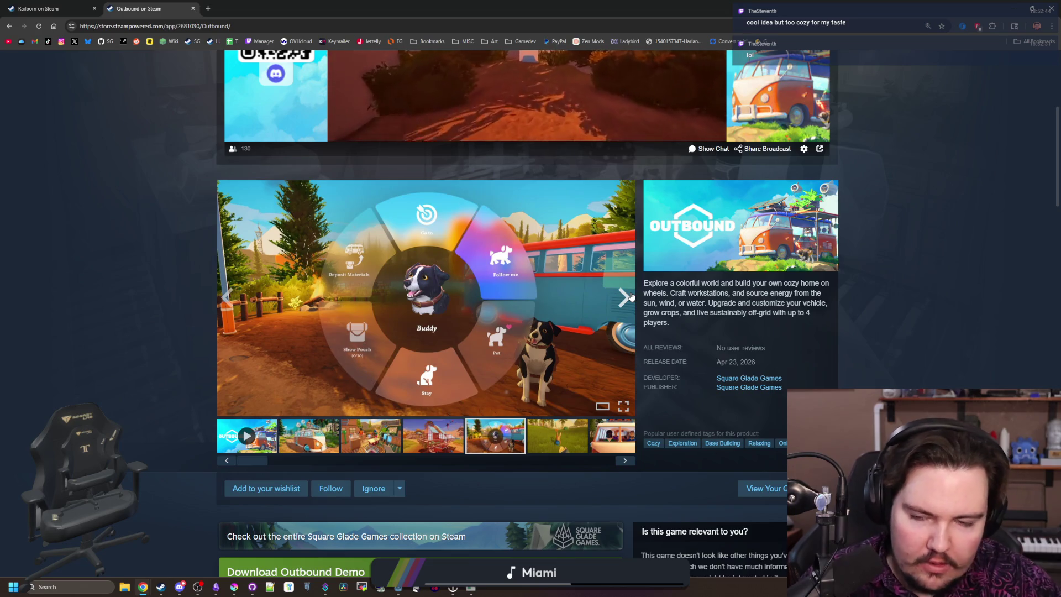
Step: Enlarge the dog menu screenshot and page ahead, then step back to the rainy crane shot
left_click(395, 330)
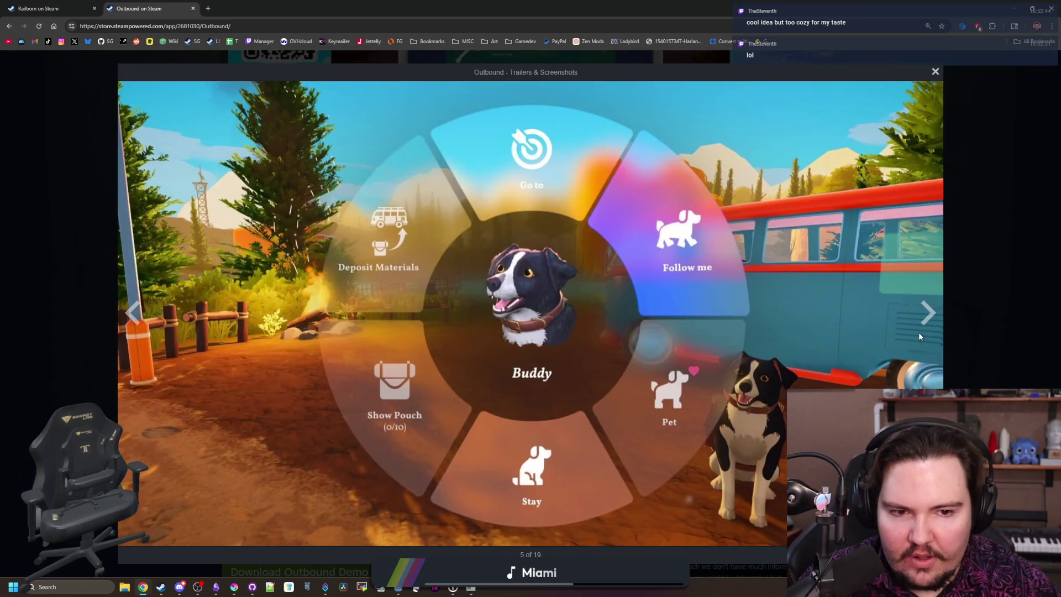
left_click(922, 329)
left_click(930, 323)
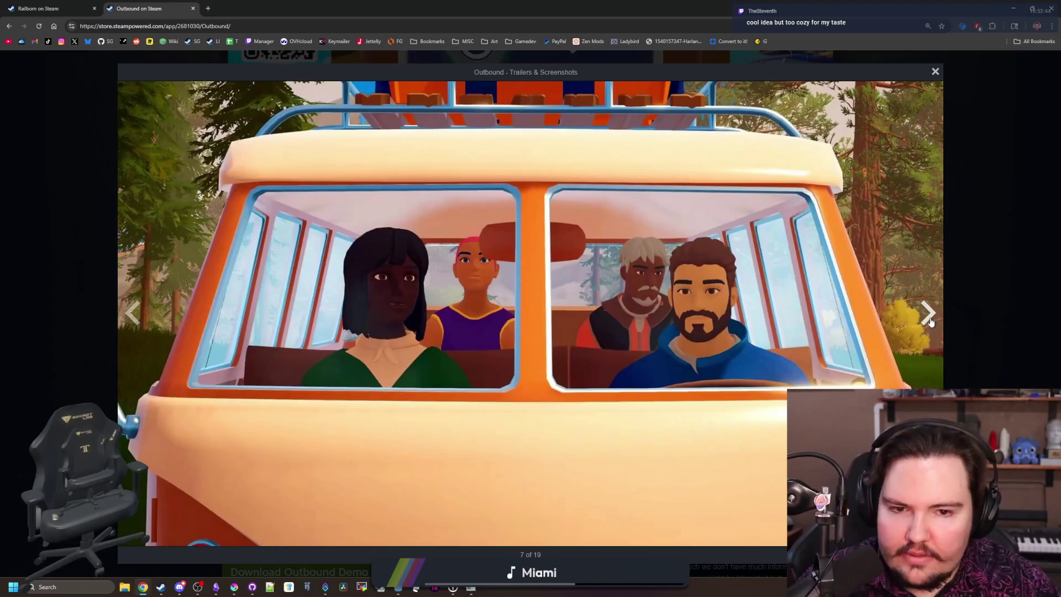
left_click(929, 315)
left_click(931, 322)
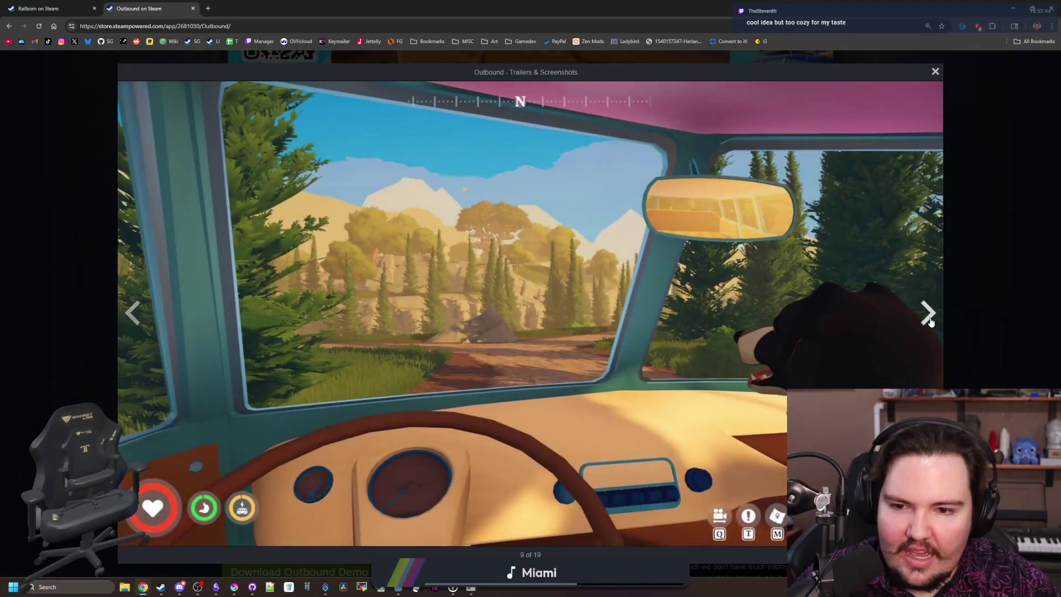
left_click(931, 322)
left_click(931, 323)
left_click(931, 323)
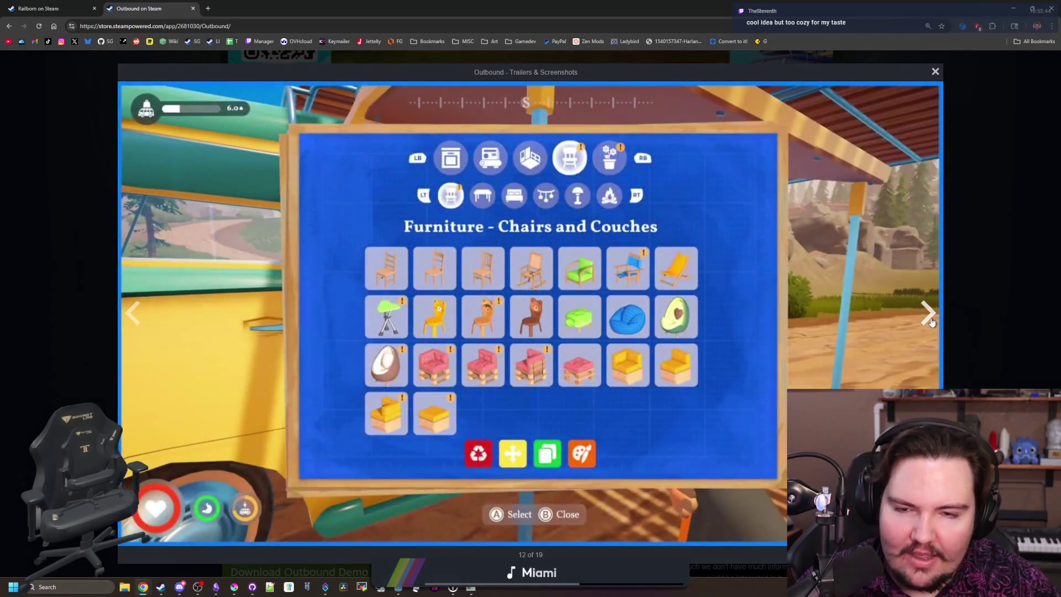
left_click(931, 322)
left_click(931, 323)
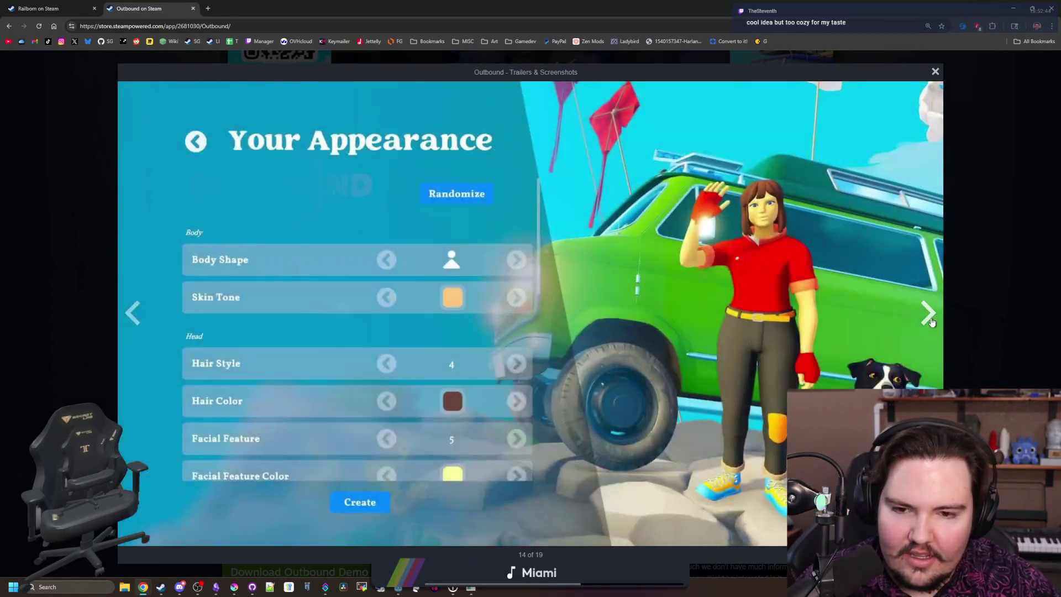
left_click(931, 322)
left_click(931, 322)
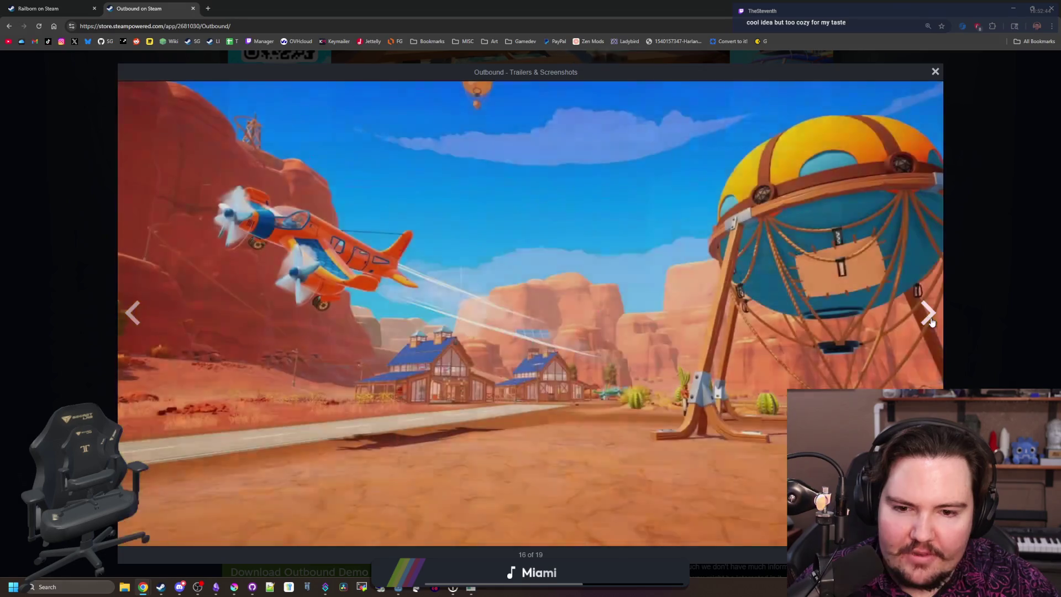
left_click(932, 323)
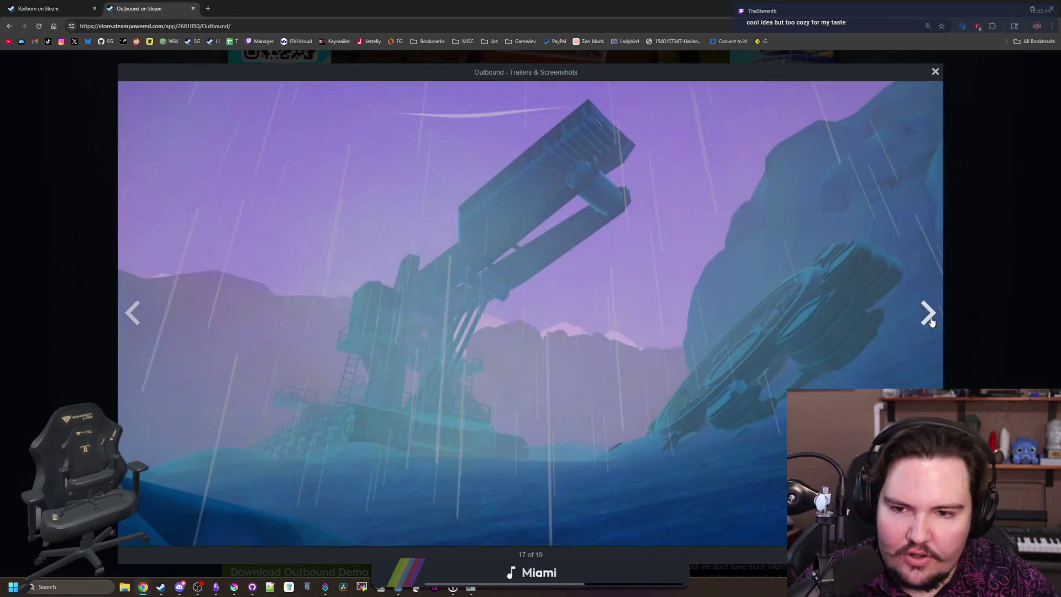
left_click(931, 323)
left_click(124, 307)
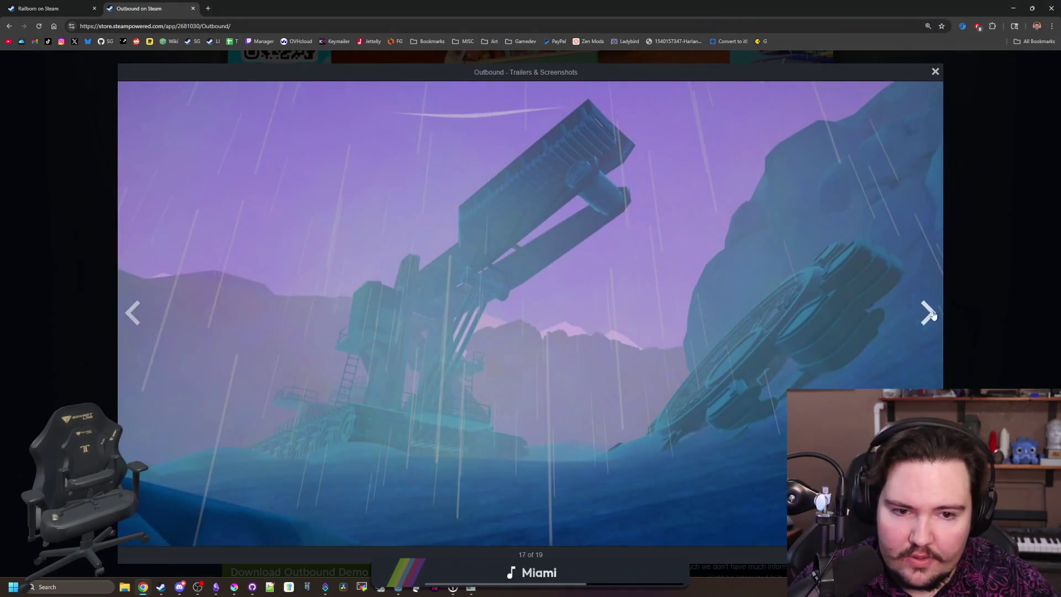
Step: Advance past Buddy, the gas station, greenhouse and cranes to image 18 of 19, then close the gallery
left_click(938, 316)
left_click(939, 316)
left_click(938, 316)
left_click(938, 316)
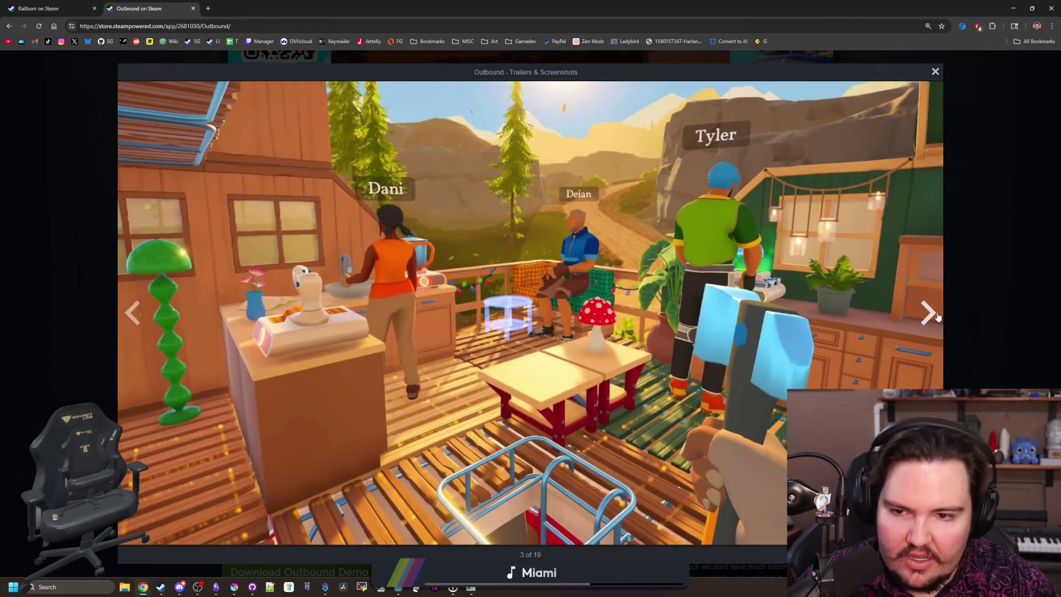
left_click(938, 317)
left_click(938, 316)
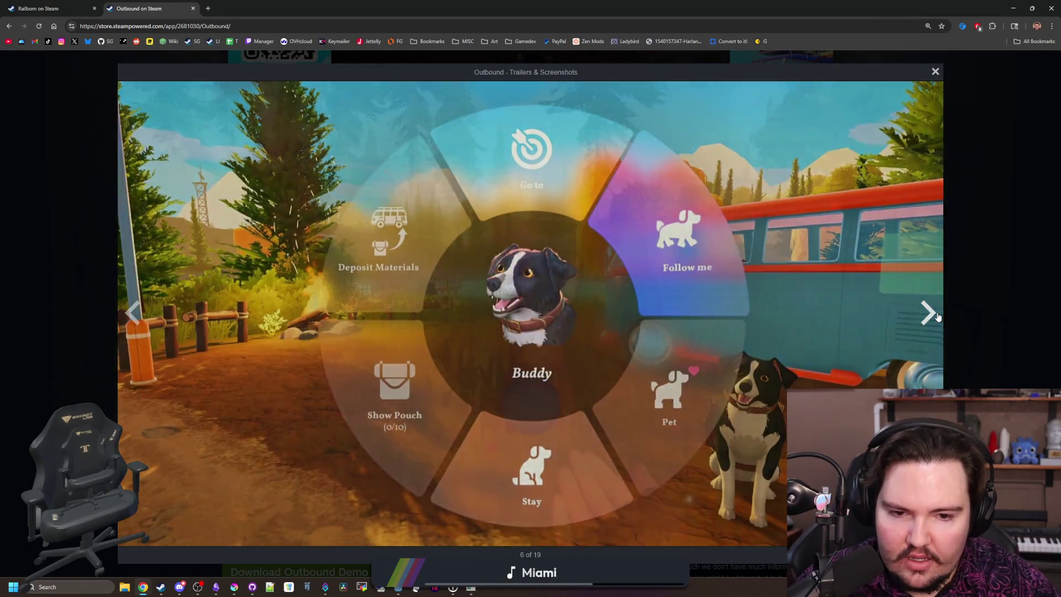
left_click(938, 316)
left_click(938, 316)
left_click(938, 316)
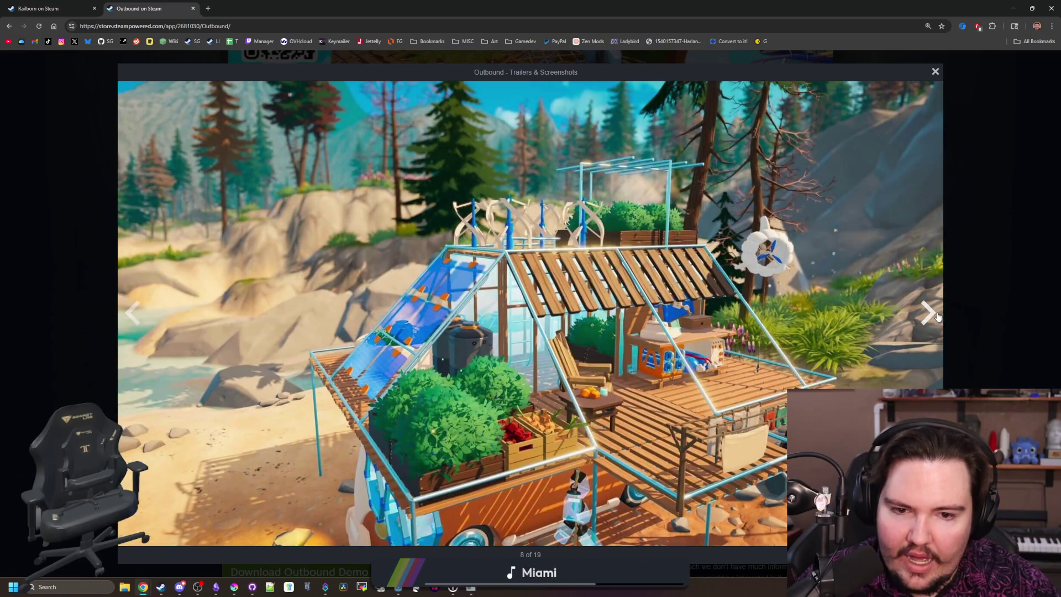
left_click(939, 316)
left_click(938, 317)
left_click(939, 316)
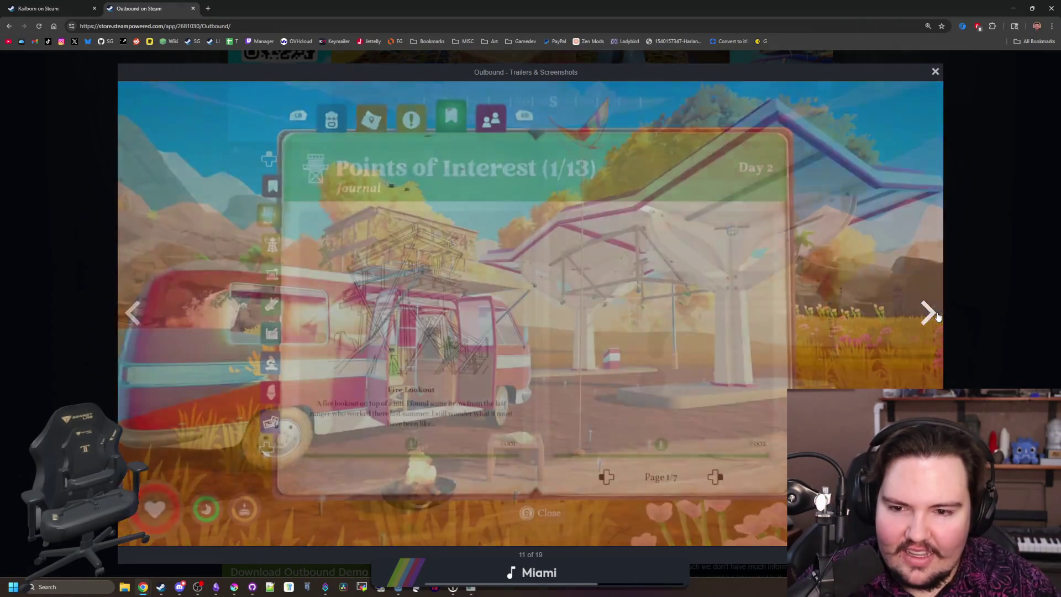
left_click(938, 316)
left_click(938, 316)
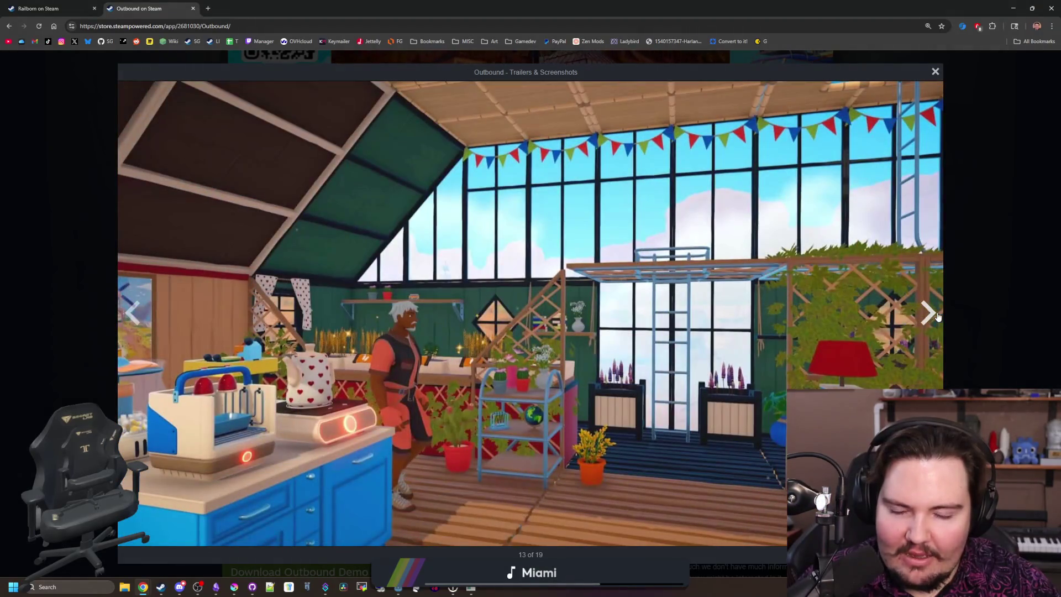
left_click(938, 316)
left_click(938, 316)
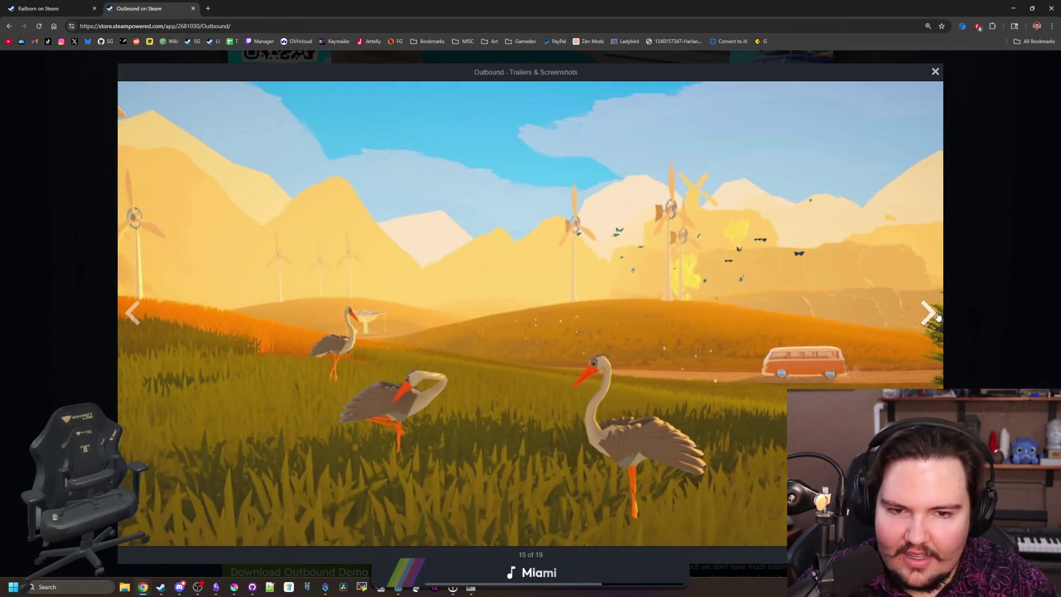
left_click(938, 316)
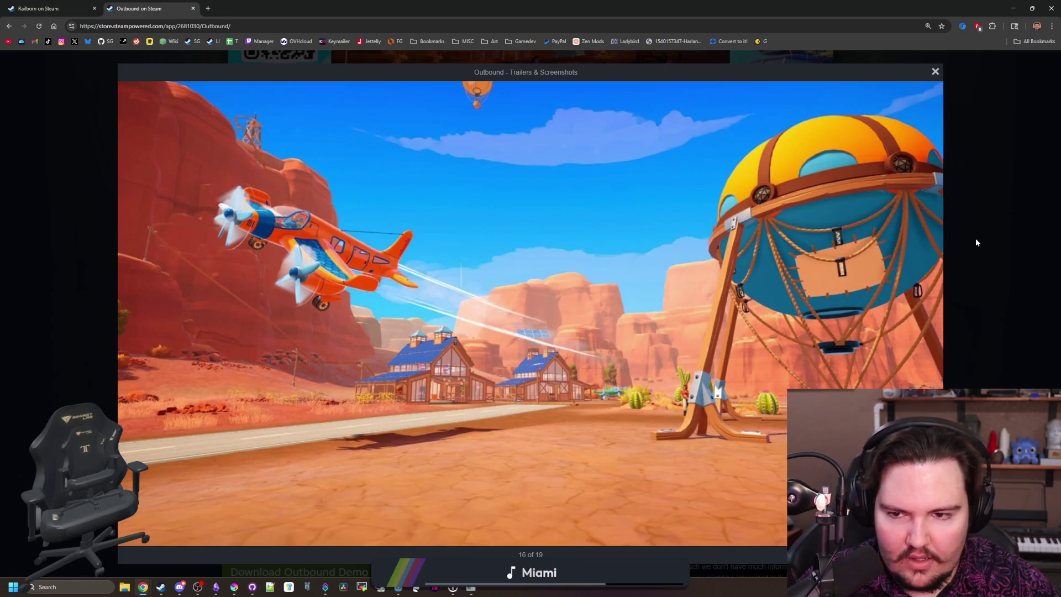
key("Right")
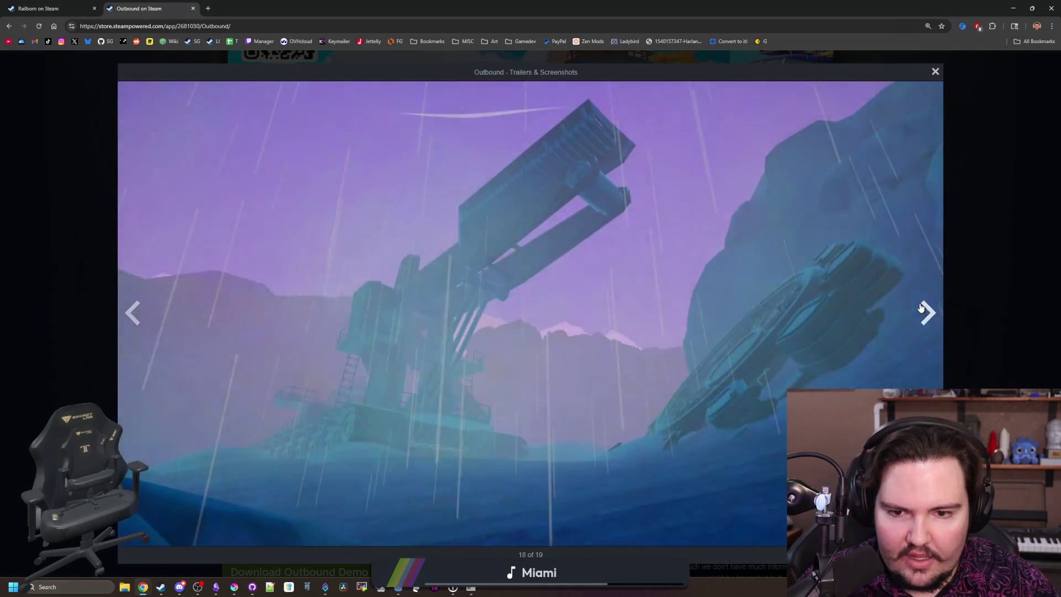
key("Right")
key("Escape")
Step: Scroll through Outbound's About This Game, System Requirements and More Like This sections
scroll(473, 261, "down", 6)
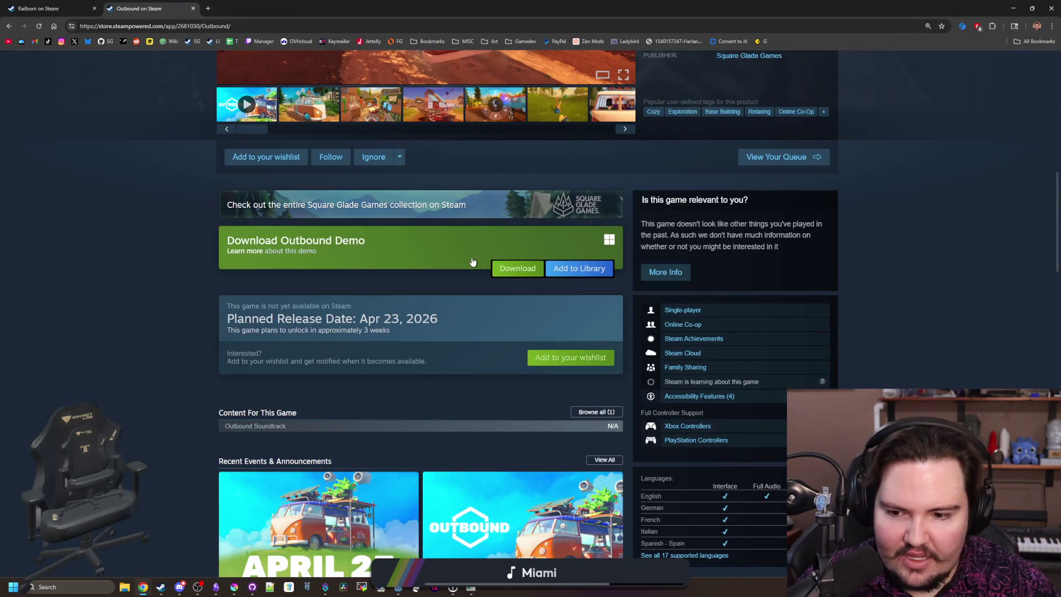
scroll(437, 271, "down", 10)
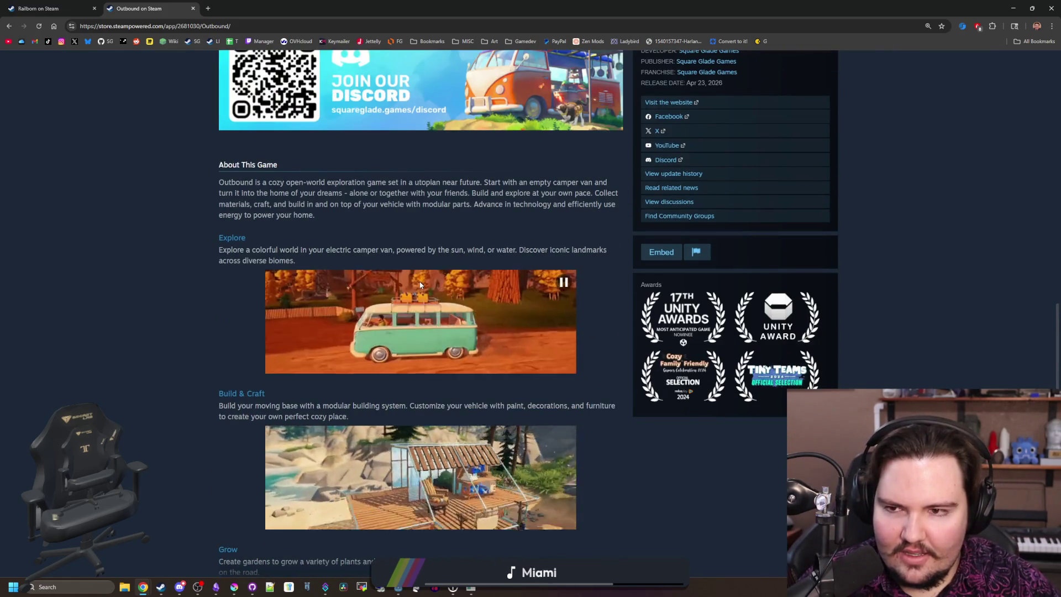
scroll(239, 222, "up", 1)
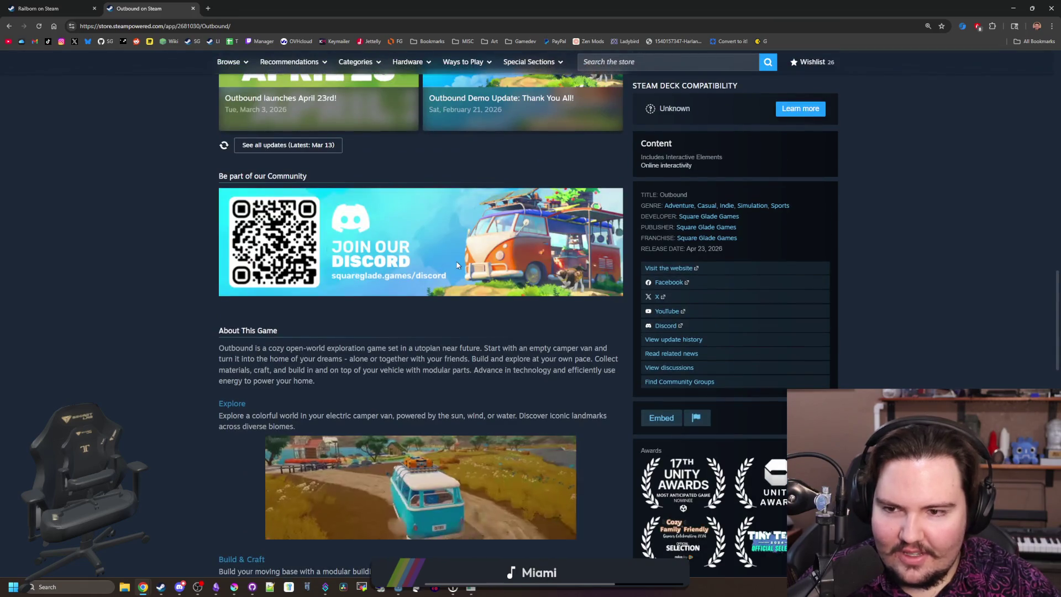
scroll(308, 265, "down", 1)
scroll(329, 176, "down", 5)
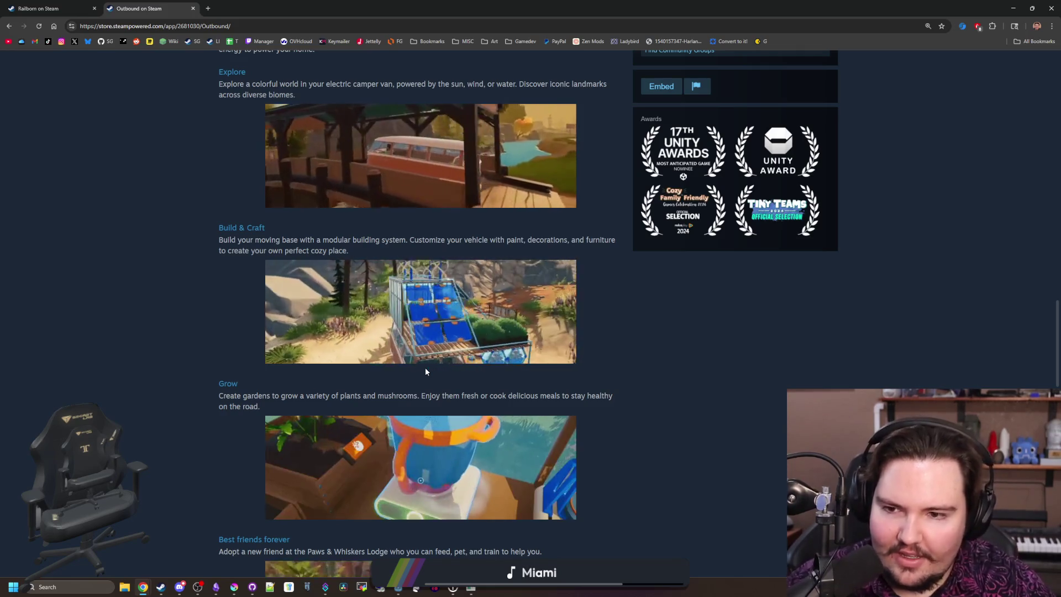
scroll(426, 372, "up", 3)
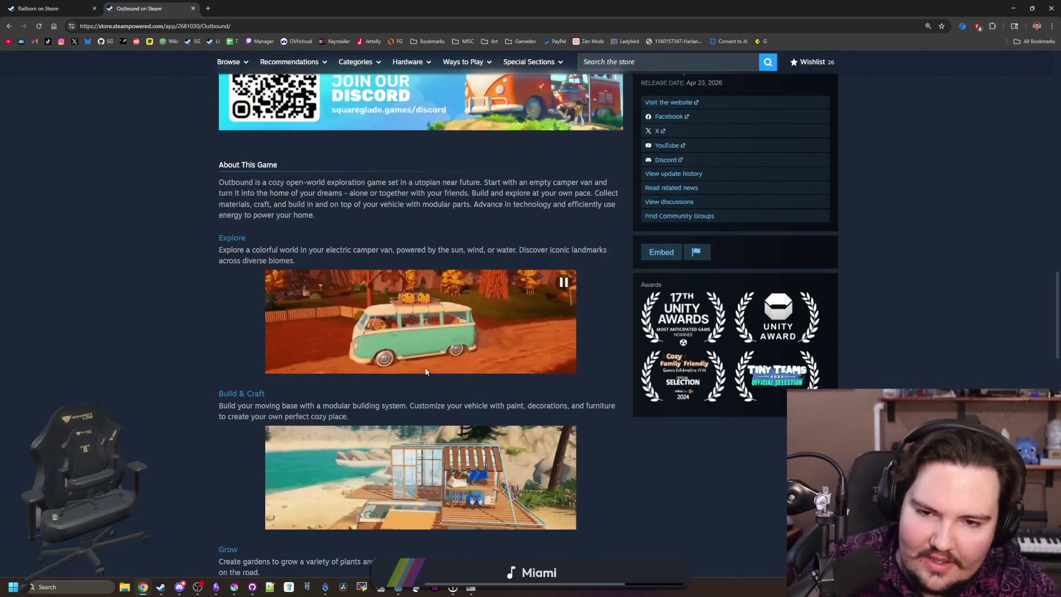
scroll(426, 371, "down", 4)
scroll(425, 372, "down", 10)
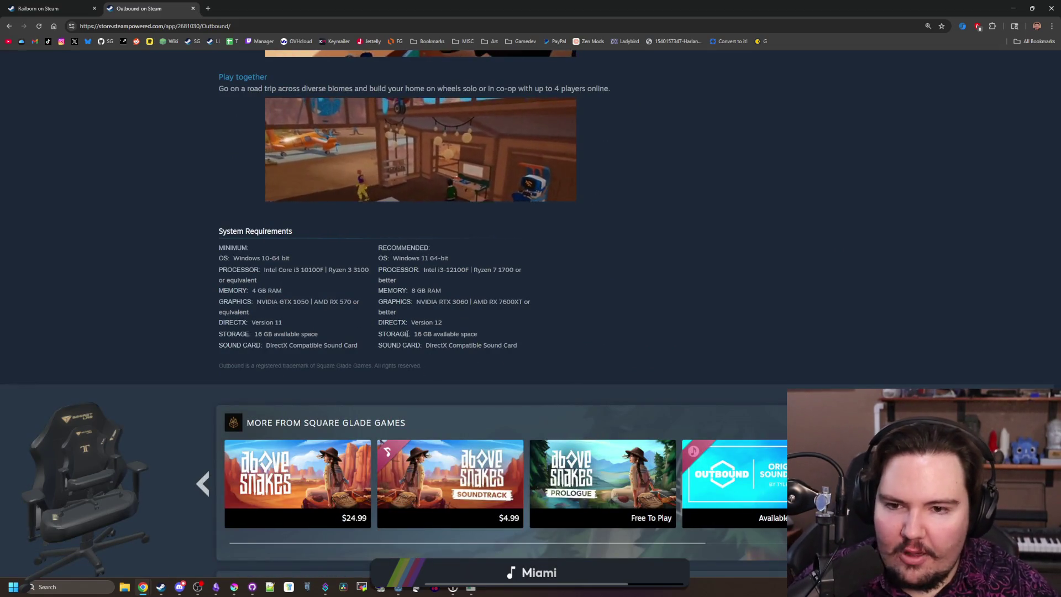
scroll(426, 371, "down", 7)
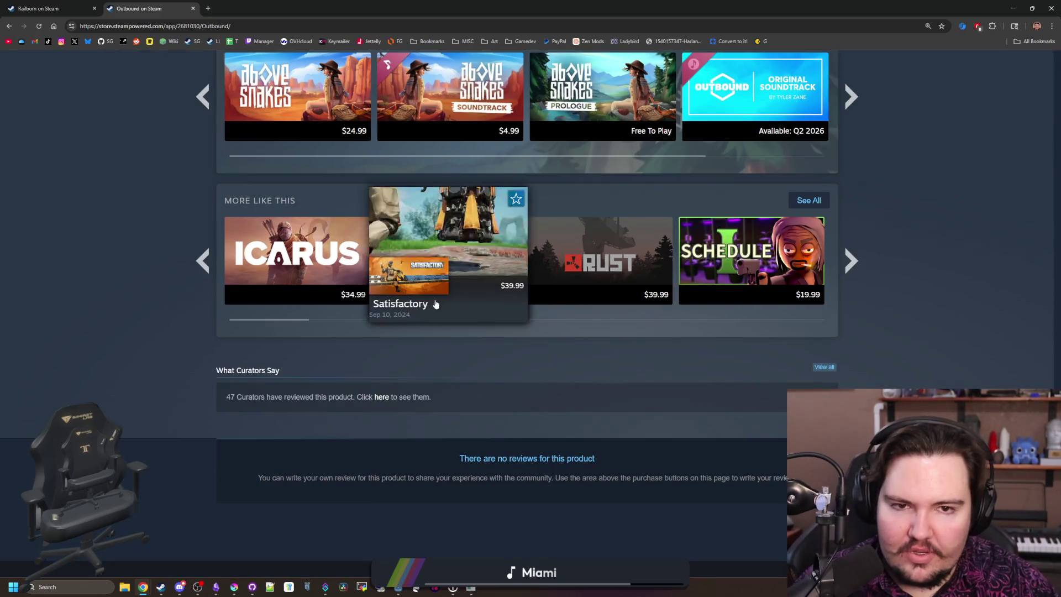
scroll(437, 304, "up", 5)
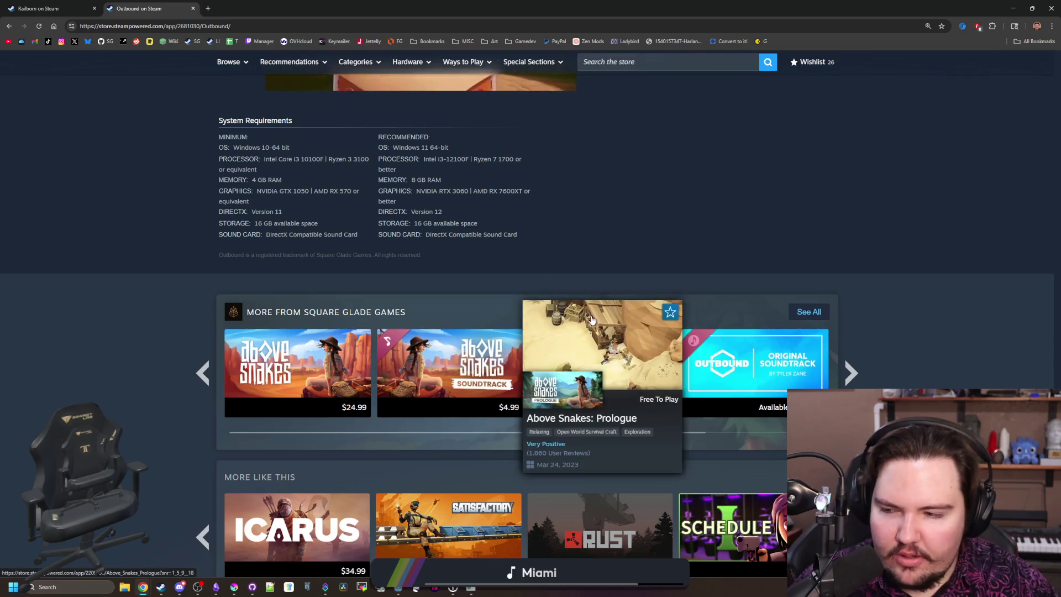
scroll(664, 258, "up", 15)
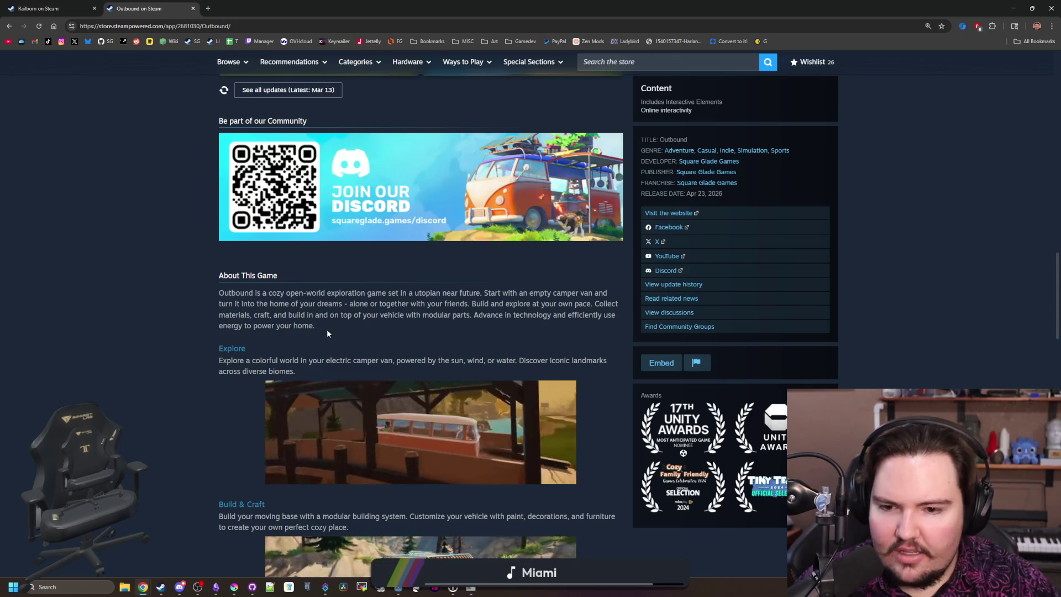
scroll(327, 332, "down", 5)
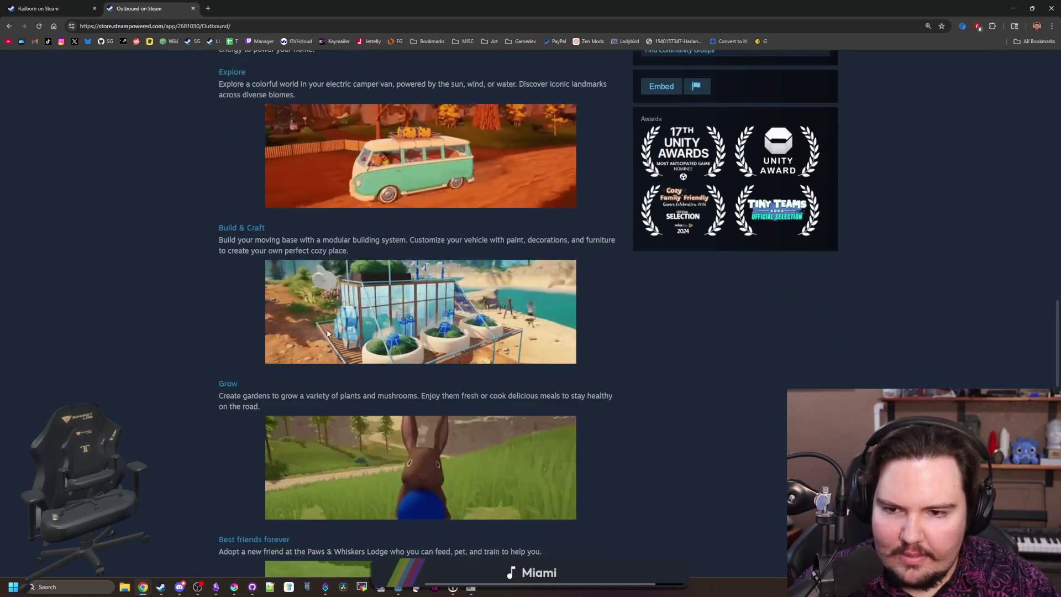
scroll(328, 334, "down", 8)
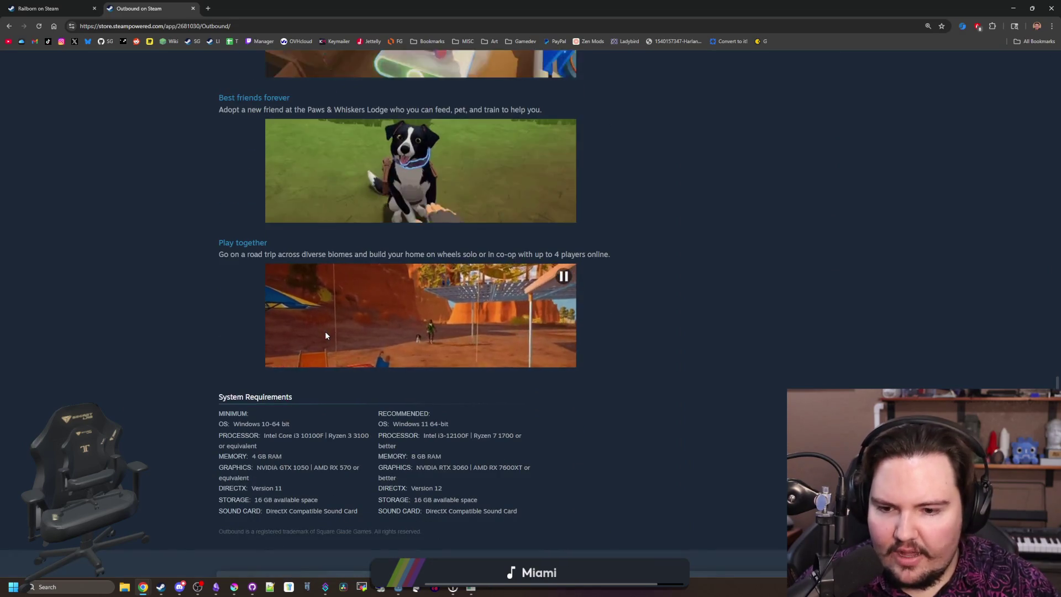
scroll(326, 335, "down", 7)
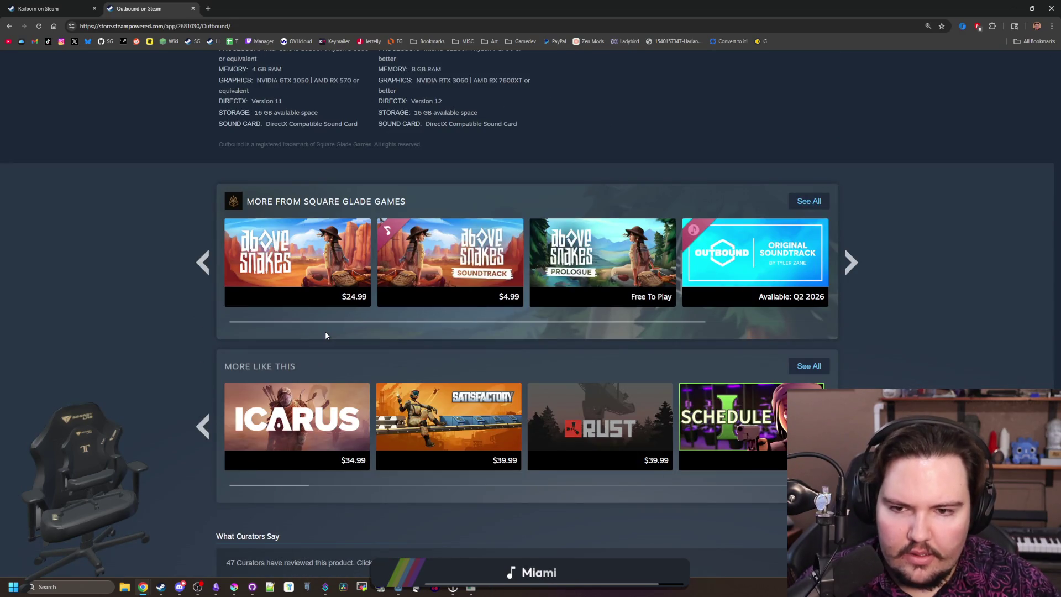
scroll(325, 336, "down", 5)
scroll(325, 336, "up", 20)
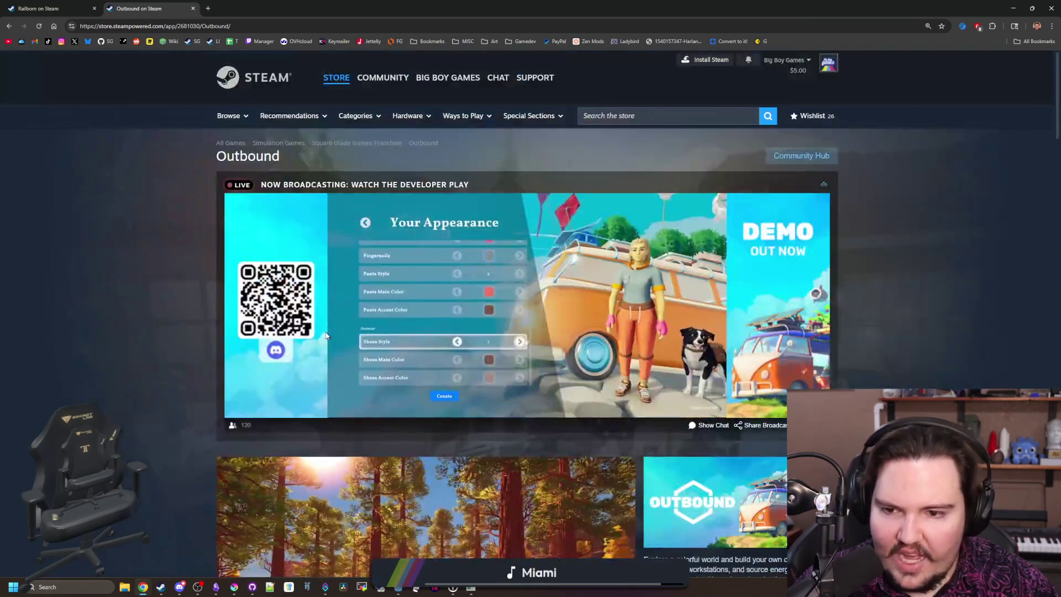
scroll(326, 336, "down", 4)
scroll(326, 335, "down", 1)
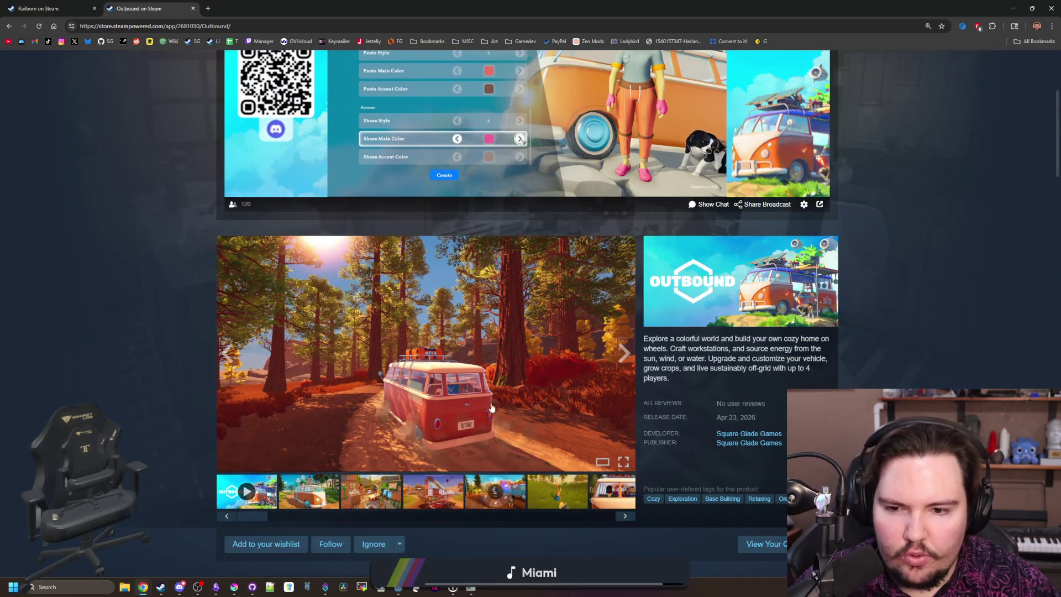
scroll(643, 335, "down", 1)
Step: Advance Outbound's store carousel past Buddy, the van interior and gas station to Your Appearance
left_click(625, 298)
left_click(625, 298)
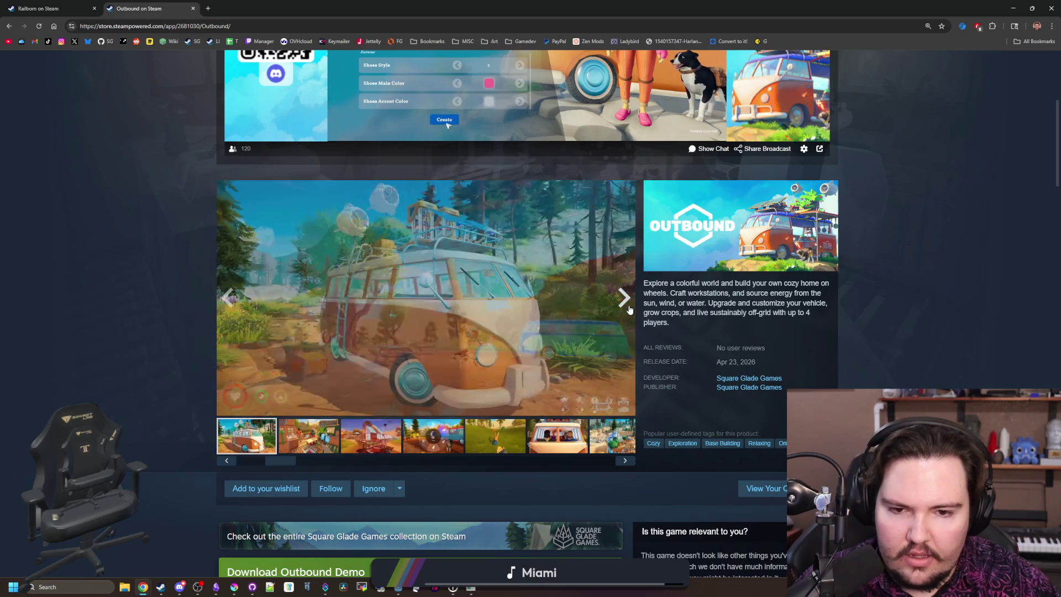
left_click(625, 298)
left_click(625, 298)
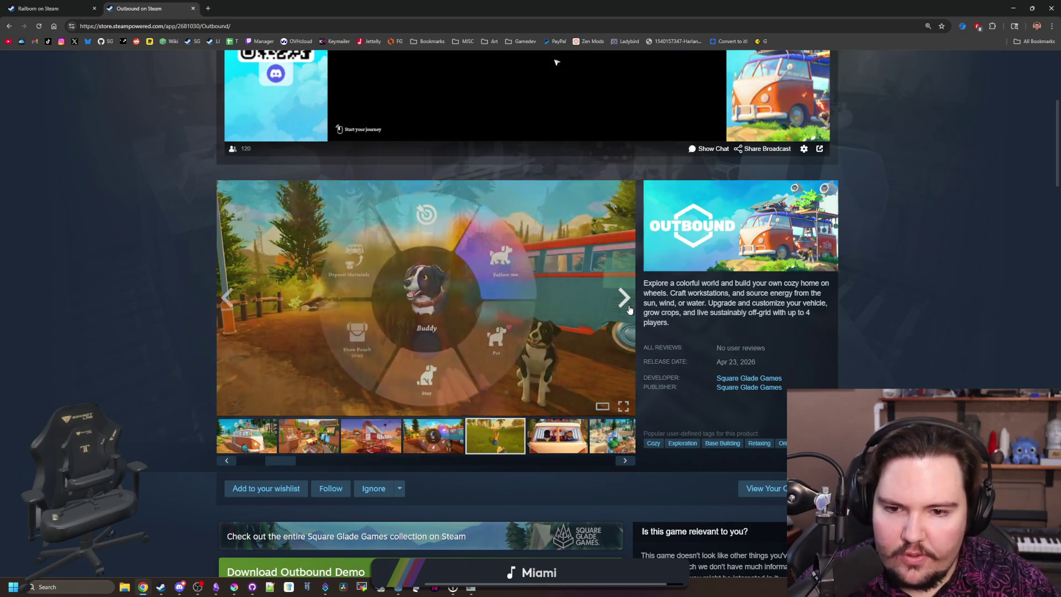
left_click(624, 298)
left_click(625, 298)
left_click(629, 310)
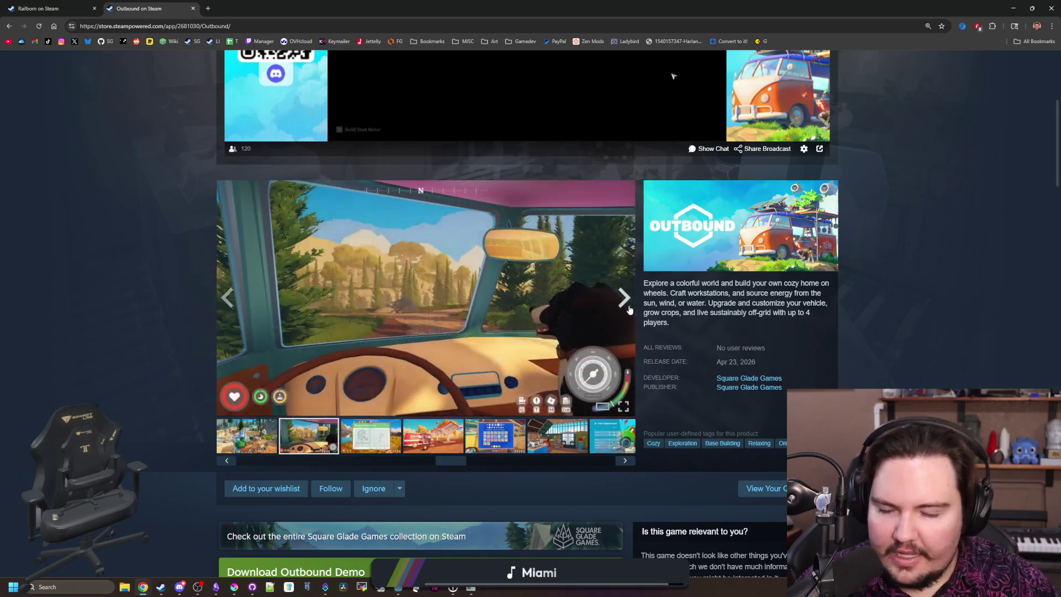
left_click(630, 310)
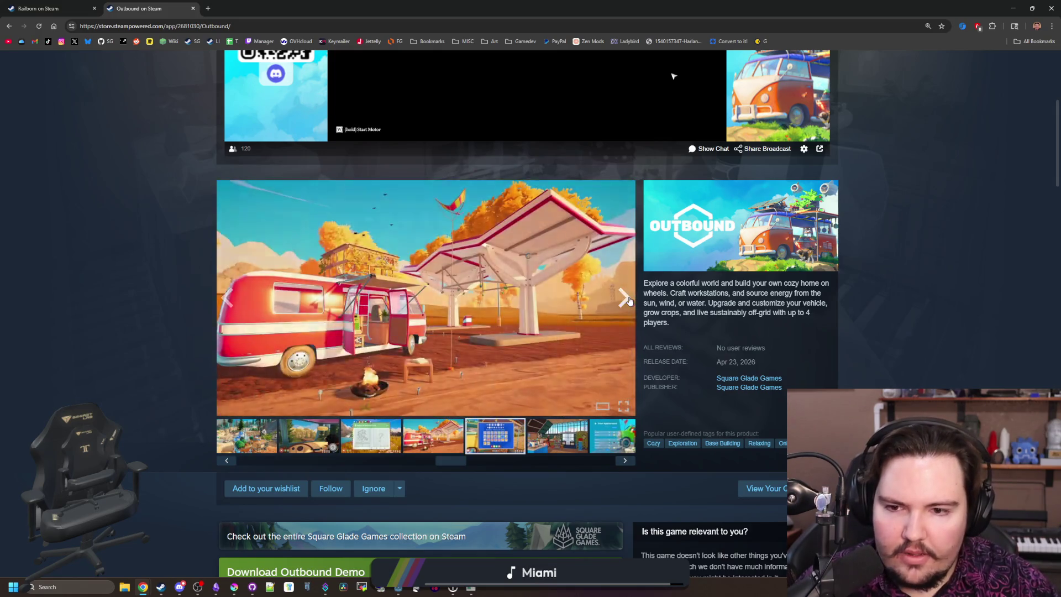
left_click(630, 301)
left_click(630, 301)
left_click(629, 302)
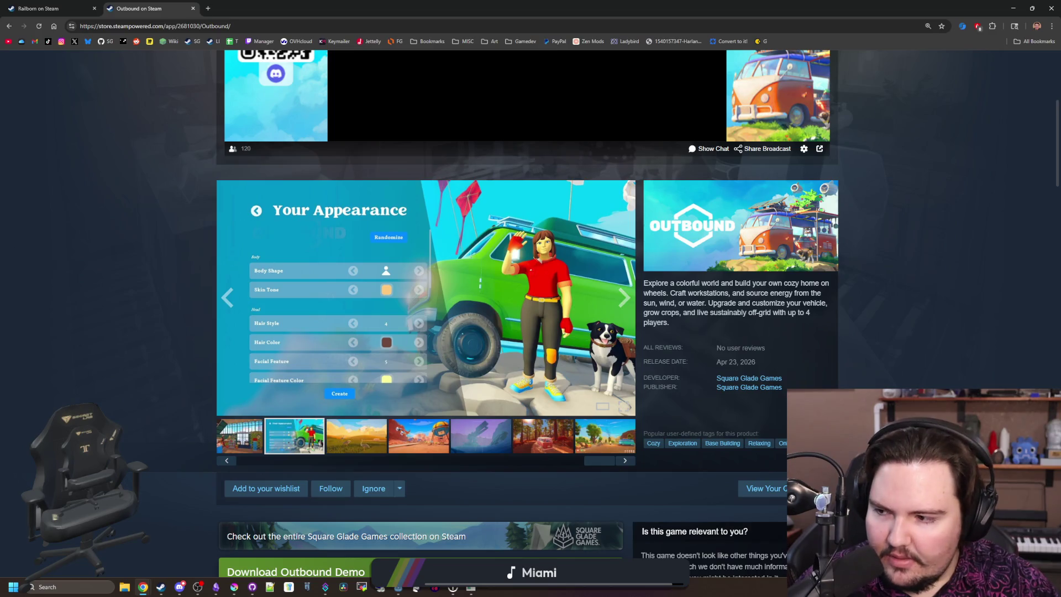
Step: Show a few more Outbound screenshots, then bring the Railborn store tab to the front
left_click(617, 311)
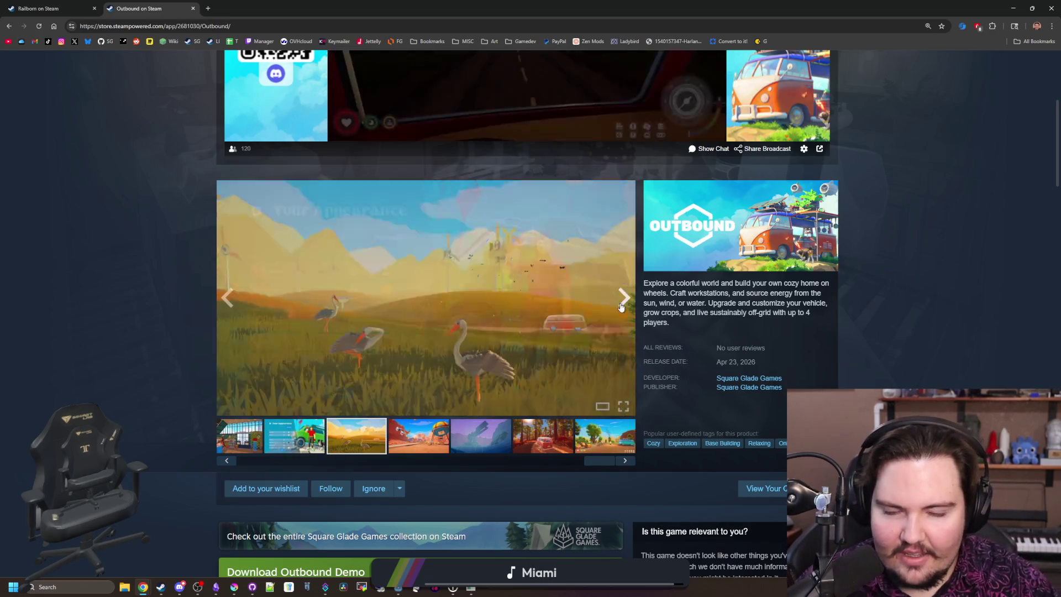
left_click(621, 308)
left_click(621, 308)
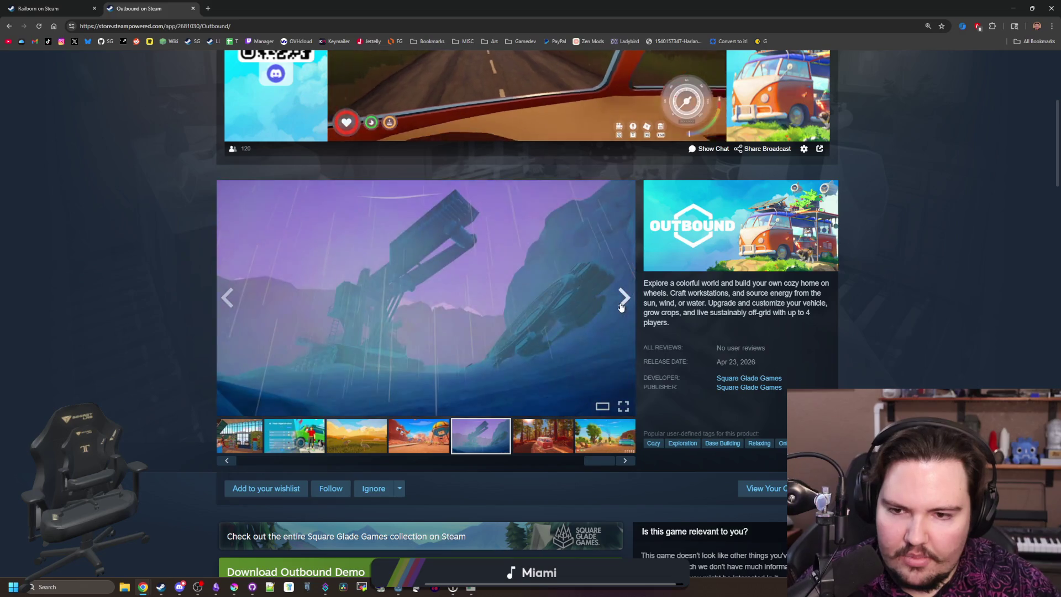
left_click(622, 308)
scroll(332, 166, "up", 5)
left_click(58, 4)
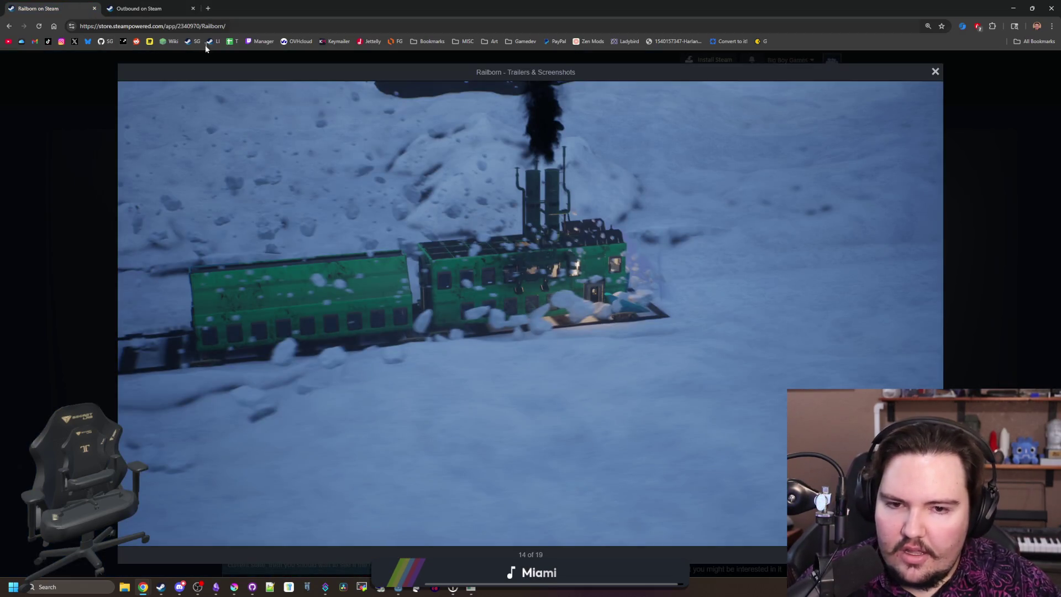
Step: Page through the Railborn screenshots to the canyon bridge, step back once, then close the viewer
left_click(912, 315)
left_click(919, 316)
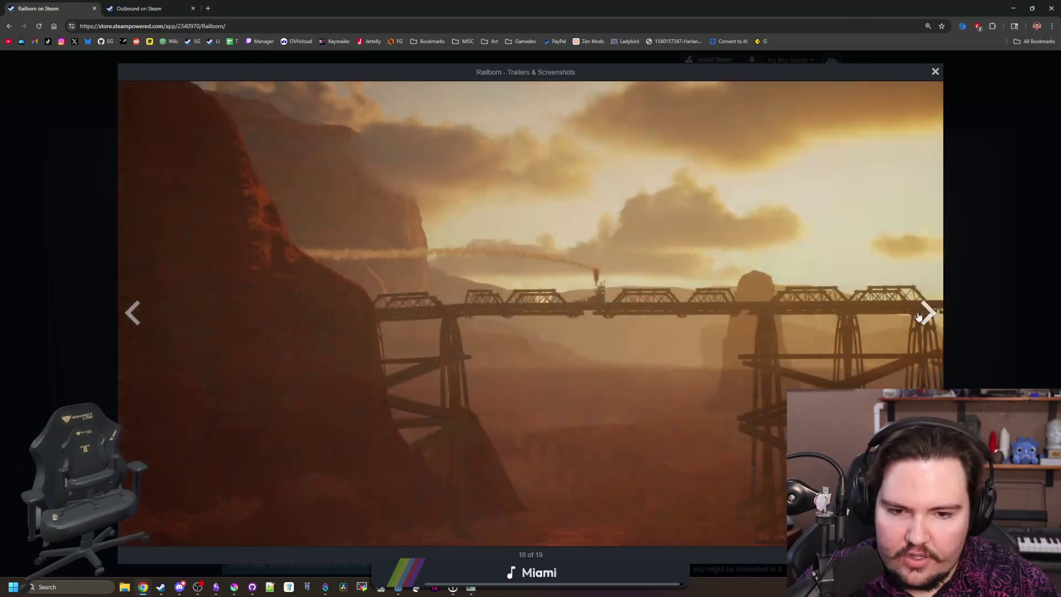
left_click(919, 316)
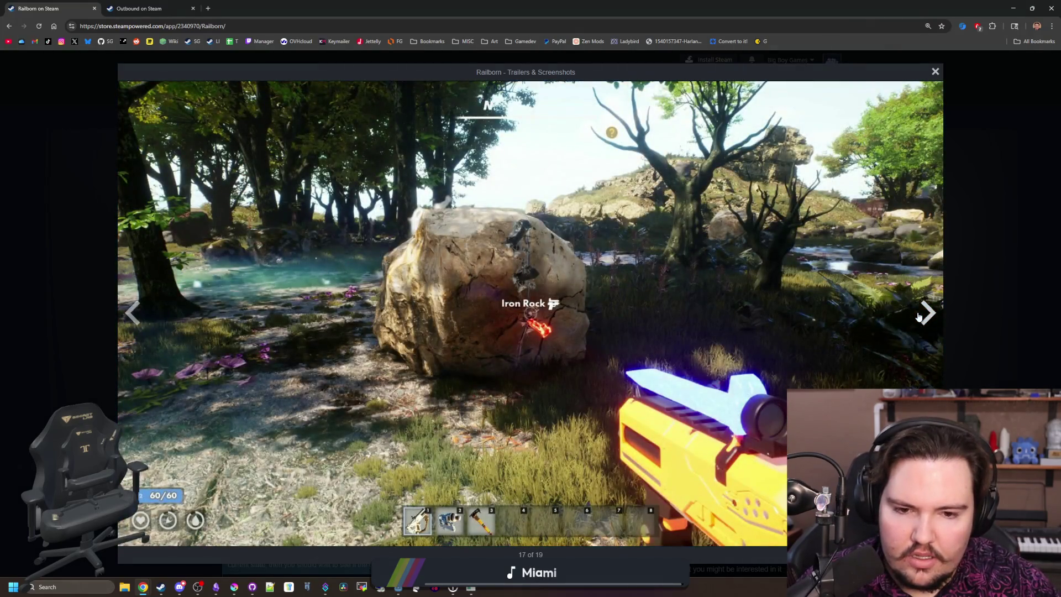
left_click(919, 316)
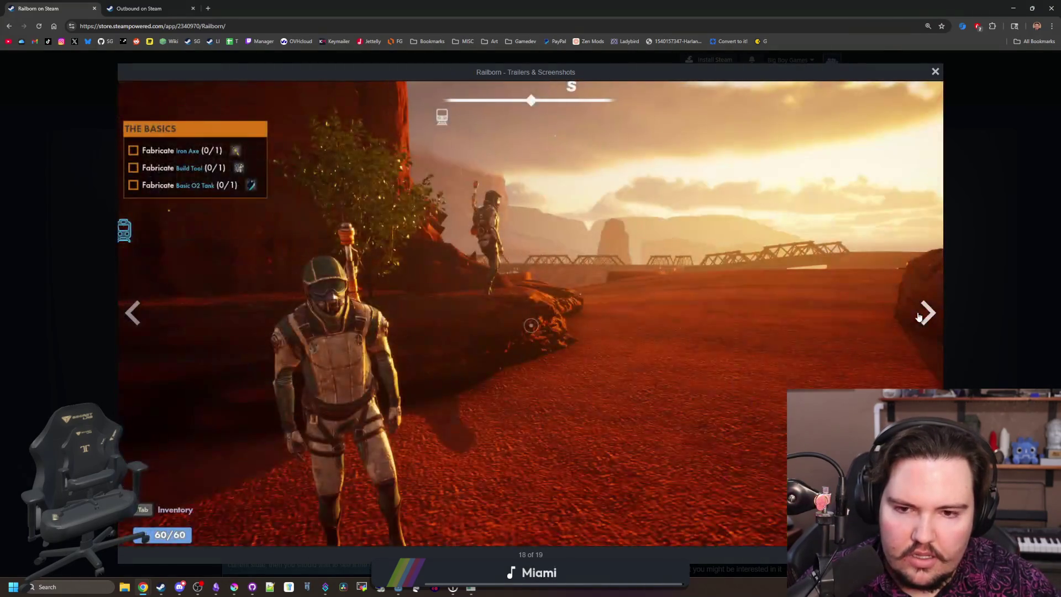
left_click(918, 316)
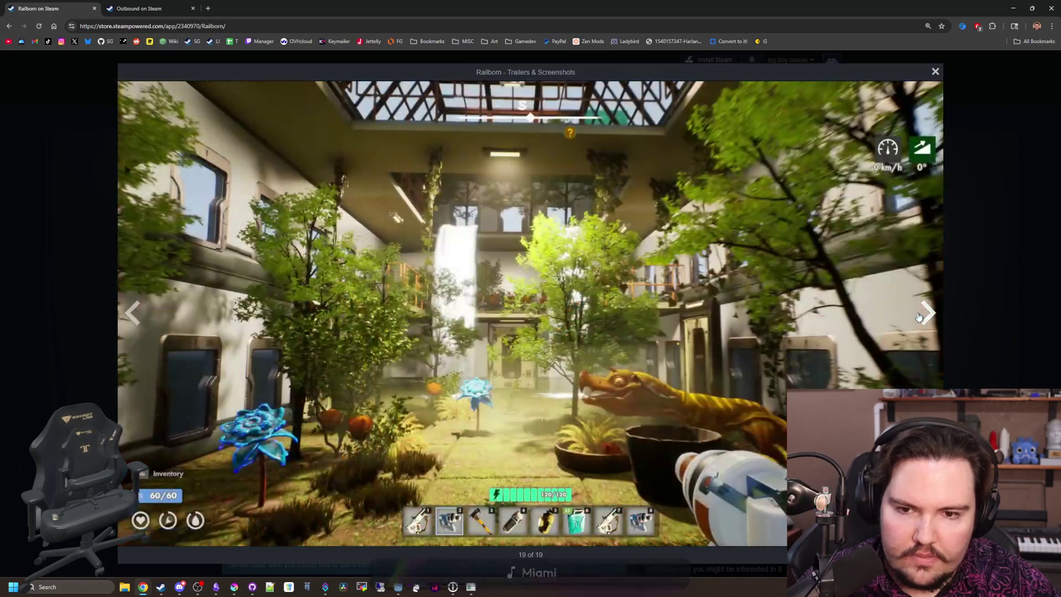
left_click(918, 316)
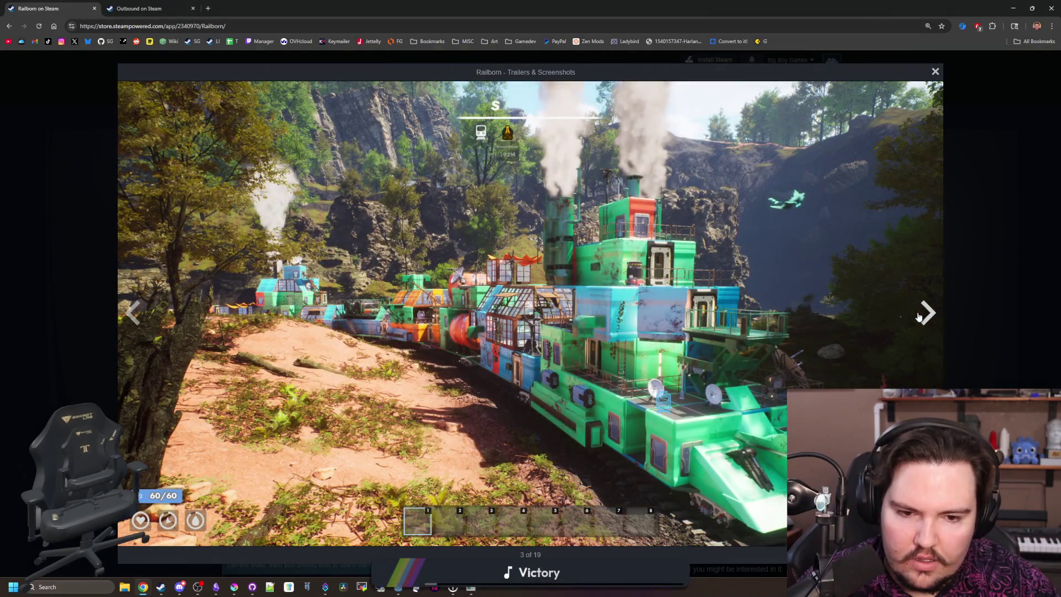
left_click(919, 316)
left_click(919, 316)
left_click(919, 317)
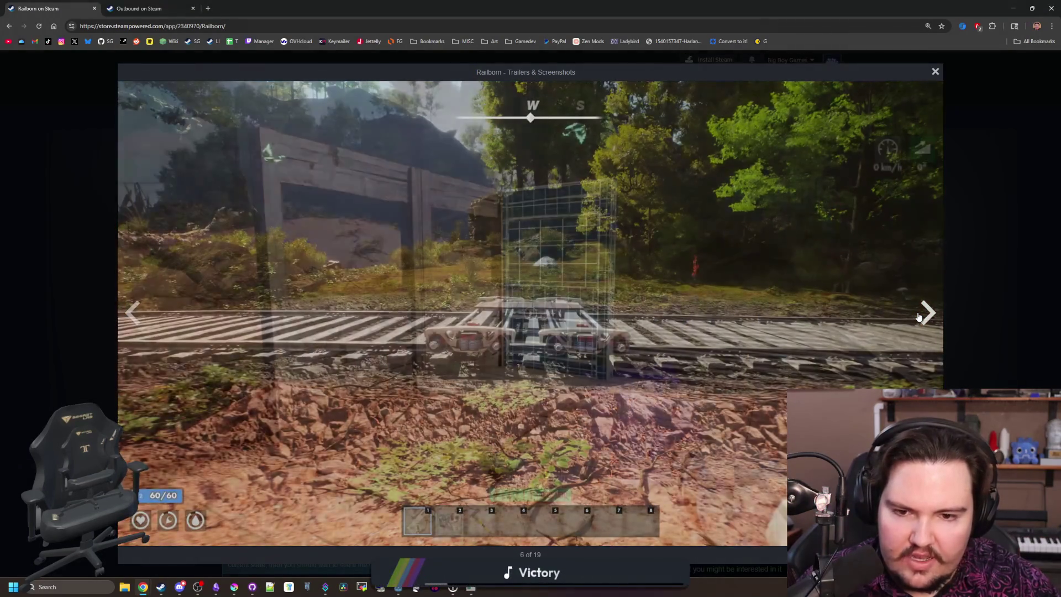
left_click(919, 316)
left_click(919, 316)
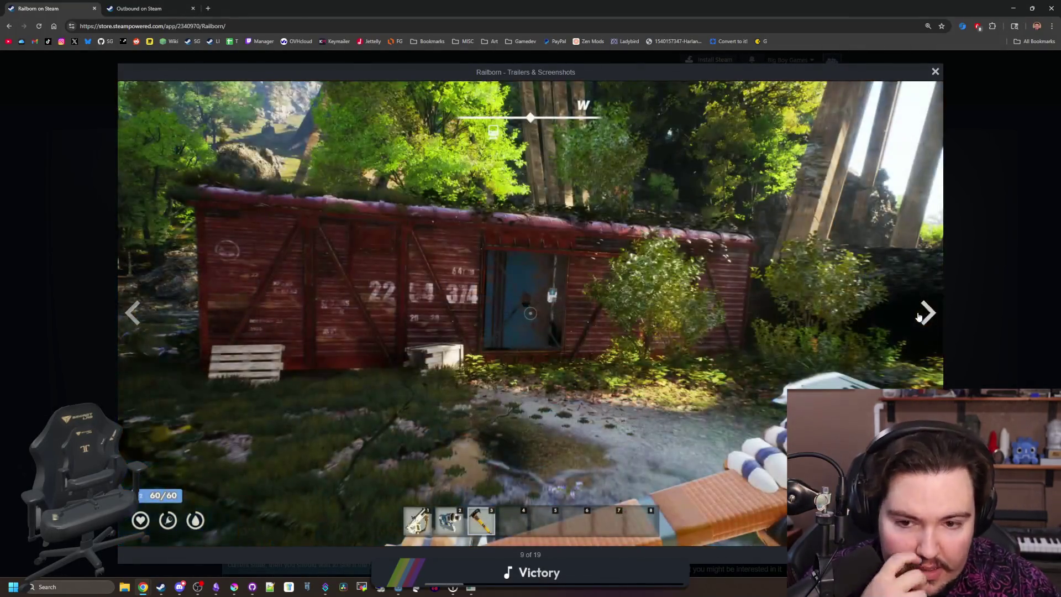
left_click(918, 316)
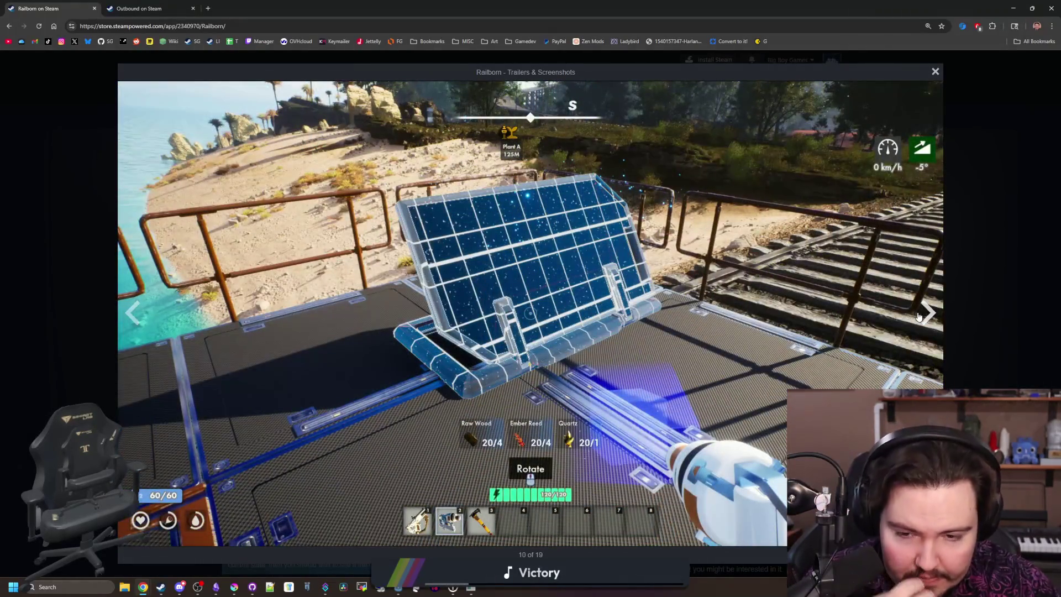
left_click(919, 316)
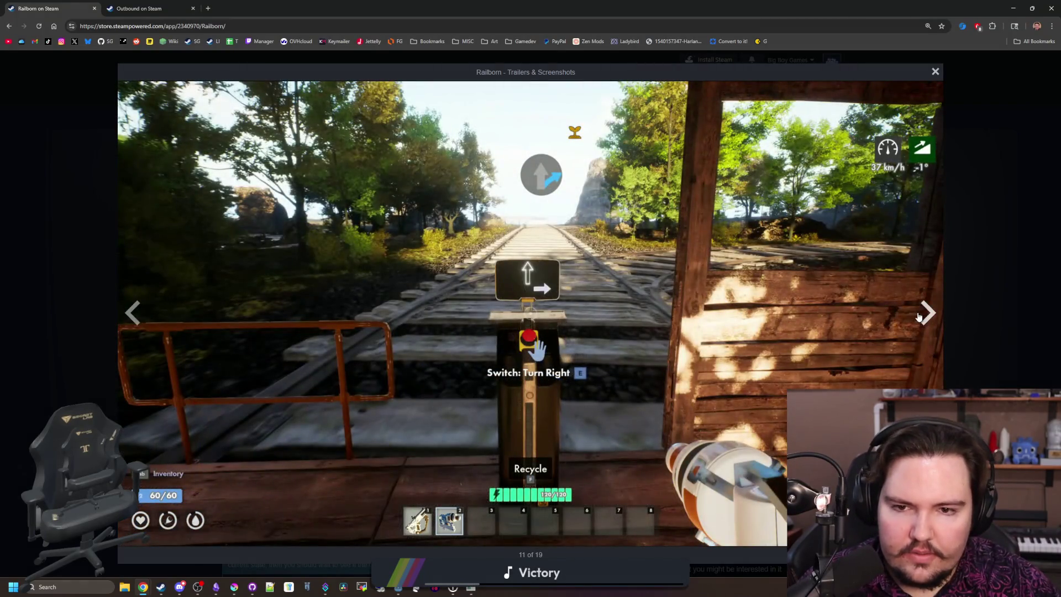
left_click(919, 316)
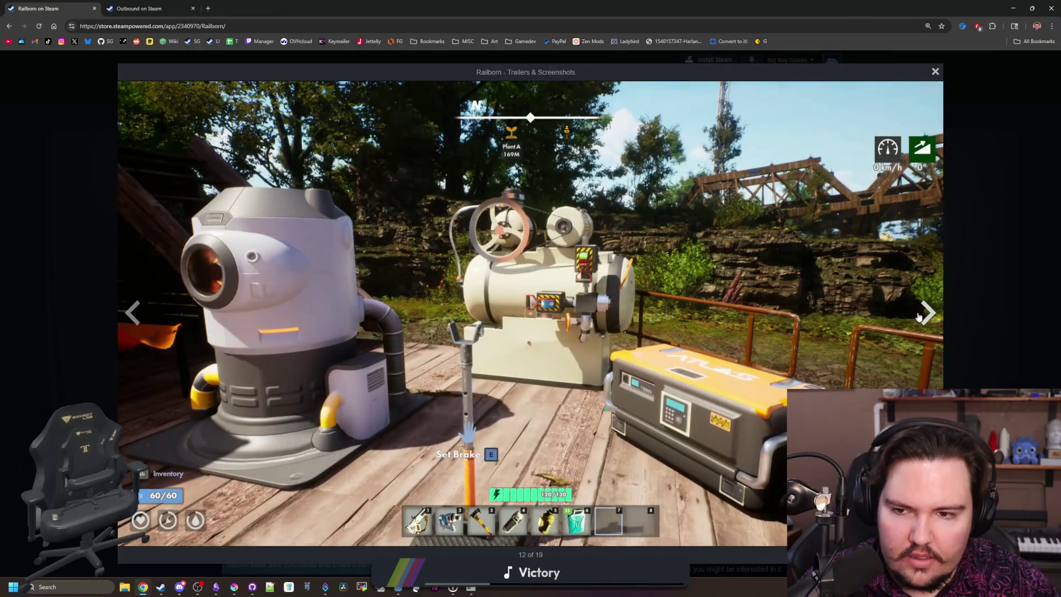
left_click(919, 316)
left_click(918, 316)
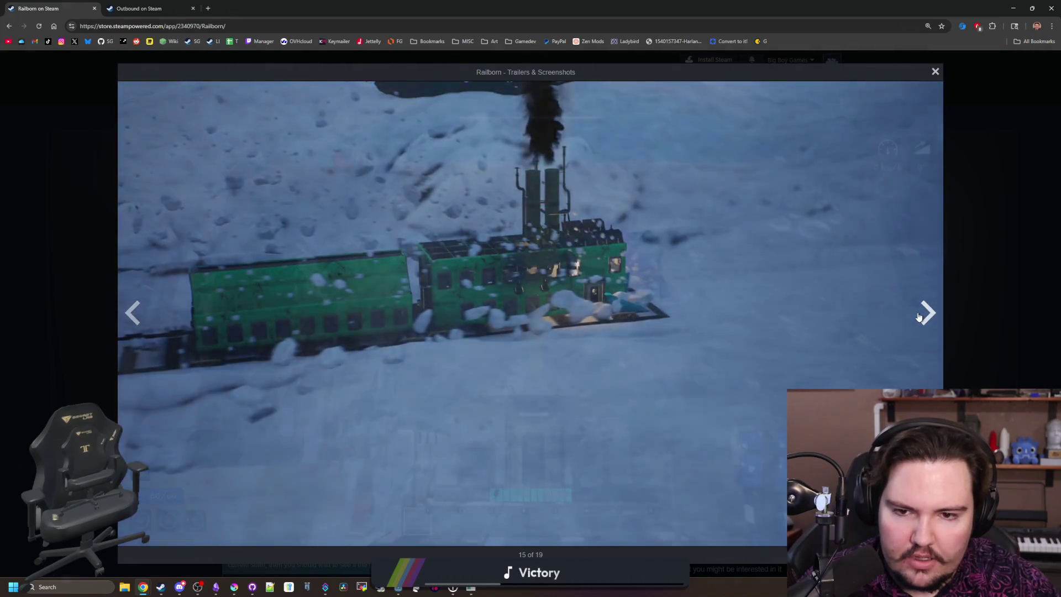
left_click(918, 317)
left_click(919, 316)
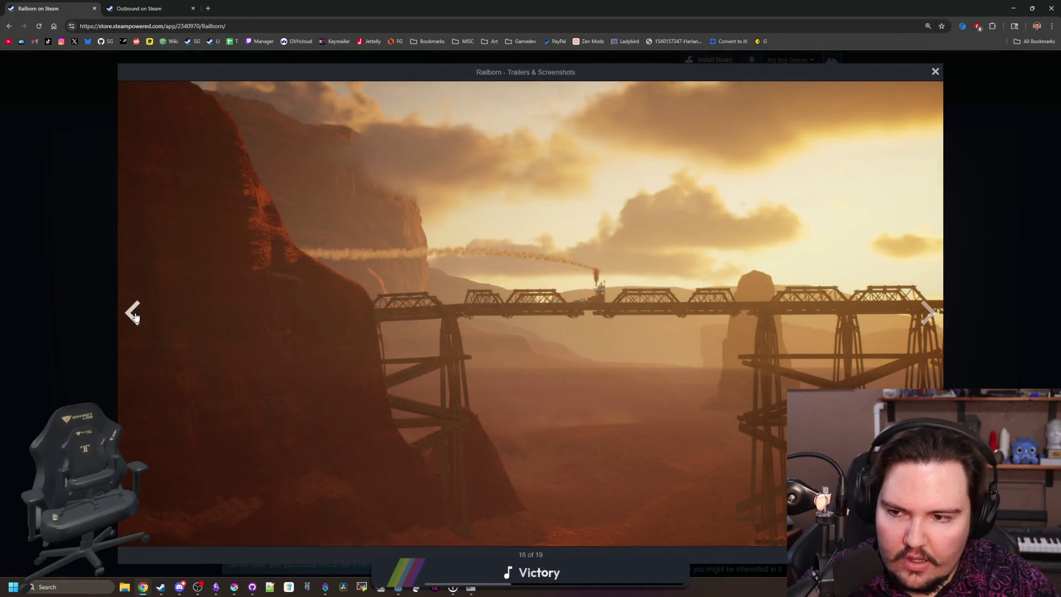
left_click(134, 316)
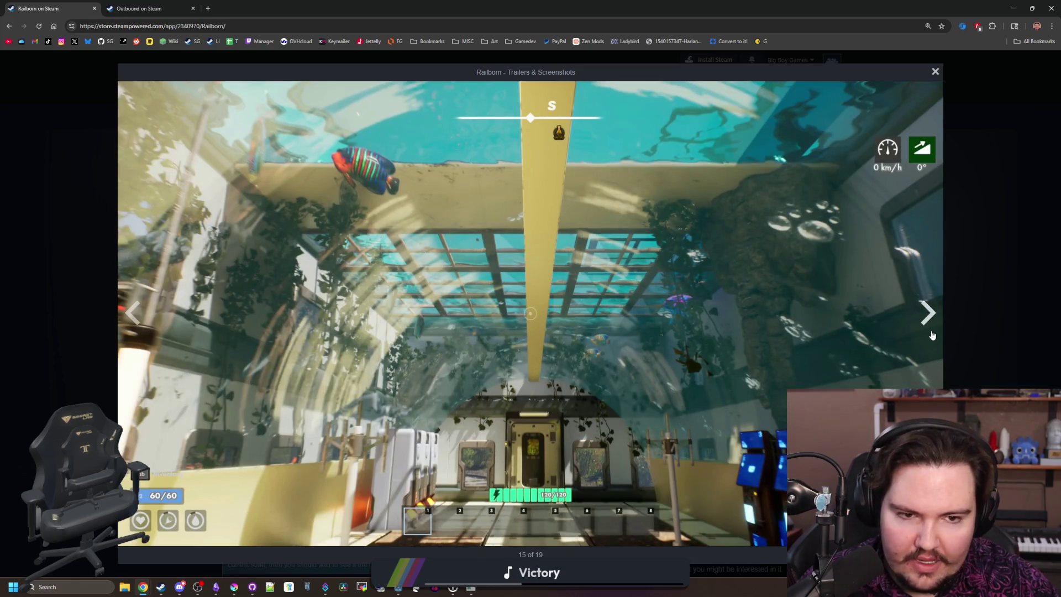
left_click(933, 335)
left_click(953, 303)
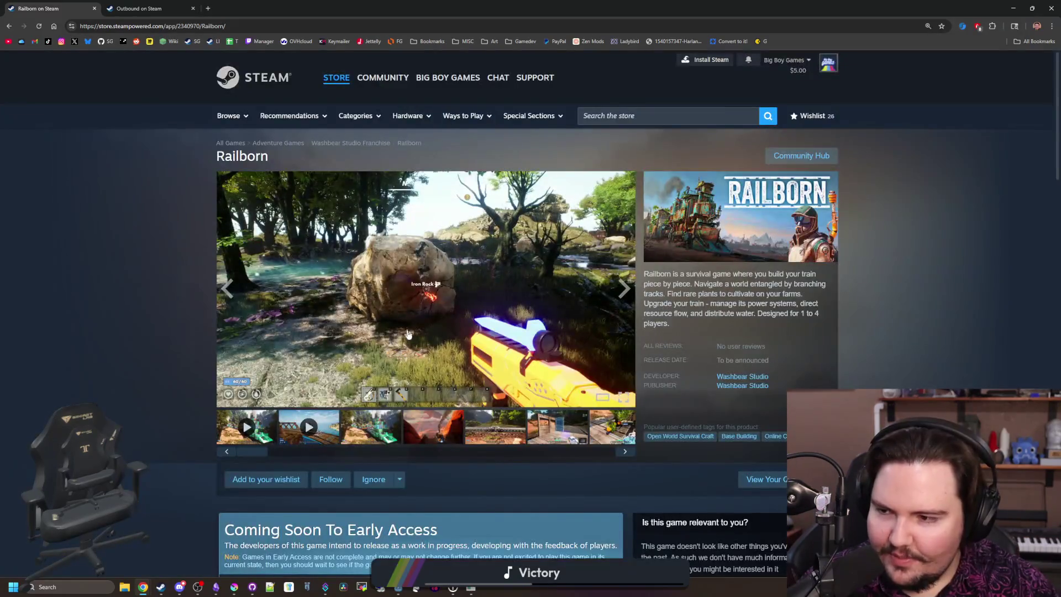
Step: Scroll through the Railborn store page and Washbear Studio's developer page
scroll(408, 333, "down", 20)
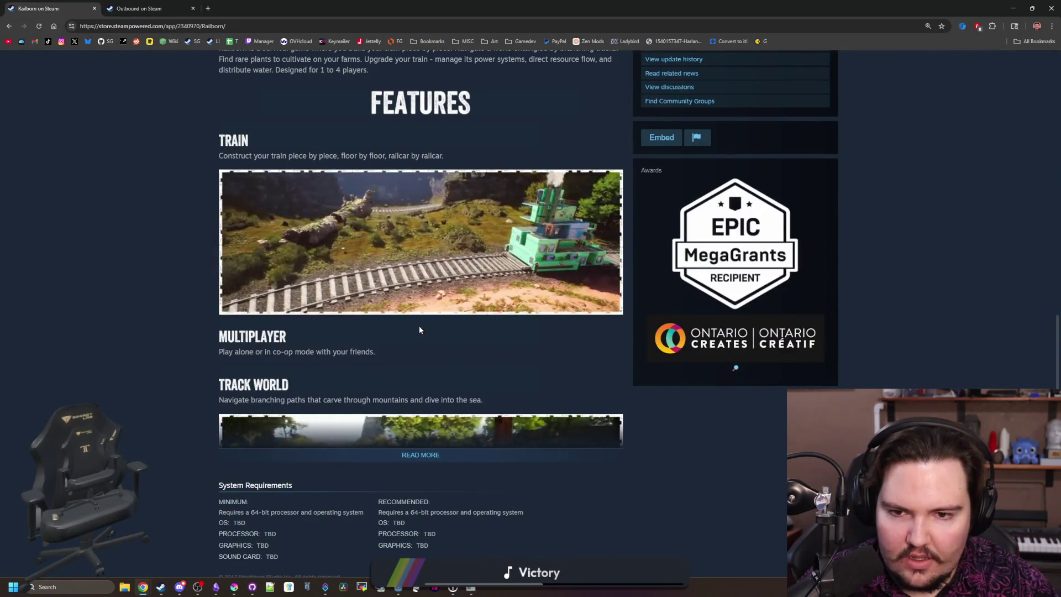
scroll(432, 362, "down", 2)
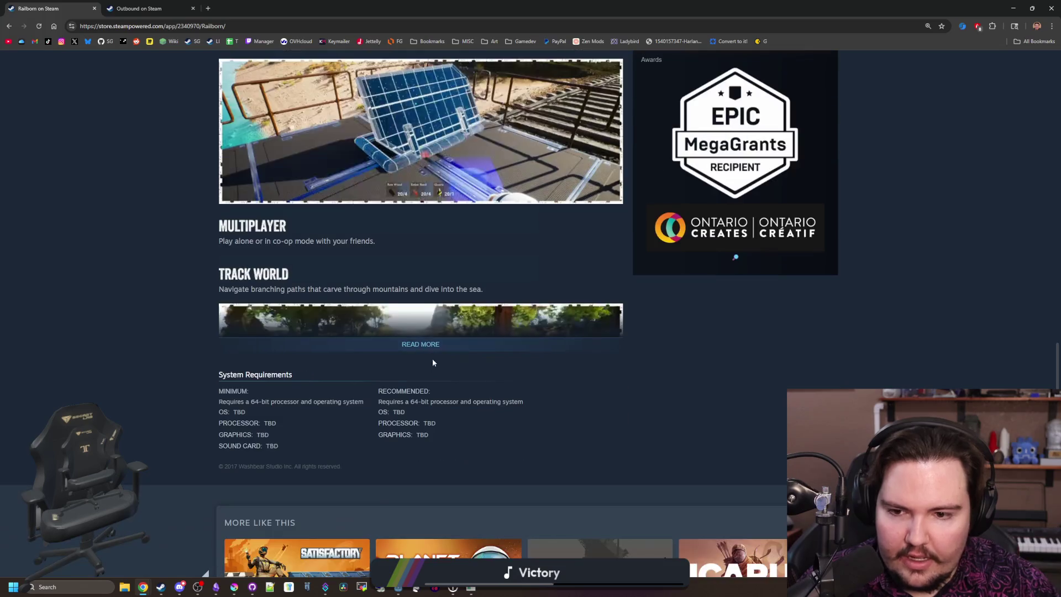
scroll(445, 354, "down", 5)
scroll(443, 353, "down", 3)
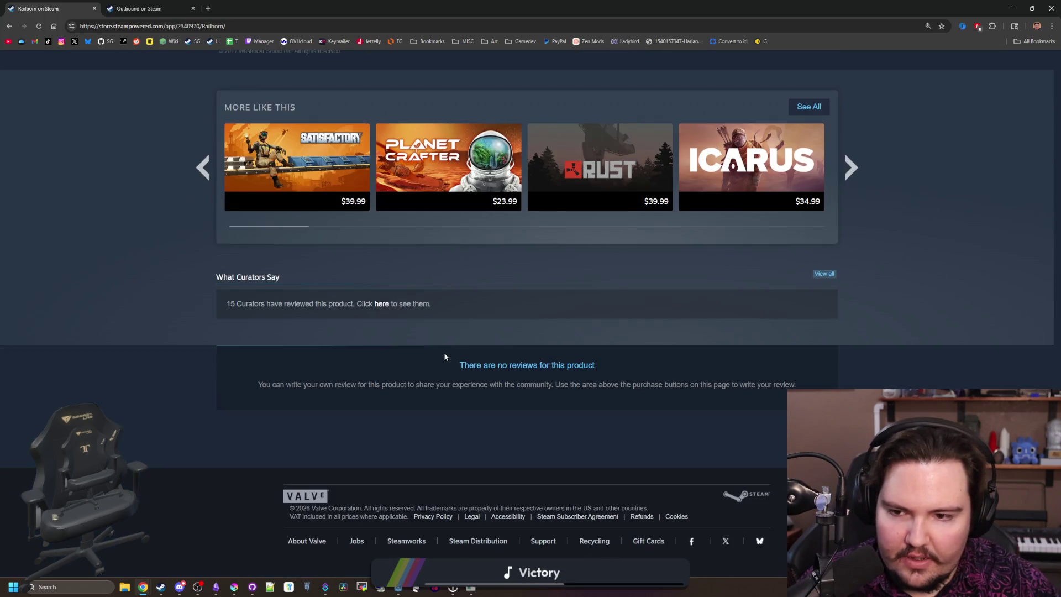
scroll(445, 356, "up", 20)
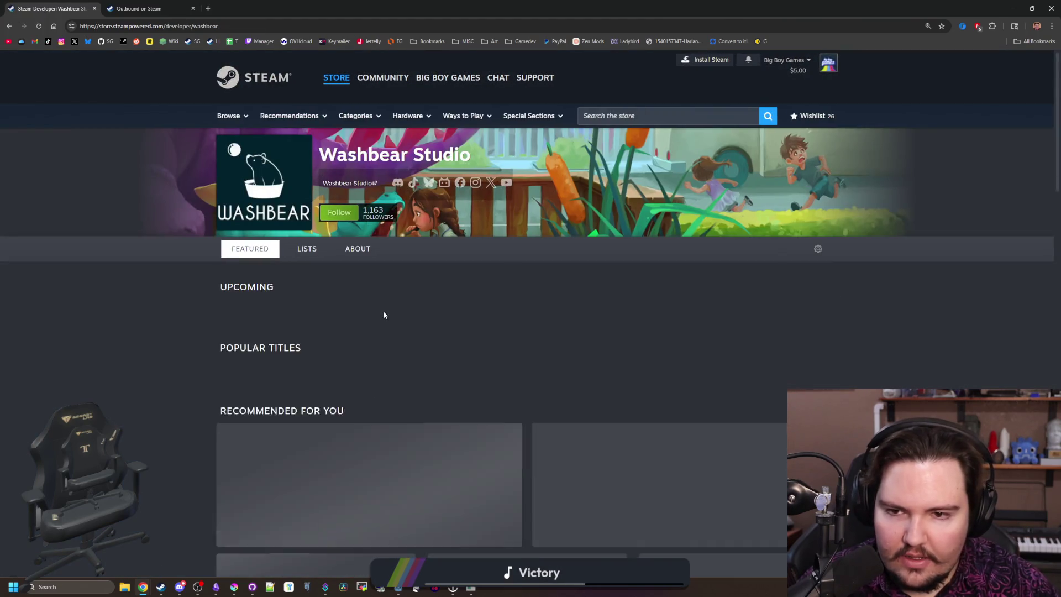
scroll(150, 274, "down", 5)
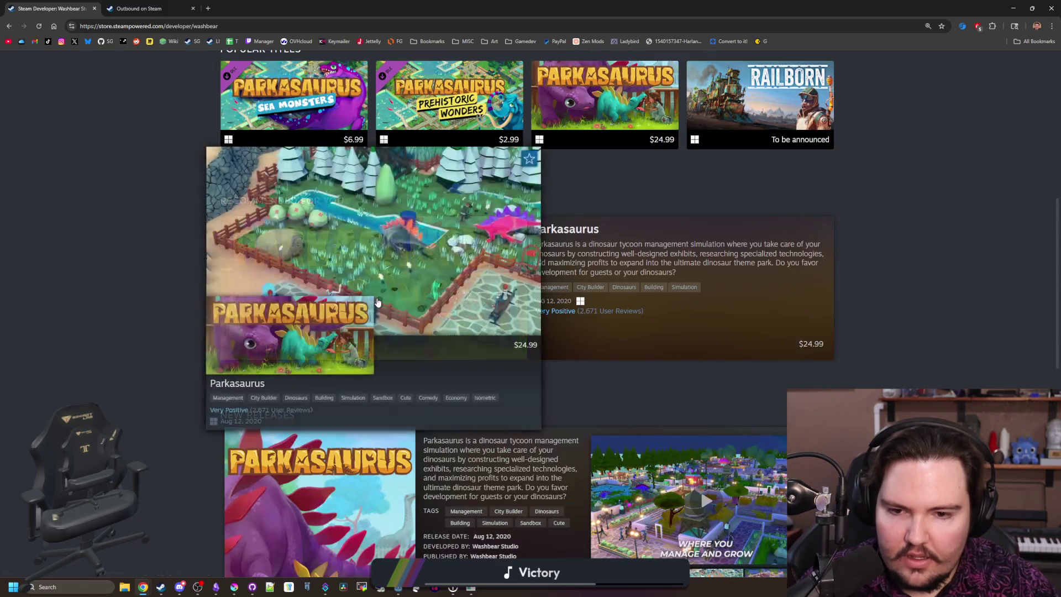
scroll(378, 301, "down", 5)
scroll(177, 282, "down", 7)
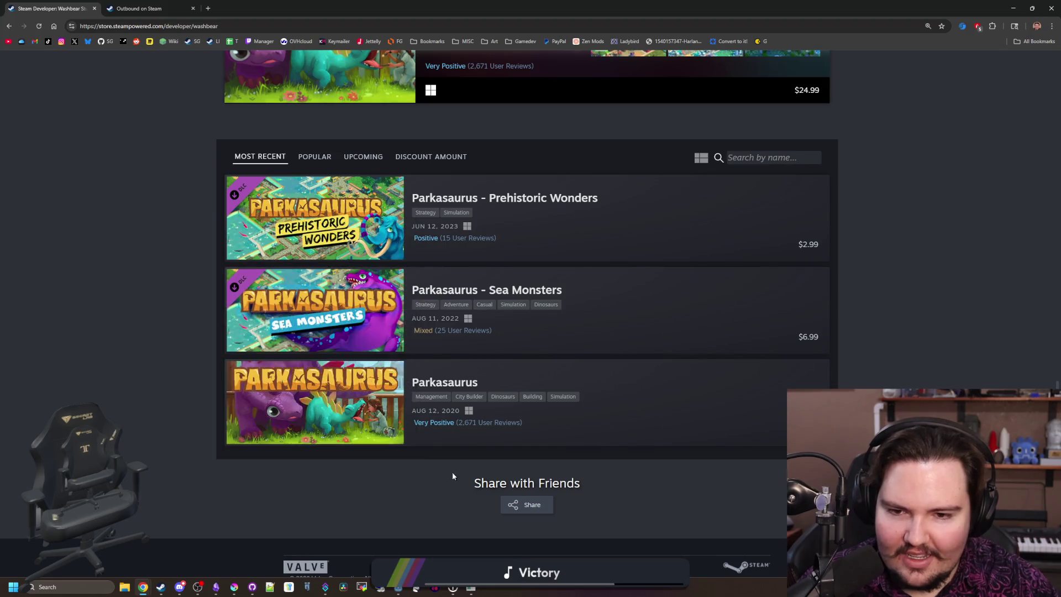
Step: Close the Washbear Studio developer tab and switch back to the Lured In game window
mouse_move(344, 422)
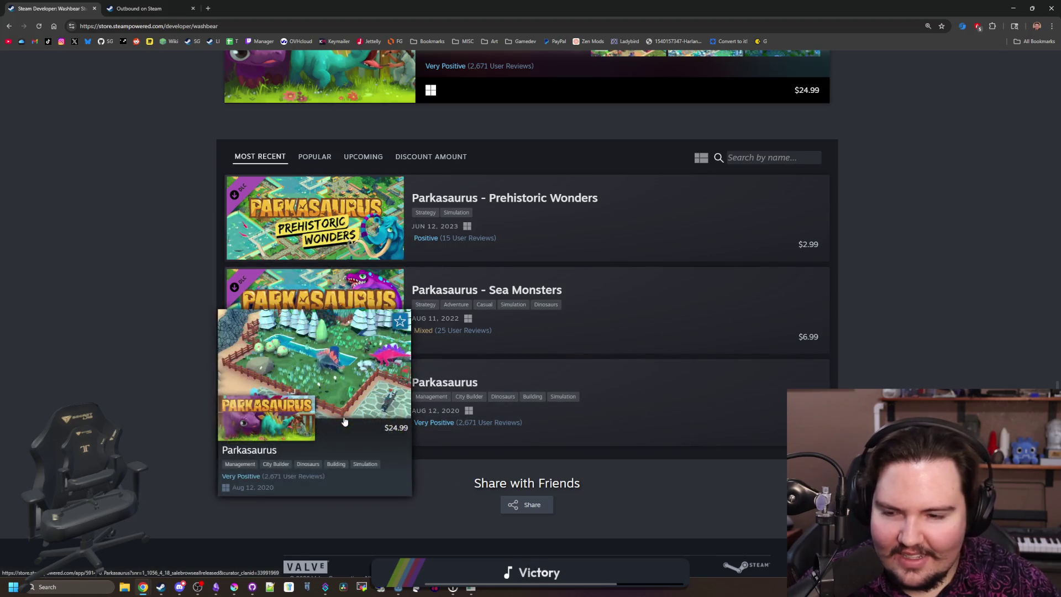
scroll(140, 222, "up", 15)
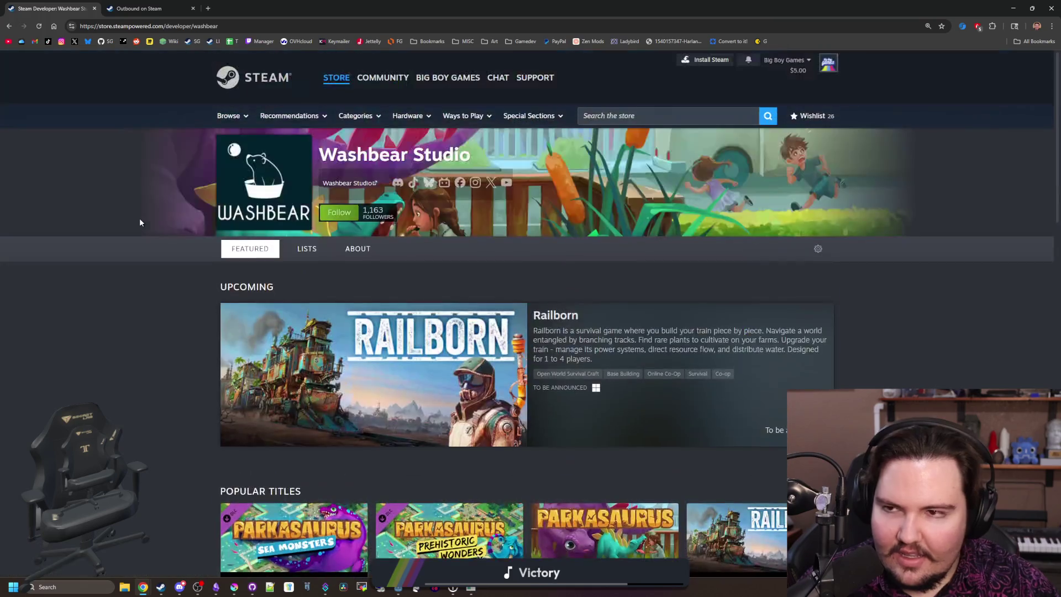
left_click(133, 8)
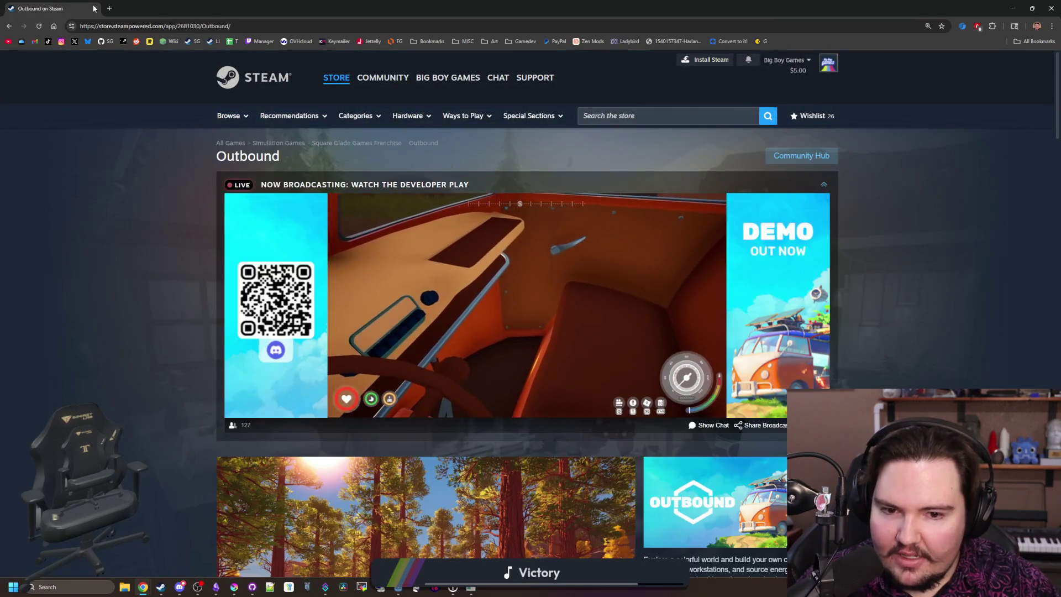
key("alt+Tab")
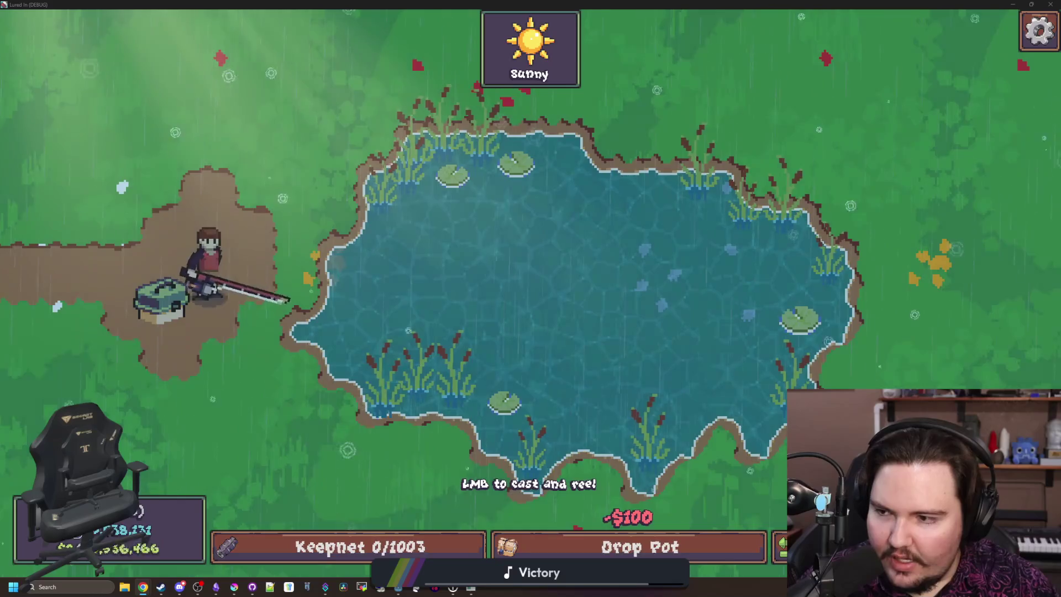